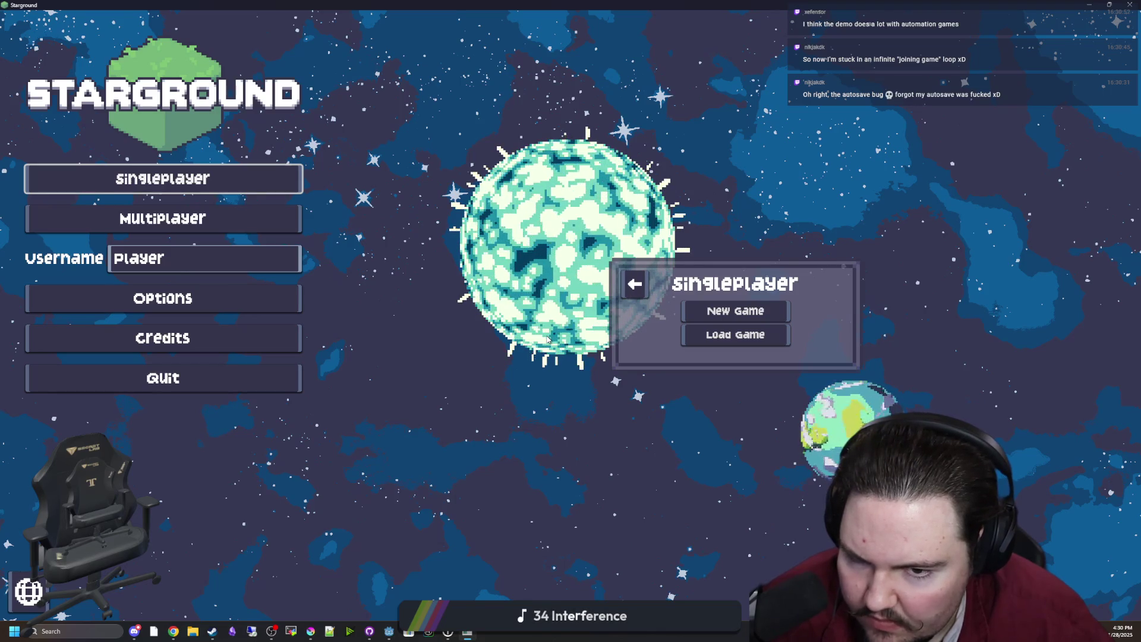
Step: Glance at Discord's #content-pings announcements, then return to the Starground game
key(alt+Tab)
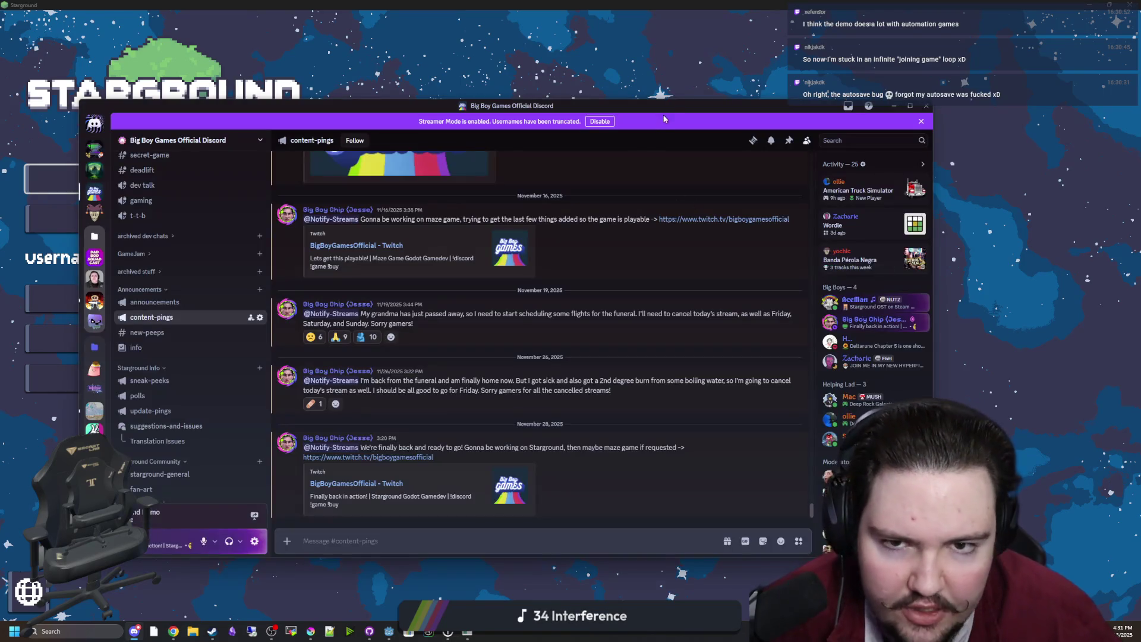
key(alt+Tab)
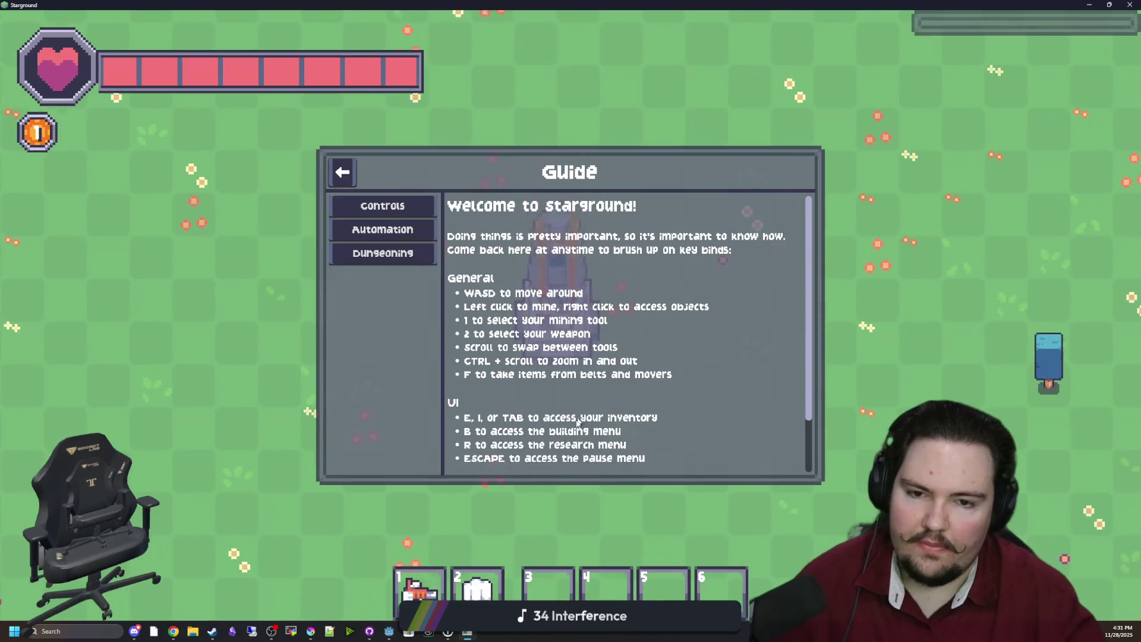
Step: Read through the Guide's controls, close it, and open then dismiss the game Options
scroll(698, 331, down, 2)
scroll(617, 284, up, 2)
scroll(617, 284, down, 2)
scroll(616, 285, up, 2)
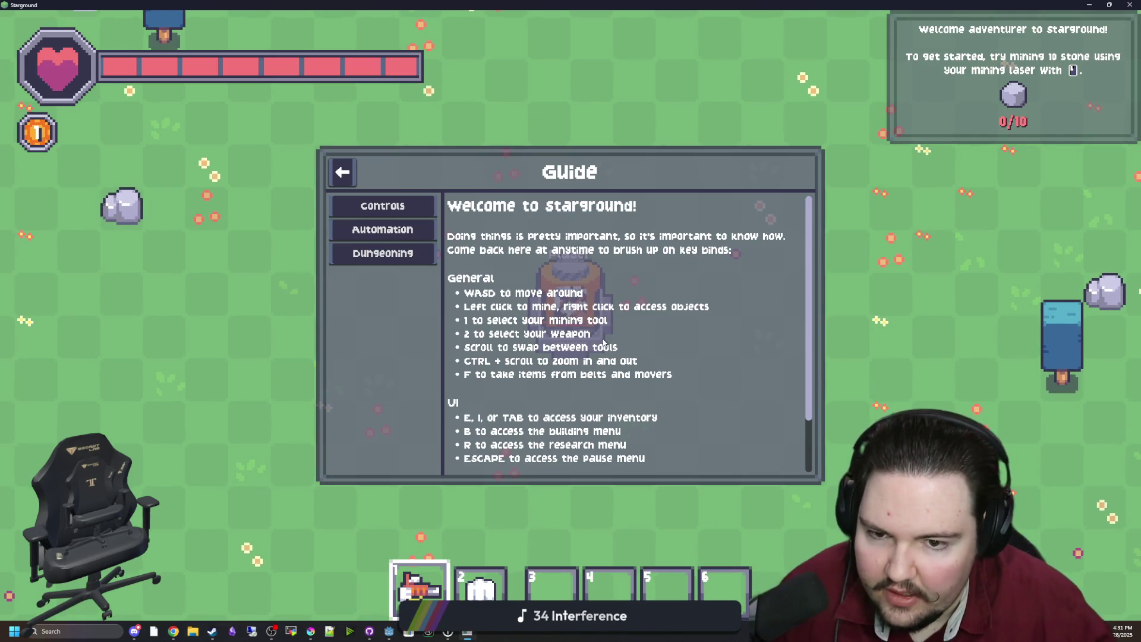
scroll(633, 294, down, 2)
scroll(633, 294, up, 2)
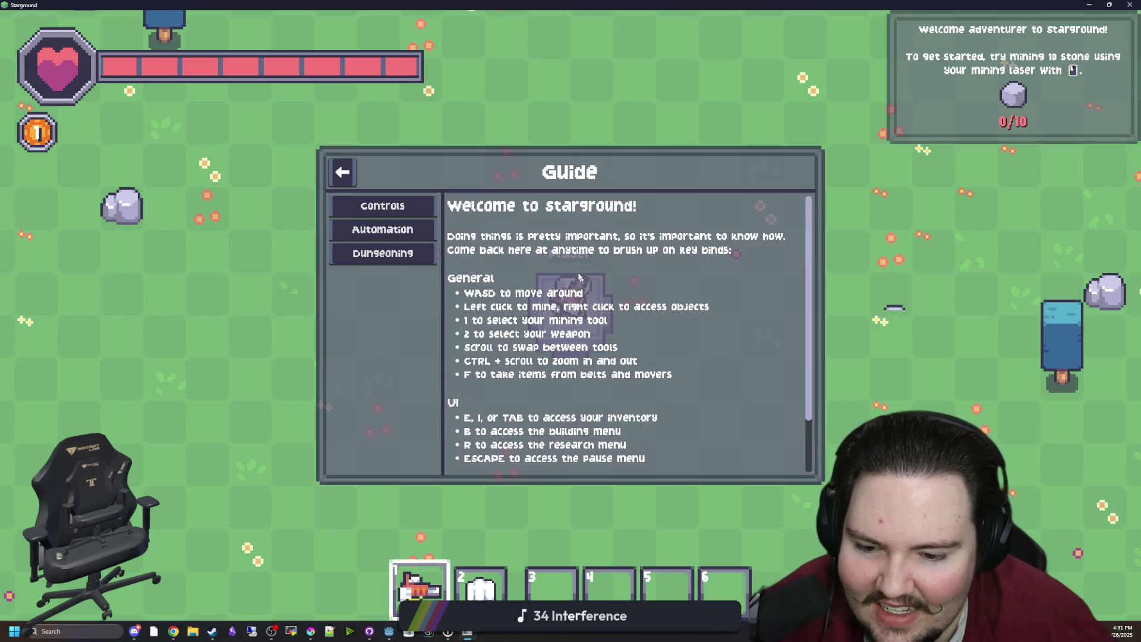
click(342, 172)
key(Down)
key(Down)
key(Down)
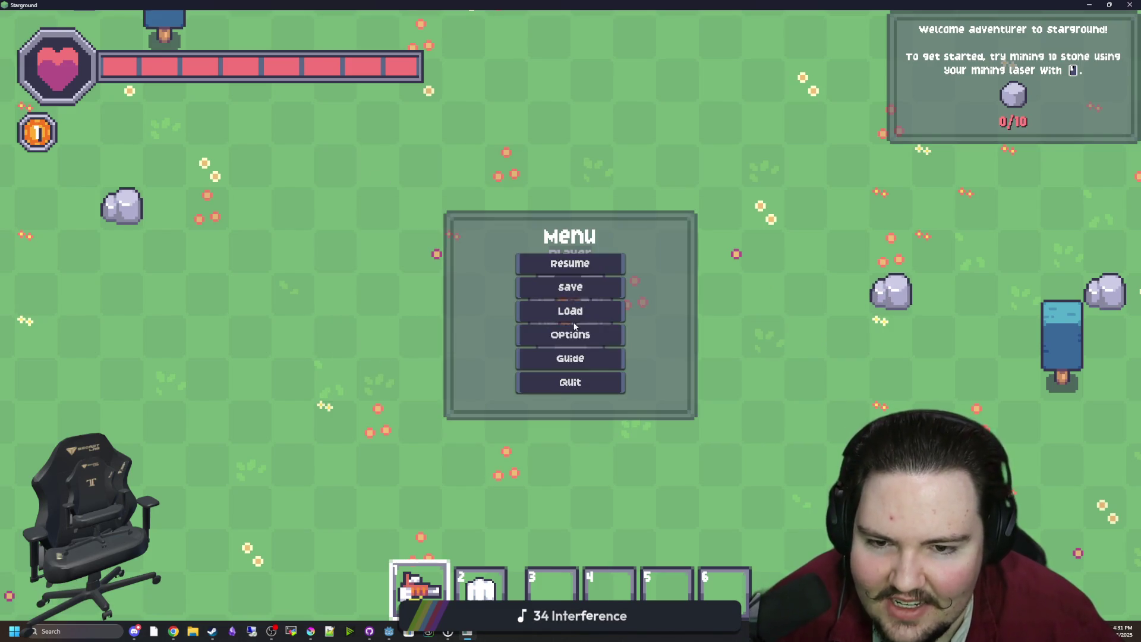
key(Return)
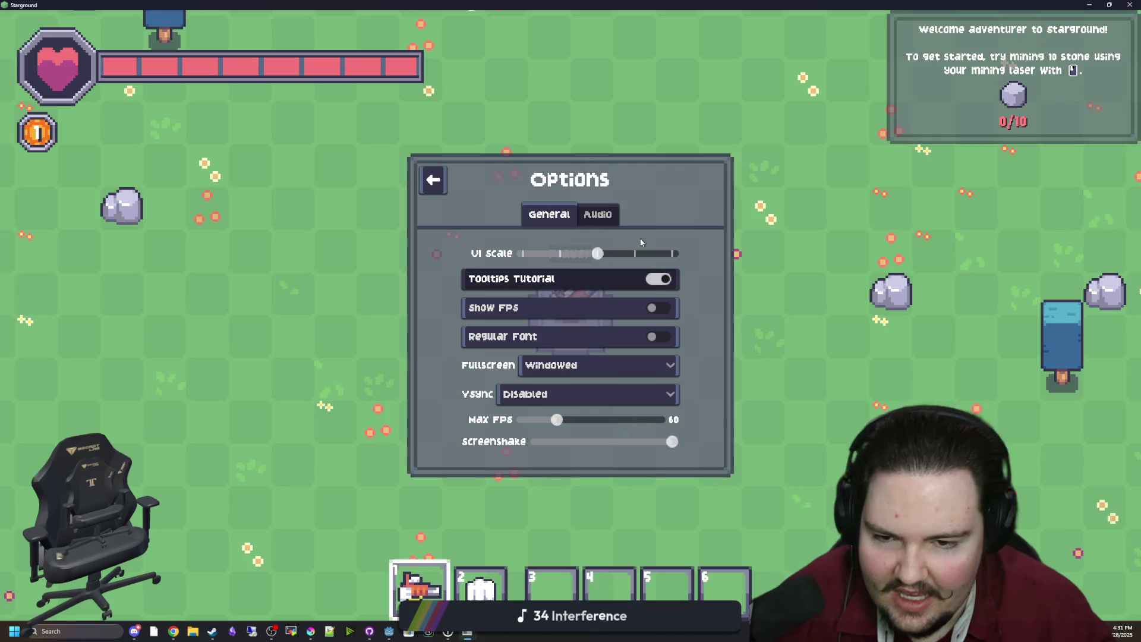
key(Escape)
Step: Walk the player down-left toward the shore and mine the adjacent rock
scroll(695, 243, down, 2)
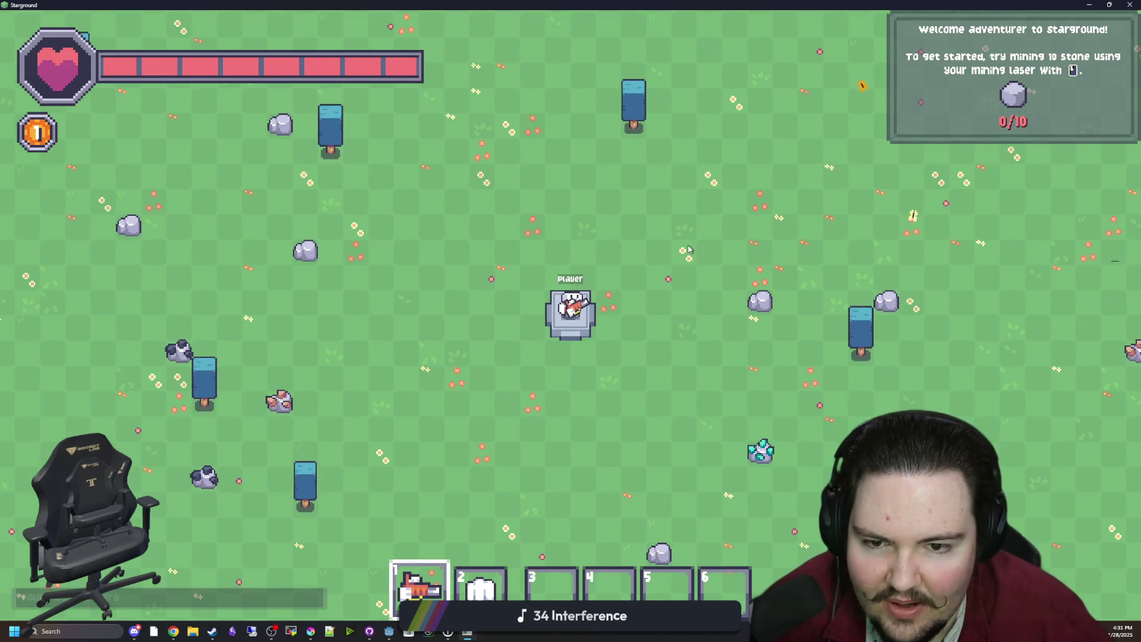
key(s)
key(a)
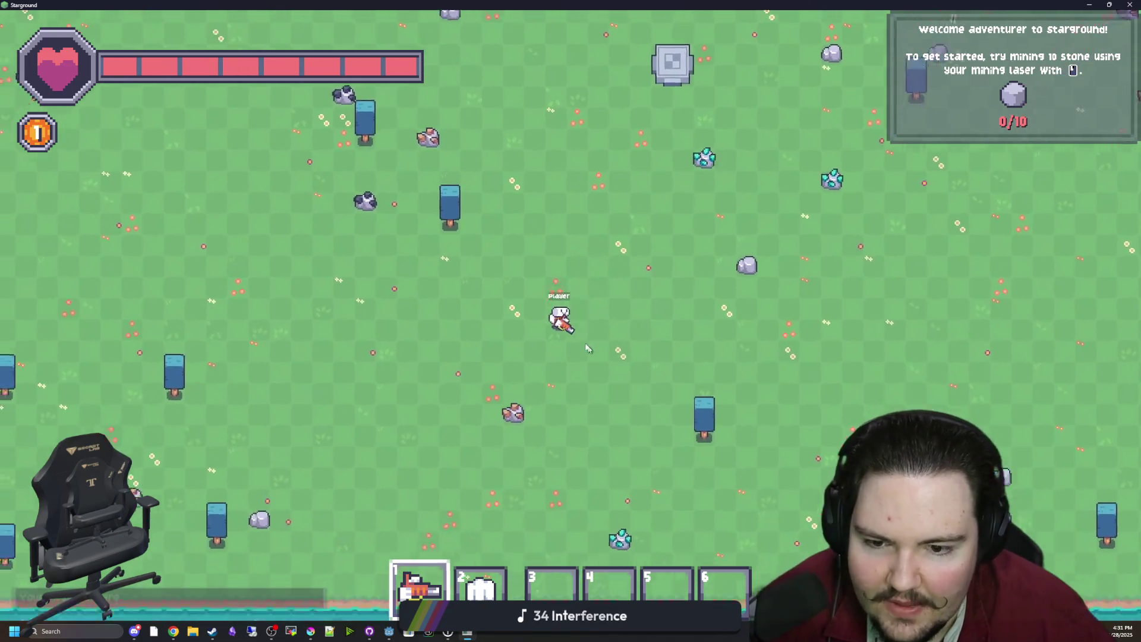
drag(579, 350, 620, 297)
Step: Browse every Building Menu category, then pick the Collector and cancel its placement
key(b)
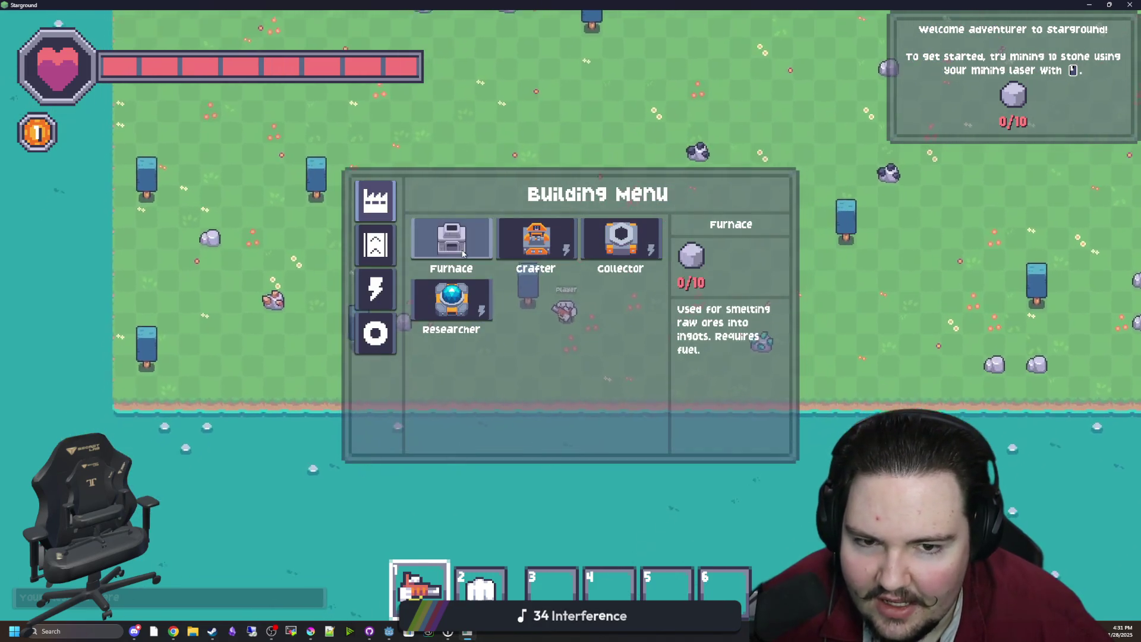
click(375, 244)
click(375, 200)
click(368, 238)
click(374, 289)
click(375, 333)
click(378, 217)
click(620, 237)
click(620, 237)
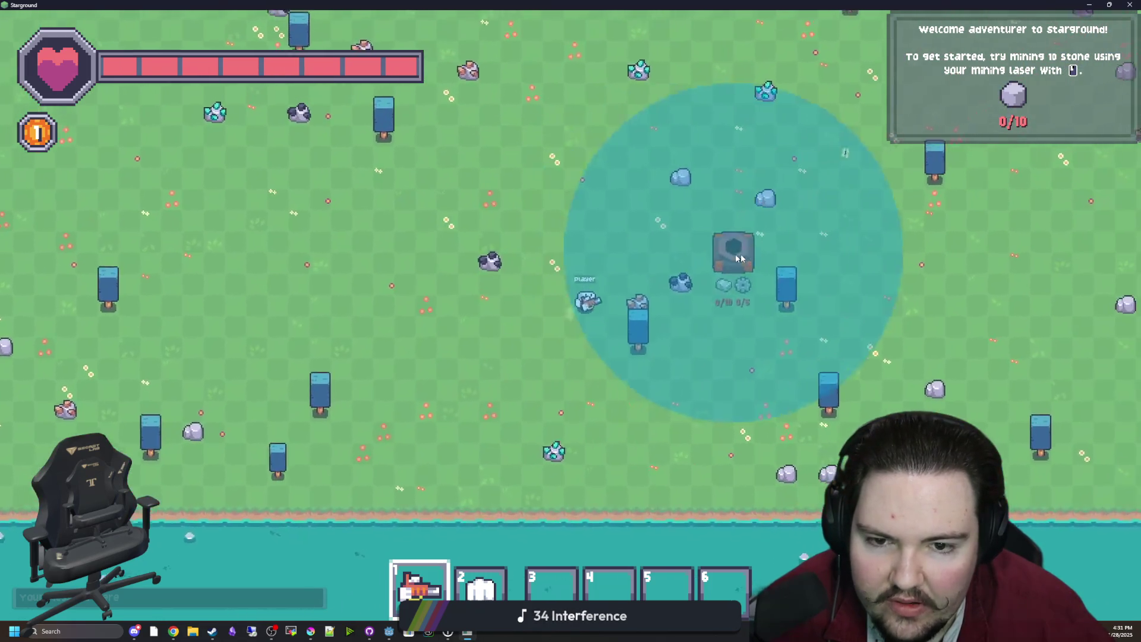
right_click(822, 353)
Step: Walk the player around, backing out of accidentally typed chat text
key(d)
key(w)
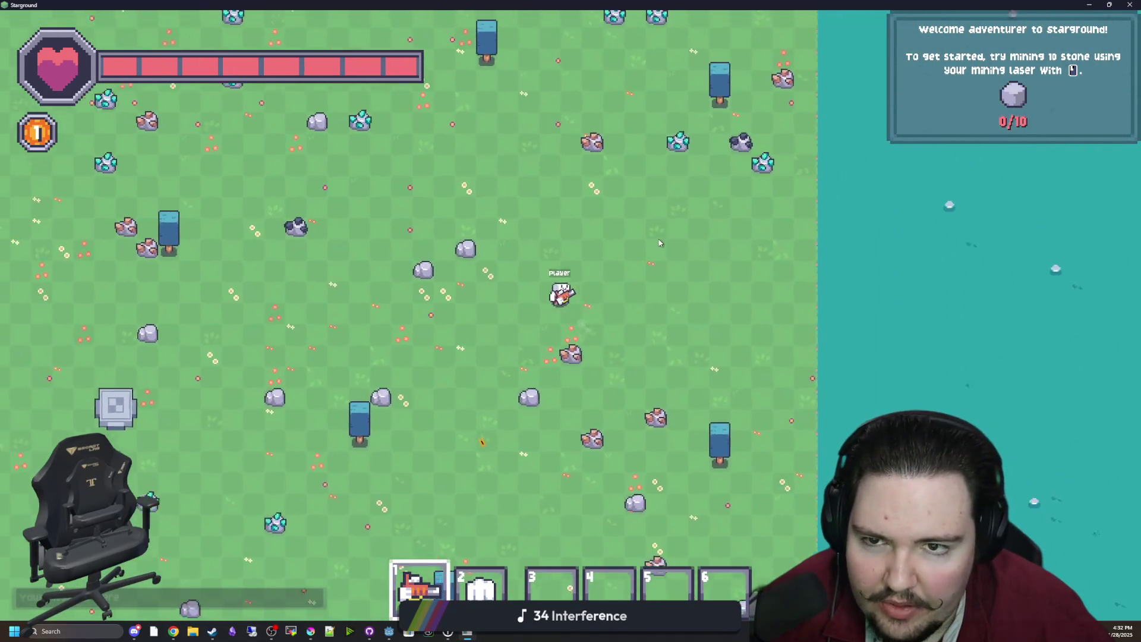
text(aw)
text(/)
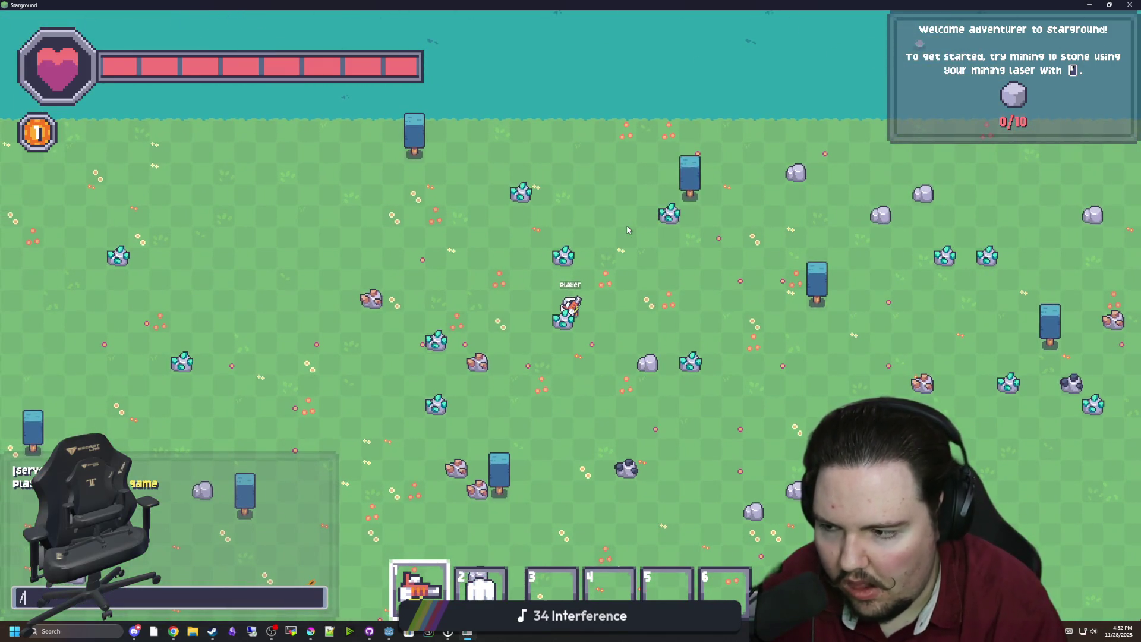
key(Escape)
key(a)
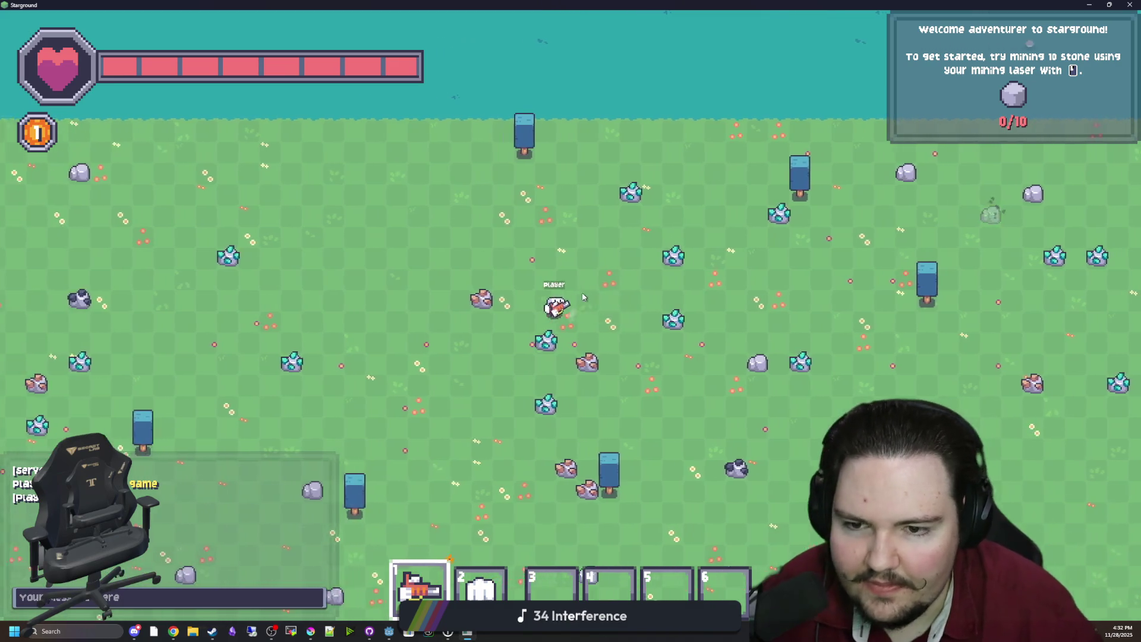
key(s)
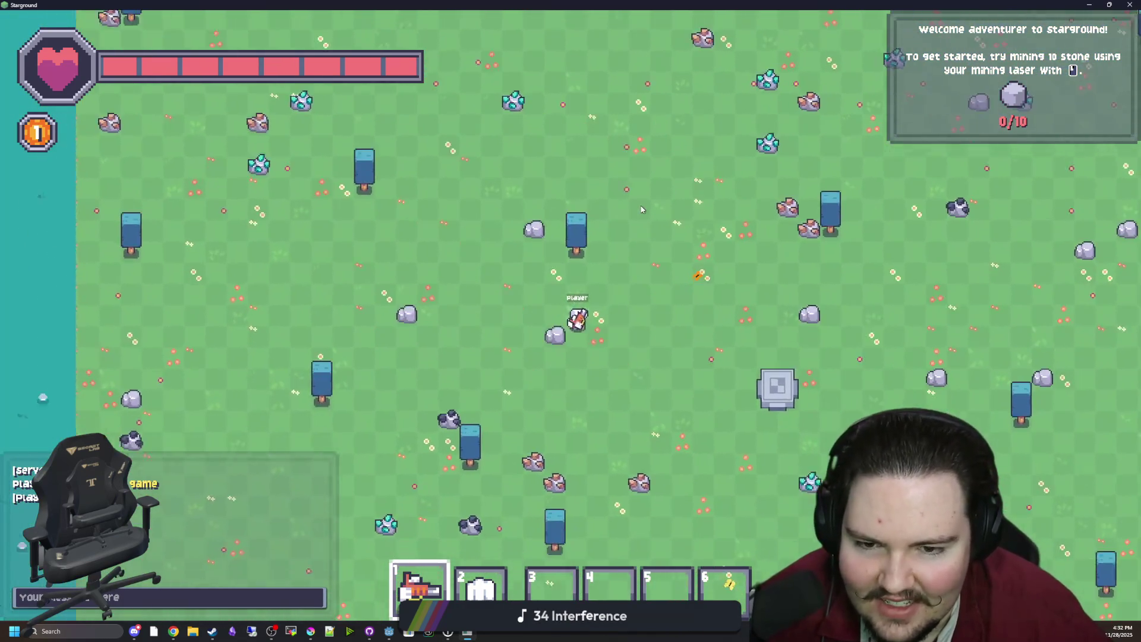
Step: Bring up the pause menu and quit the world to the main menu
key(Escape)
key(Escape)
key(Escape)
key(Escape)
key(d)
key(s)
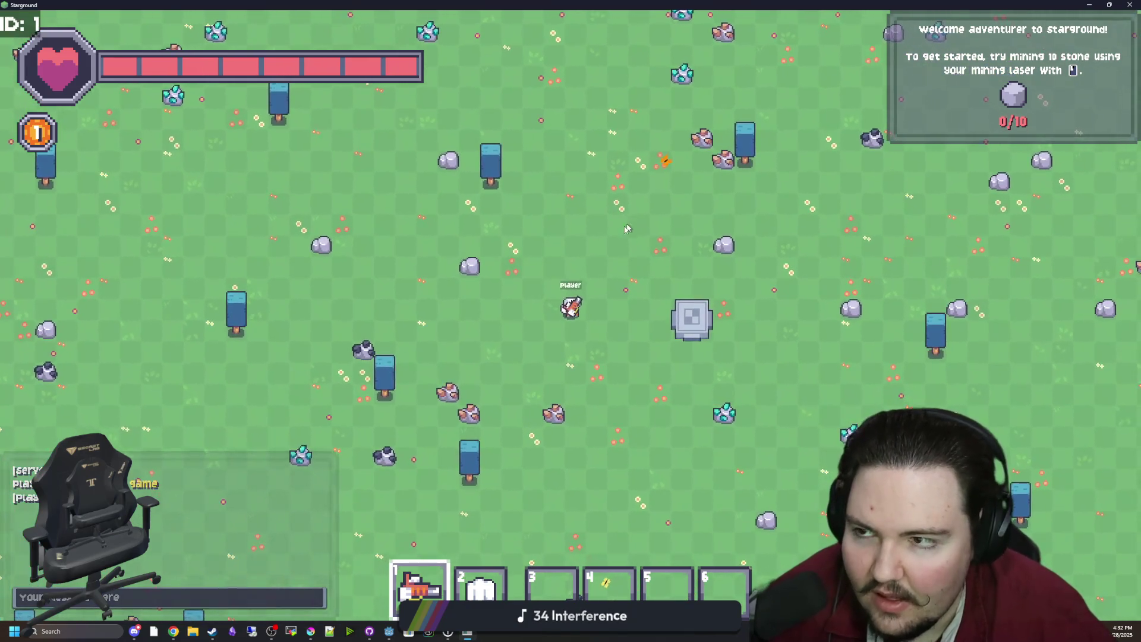
key(Escape)
click(591, 383)
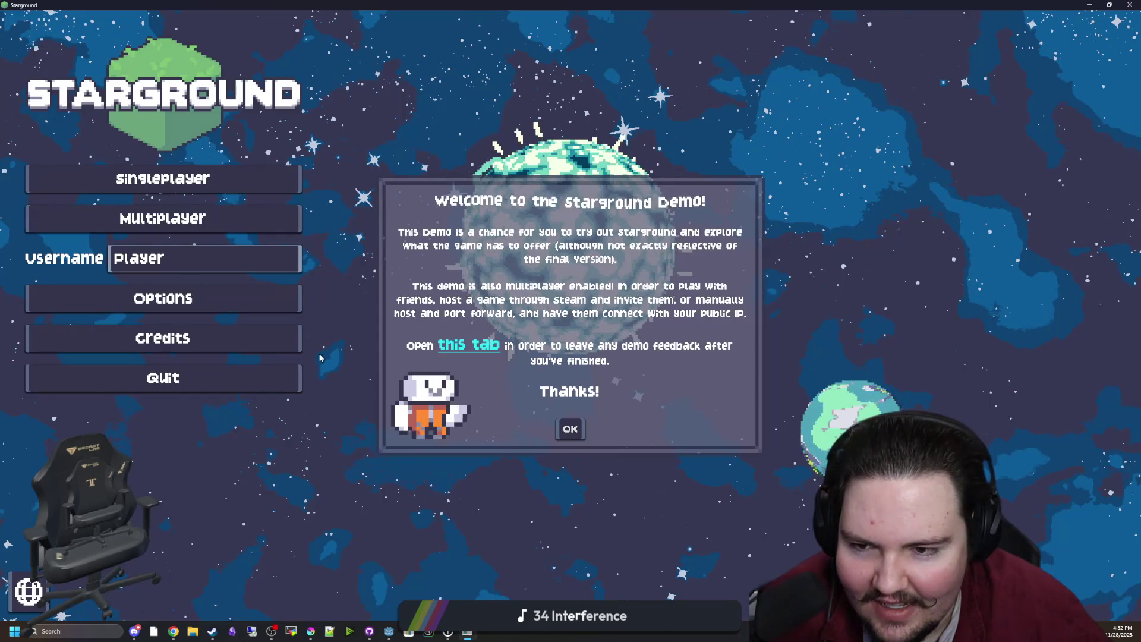
Step: Dismiss the demo welcome notice and load the -aba4 singleplayer save
click(570, 428)
click(162, 178)
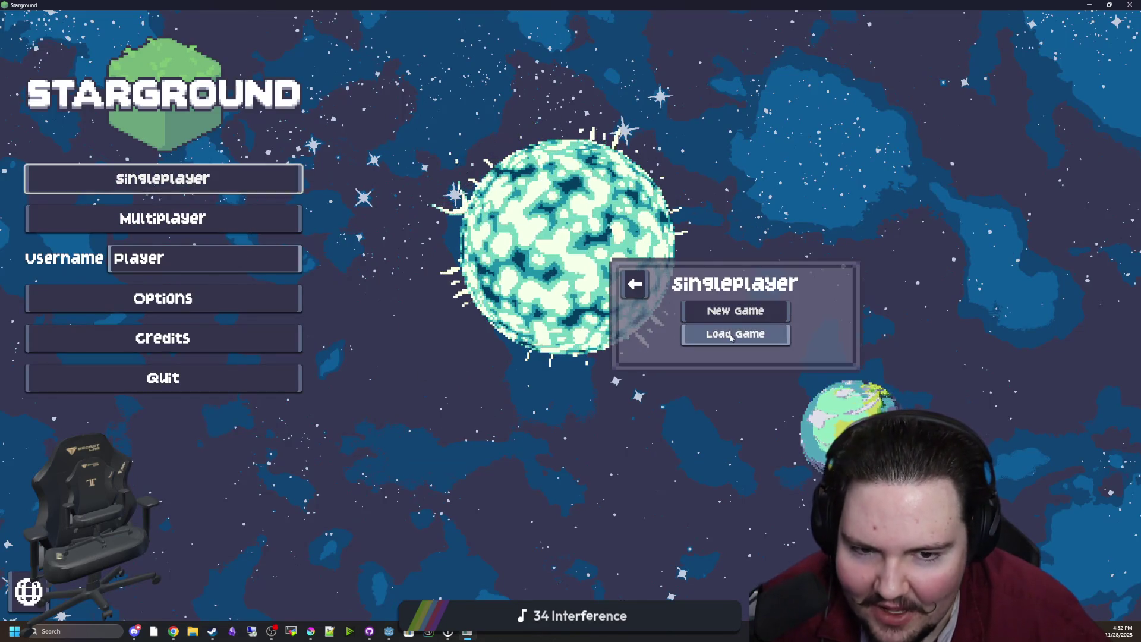
click(737, 333)
scroll(630, 309, down, 5)
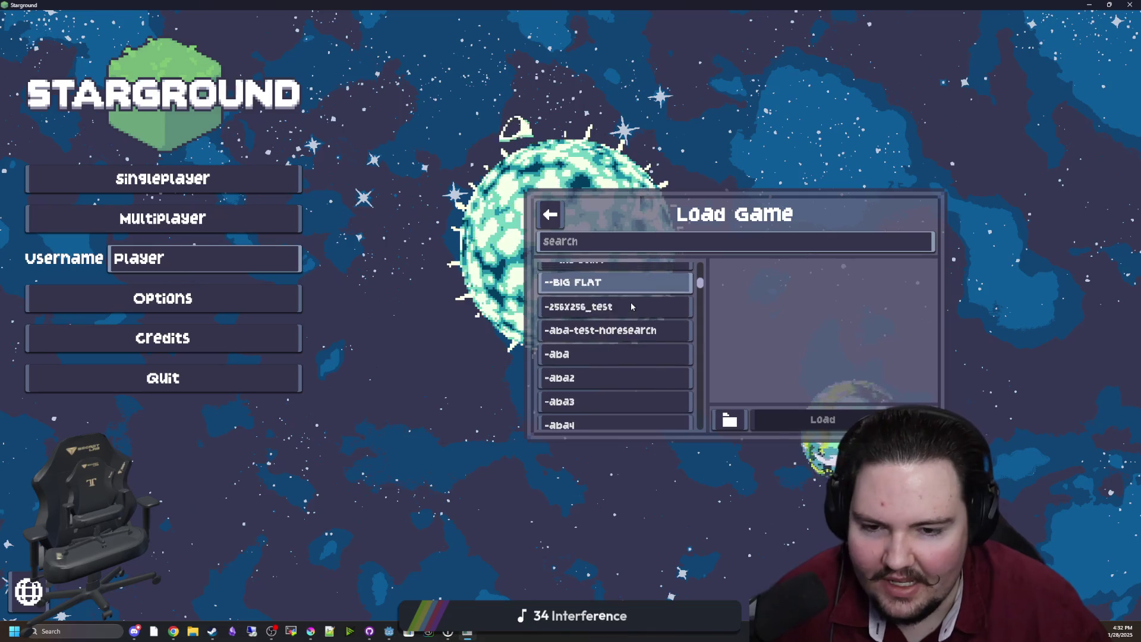
click(588, 341)
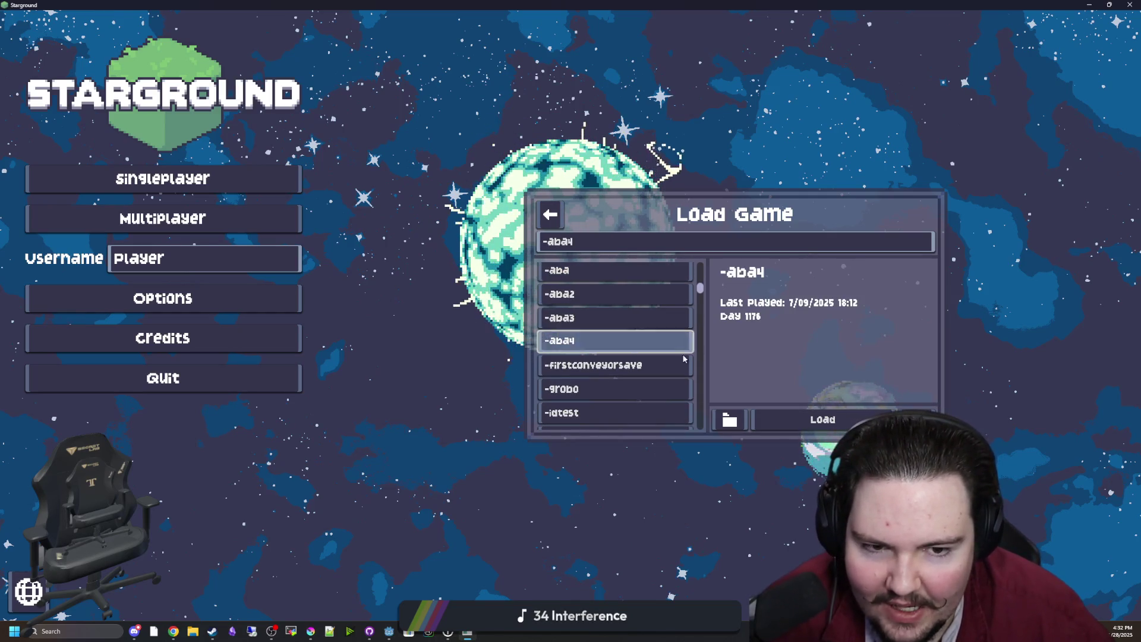
click(841, 417)
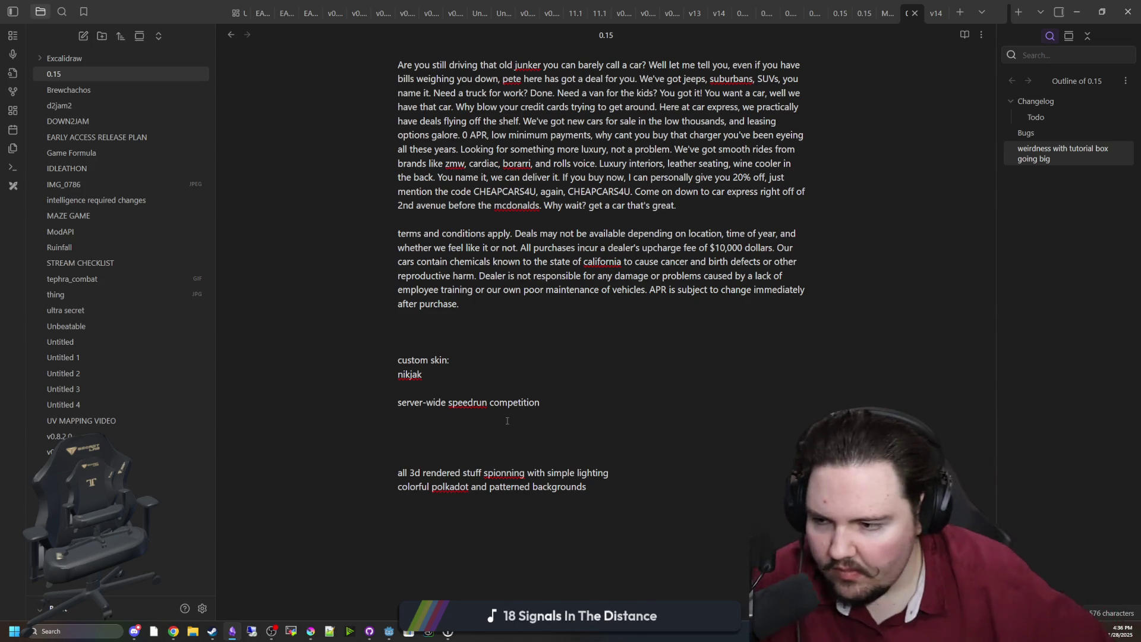
Step: Scroll through the Obsidian notes, then restore and minimize the Obsidian window
scroll(477, 386, down, 3)
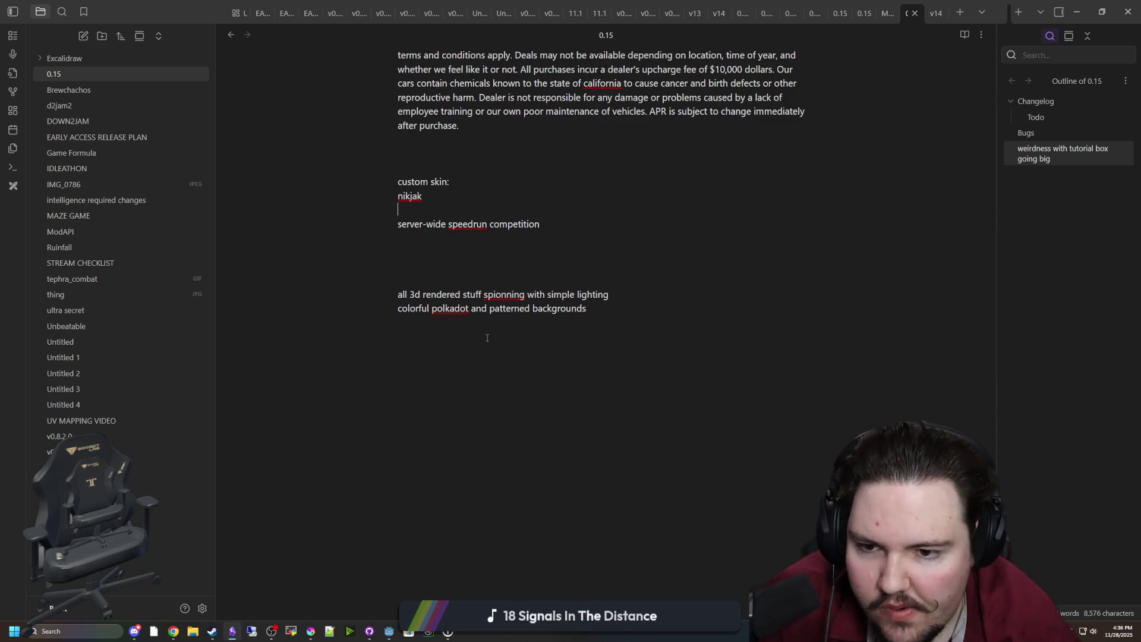
scroll(556, 199, up, 15)
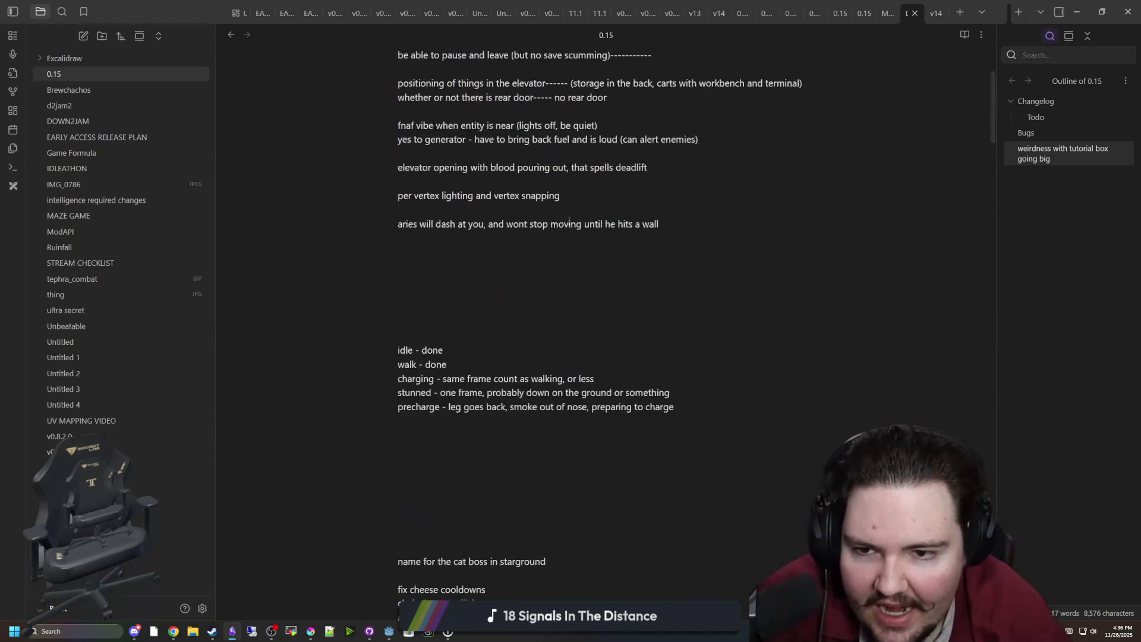
double_click(189, 5)
click(522, 150)
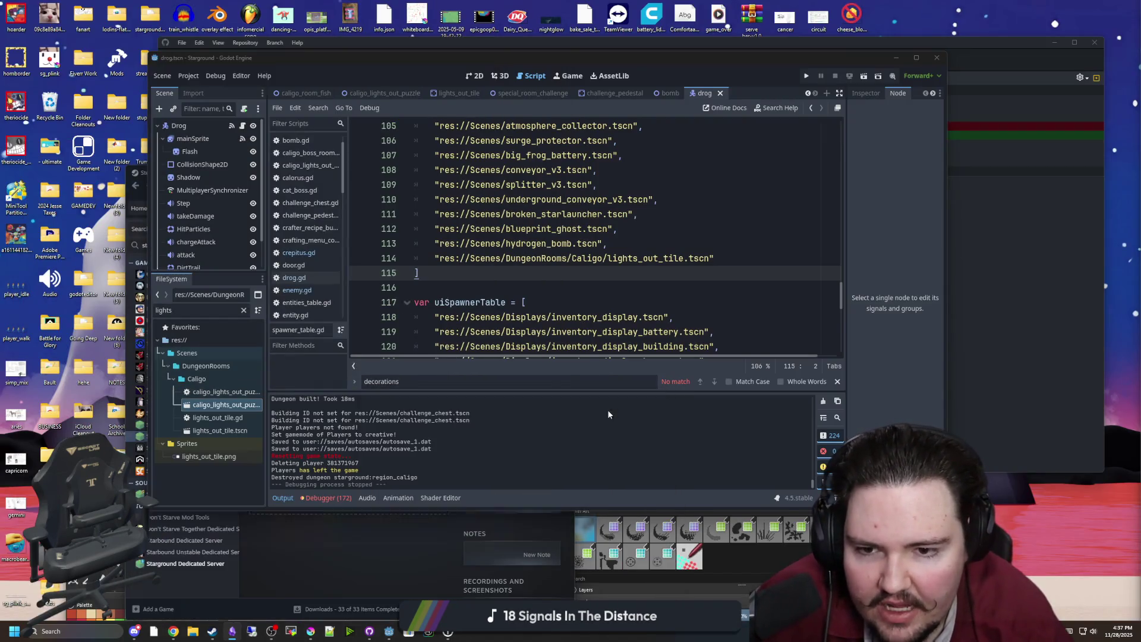
Step: Minimize Godot, move Steam to the top-right, and bring Krita's sprite canvas forward
click(683, 213)
click(896, 58)
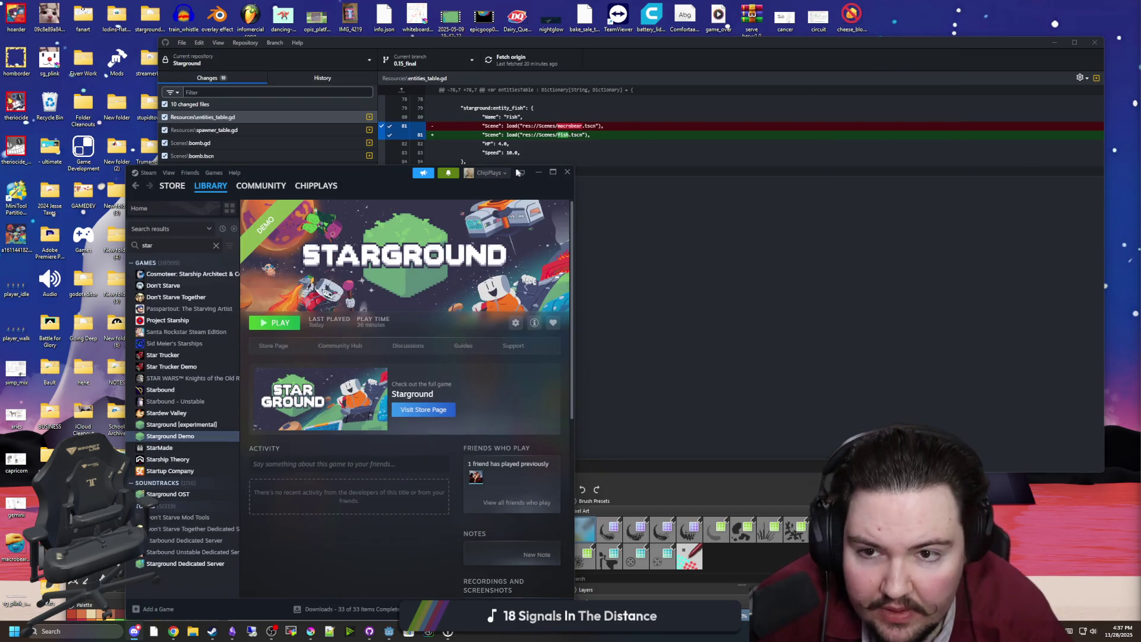
mouse_move(374, 183)
mouse_down()
mouse_move(757, 430)
mouse_move(816, 456)
mouse_move(884, 244)
mouse_move(884, 34)
mouse_up()
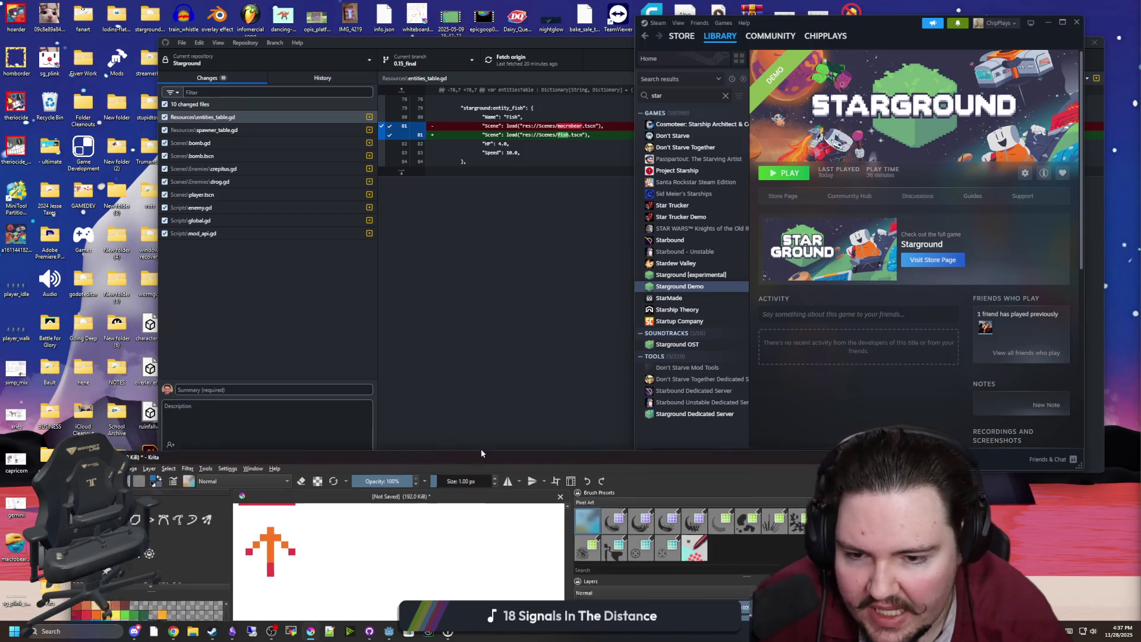
double_click(472, 465)
drag(486, 154, 504, 180)
Step: Look over the red E sketch, then restore Krita's window down from full screen
scroll(535, 320, down, 5)
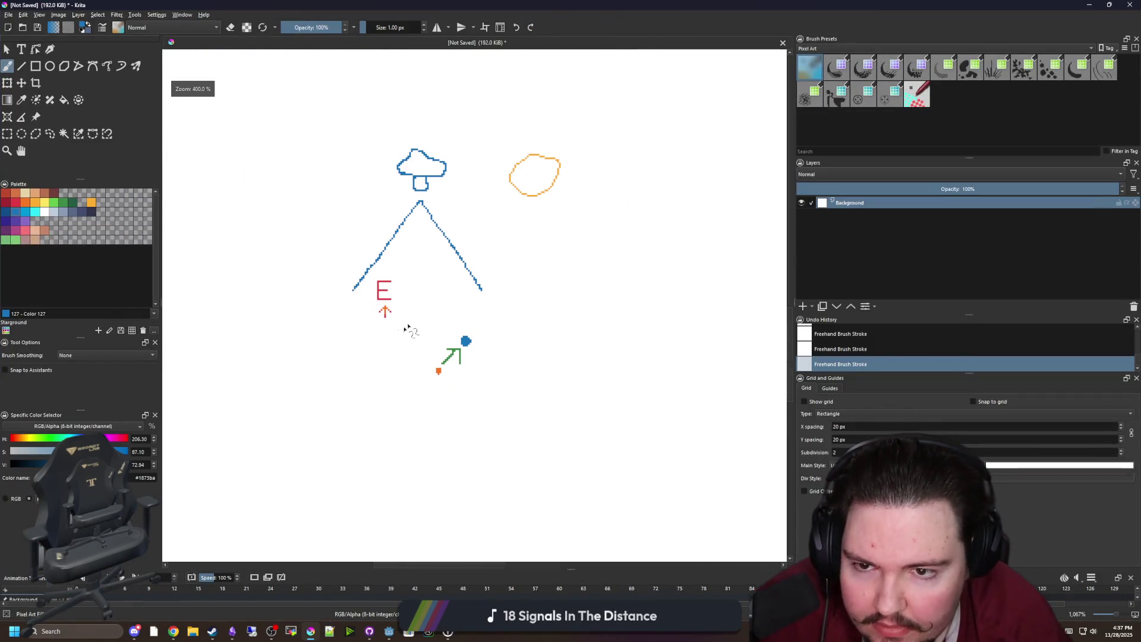
scroll(416, 297, up, 6)
drag(374, 361, 395, 347)
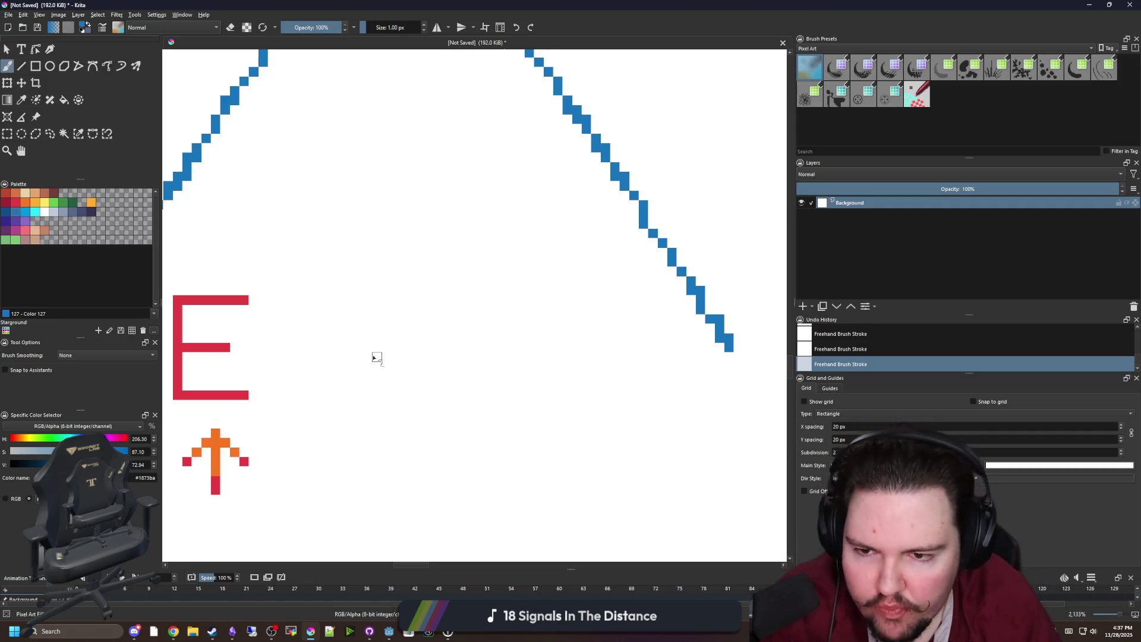
scroll(426, 351, down, 5)
click(1109, 5)
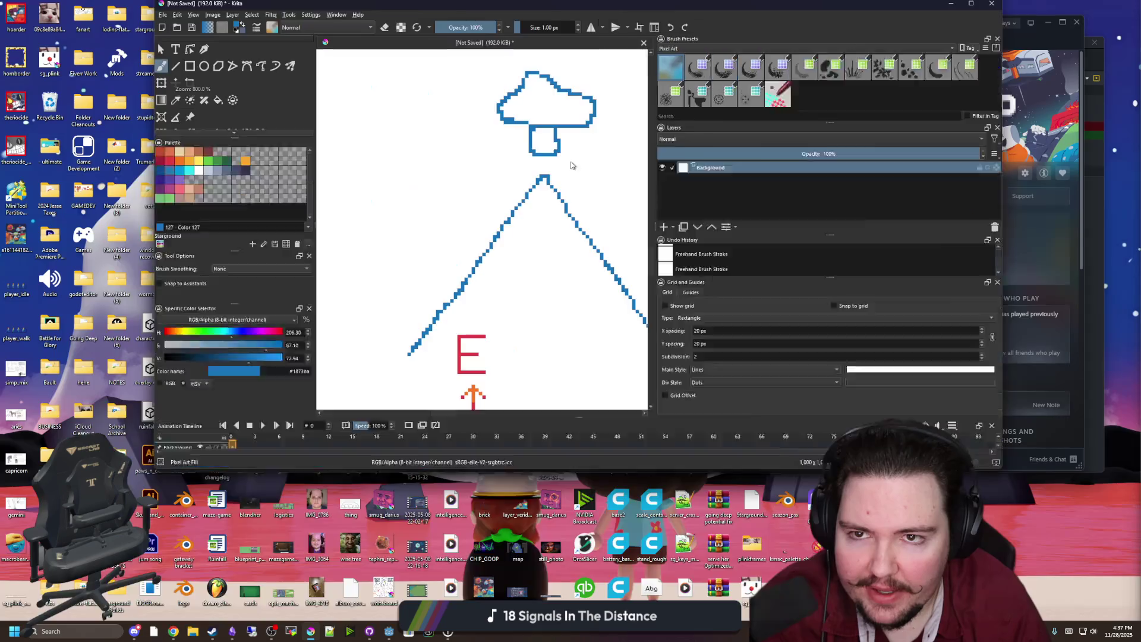
Step: Minimize Krita and Steam, review GitHub Desktop's ten Starground changes, then minimize it
click(814, 425)
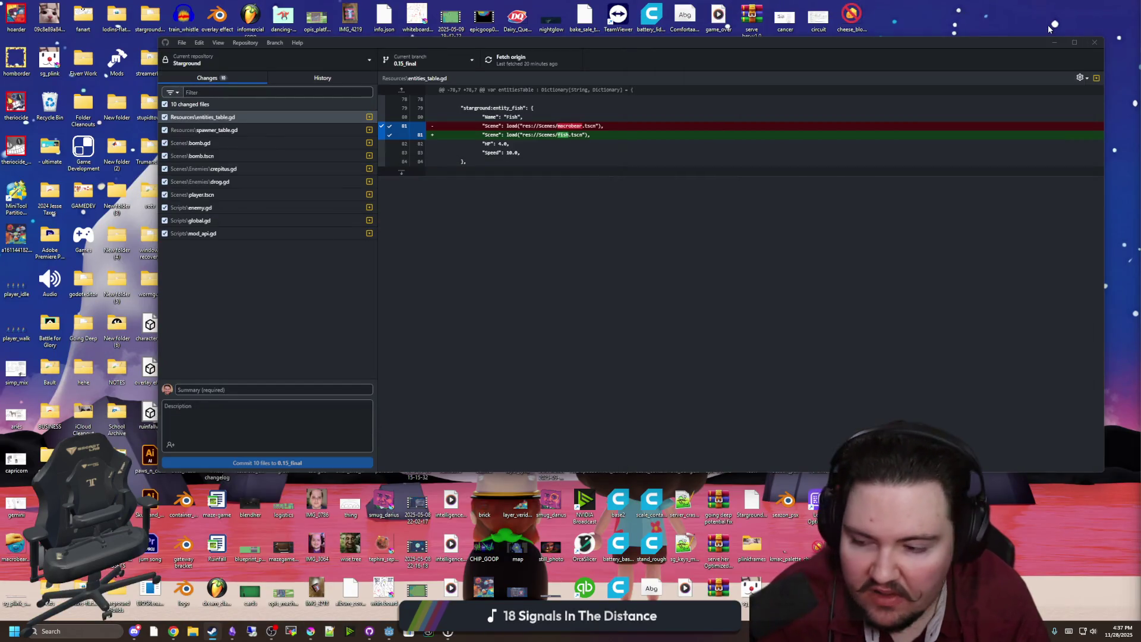
click(1048, 24)
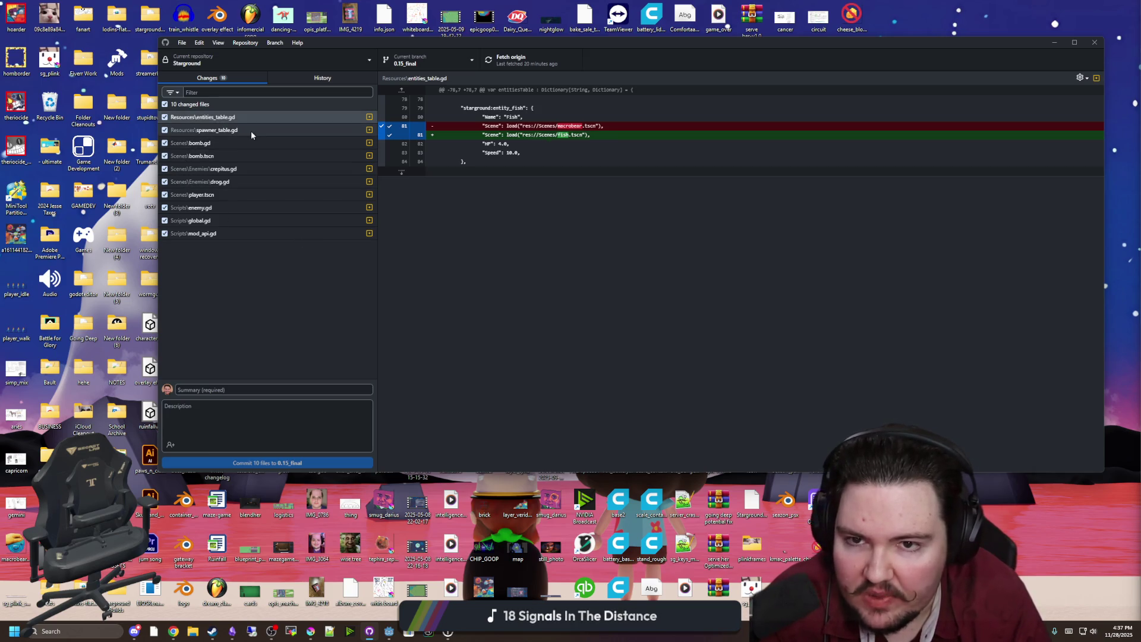
click(1054, 42)
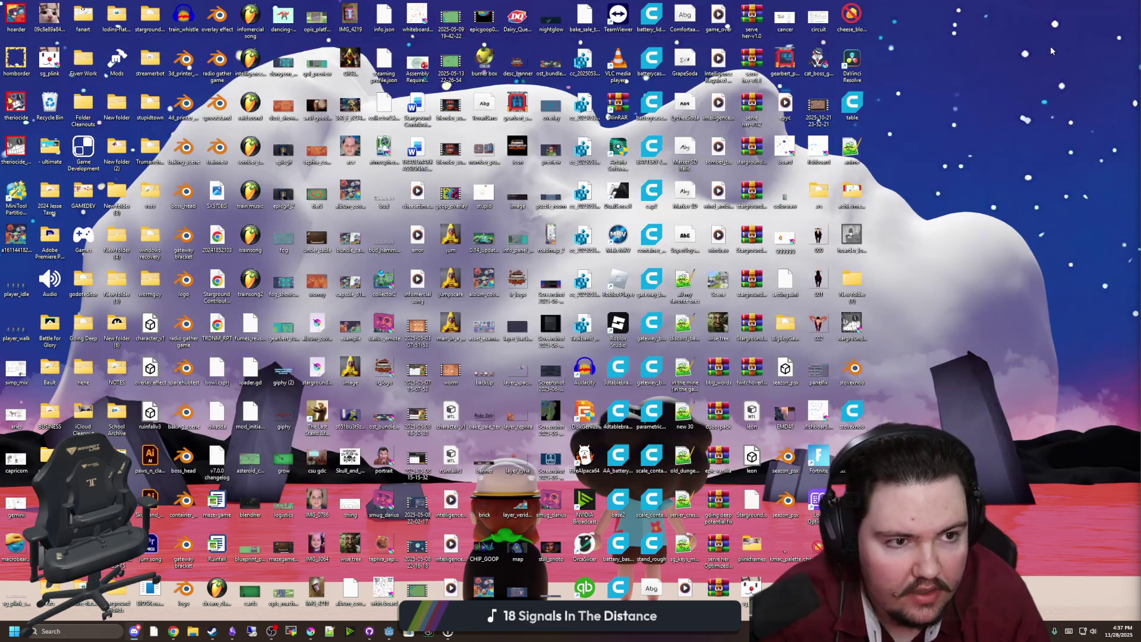
Step: Maximize Godot, inspect the door.gd line 110 missing-animation error, then return to Krita
mouse_move(390, 633)
click(452, 585)
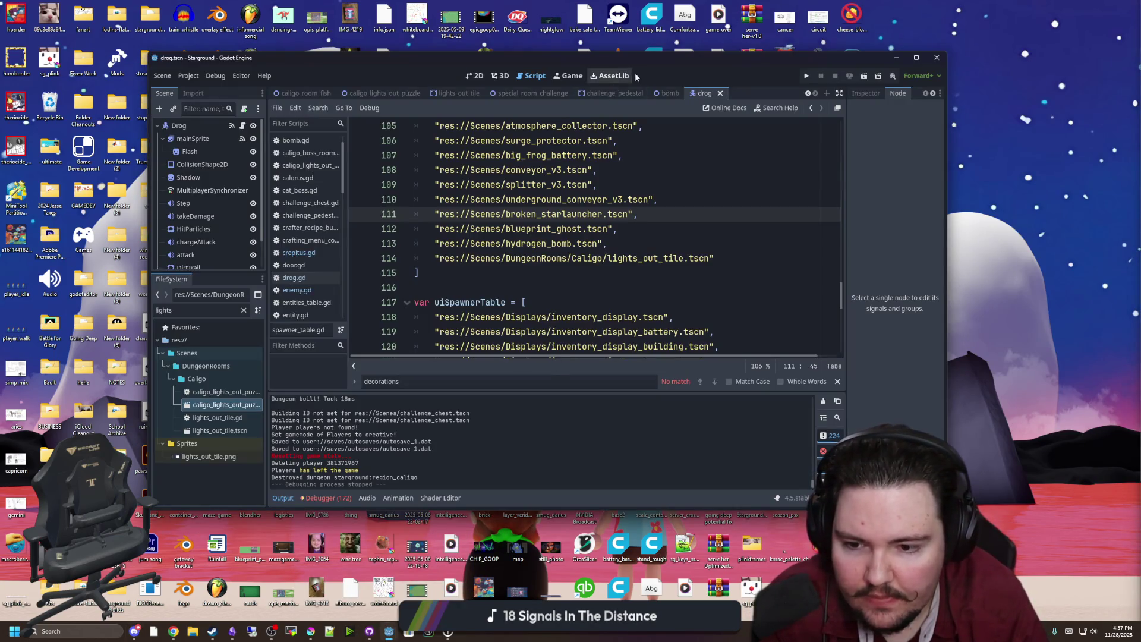
double_click(594, 59)
click(189, 602)
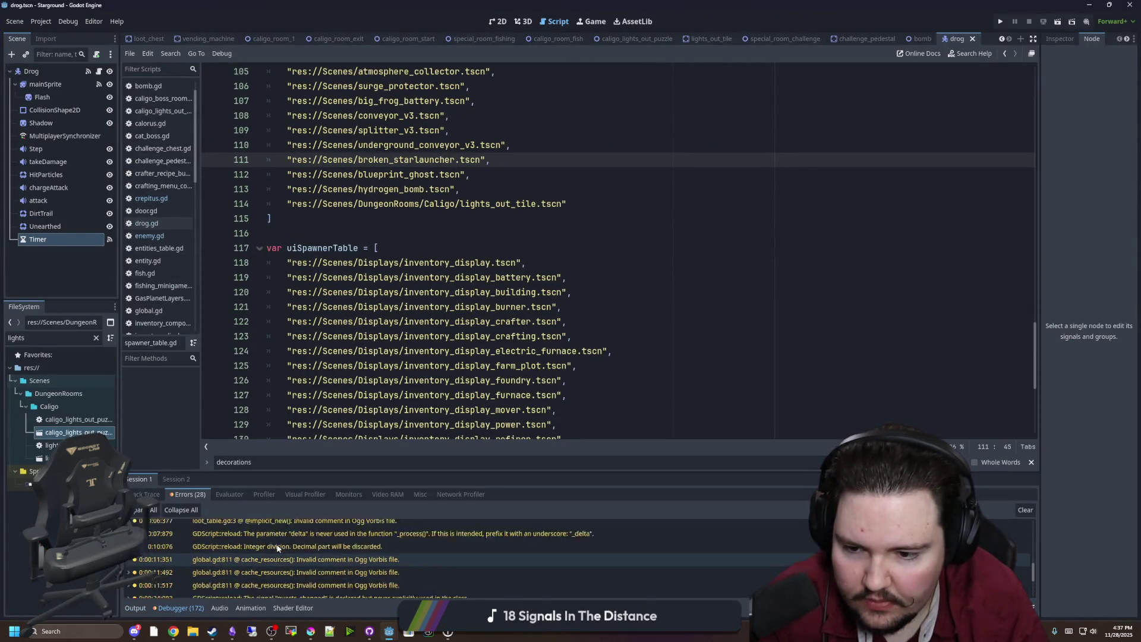
click(417, 587)
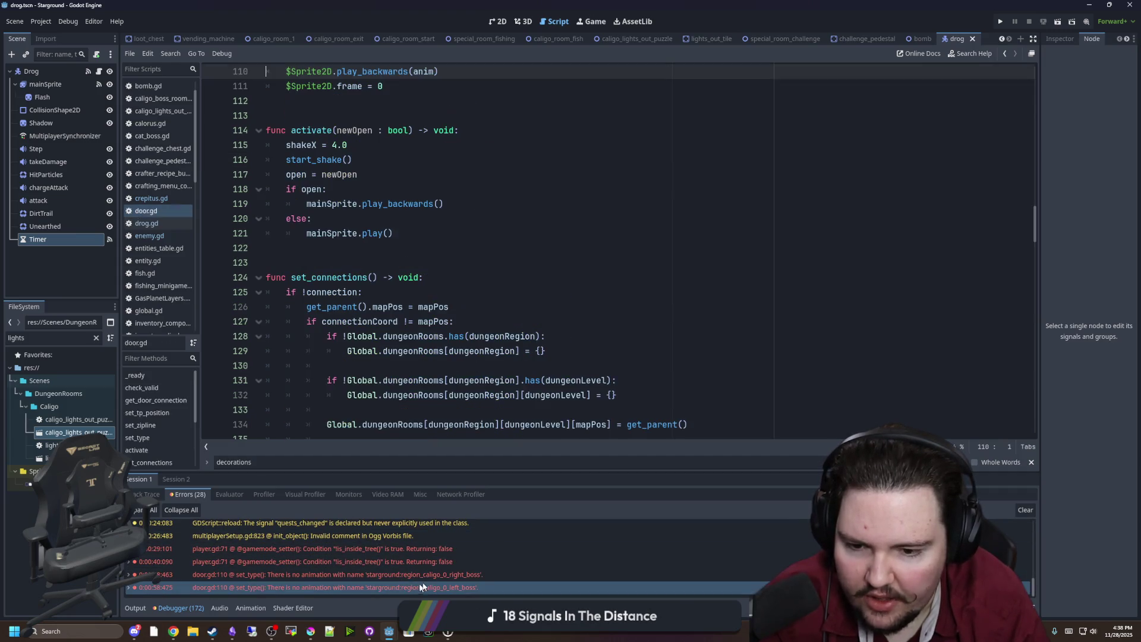
click(310, 631)
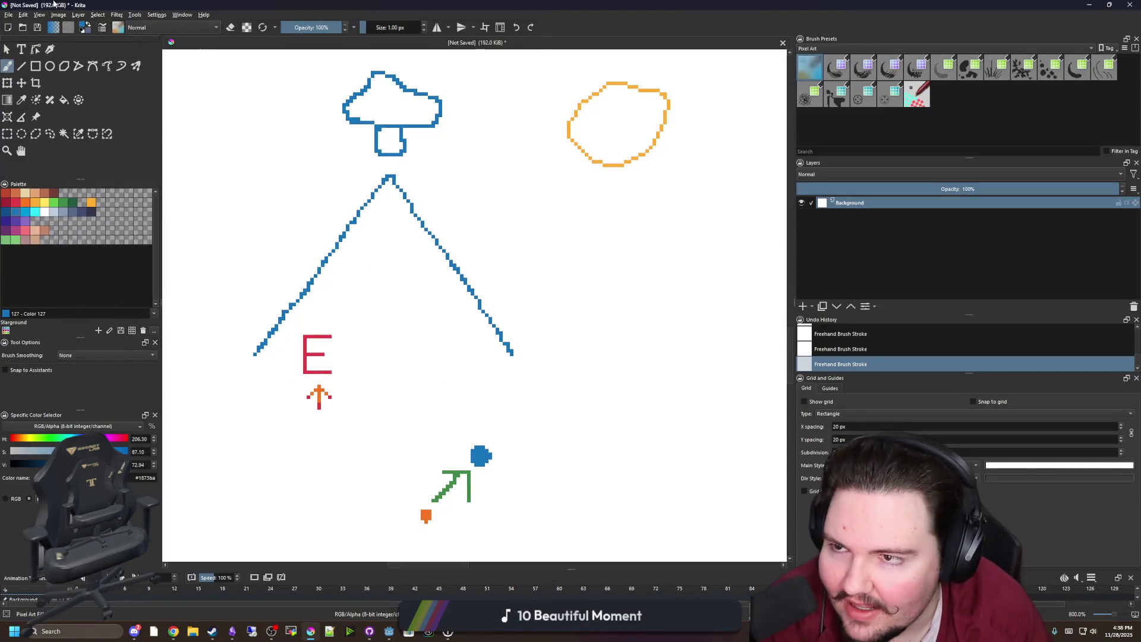
Step: In the Open dialog, browse to Documents\Forager-Game\Sprites and find the caligo sprites
click(9, 14)
click(13, 34)
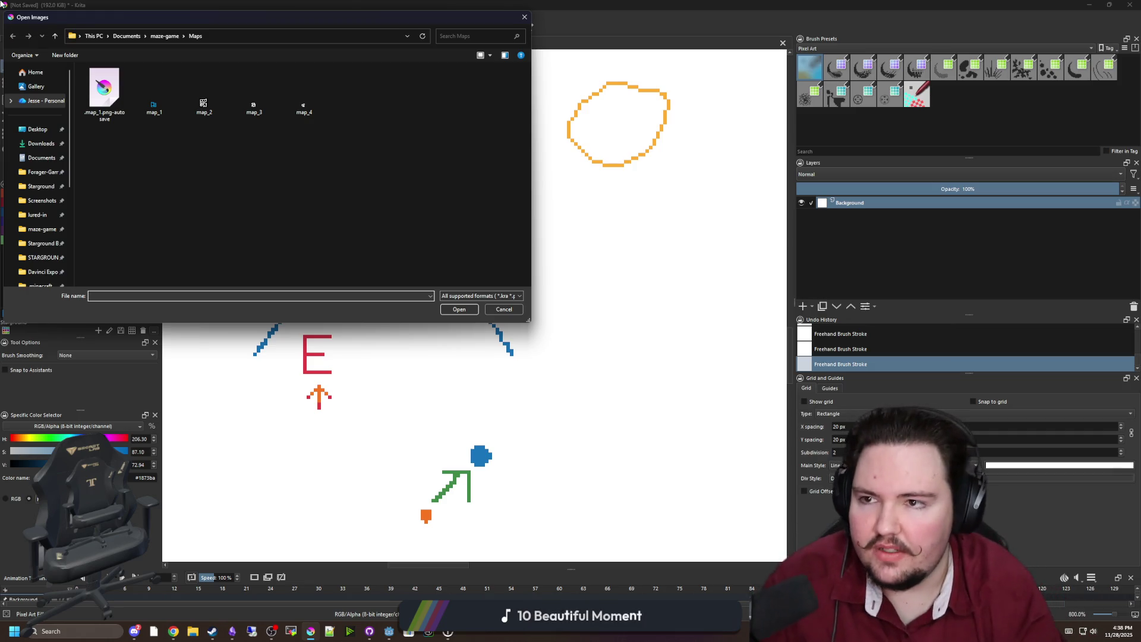
click(30, 174)
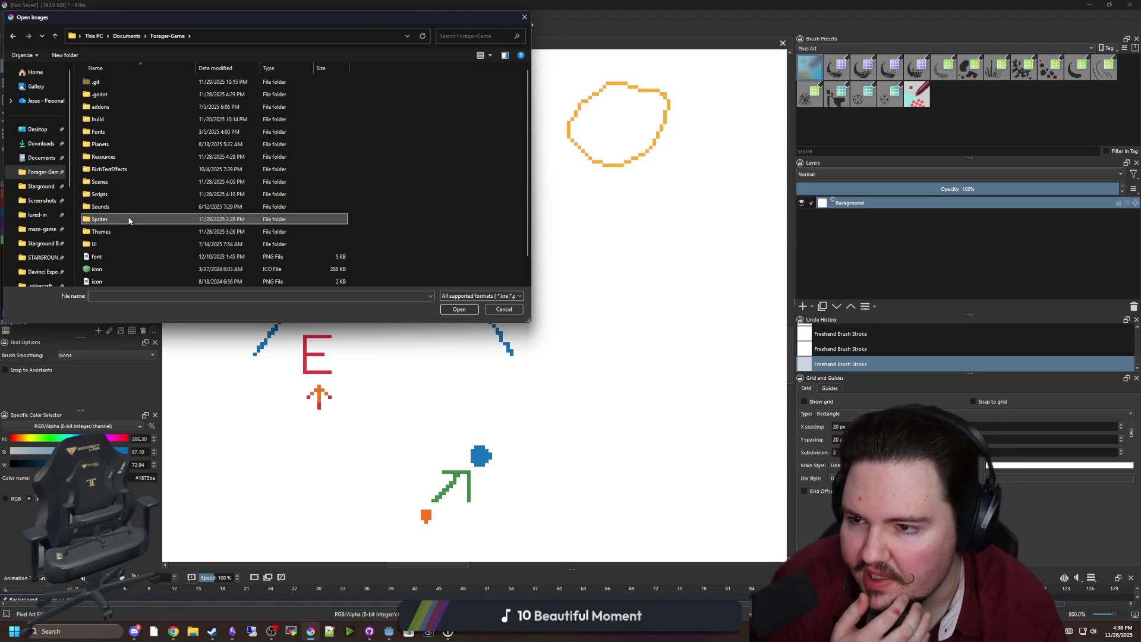
double_click(105, 220)
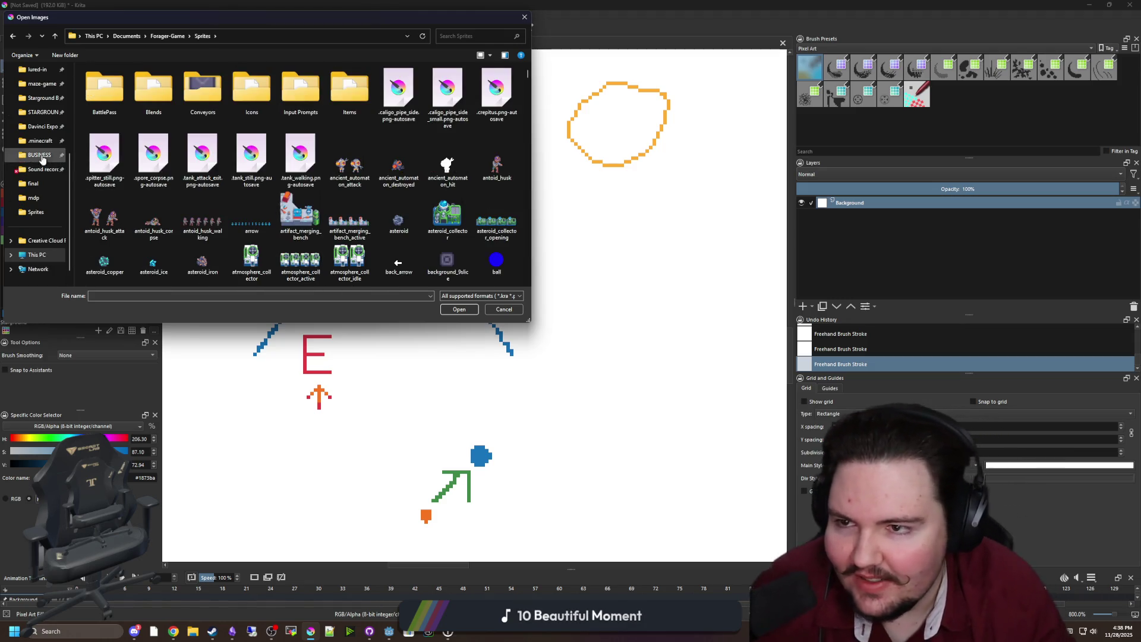
scroll(306, 196, down, 5)
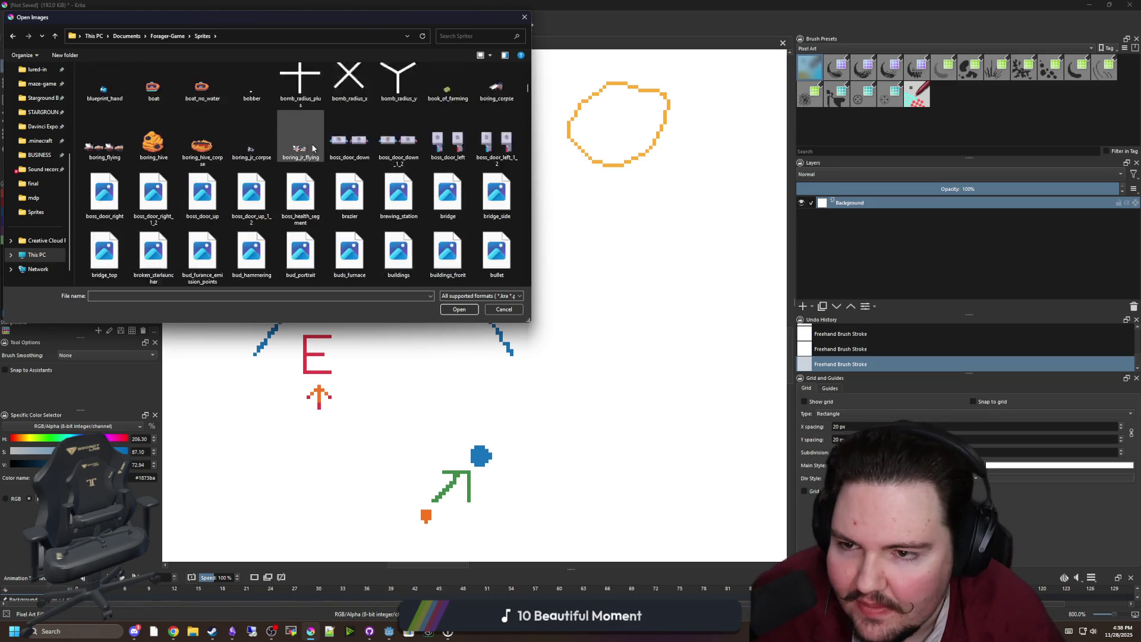
key(c)
key(Right)
key(Right)
key(Right)
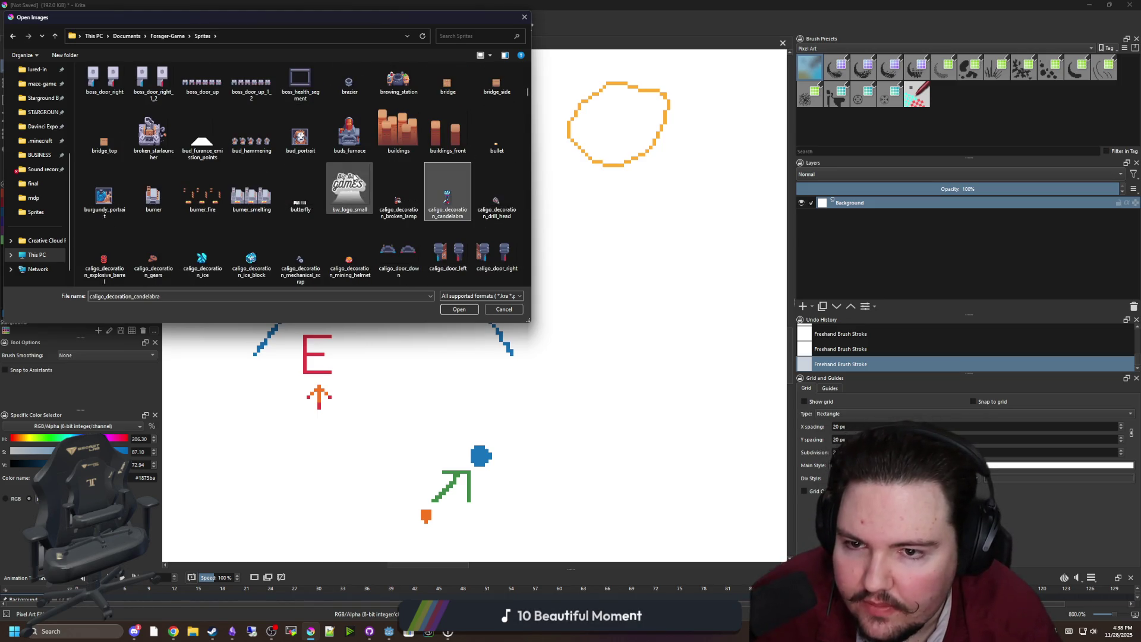
key(Right)
key(Right)
scroll(445, 249, down, 2)
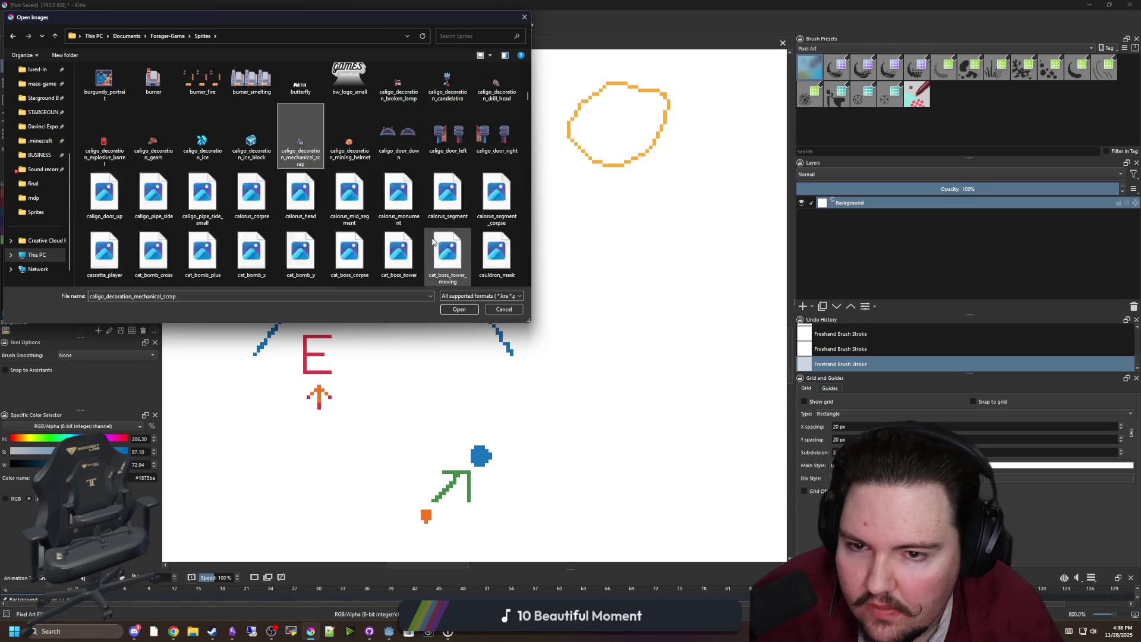
Step: Select caligo_door_down, up, left and right together and open all four
click(398, 134)
ctrl+click(104, 196)
ctrl+click(447, 133)
ctrl+click(488, 141)
click(459, 309)
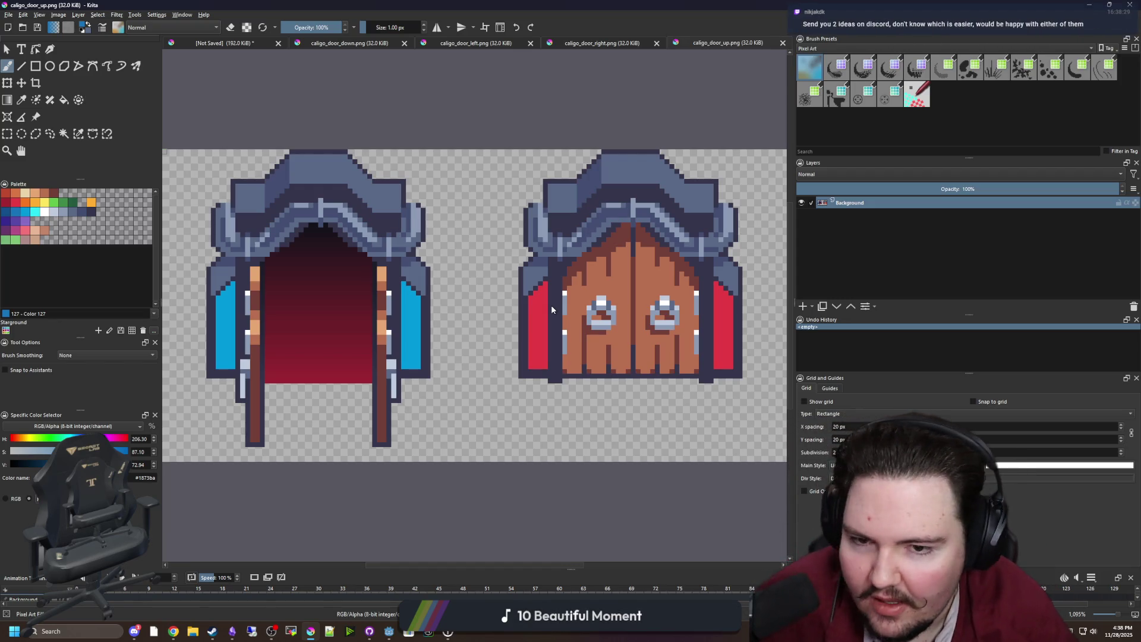
Step: Zoom out on the up, right and down door tabs to view each sprite whole
key(minus)
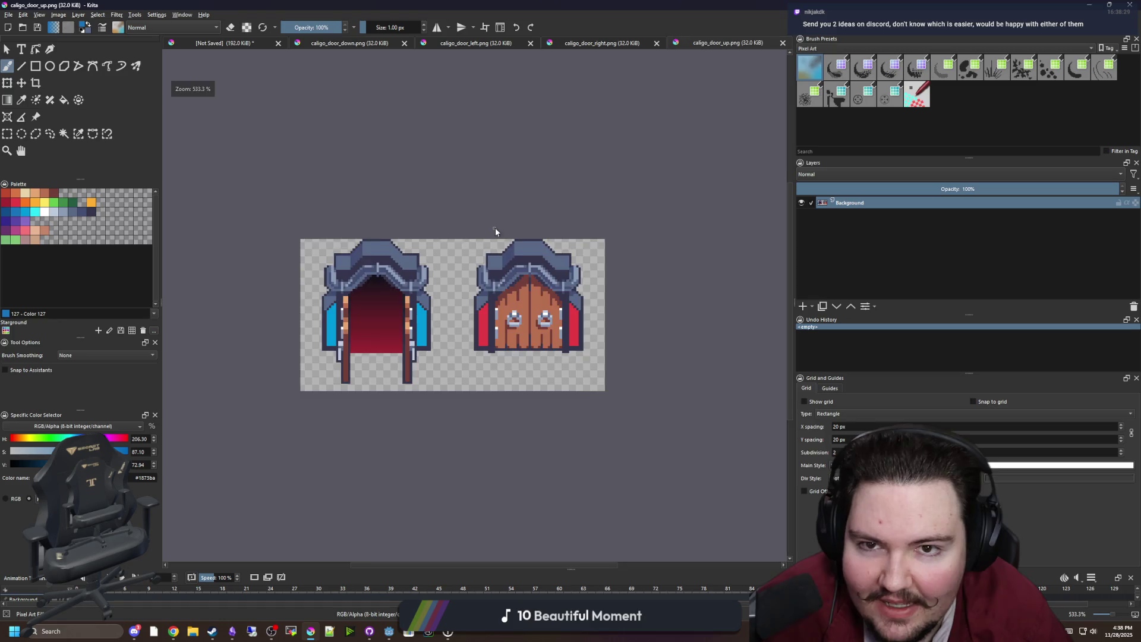
click(582, 42)
key(minus)
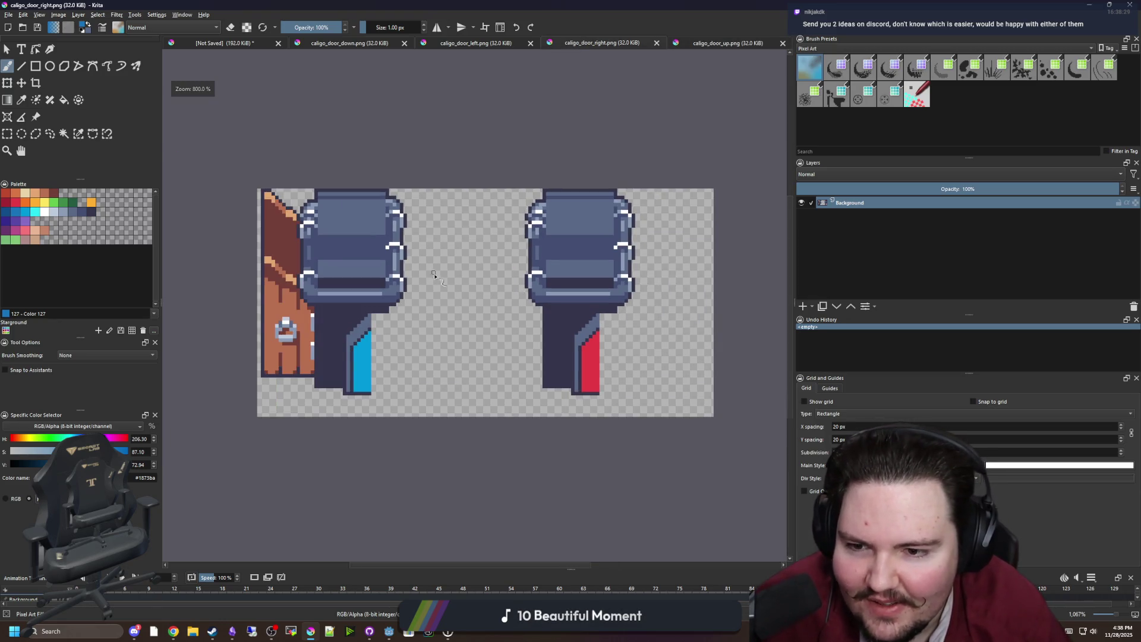
click(492, 45)
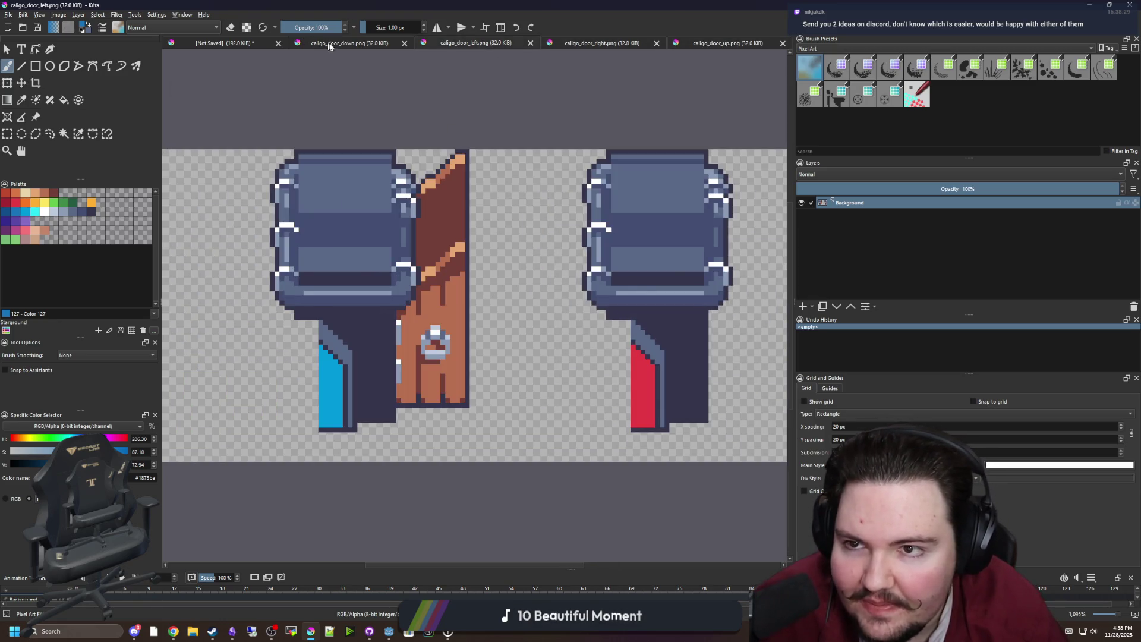
click(326, 46)
key(minus)
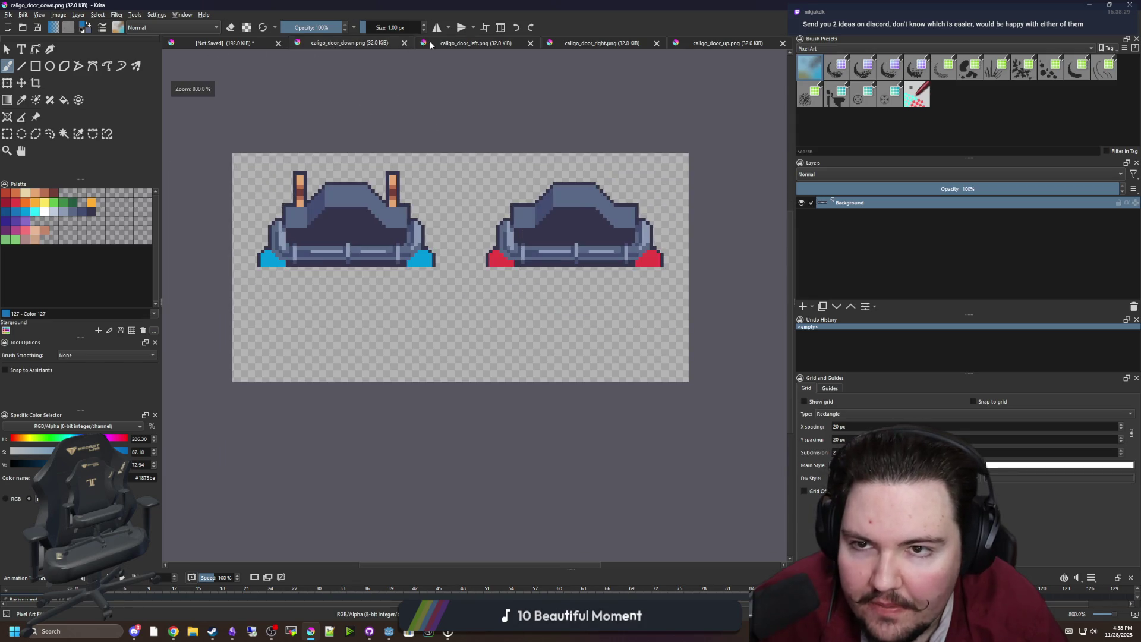
click(8, 16)
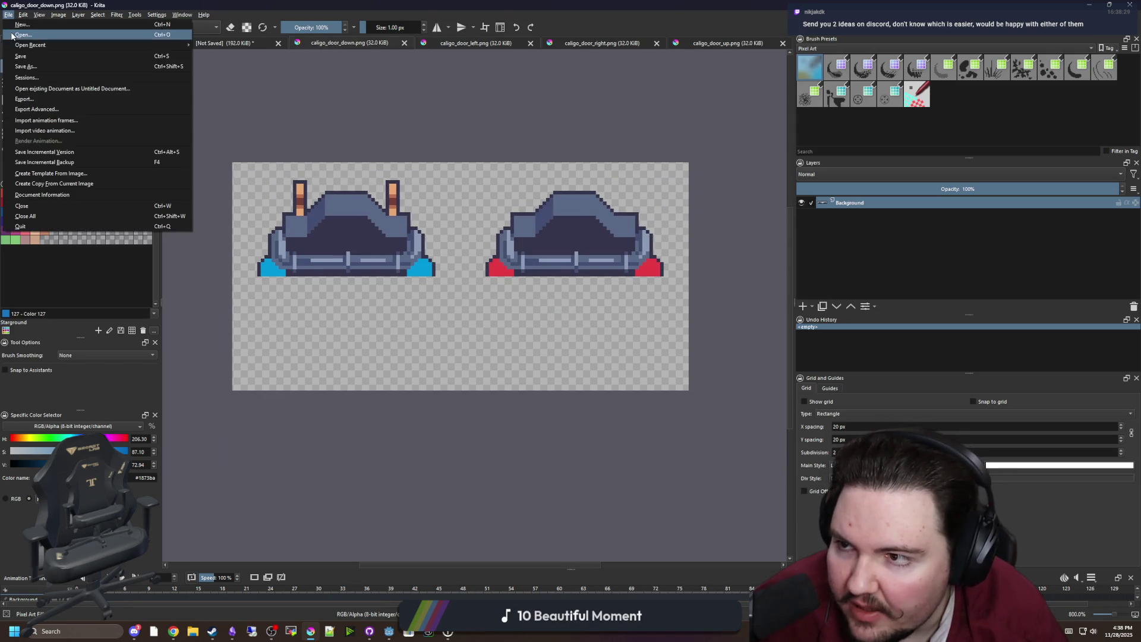
Step: Bring up the Open Images dialog and browse through the sprite files
click(27, 33)
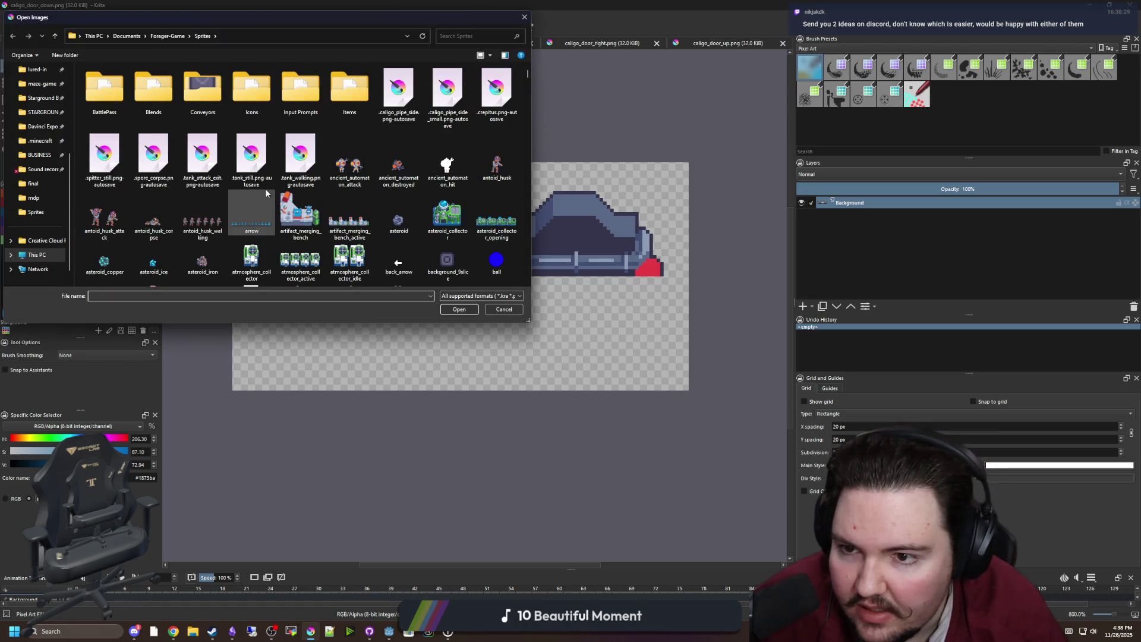
click(288, 188)
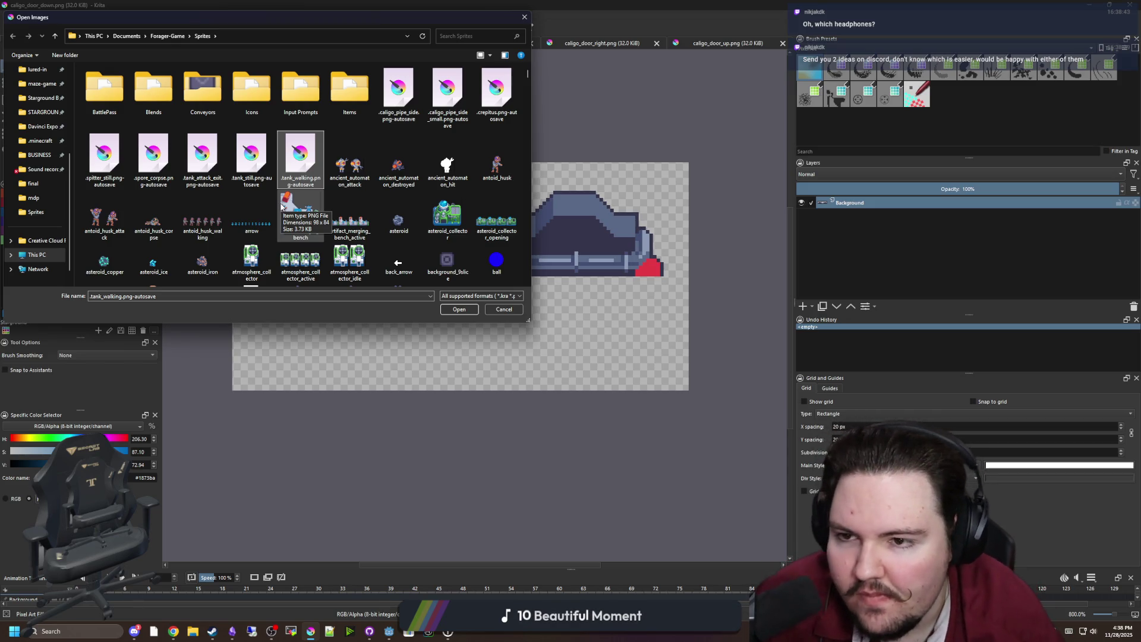
scroll(282, 206, down, 5)
scroll(291, 147, up, 6)
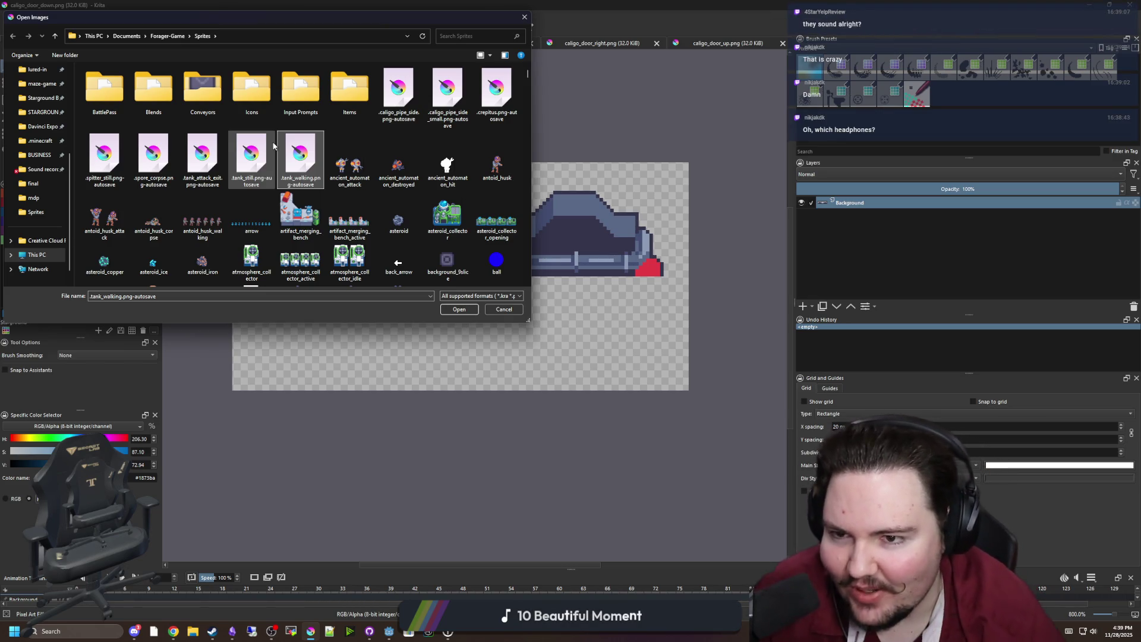
scroll(297, 148, down, 5)
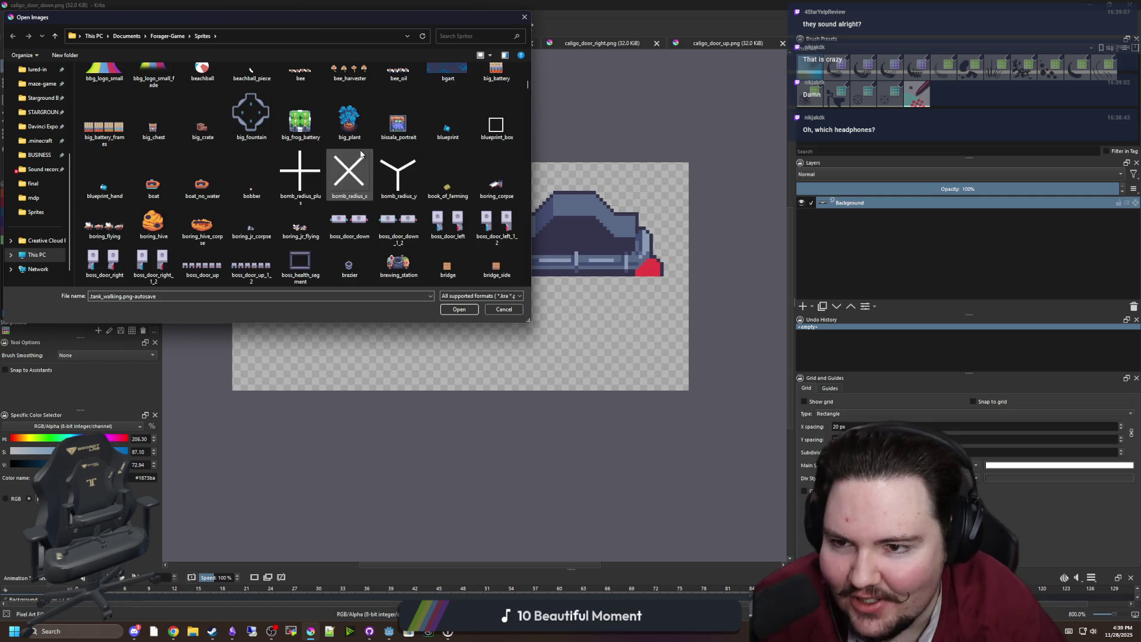
scroll(359, 157, up, 2)
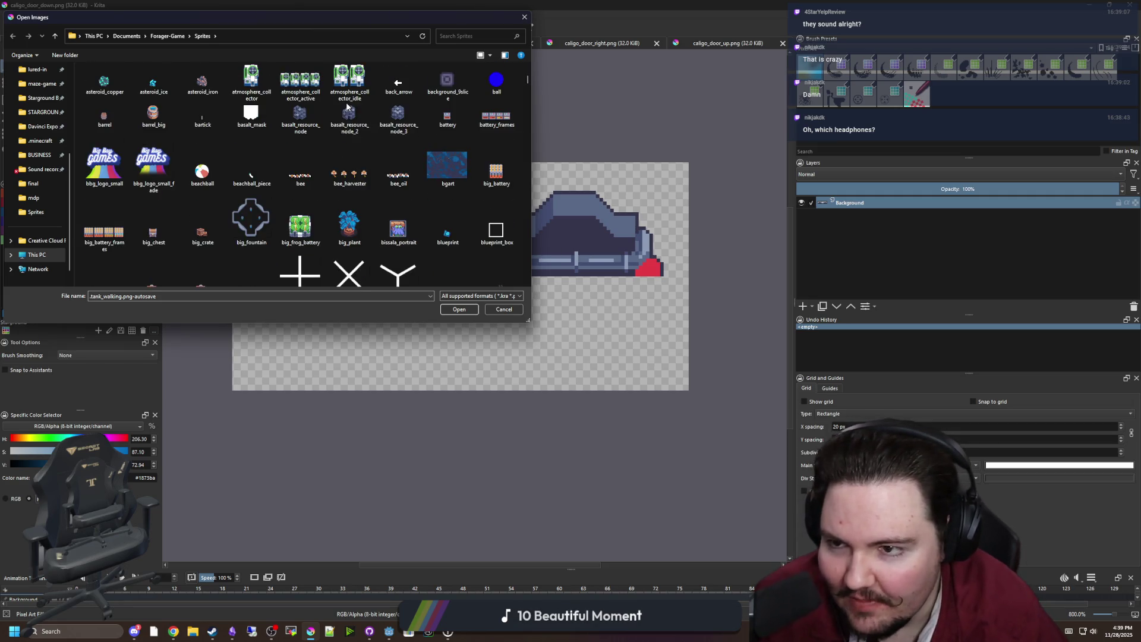
click(354, 172)
click(312, 214)
scroll(312, 214, down, 2)
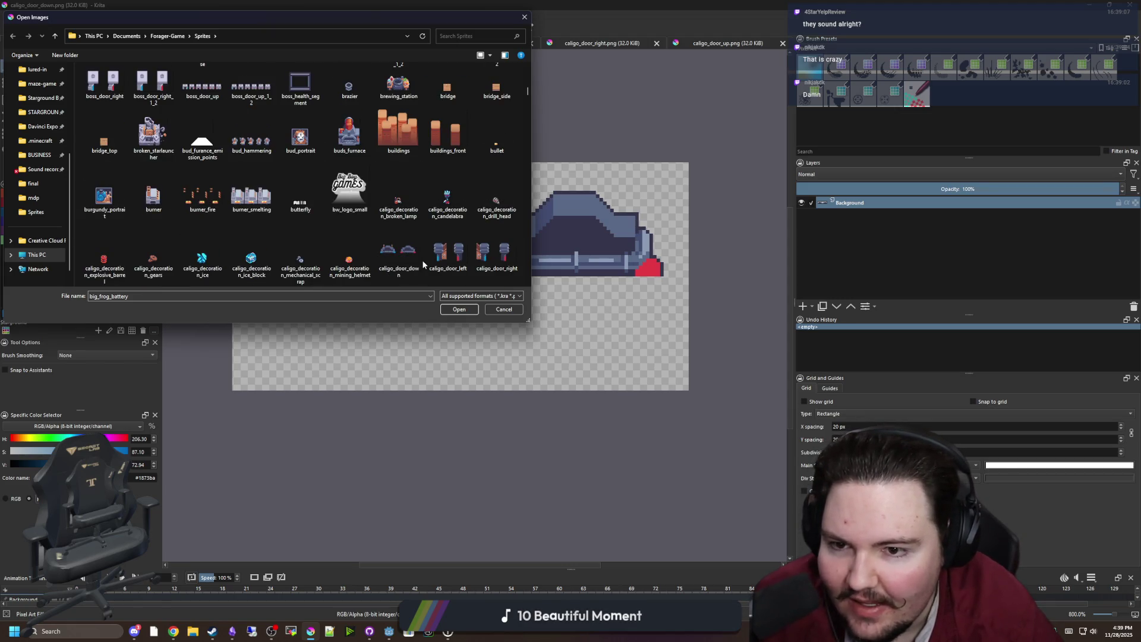
scroll(202, 196, up, 3)
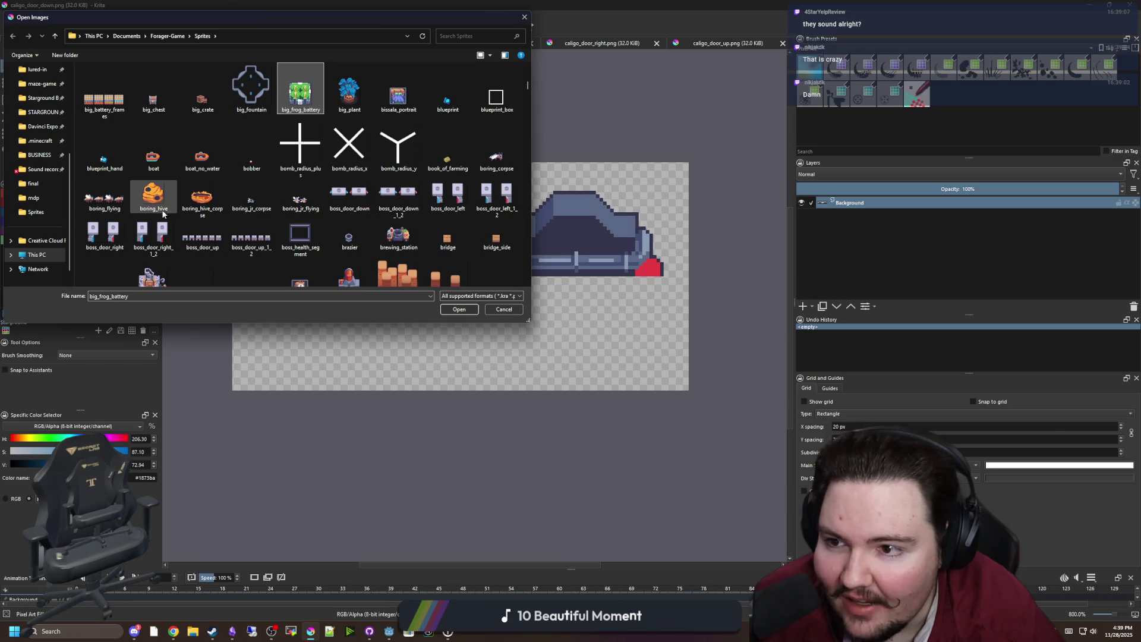
Step: Open boss_door_down, boss_door_left, boss_door_right and boss_door_up together
click(169, 235)
click(349, 196)
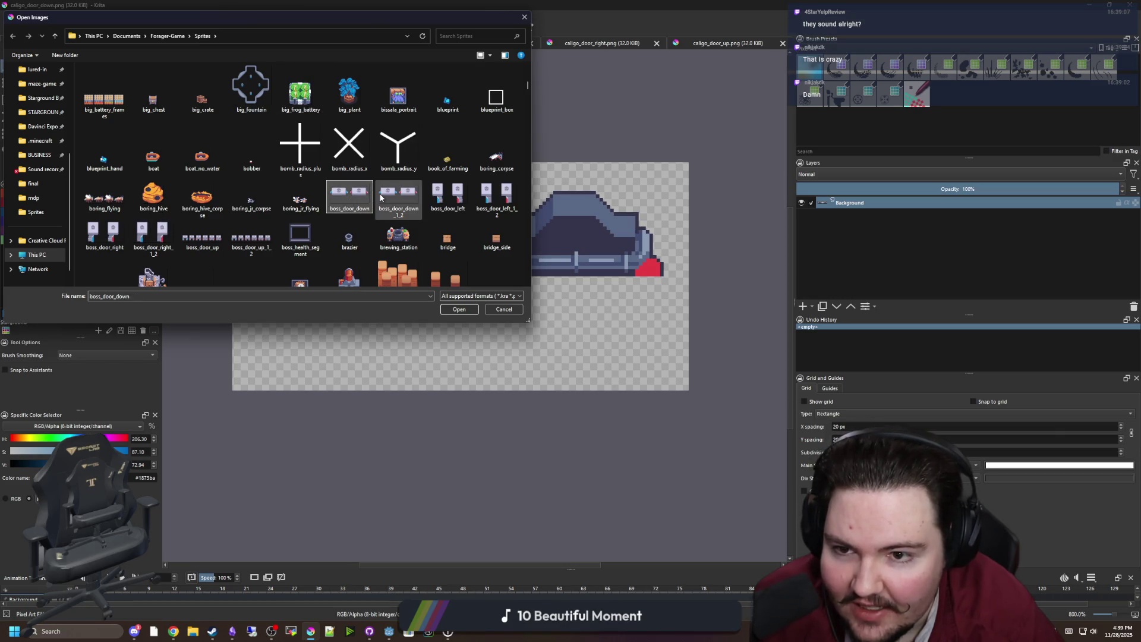
ctrl+click(447, 196)
ctrl+click(104, 235)
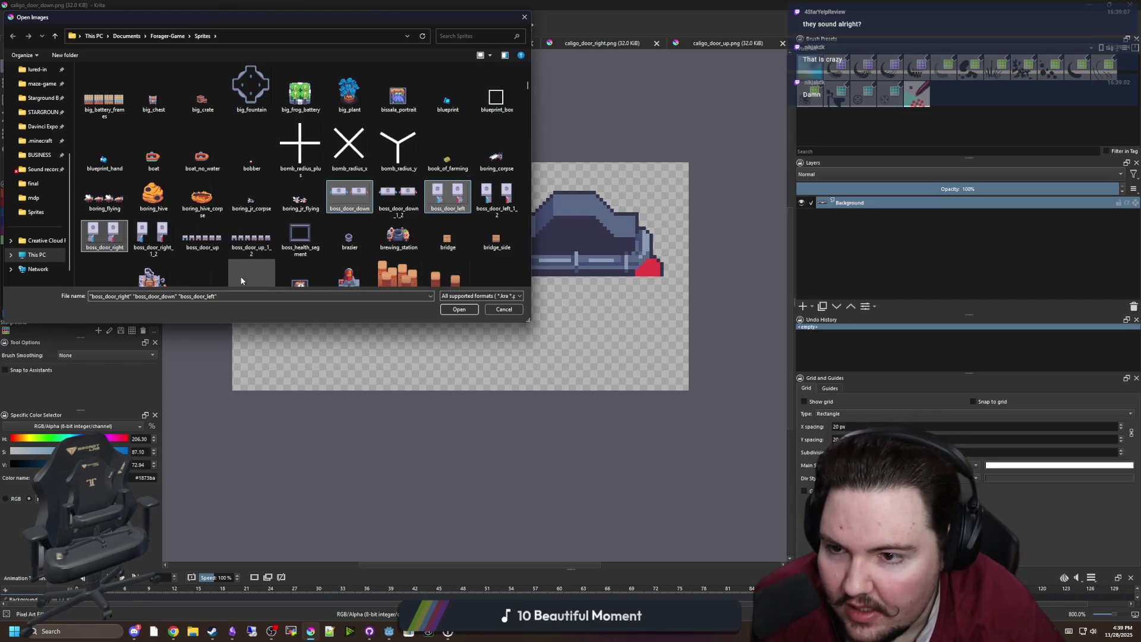
ctrl+click(202, 235)
click(458, 310)
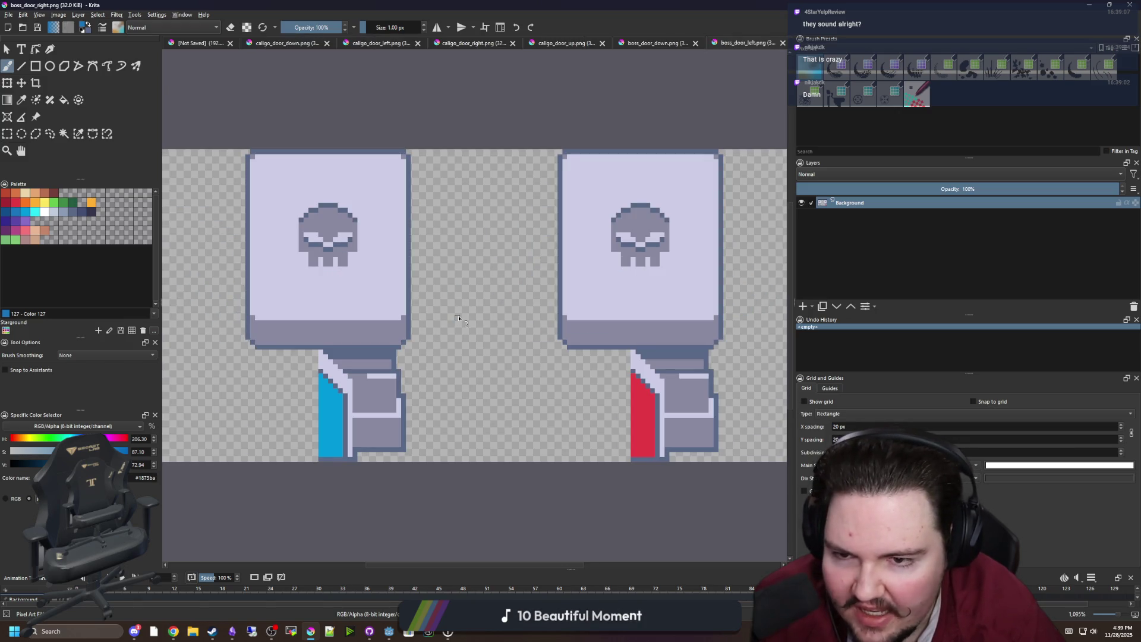
Step: Zoom out to see the whole boss_door_up strip of six door frames
scroll(458, 320, down, 2)
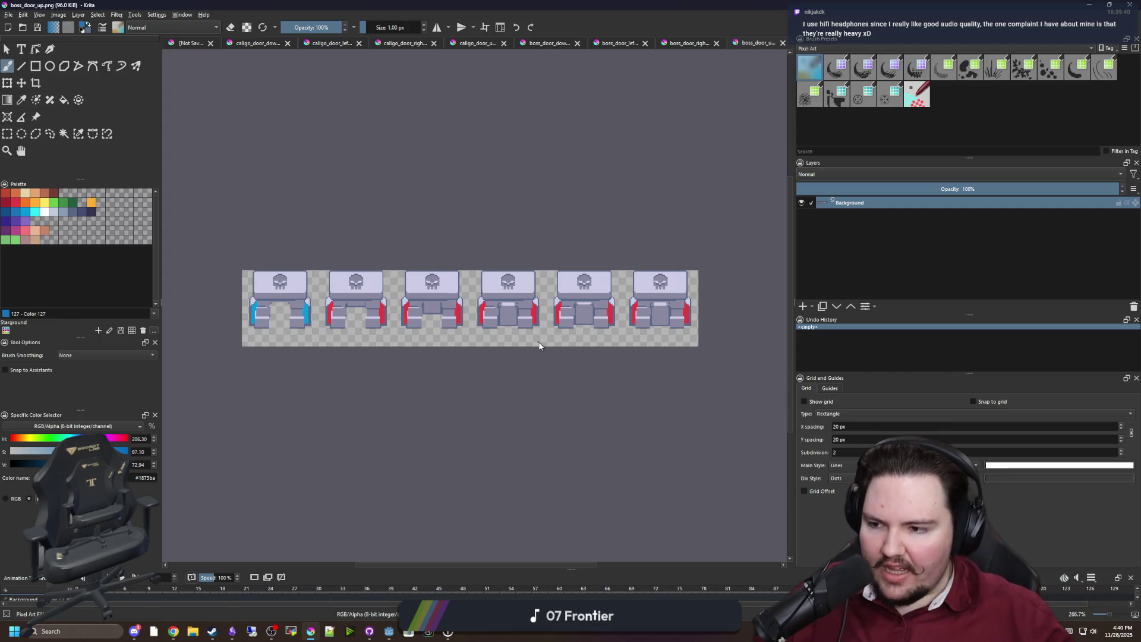
scroll(475, 315, up, 3)
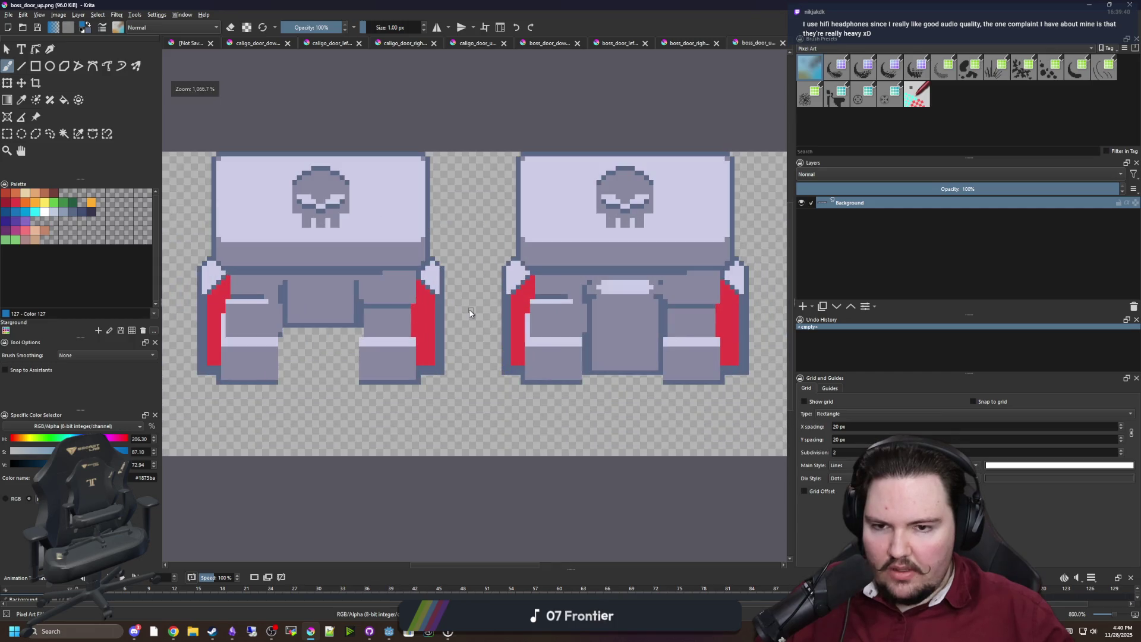
scroll(470, 313, down, 5)
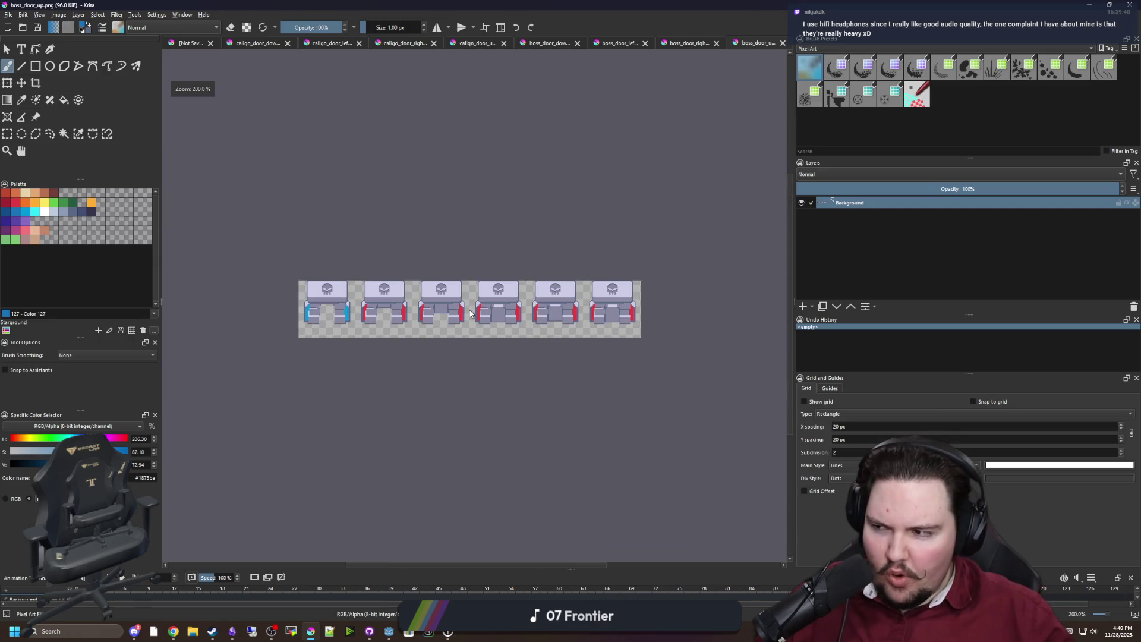
scroll(326, 308, up, 4)
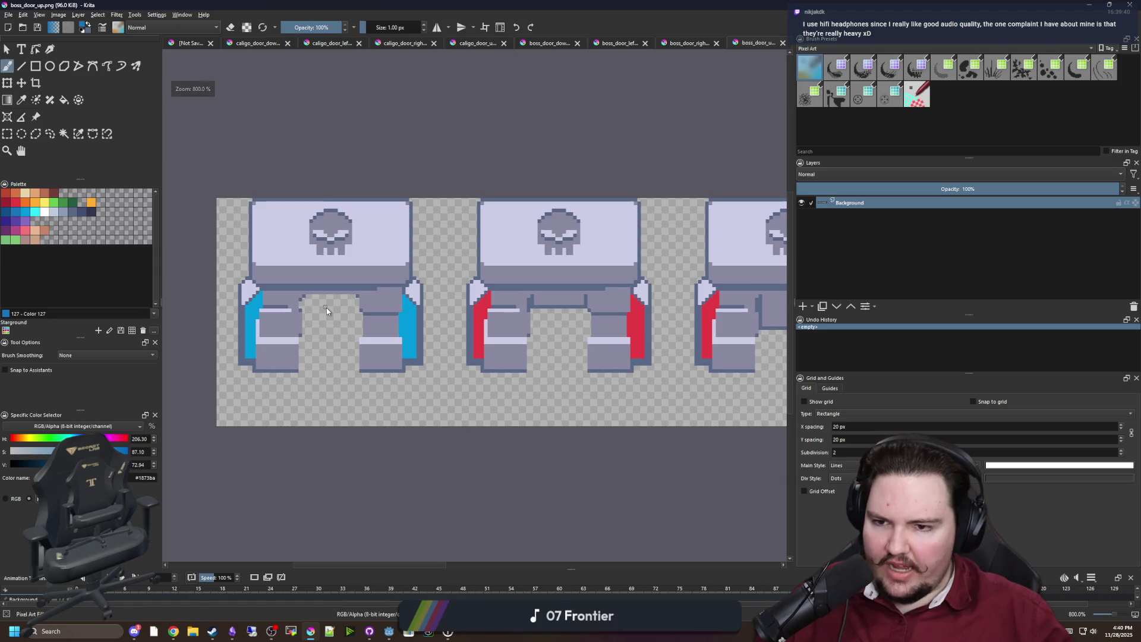
scroll(326, 307, up, 2)
scroll(326, 312, down, 8)
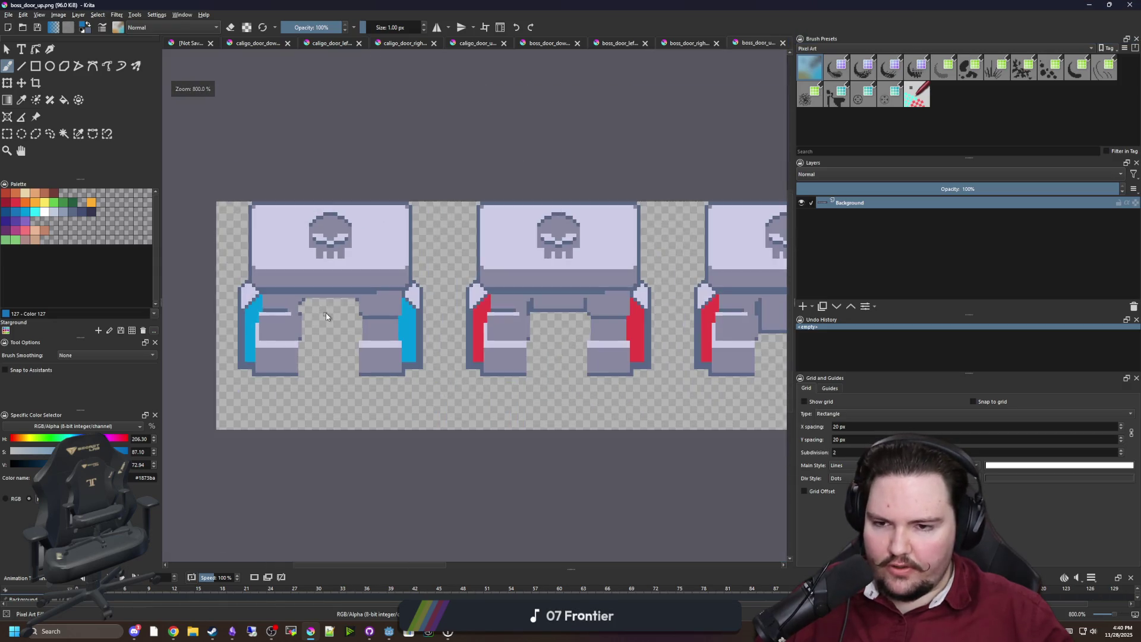
scroll(477, 322, up, 5)
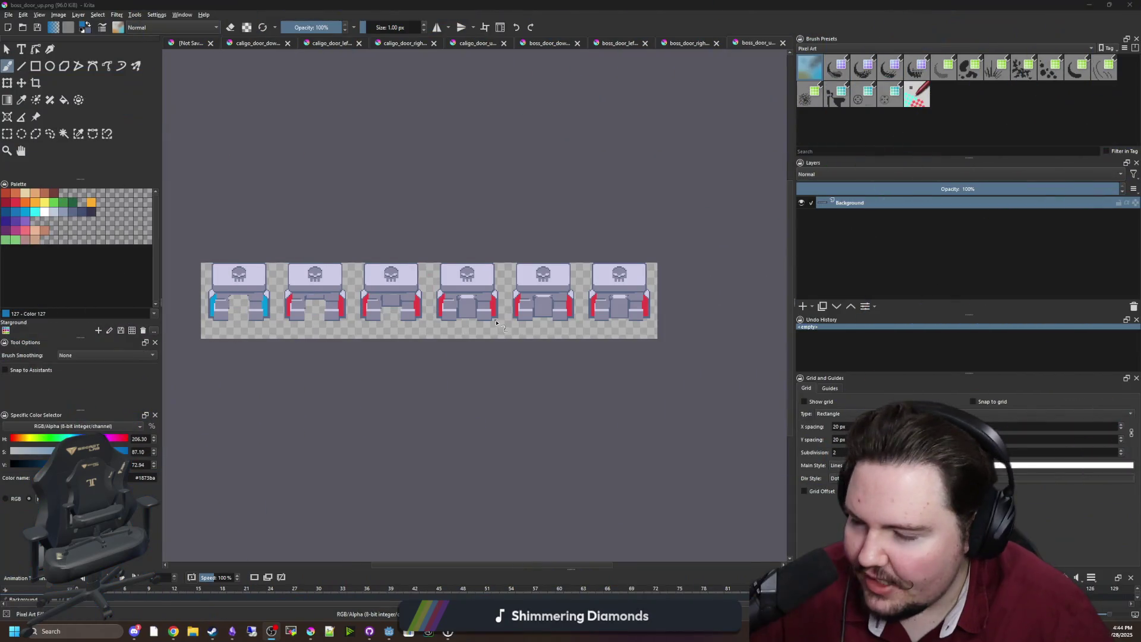
Step: Zoom and pan the view across the boss_door_up door frames
scroll(507, 310, up, 2)
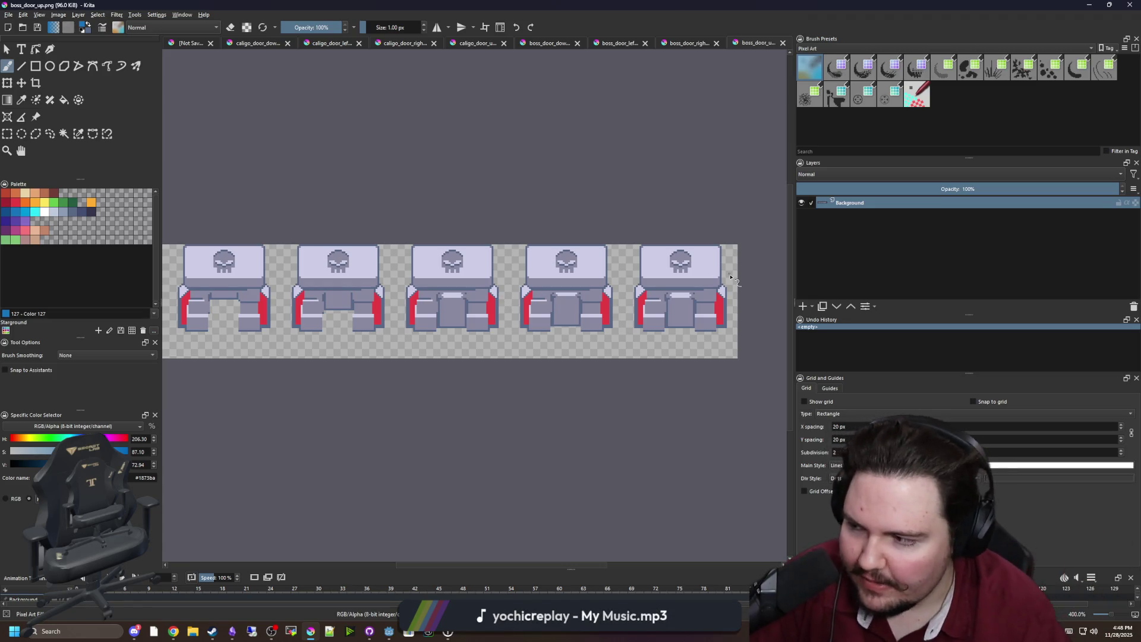
drag(458, 367, 624, 399)
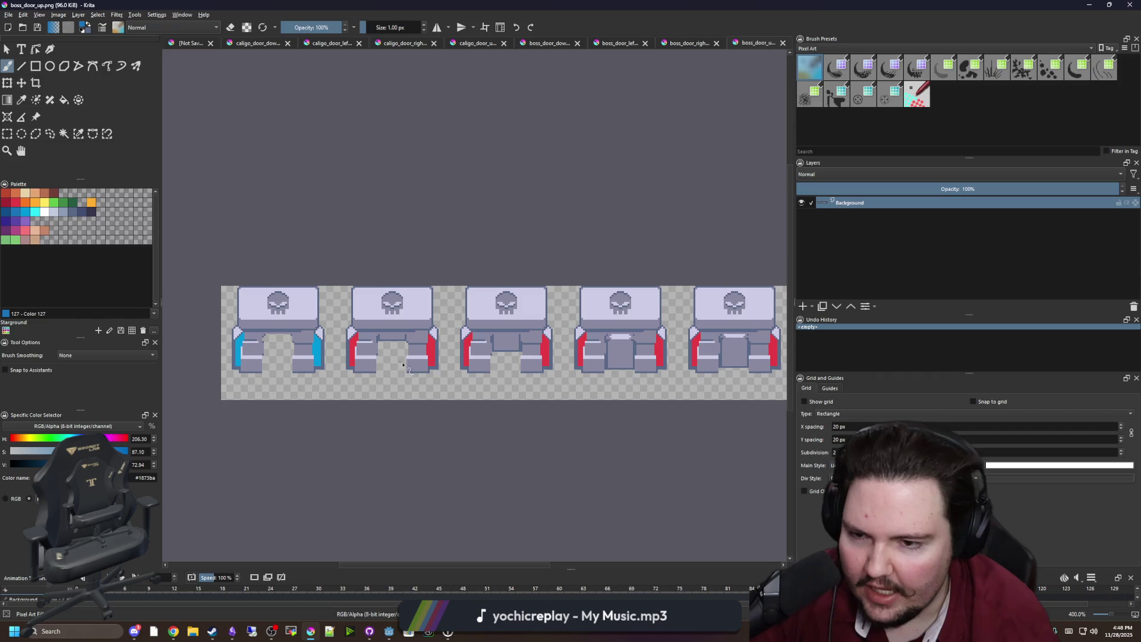
Step: Pan across the skull door row, then switch to the boss_door_right.png image
drag(566, 375, 387, 359)
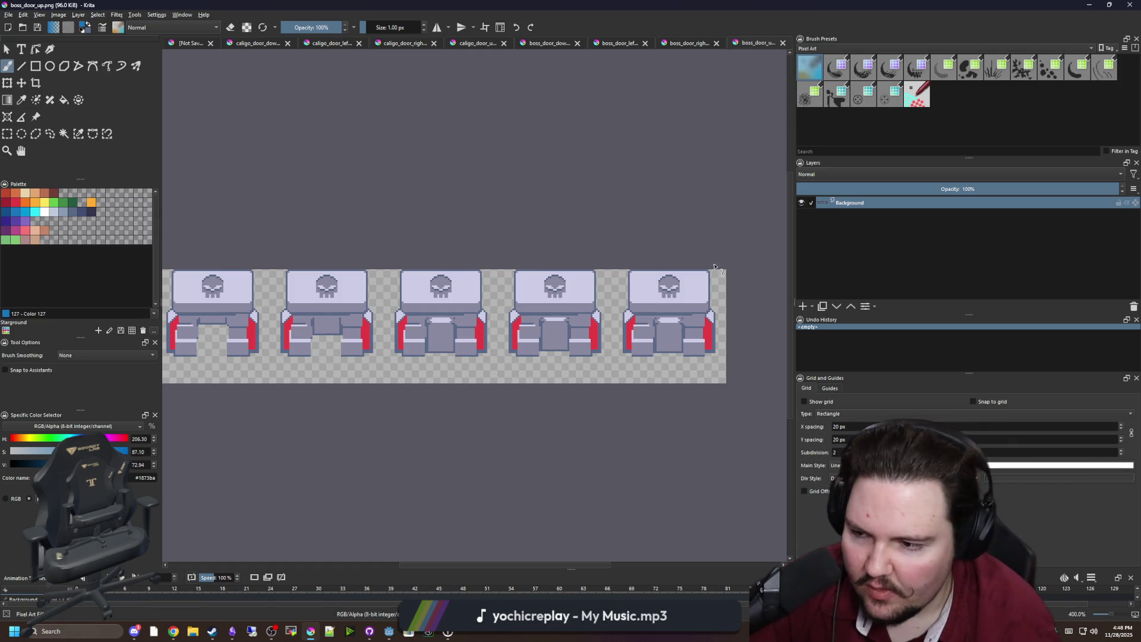
drag(552, 247, 775, 244)
scroll(612, 212, down, 2)
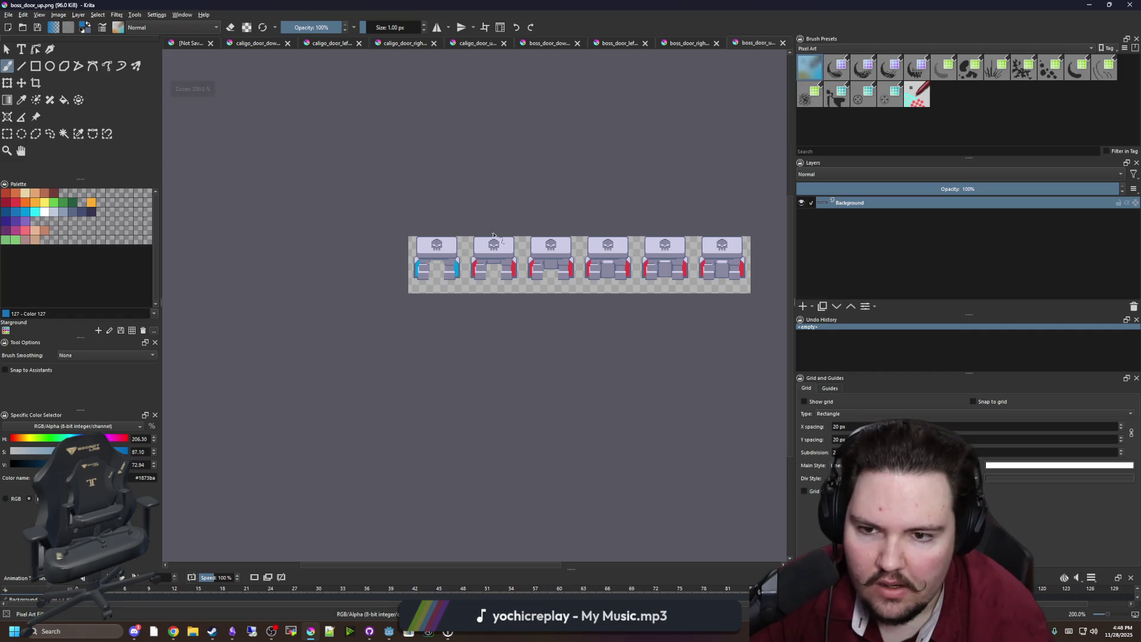
scroll(416, 273, up, 4)
click(696, 44)
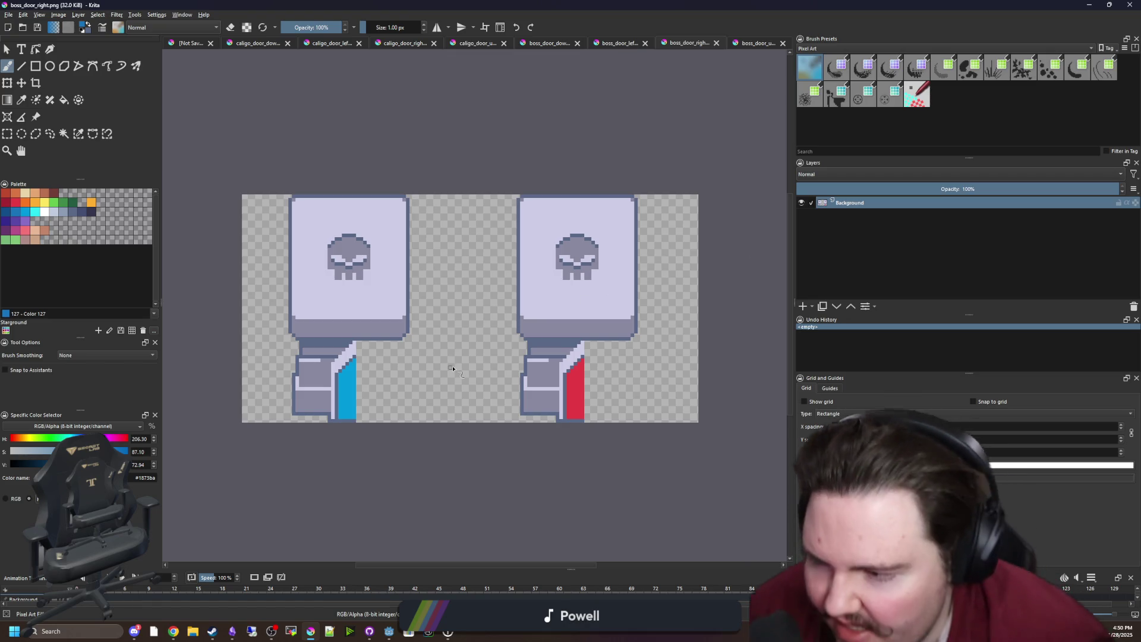
Step: Select the whole skull emblem with a rectangular selection and copy it
click(7, 133)
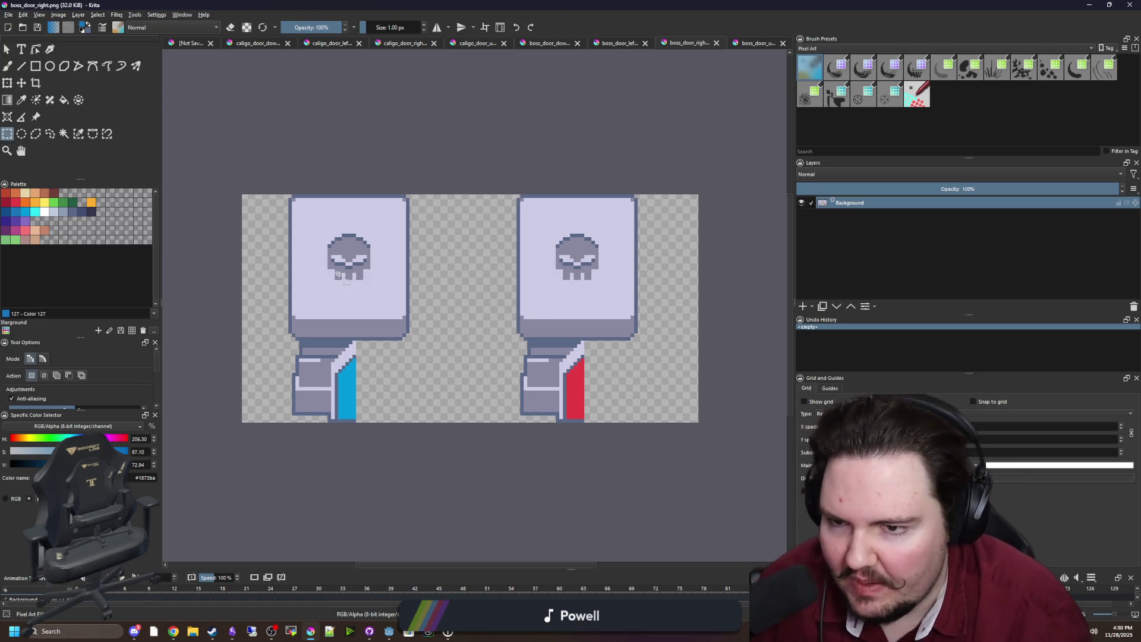
scroll(358, 271, up, 5)
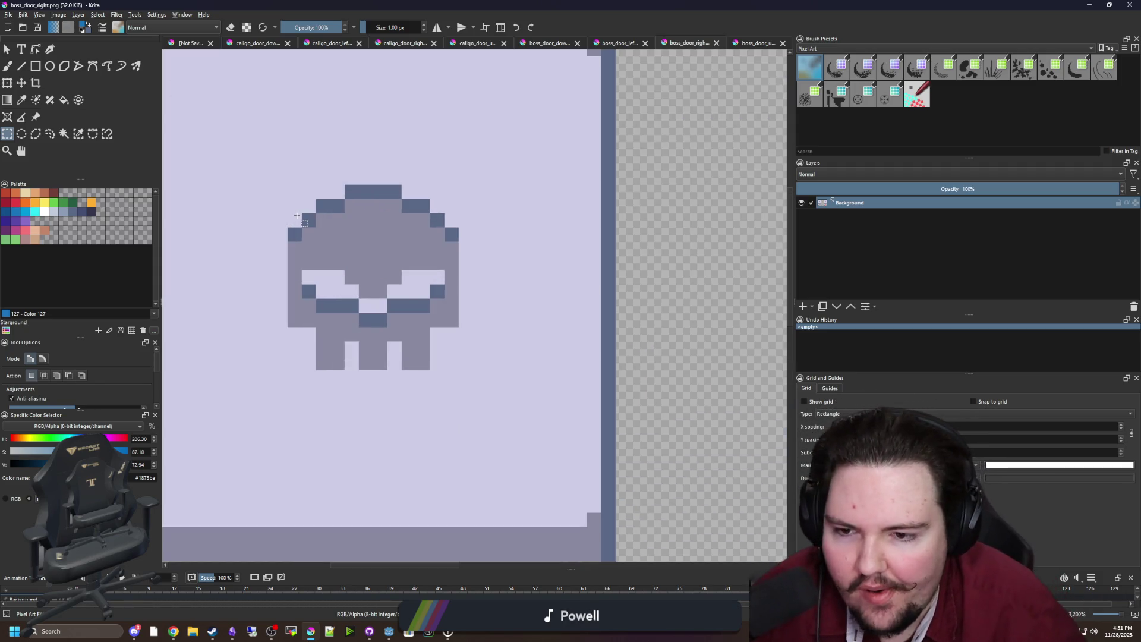
scroll(363, 262, down, 6)
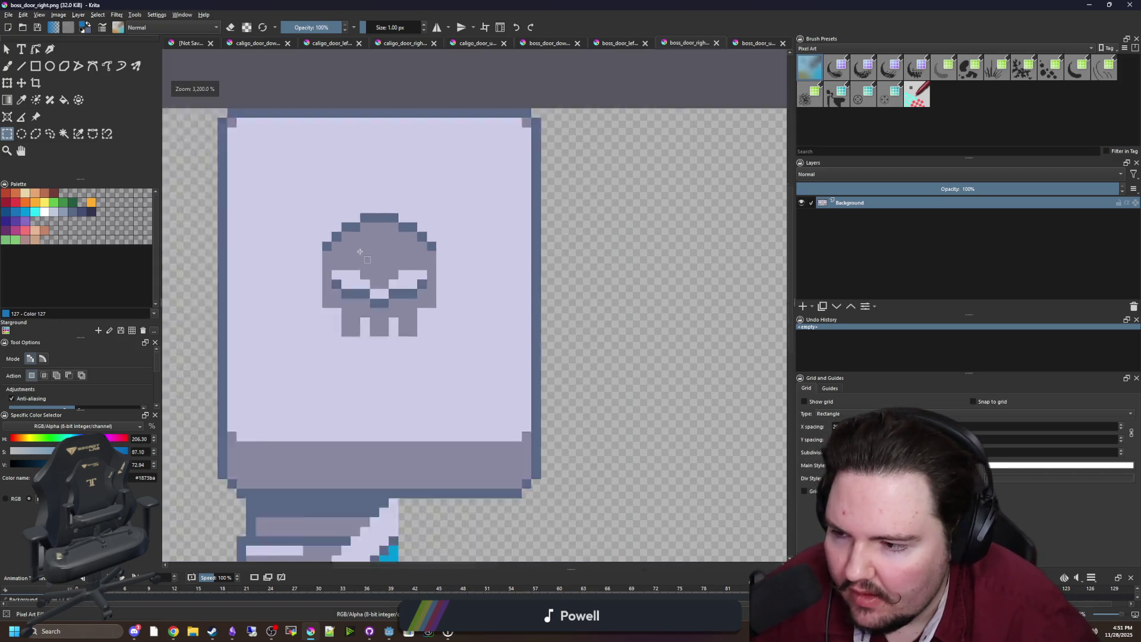
scroll(368, 260, up, 4)
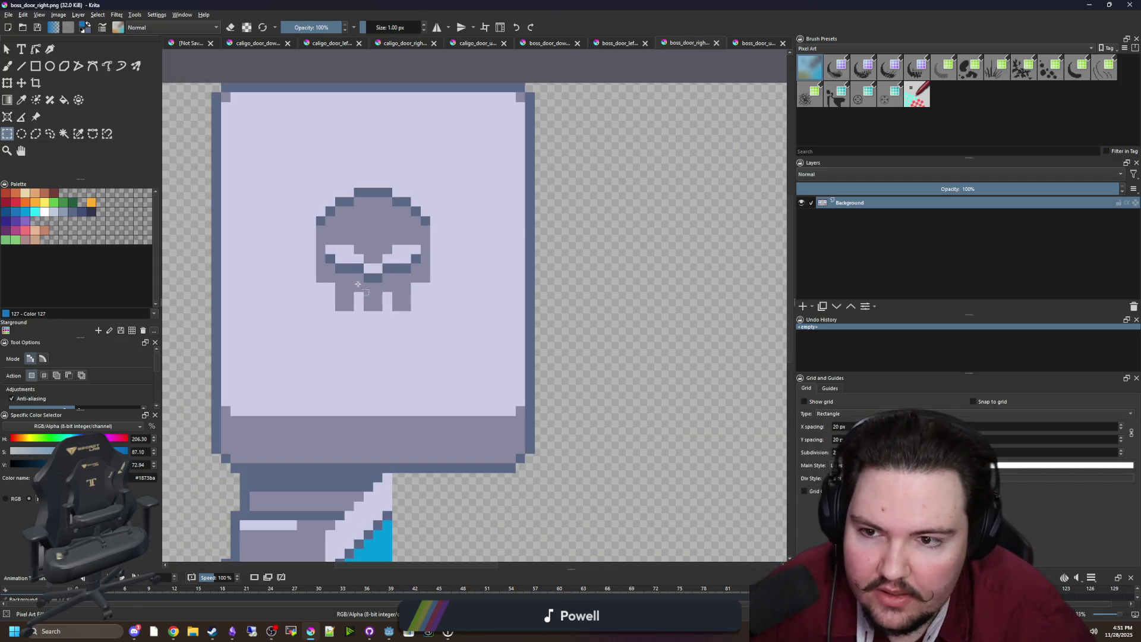
scroll(330, 280, up, 1)
drag(302, 325, 340, 289)
click(341, 289)
mouse_move(308, 326)
mouse_down()
mouse_move(408, 198)
mouse_move(480, 142)
mouse_up()
key(ctrl+c)
Step: Flip through the open door images and settle on caligo_door_up.png
scroll(463, 159, down, 4)
click(466, 44)
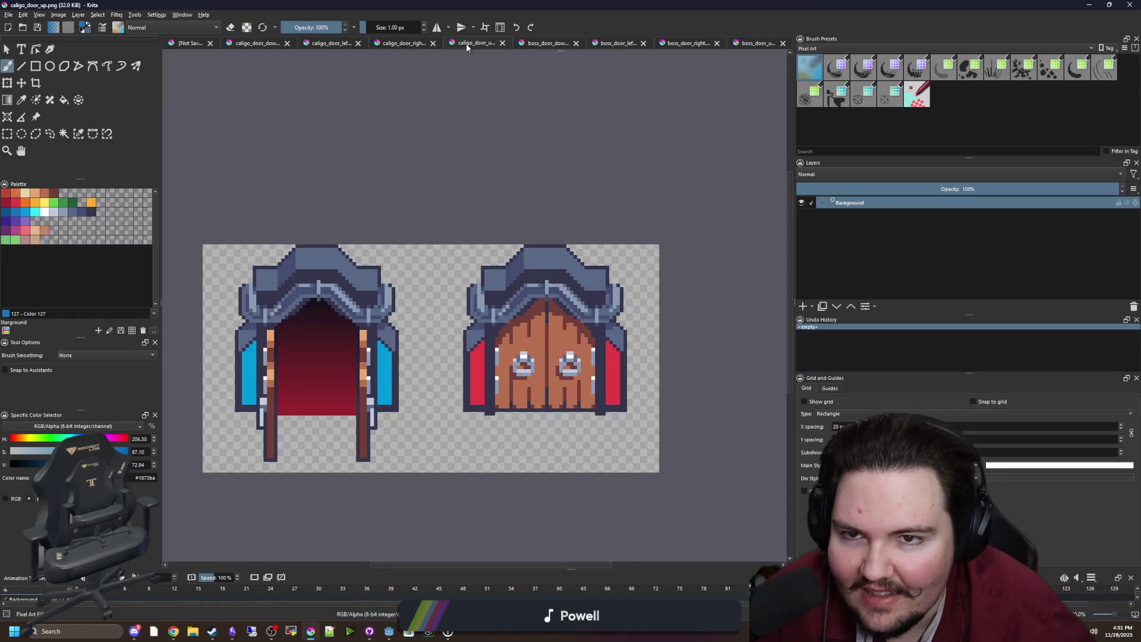
click(398, 42)
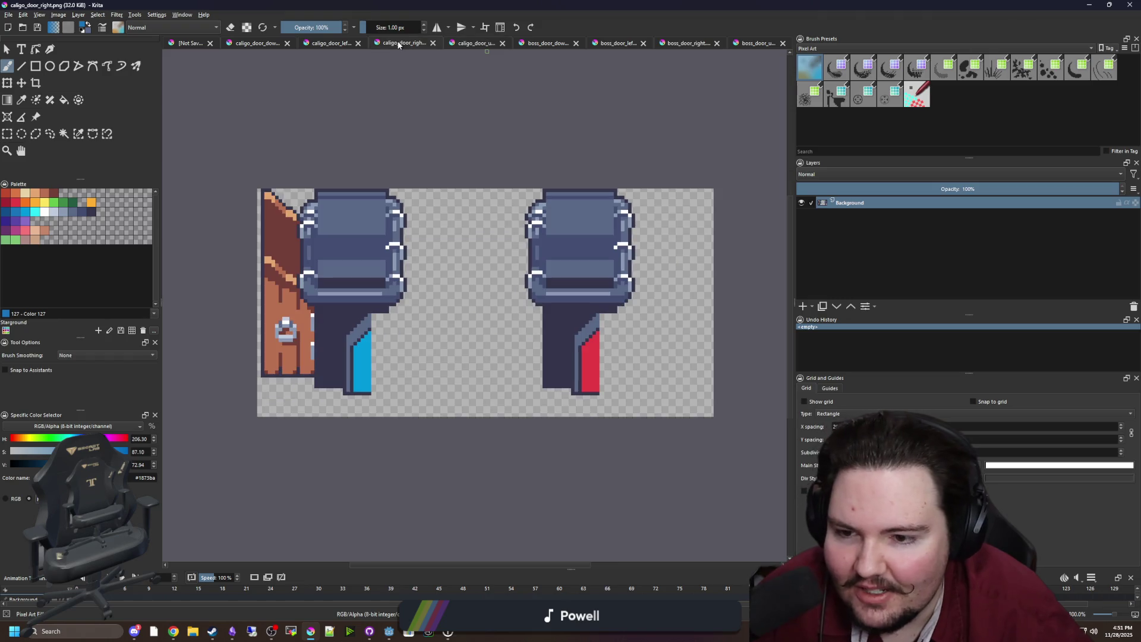
click(469, 40)
click(684, 46)
click(750, 47)
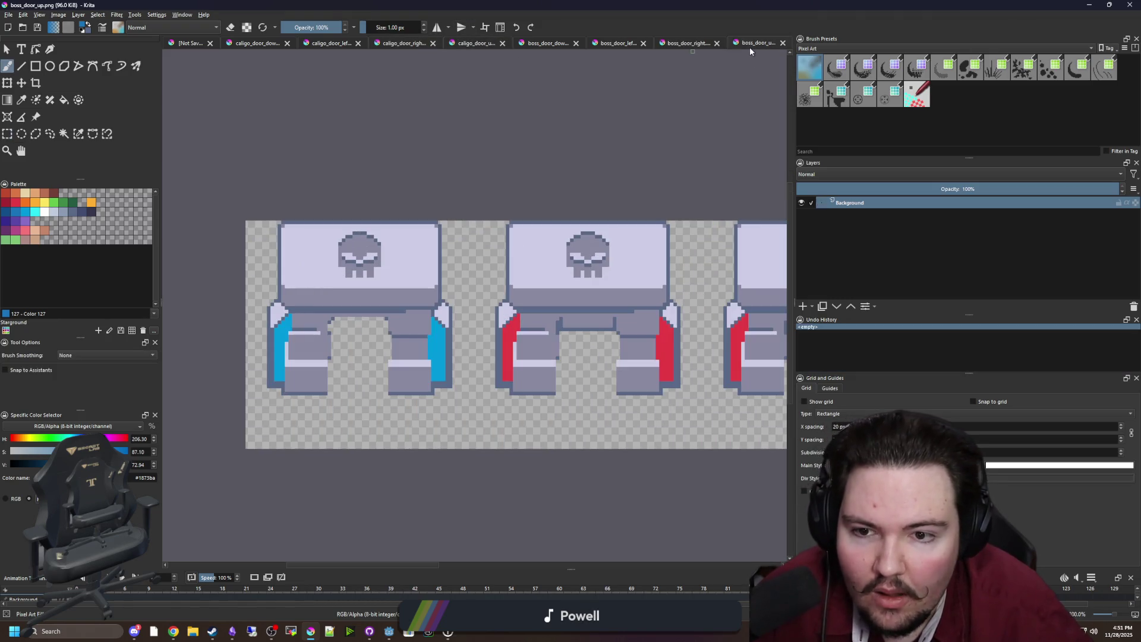
scroll(603, 148, down, 4)
scroll(552, 197, up, 2)
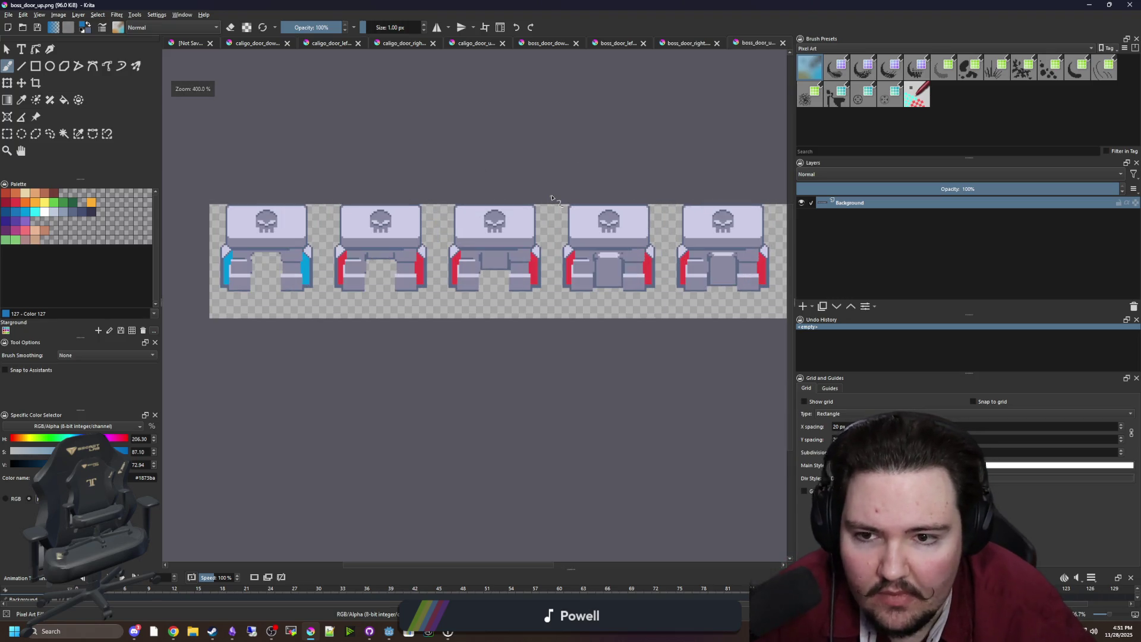
click(387, 45)
click(309, 45)
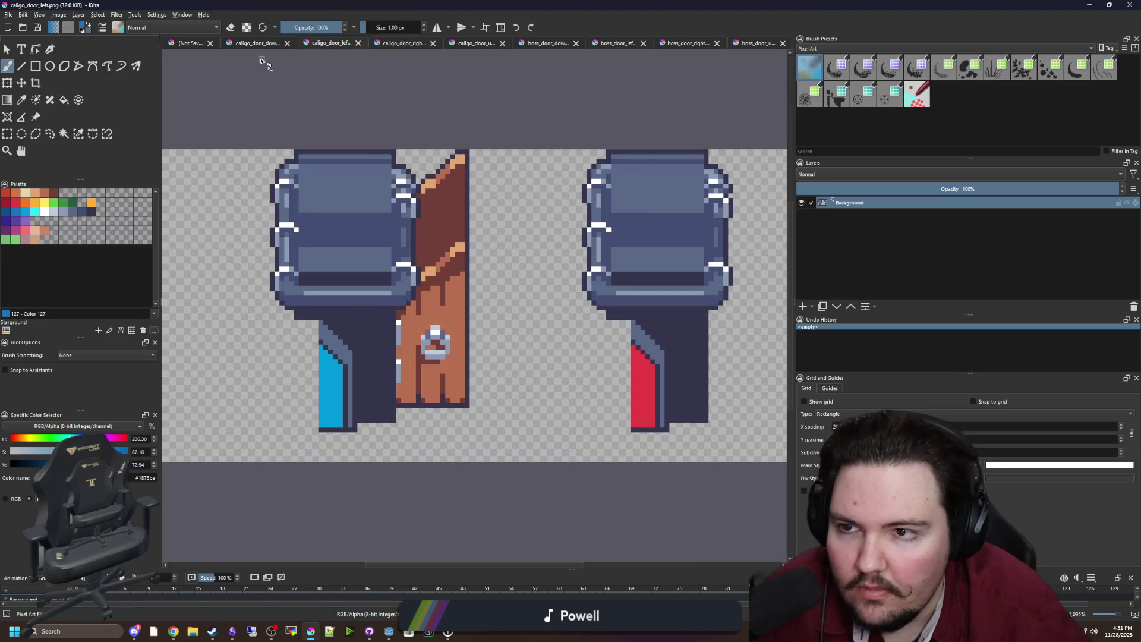
click(255, 41)
click(401, 45)
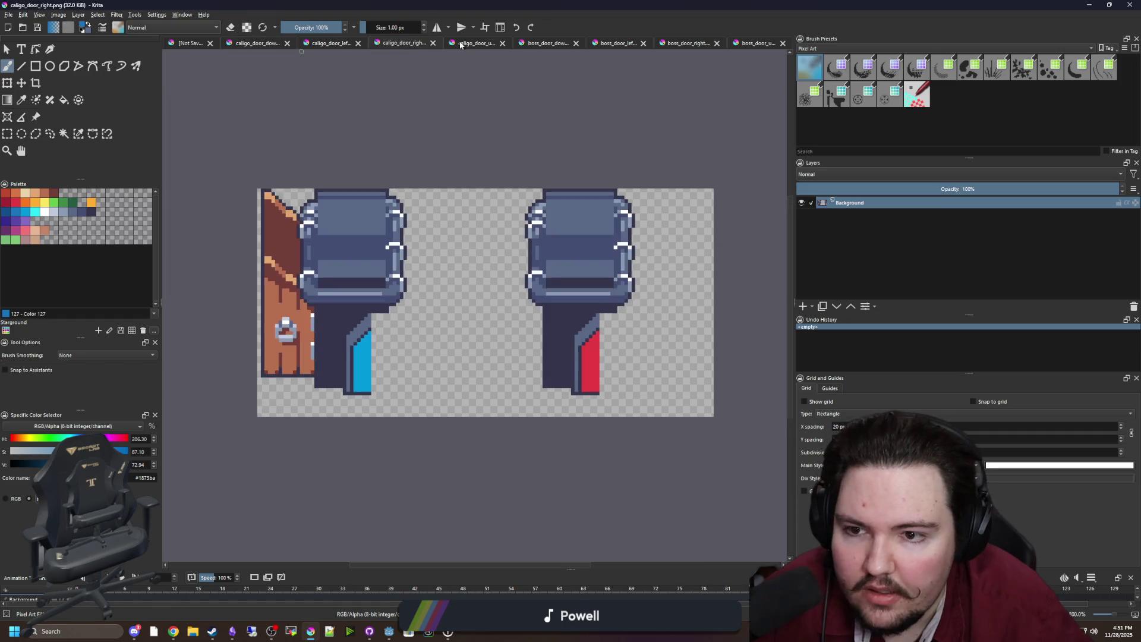
click(469, 45)
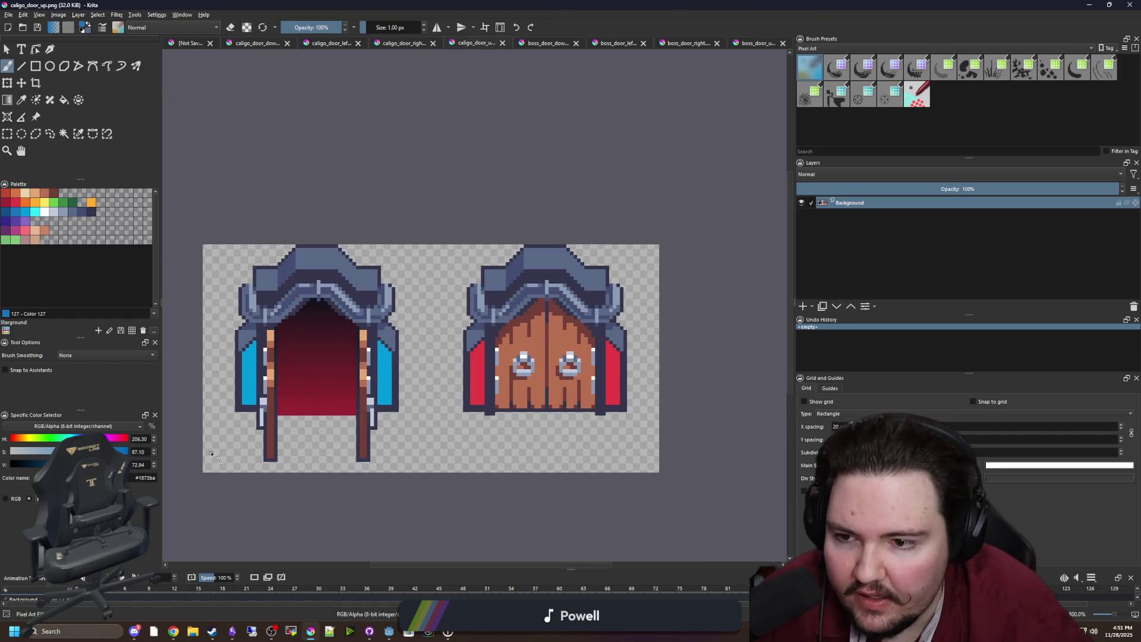
scroll(212, 454, up, 1)
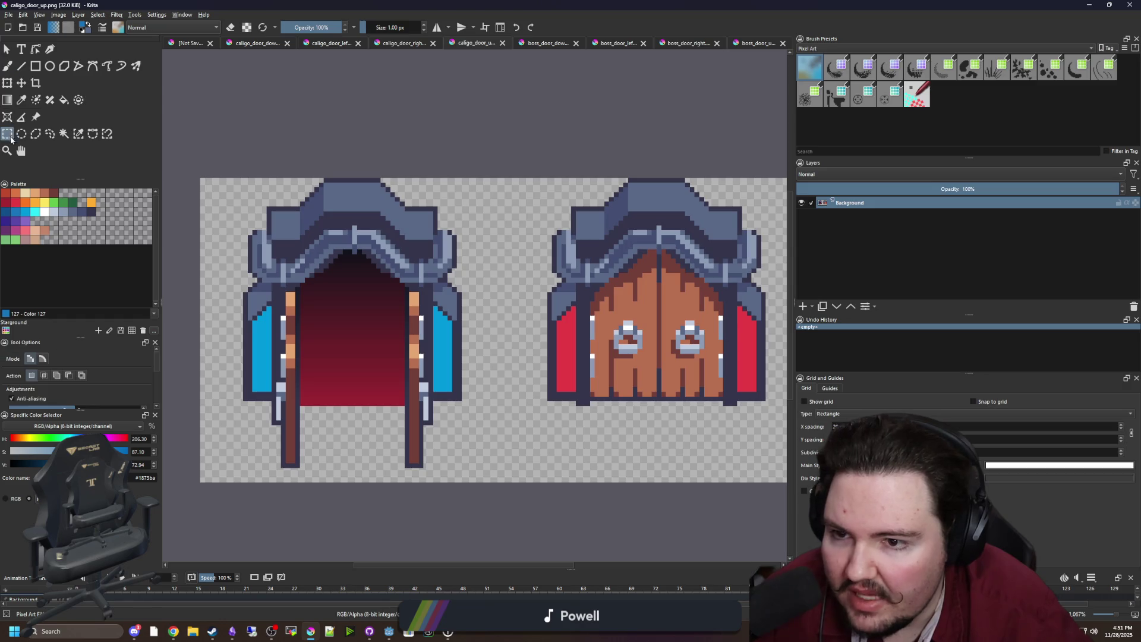
Step: Select the upper part of the doorway arch and move it down one pixel
click(7, 133)
scroll(242, 416, up, 1)
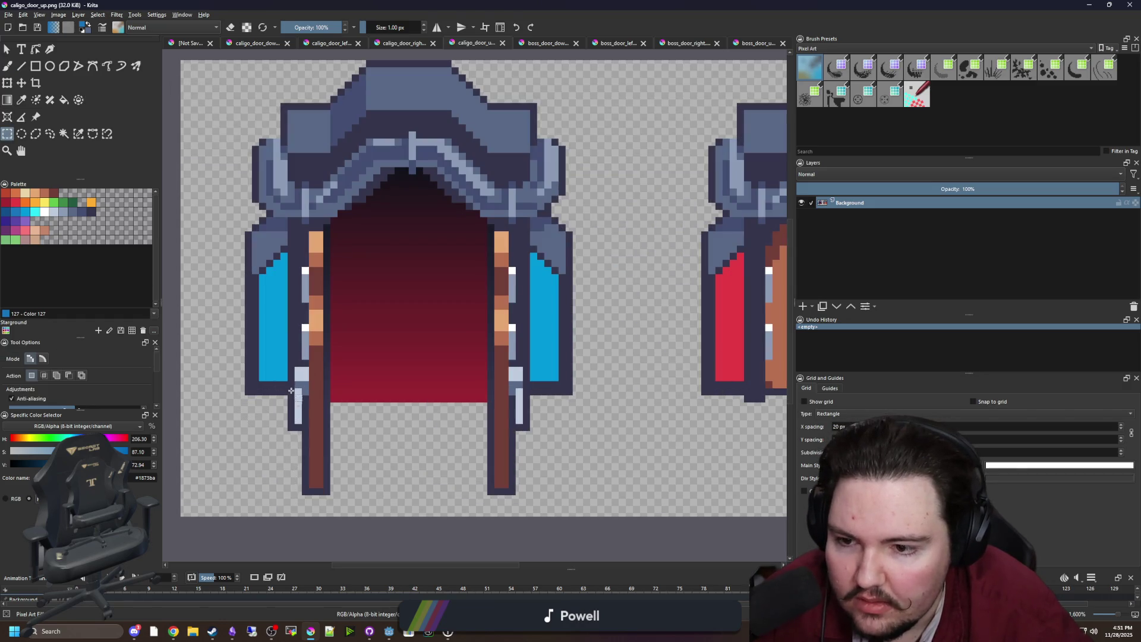
mouse_move(289, 510)
mouse_down()
mouse_move(398, 303)
mouse_move(524, 179)
mouse_move(528, 111)
mouse_up()
key(t)
drag(442, 177, 442, 191)
key(ctrl+shift+a)
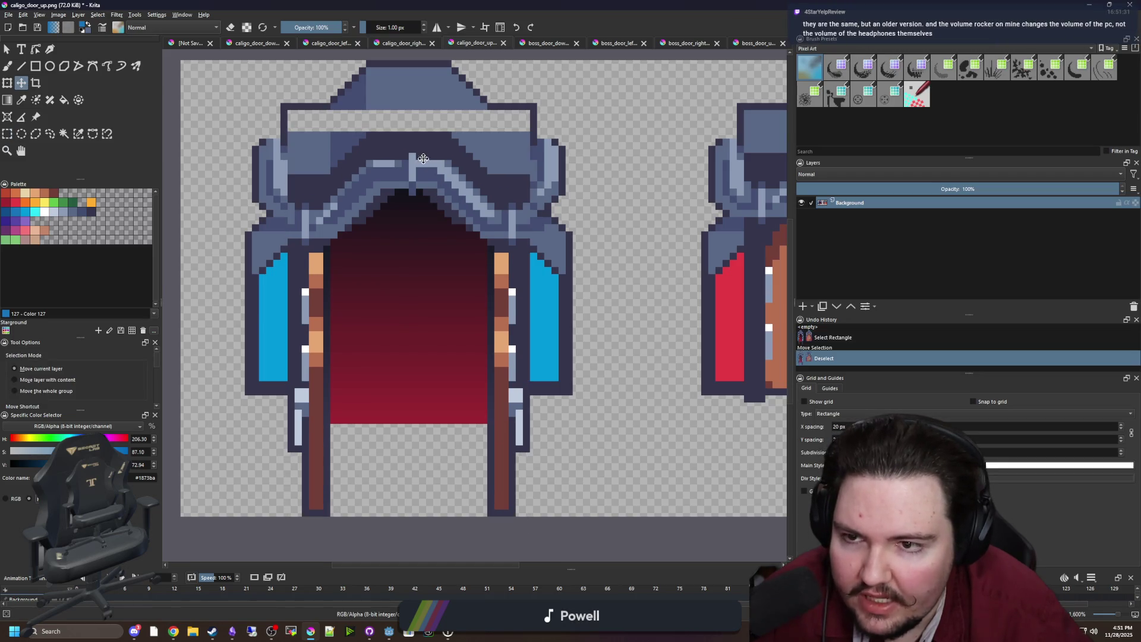
scroll(285, 190, up, 2)
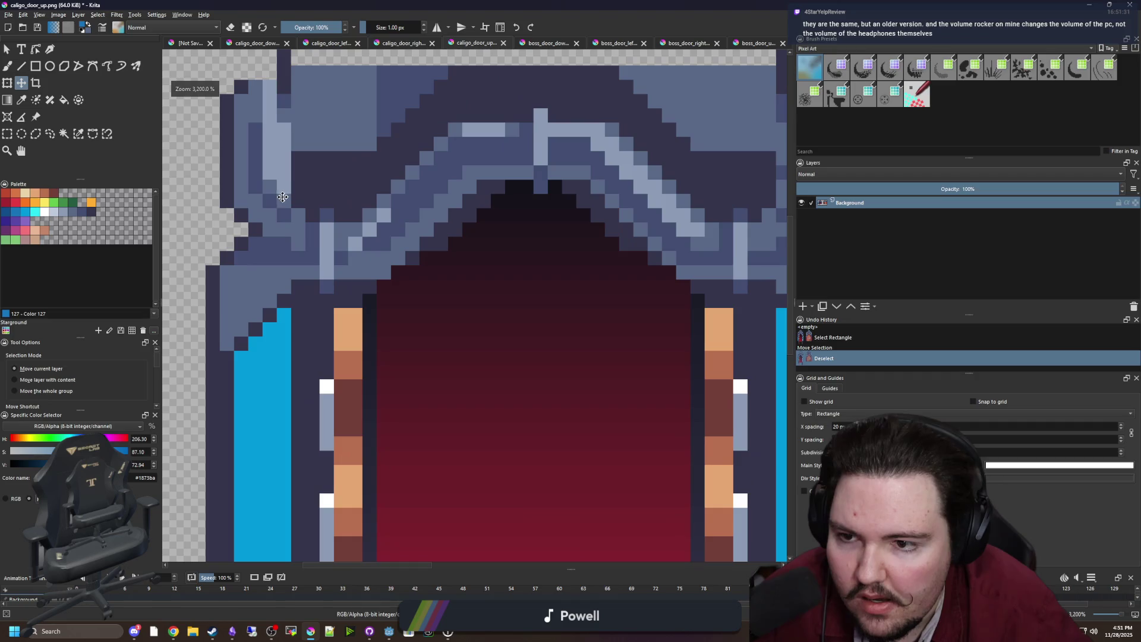
Step: Select the 5×6 and 6×6 side blocks of the arch, shift them, then deselect
key(ctrl+r)
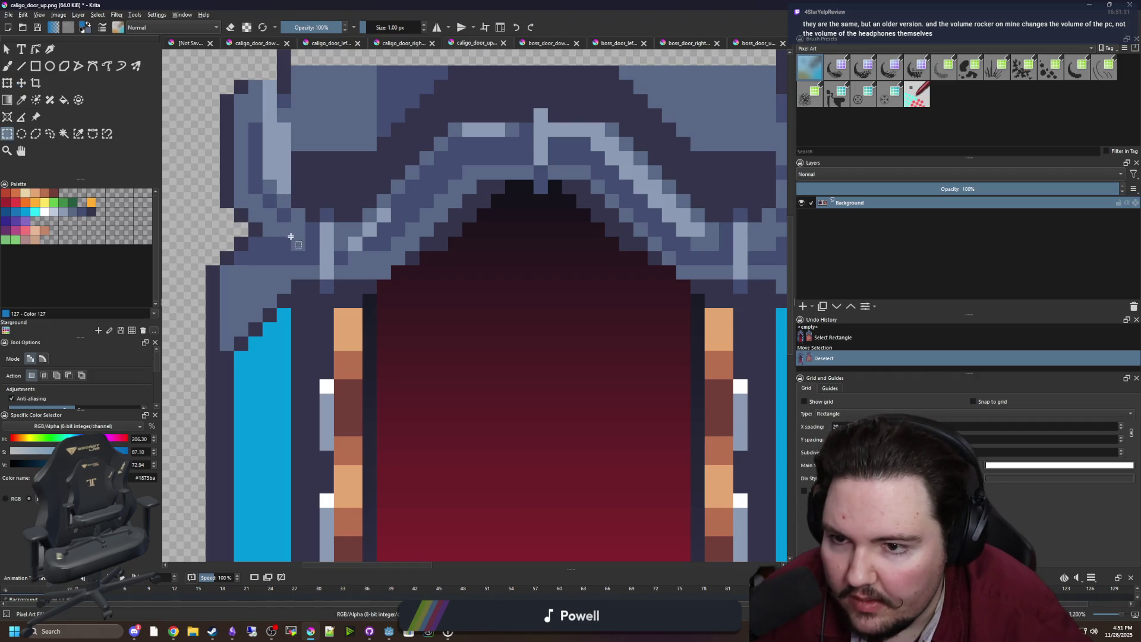
scroll(291, 236, down, 3)
scroll(466, 200, up, 4)
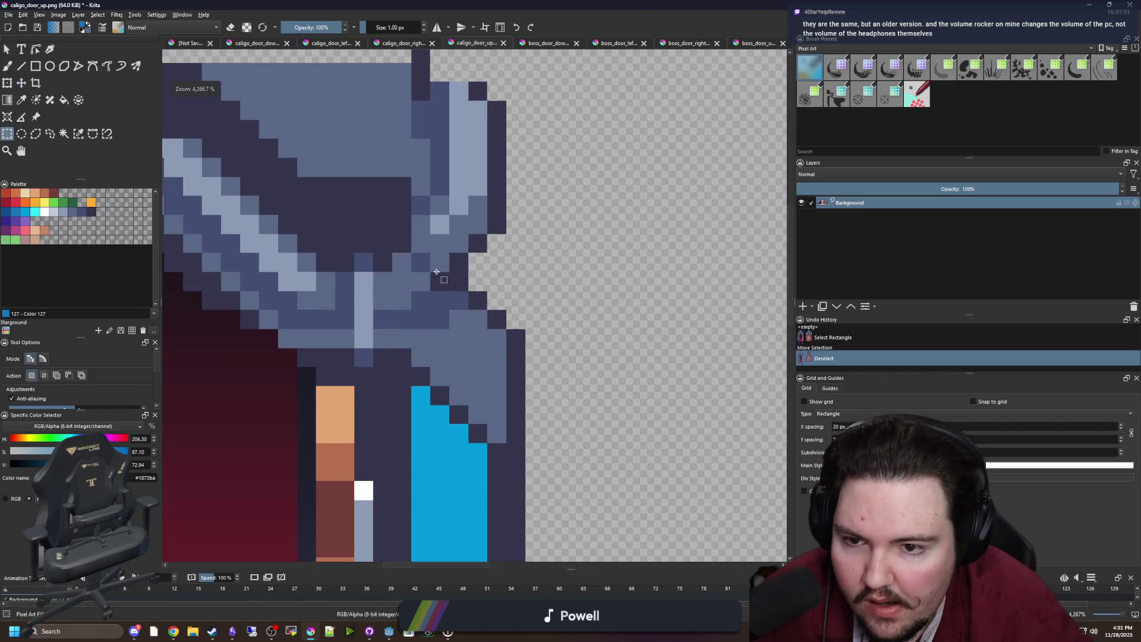
drag(416, 288, 502, 175)
scroll(503, 173, down, 4)
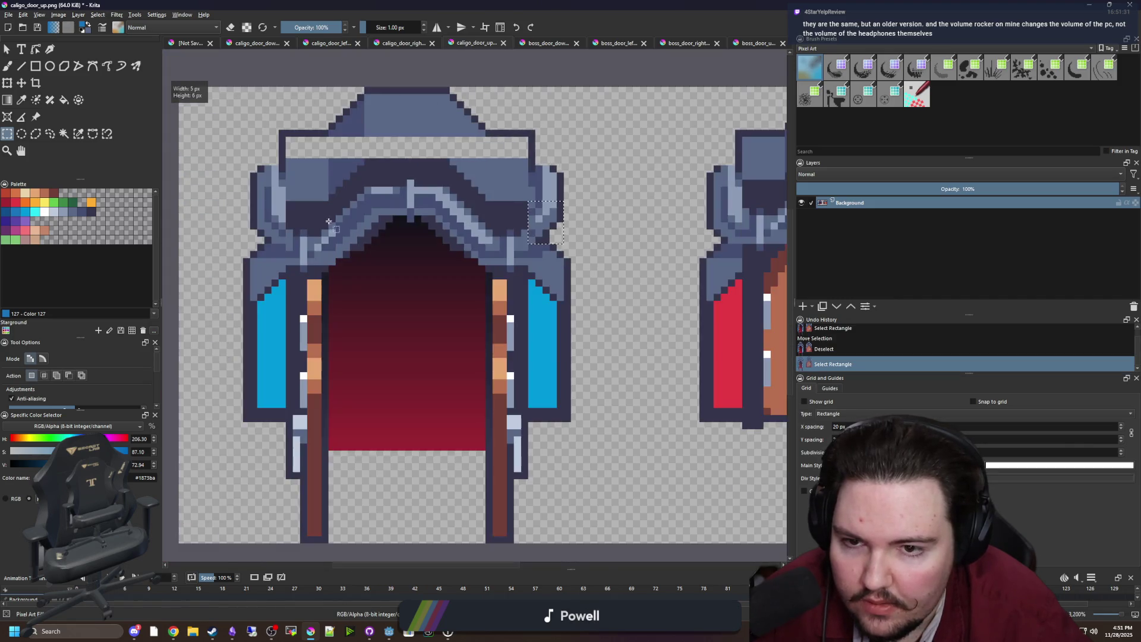
scroll(244, 173, up, 3)
drag(307, 270, 227, 185)
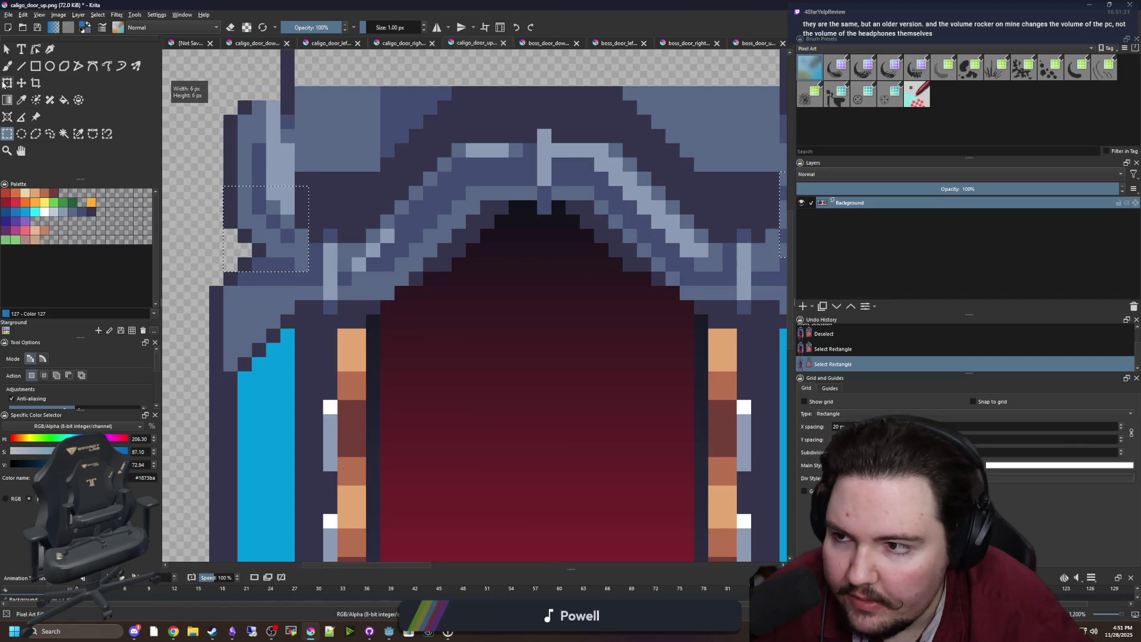
key(t)
scroll(300, 222, down, 1)
drag(290, 234, 285, 262)
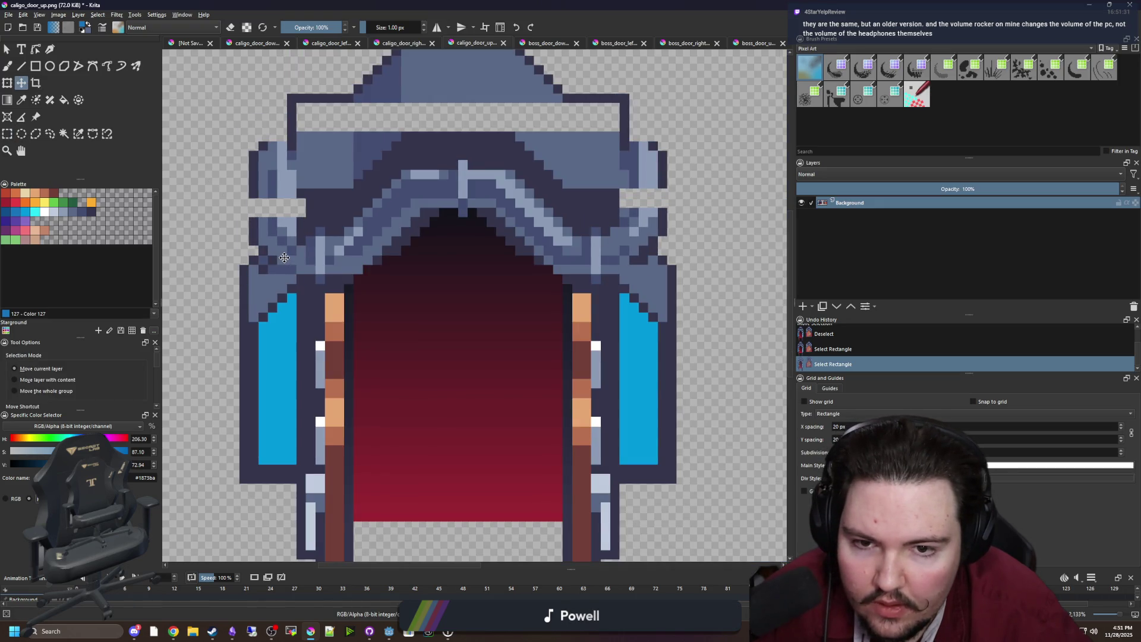
key(ctrl+shift+a)
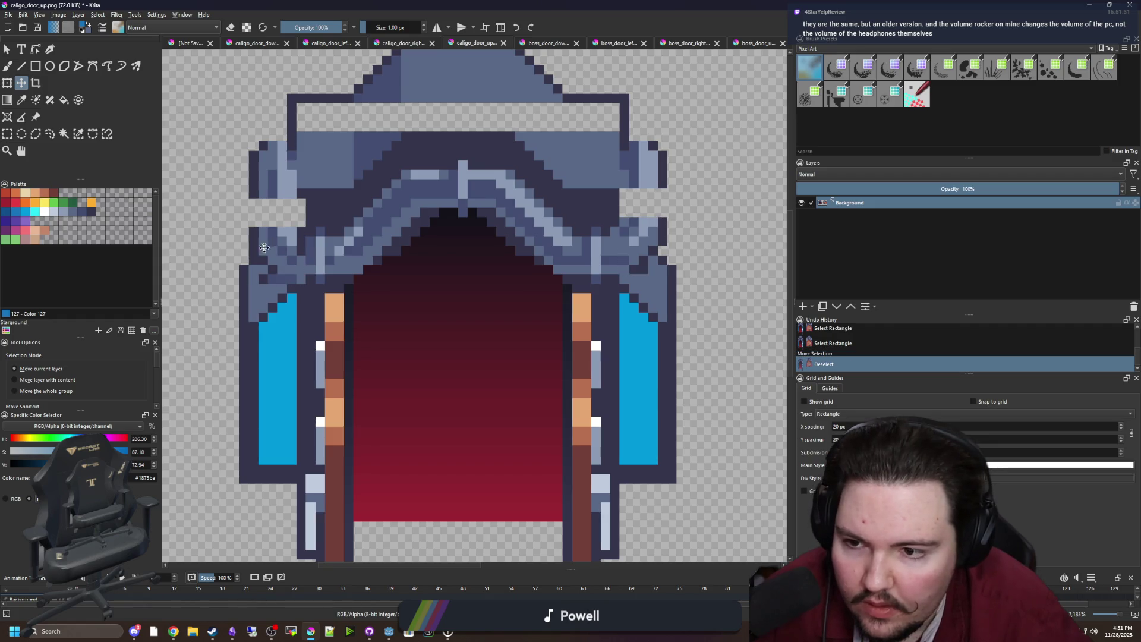
scroll(257, 272, up, 2)
Step: Fill the arch's gap pixels with sampled blue-grey and one dark navy pixel
key(p)
click(279, 309)
key(b)
click(279, 297)
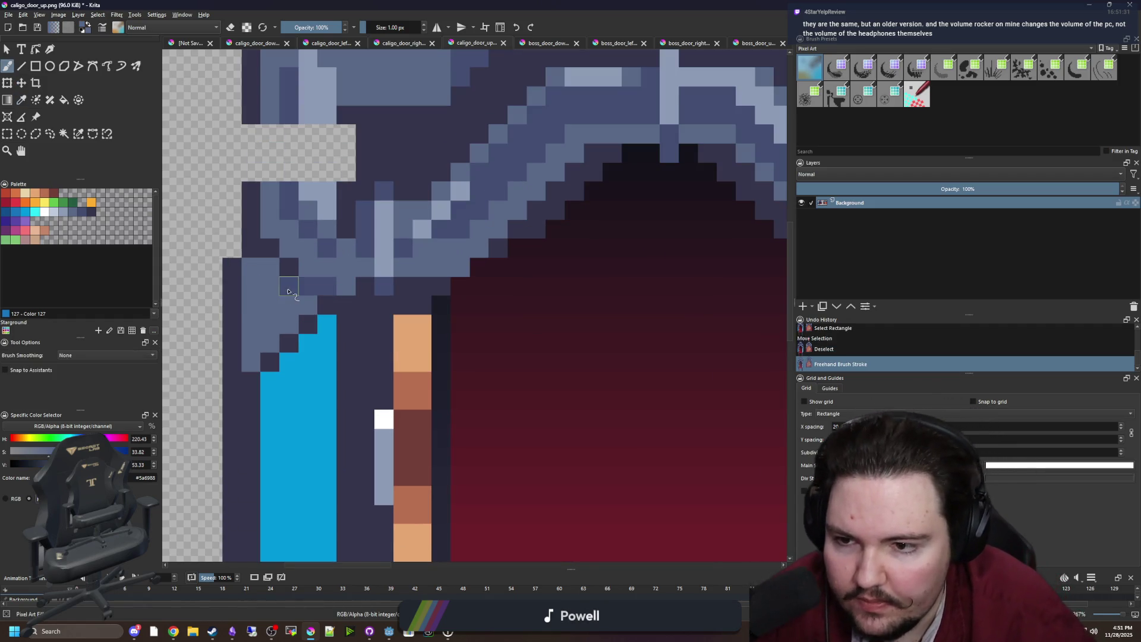
click(288, 287)
scroll(267, 314, down, 5)
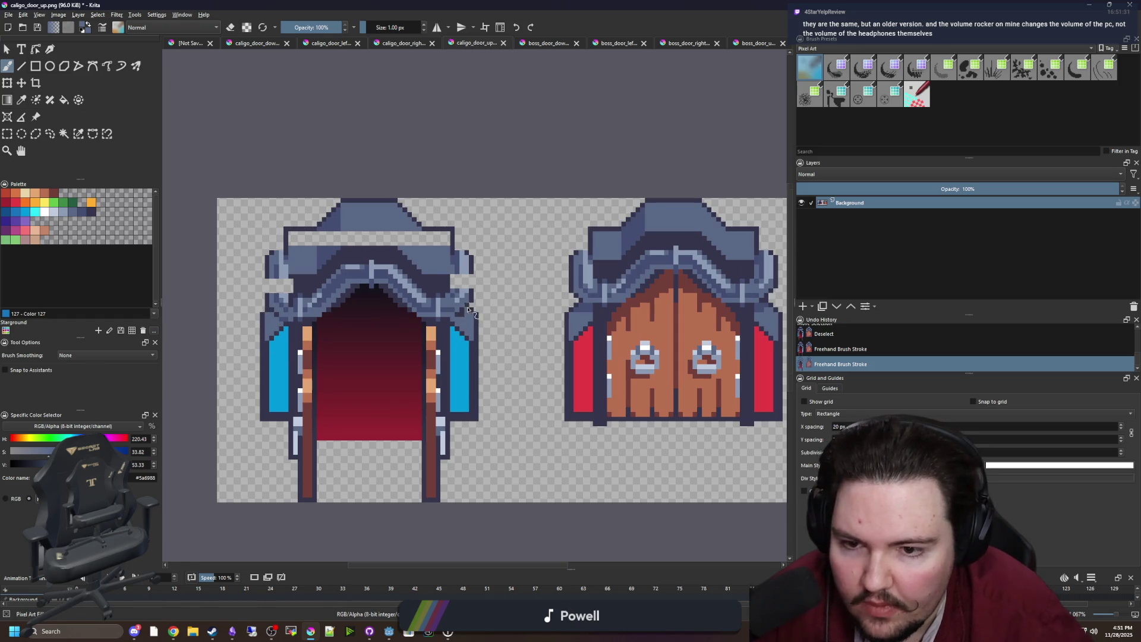
scroll(468, 310, up, 5)
click(433, 346)
scroll(402, 376, down, 5)
scroll(336, 342, up, 4)
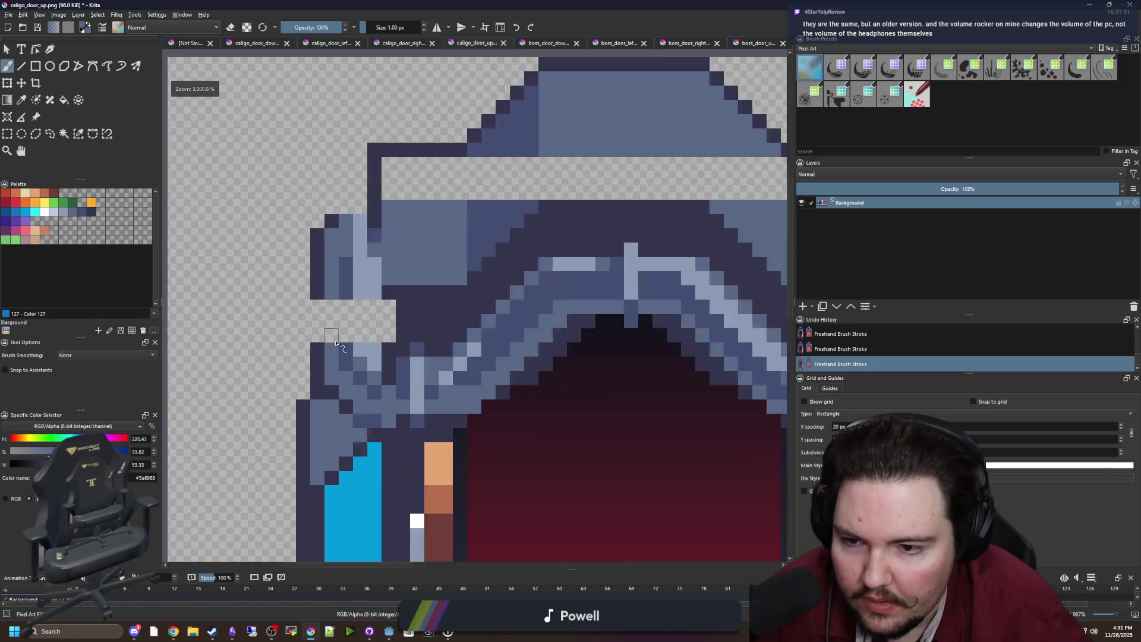
scroll(336, 343, up, 1)
ctrl+click(402, 344)
click(414, 301)
Step: Paint the arch's gap columns with the dark outer edge, light #8b9bb4 and #5a6988
key(p)
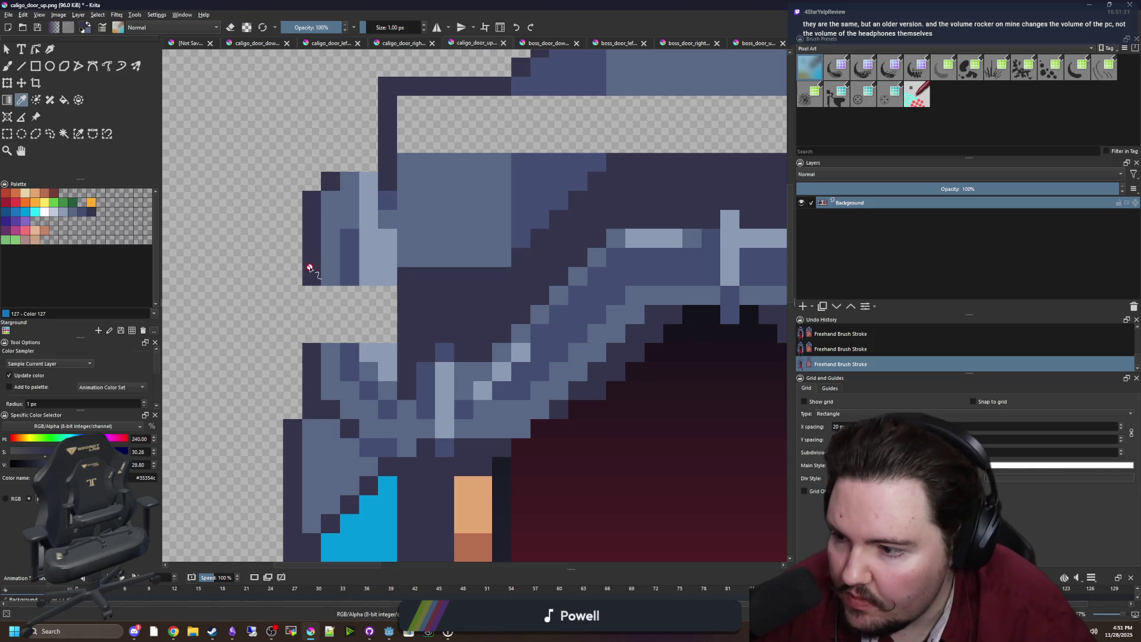
key(b)
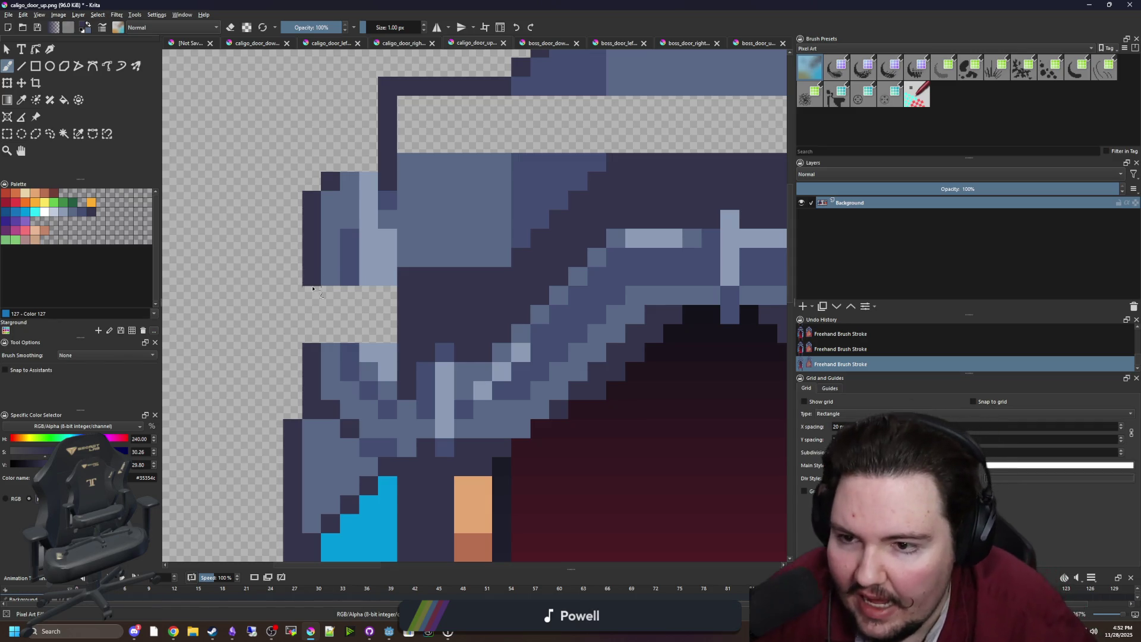
scroll(313, 288, down, 5)
scroll(486, 289, up, 5)
click(486, 285)
ctrl+click(461, 332)
mouse_move(463, 277)
mouse_down()
mouse_move(461, 315)
mouse_move(444, 278)
mouse_move(407, 312)
mouse_move(426, 255)
mouse_up()
ctrl+click(412, 246)
ctrl+click(424, 334)
Step: Add a dark navy #35354c pixel near the arch's right edge
scroll(426, 255, down, 3)
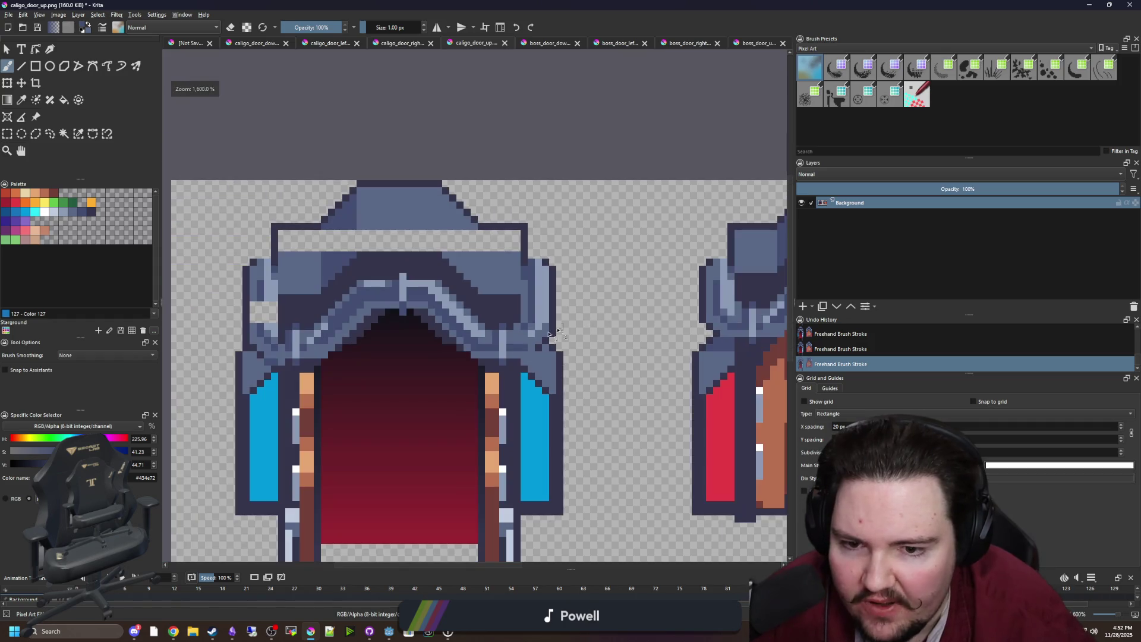
scroll(524, 353, up, 2)
ctrl+click(583, 331)
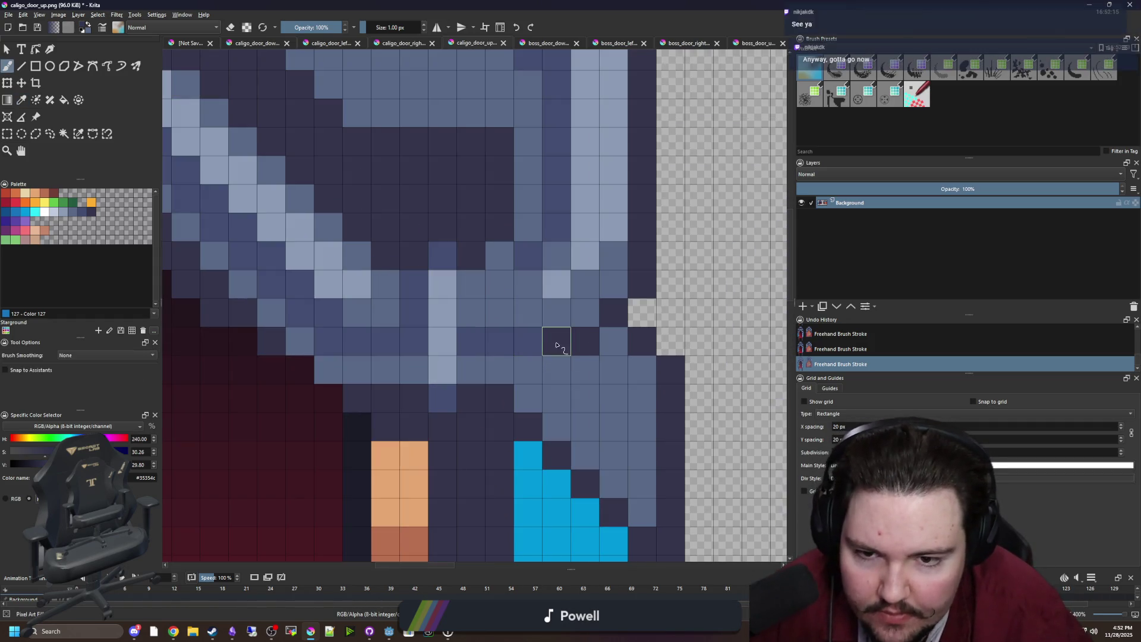
click(555, 339)
scroll(409, 325, down, 1)
scroll(409, 325, down, 2)
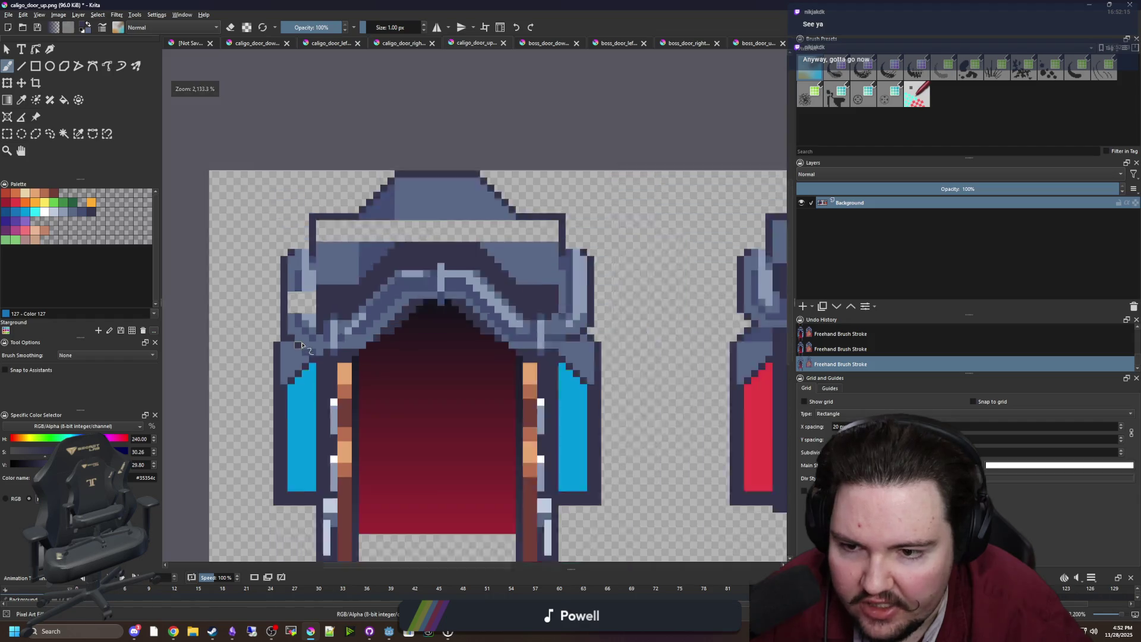
scroll(303, 342, down, 1)
scroll(310, 351, up, 1)
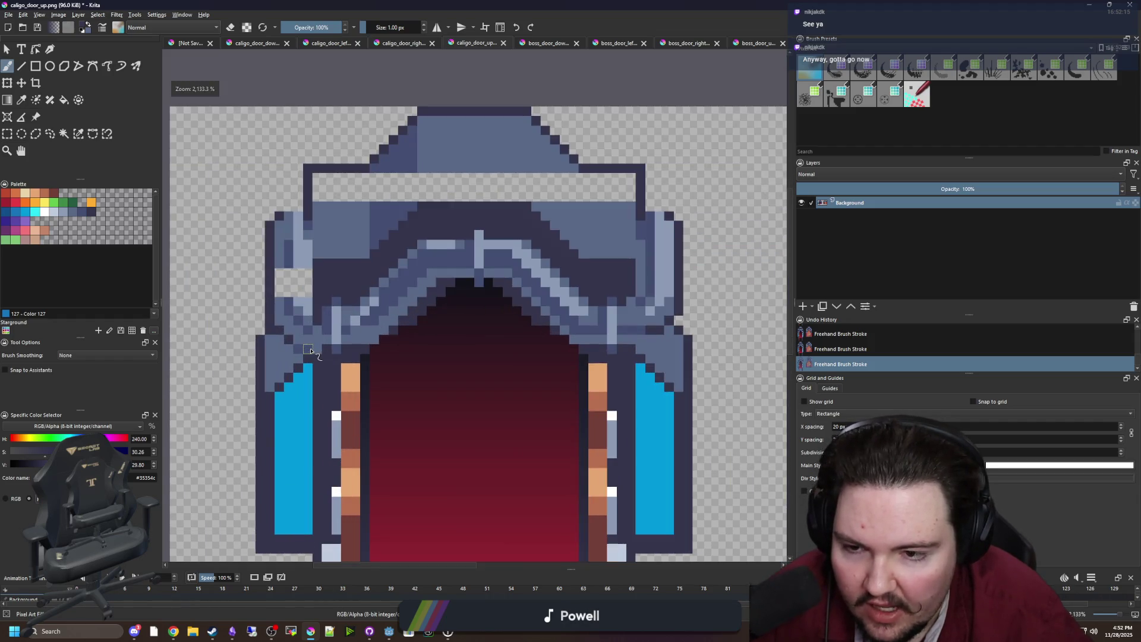
scroll(310, 351, up, 3)
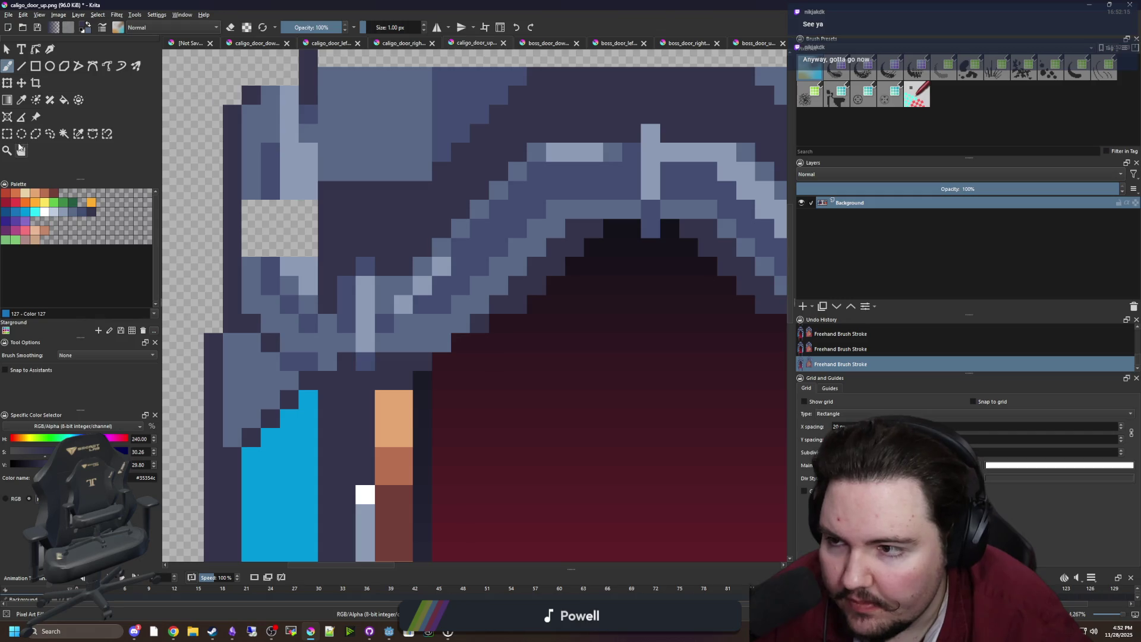
Step: Fill the transparent gap on the left with light blue and a darker blue column
key(ctrl+r)
key(b)
scroll(310, 305, up, 1)
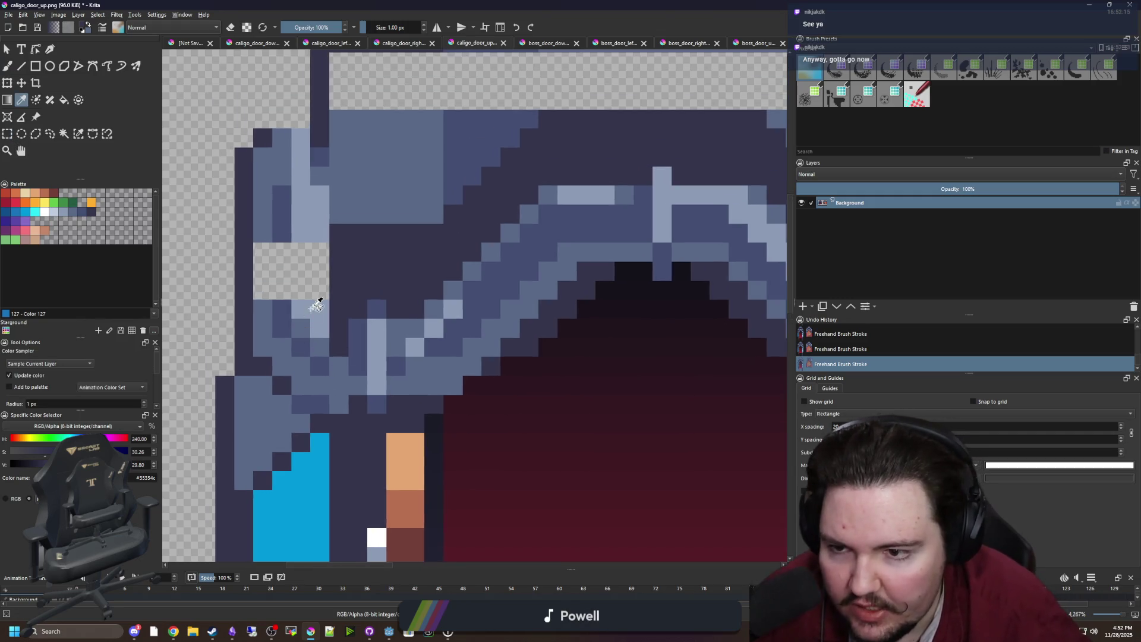
ctrl+click(310, 305)
mouse_move(319, 252)
mouse_down()
mouse_move(309, 301)
mouse_move(281, 249)
mouse_up()
ctrl+click(274, 300)
drag(274, 300, 273, 245)
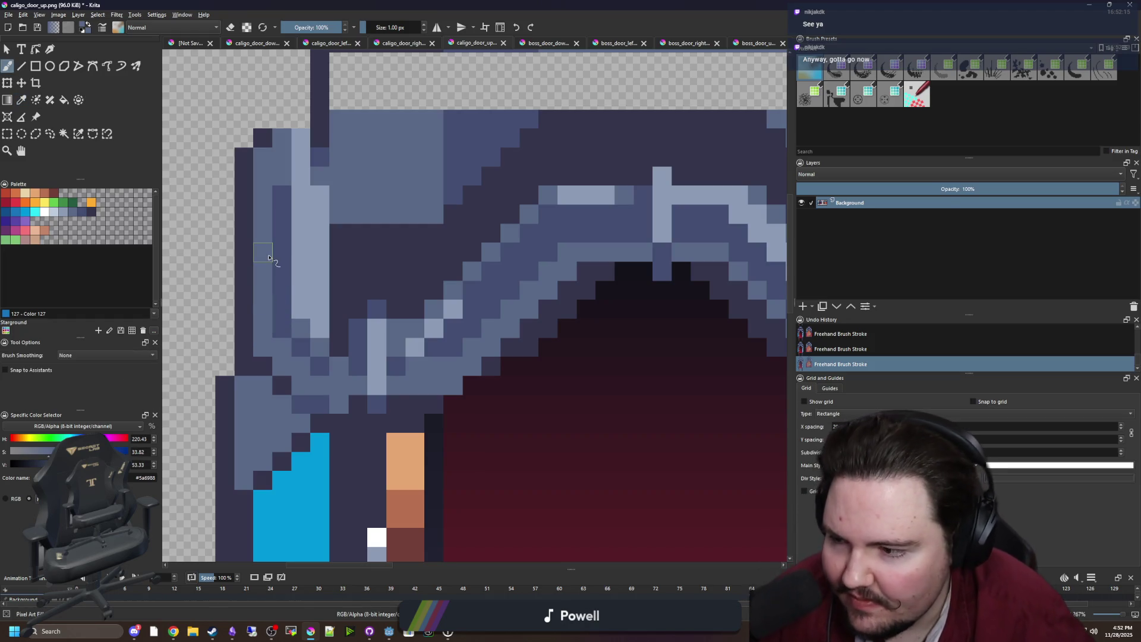
scroll(277, 283, down, 1)
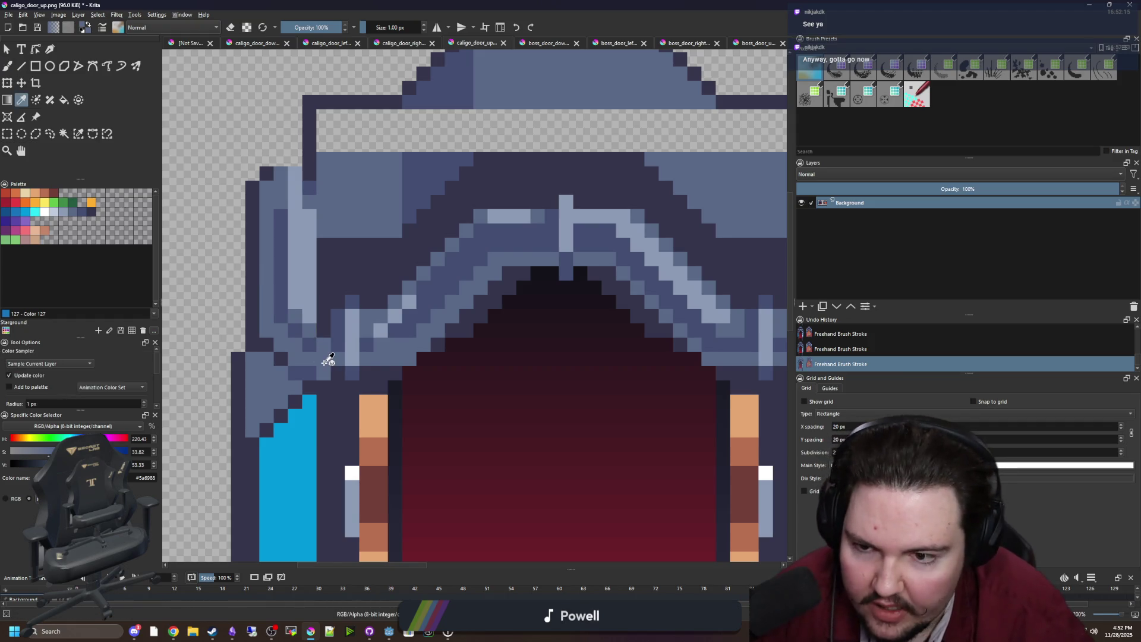
scroll(324, 359, up, 1)
Step: Extend the #35354c dark outline along a pixel row and sample the blue-grey stone tones
ctrl+click(358, 379)
scroll(359, 380, up, 1)
drag(481, 373, 386, 372)
scroll(288, 387, down, 3)
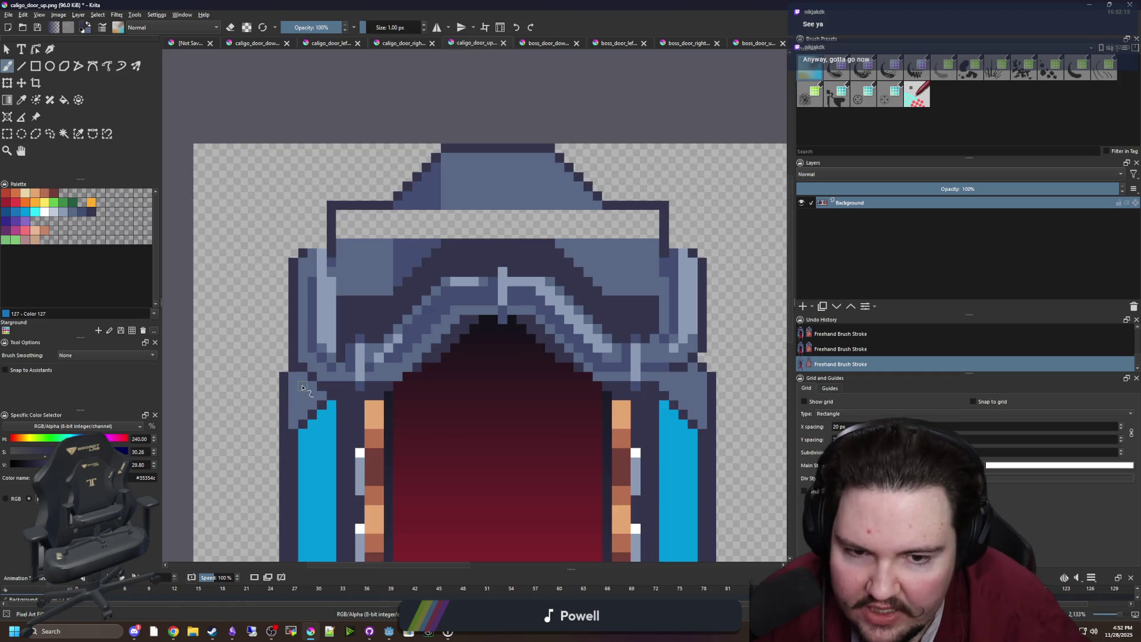
scroll(310, 397, up, 2)
ctrl+click(337, 361)
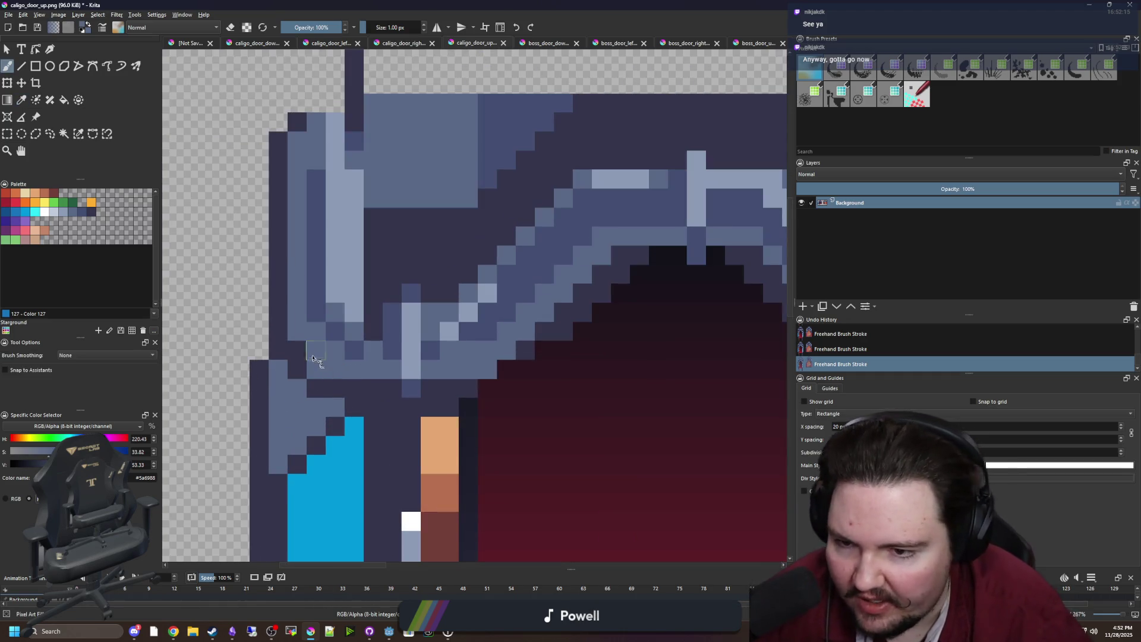
scroll(321, 344, down, 2)
scroll(321, 342, up, 1)
scroll(321, 342, up, 2)
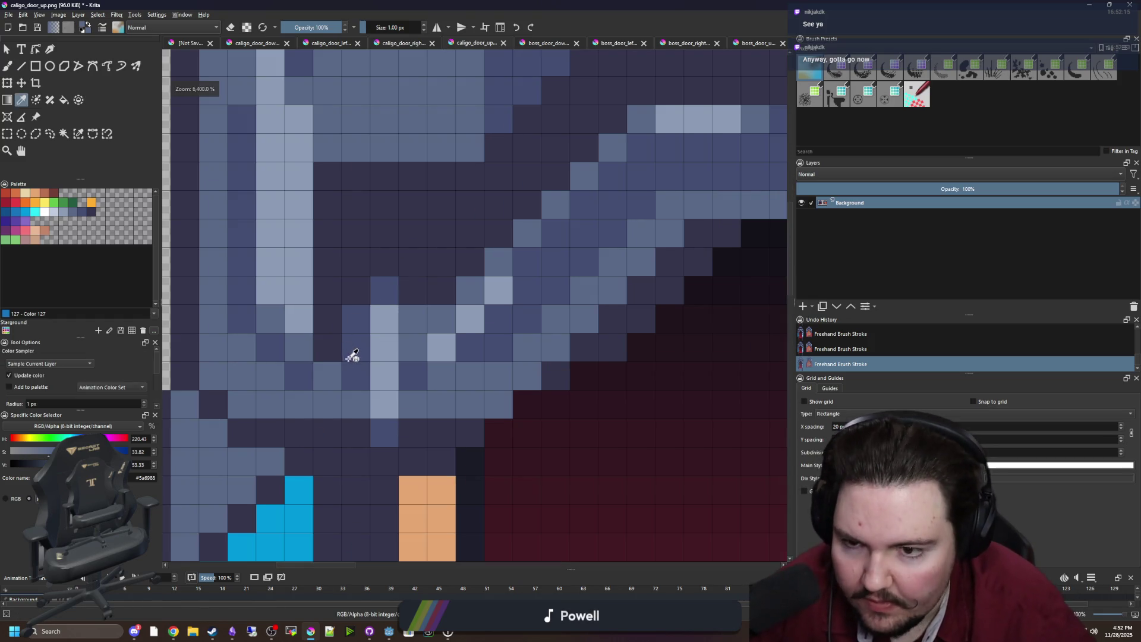
ctrl+click(440, 347)
scroll(324, 344, down, 1)
ctrl+click(331, 373)
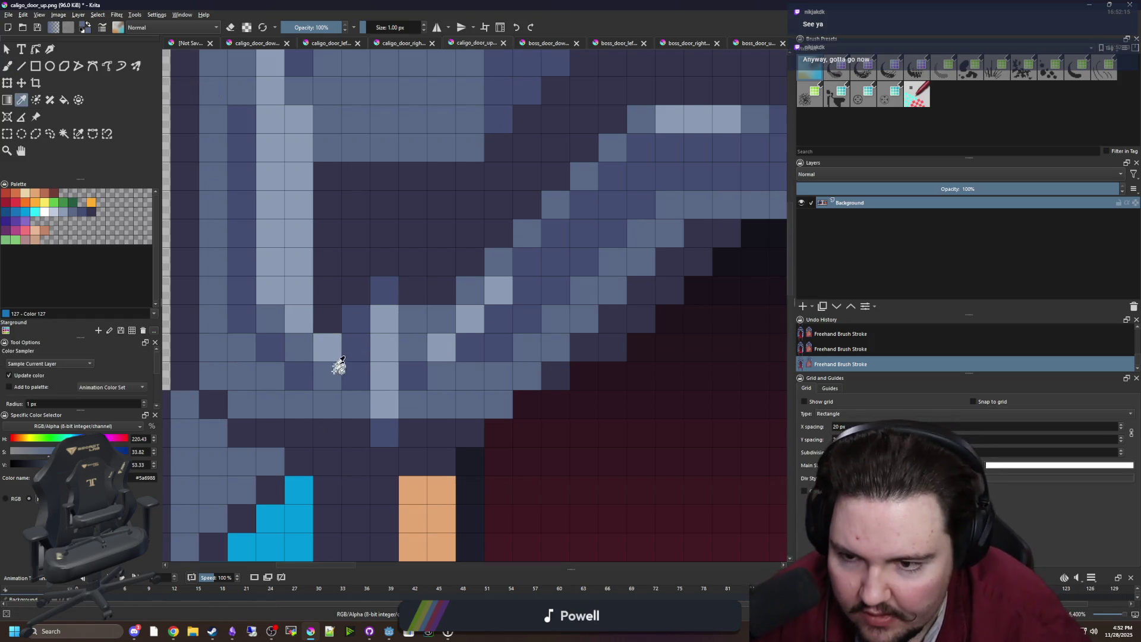
scroll(341, 357, down, 1)
scroll(341, 357, down, 2)
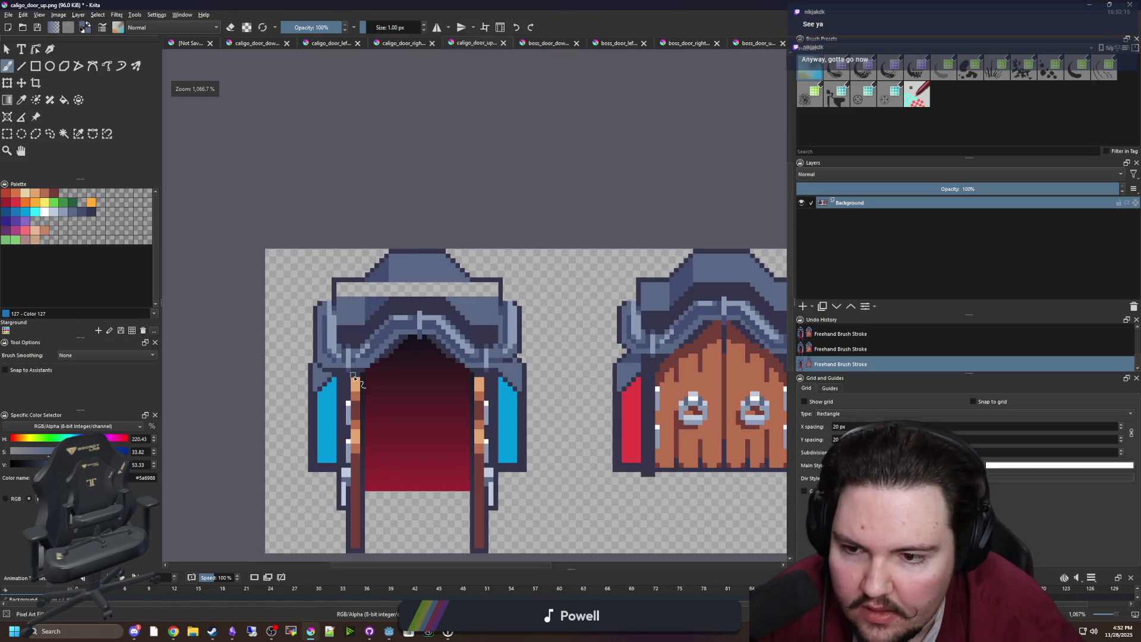
Step: Undo and redo the last brush stroke to compare the result
key(ctrl+z)
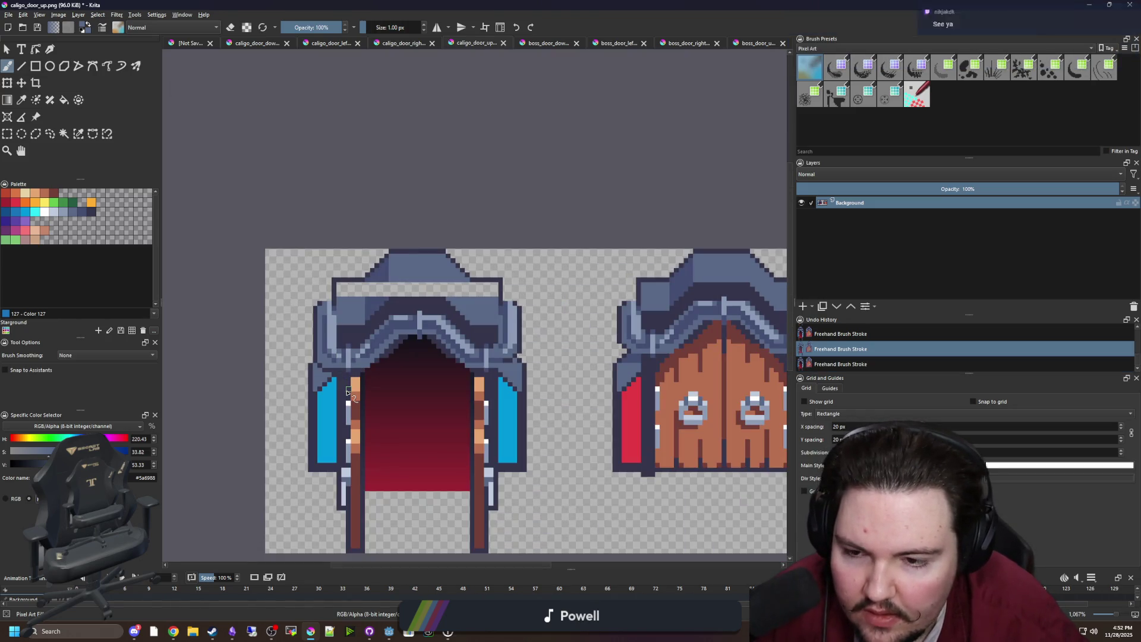
scroll(334, 375, up, 2)
key(ctrl+shift+z)
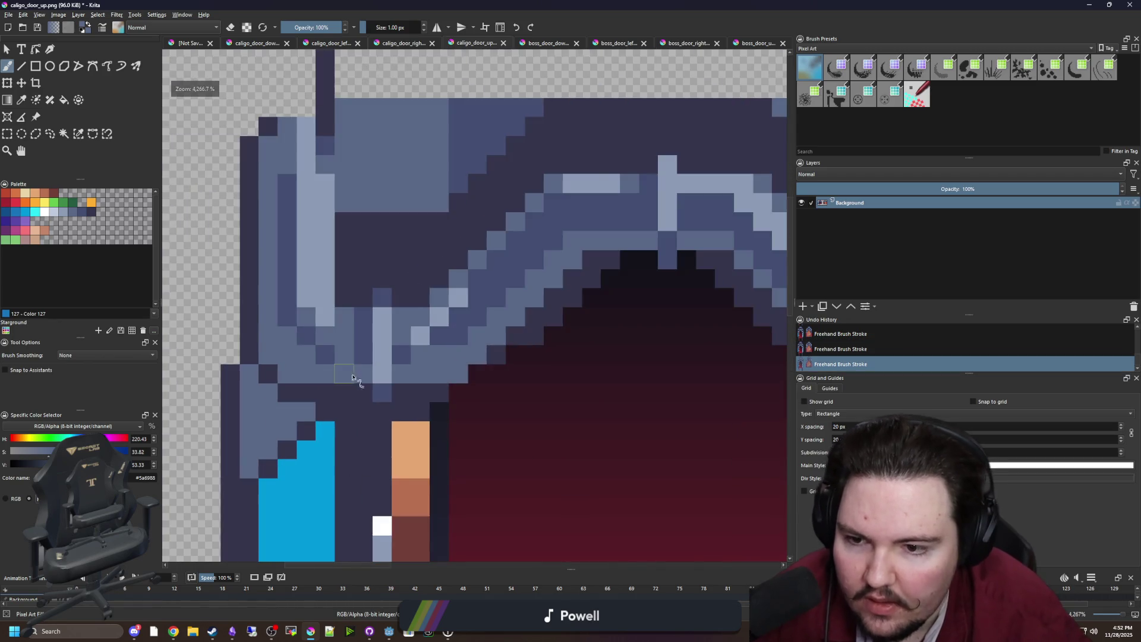
scroll(345, 371, down, 3)
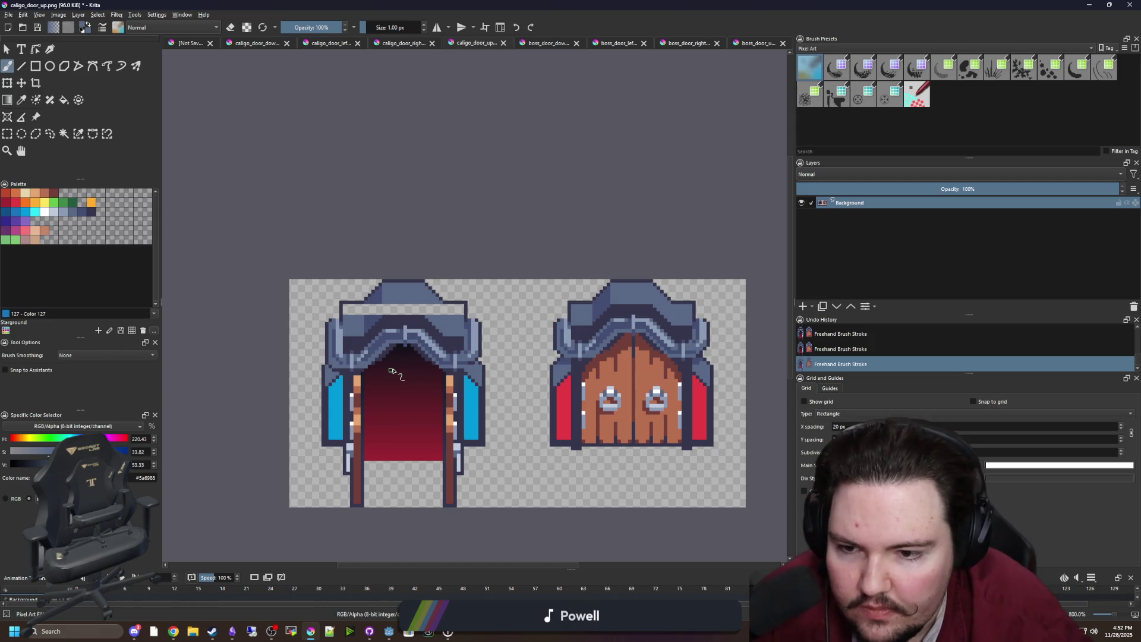
scroll(392, 371, up, 5)
scroll(415, 347, down, 6)
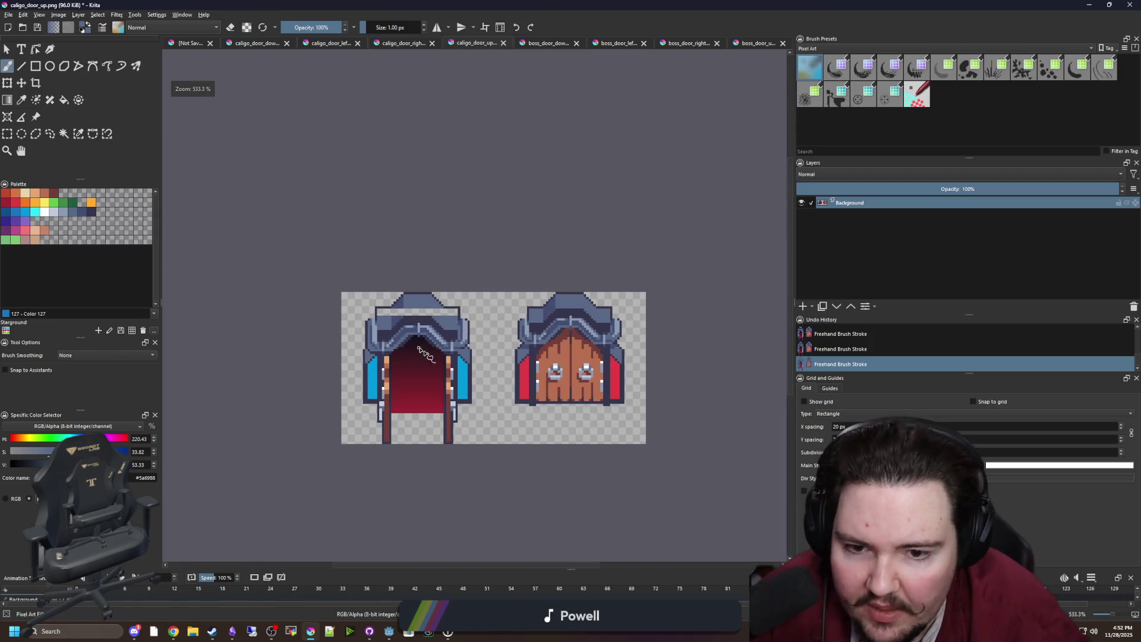
scroll(579, 364, up, 3)
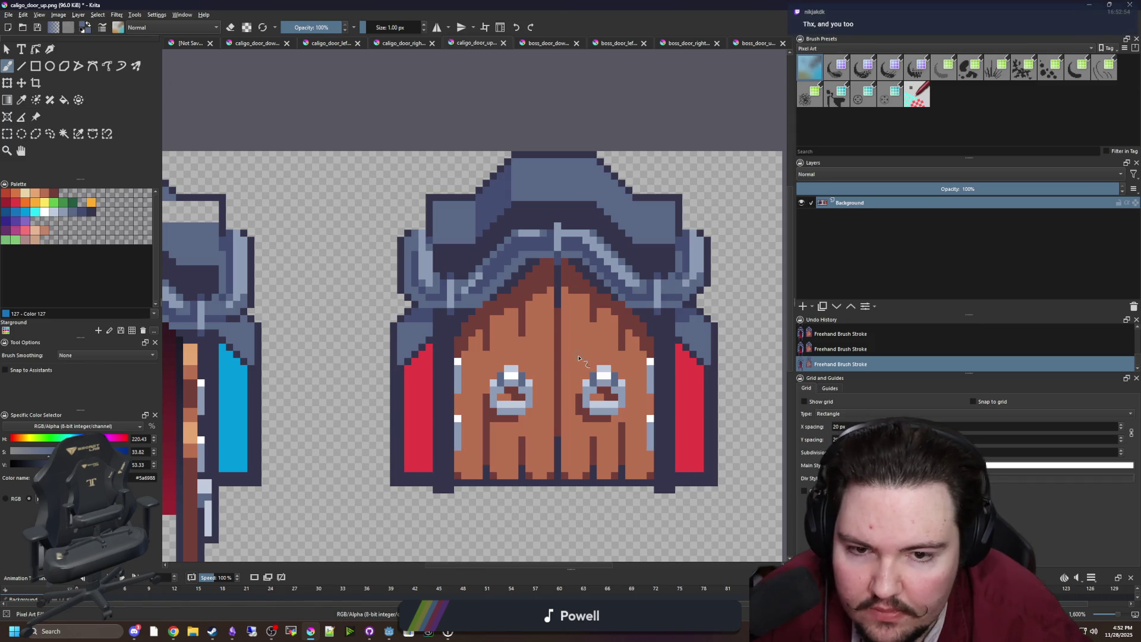
scroll(552, 359, down, 3)
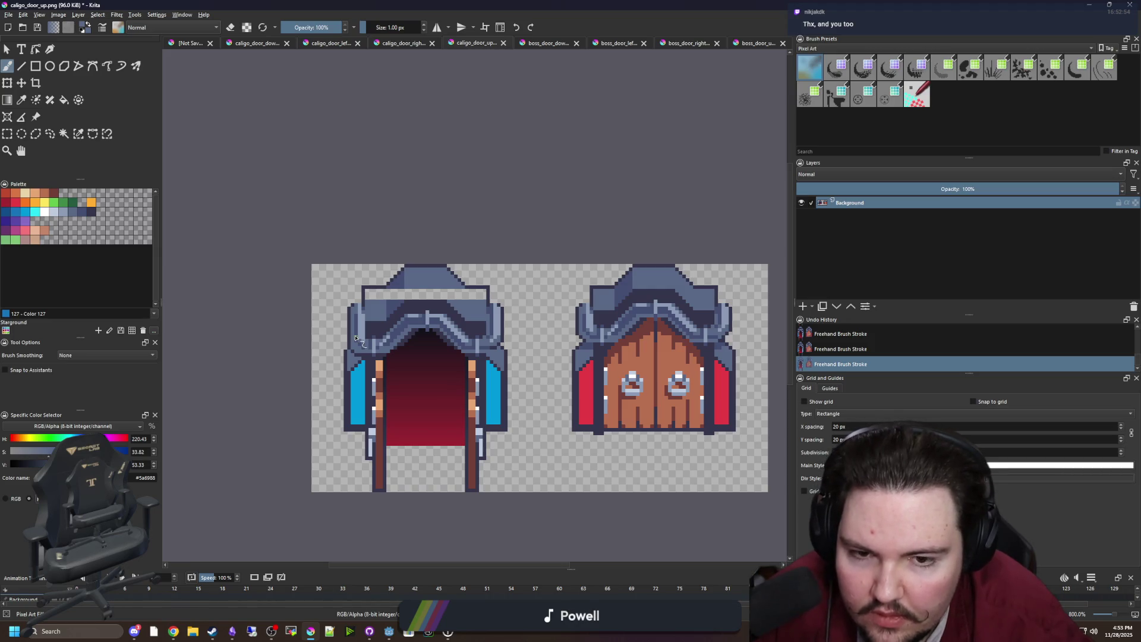
key(ctrl+shift+z)
key(ctrl+z)
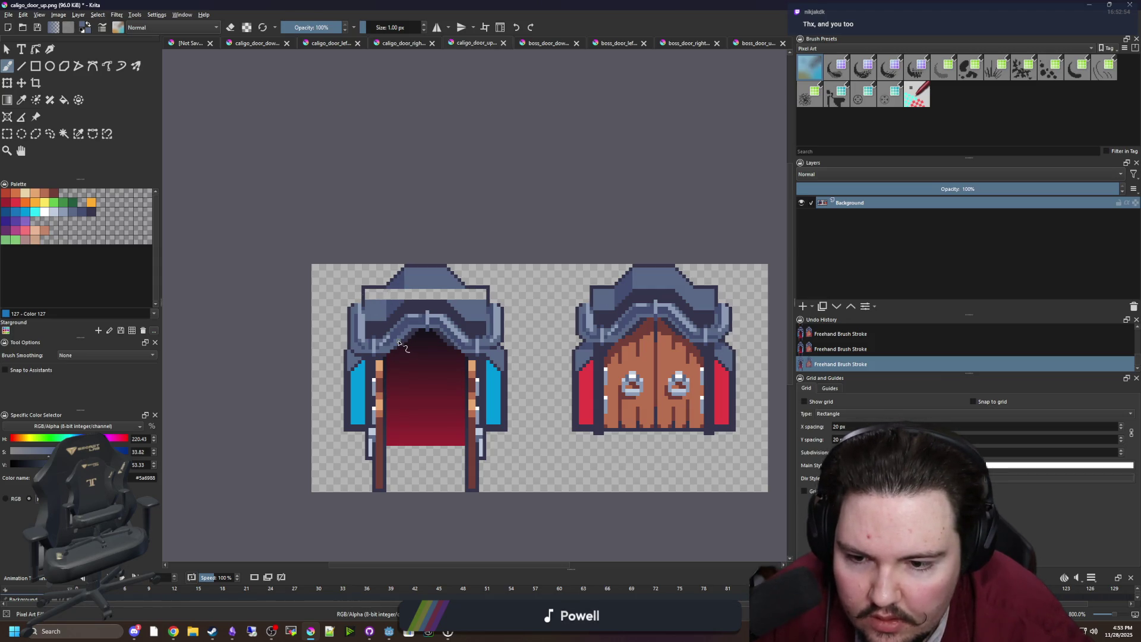
scroll(398, 344, up, 4)
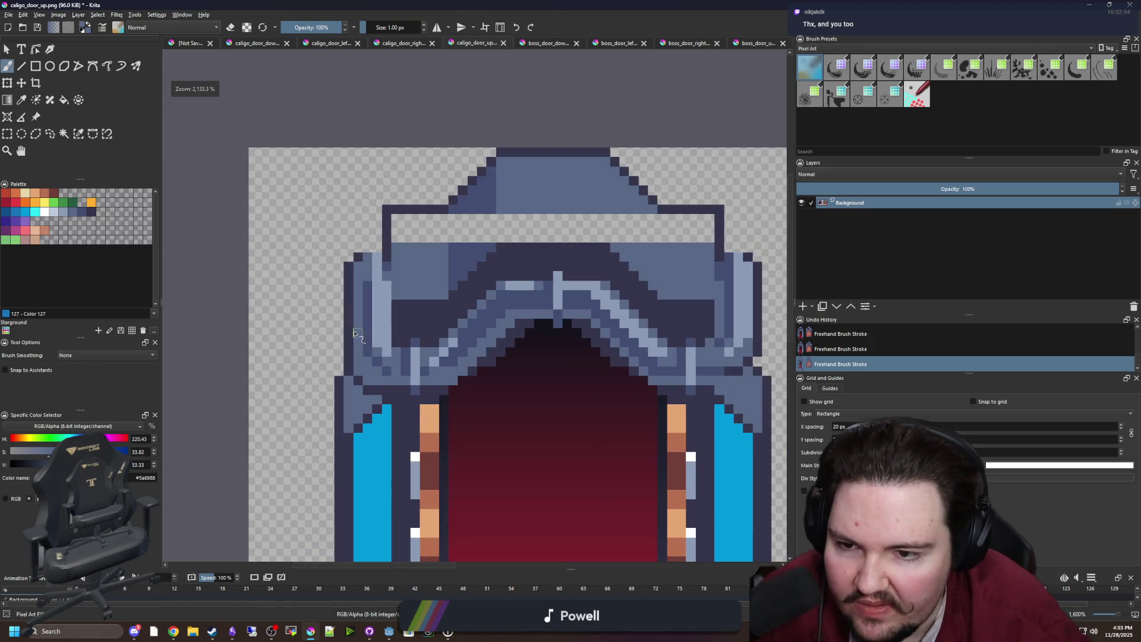
scroll(314, 323, right, 3)
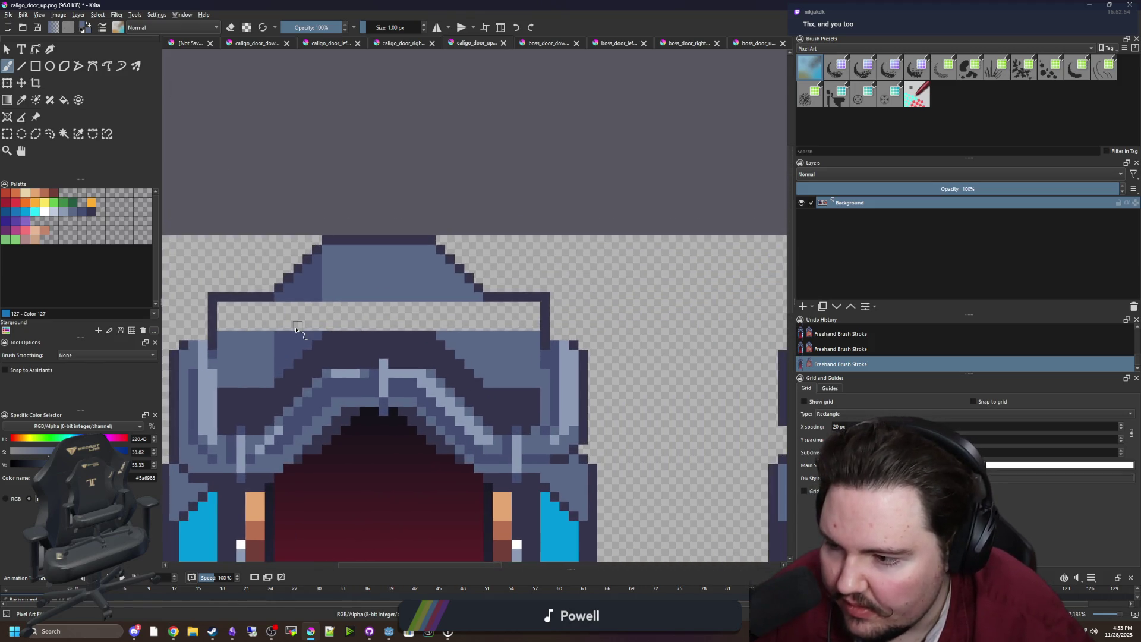
Step: Paint blue-grey divider pixel columns into the transparent gap of the top frame
scroll(266, 320, up, 2)
drag(273, 332, 272, 291)
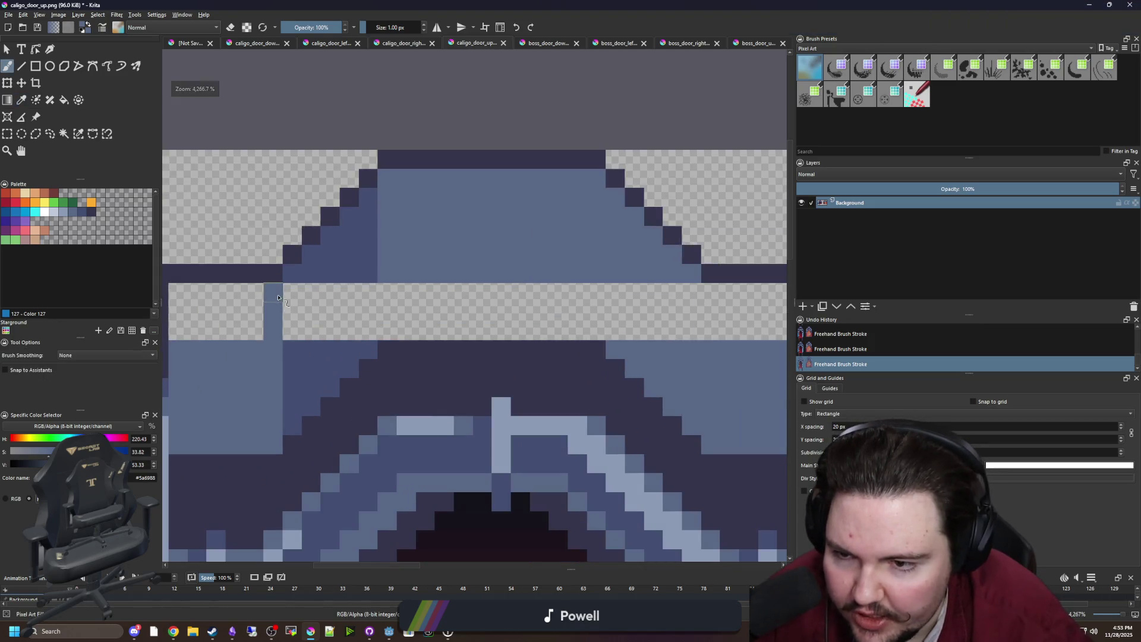
drag(395, 334, 393, 291)
drag(693, 333, 693, 291)
scroll(692, 321, down, 2)
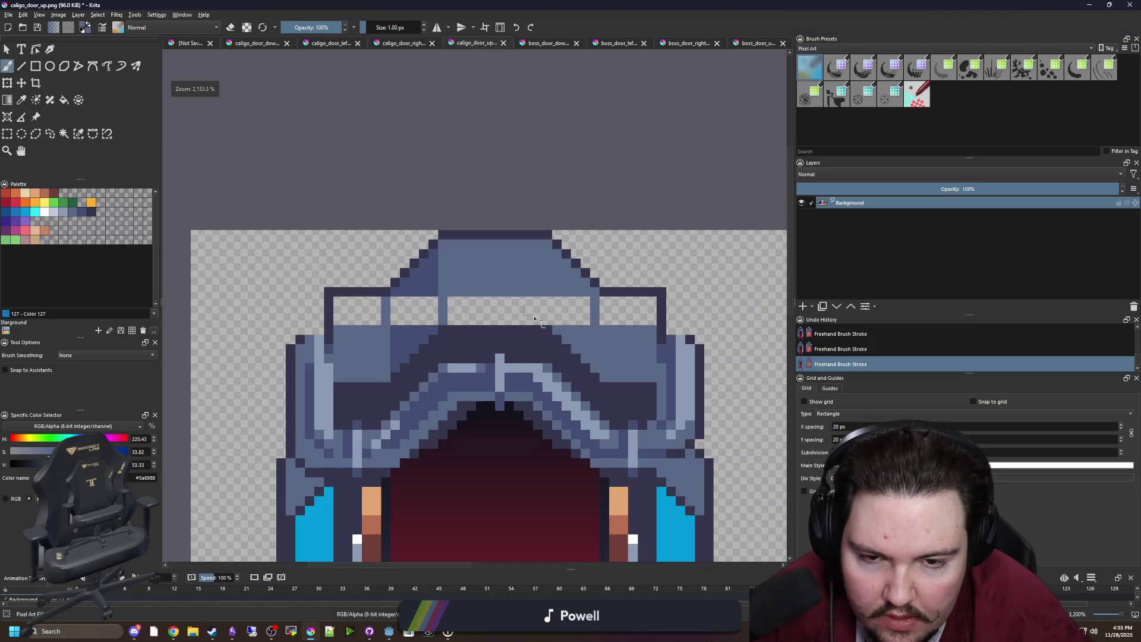
Step: Flood-fill the two transparent top-frame boxes, undoing an unwanted band fill
key(f)
click(559, 313)
key(ctrl+z)
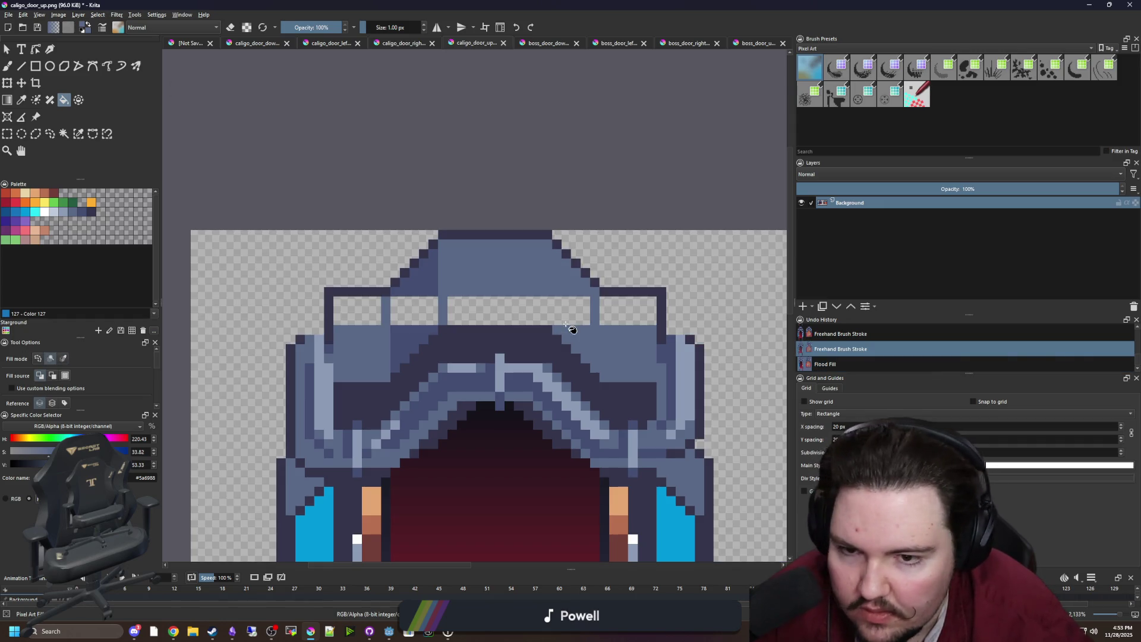
click(566, 317)
click(630, 313)
Step: Sample the slate blue stone and fill the left, right and remaining boxes with it
key(p)
click(418, 334)
key(f)
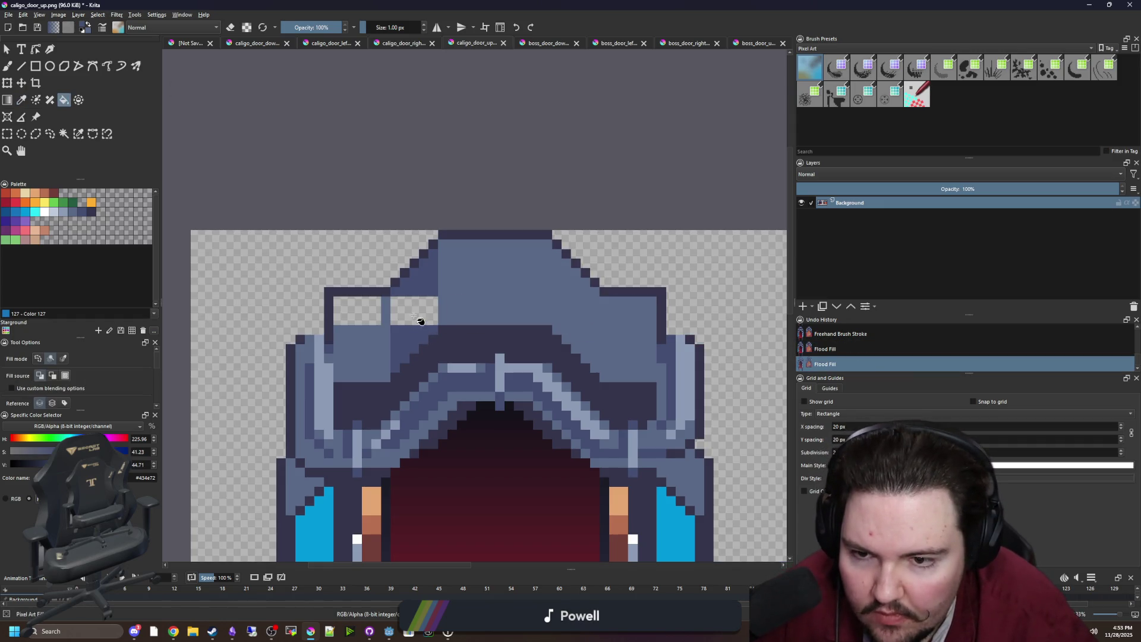
click(414, 310)
key(p)
click(362, 345)
key(f)
click(364, 321)
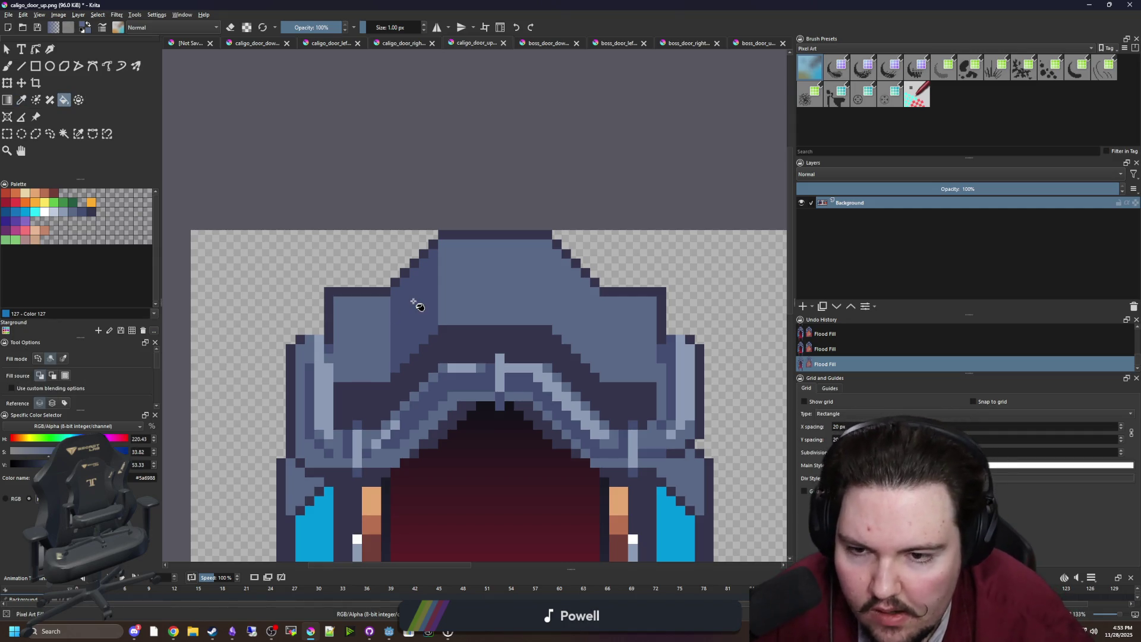
Step: Paste the copied skull graphic and move it between the two doors
key(ctrl+v)
key(ctrl+t)
mouse_move(486, 300)
mouse_down()
mouse_move(486, 262)
mouse_move(545, 296)
mouse_up()
scroll(487, 262, down, 3)
Step: Sample the arch's slate blue and draw a 12x3 px filled block on the arch
scroll(546, 295, up, 2)
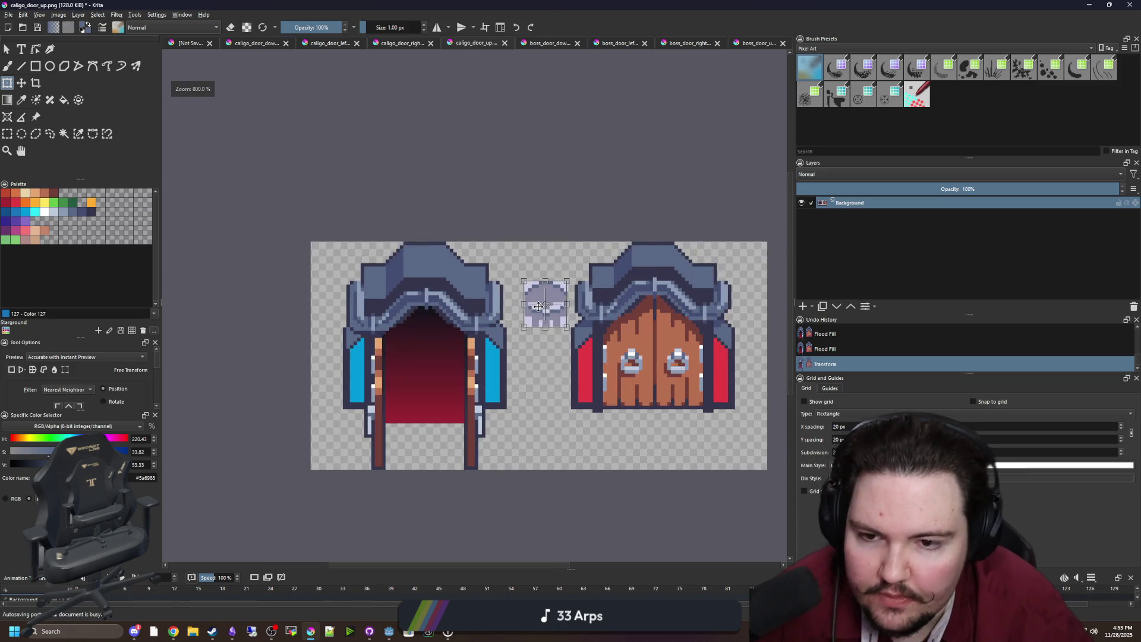
scroll(398, 296, up, 2)
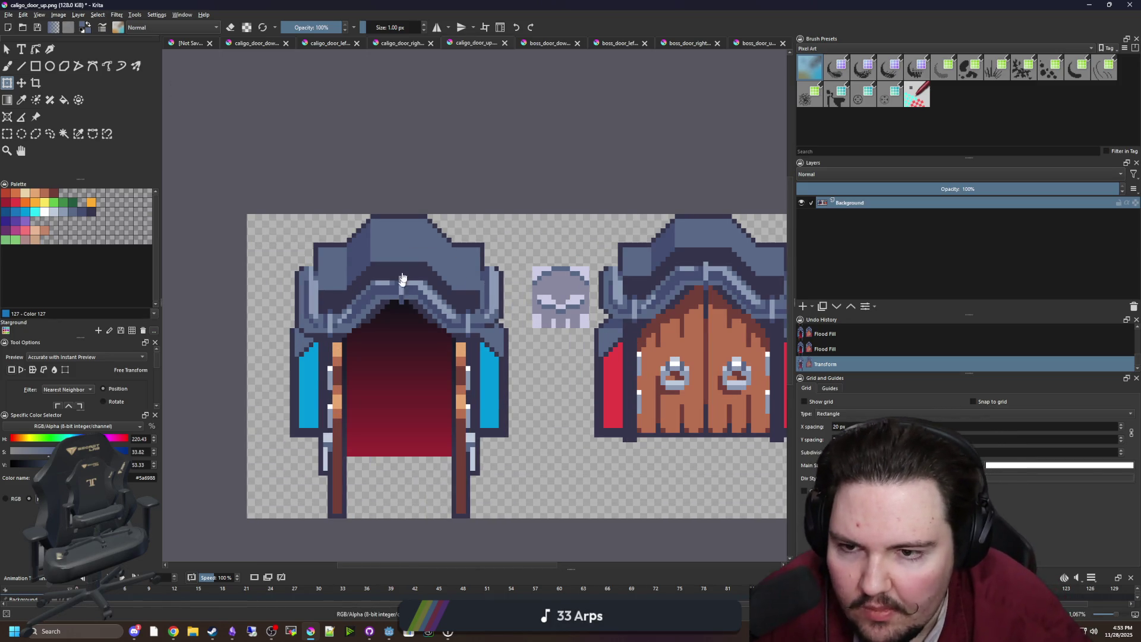
scroll(400, 285, up, 1)
scroll(404, 268, up, 1)
key(p)
click(400, 255)
scroll(400, 256, up, 1)
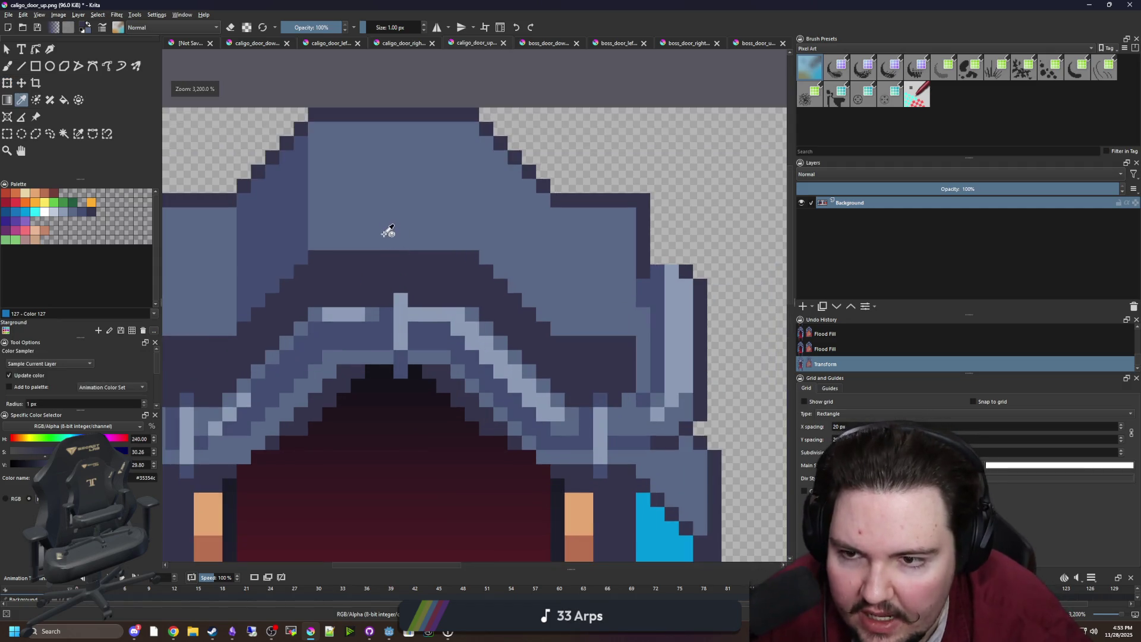
click(387, 234)
scroll(368, 239, down, 1)
key(r)
scroll(397, 268, up, 2)
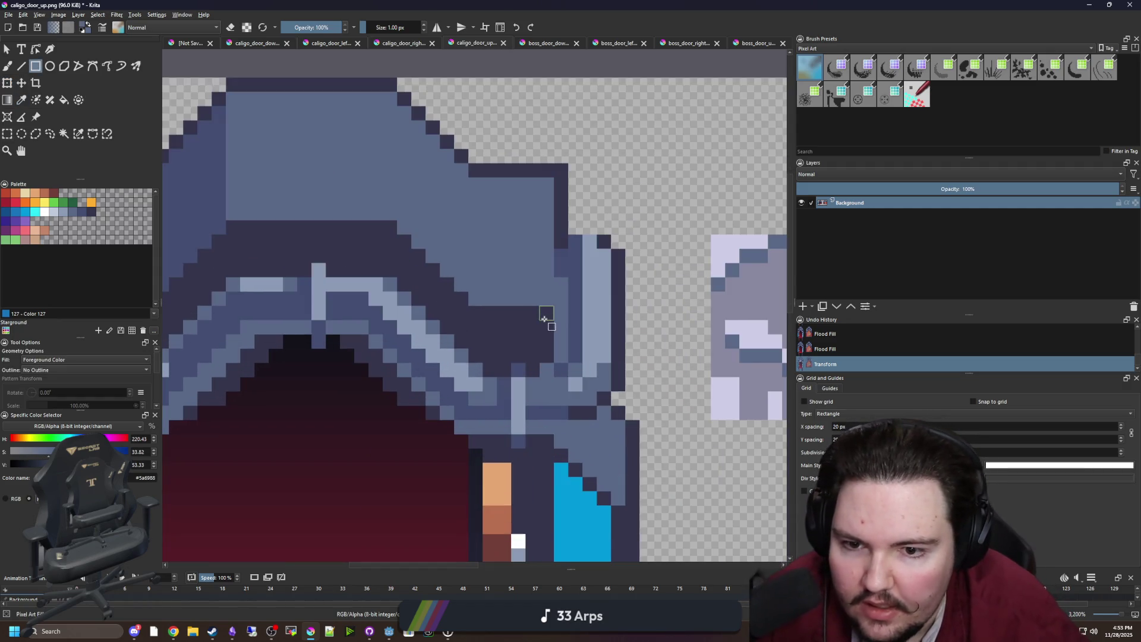
scroll(537, 307, down, 1)
mouse_move(387, 268)
mouse_down()
mouse_move(530, 280)
mouse_move(545, 304)
mouse_up()
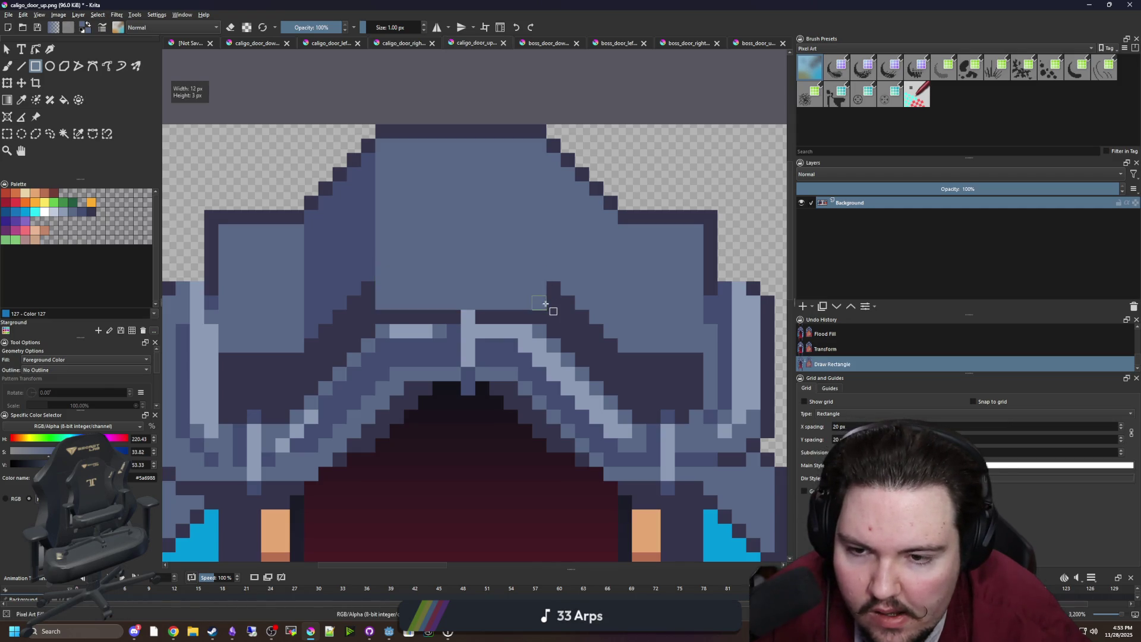
scroll(535, 301, down, 2)
Step: Move the skull copy onto the top of the left door's hood
key(ctrl+t)
drag(329, 334, 343, 262)
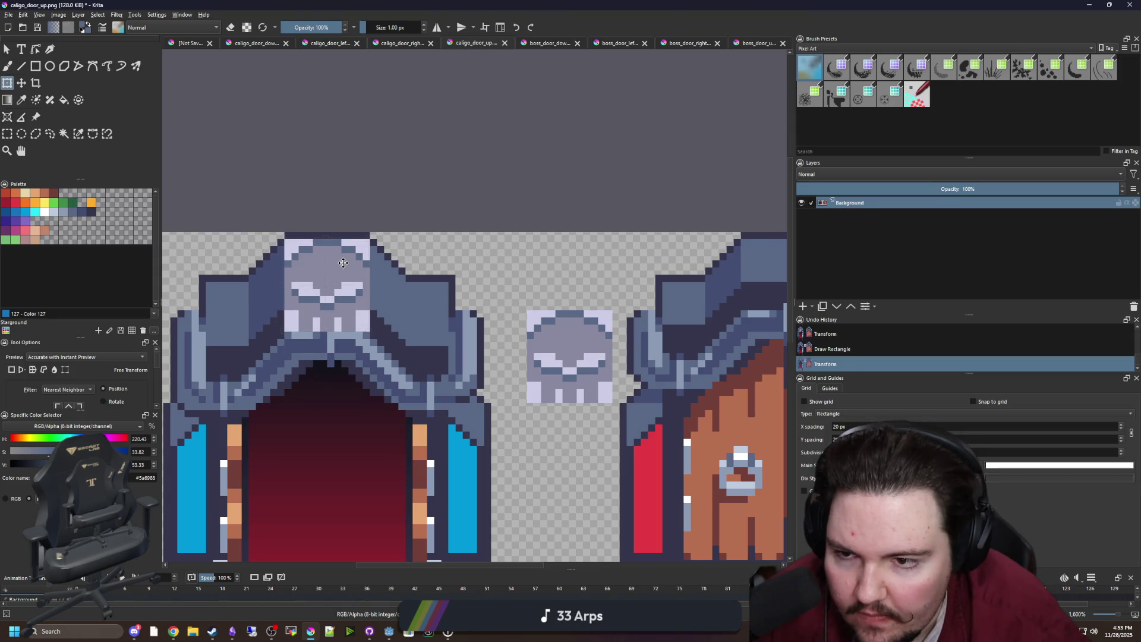
drag(343, 262, 343, 263)
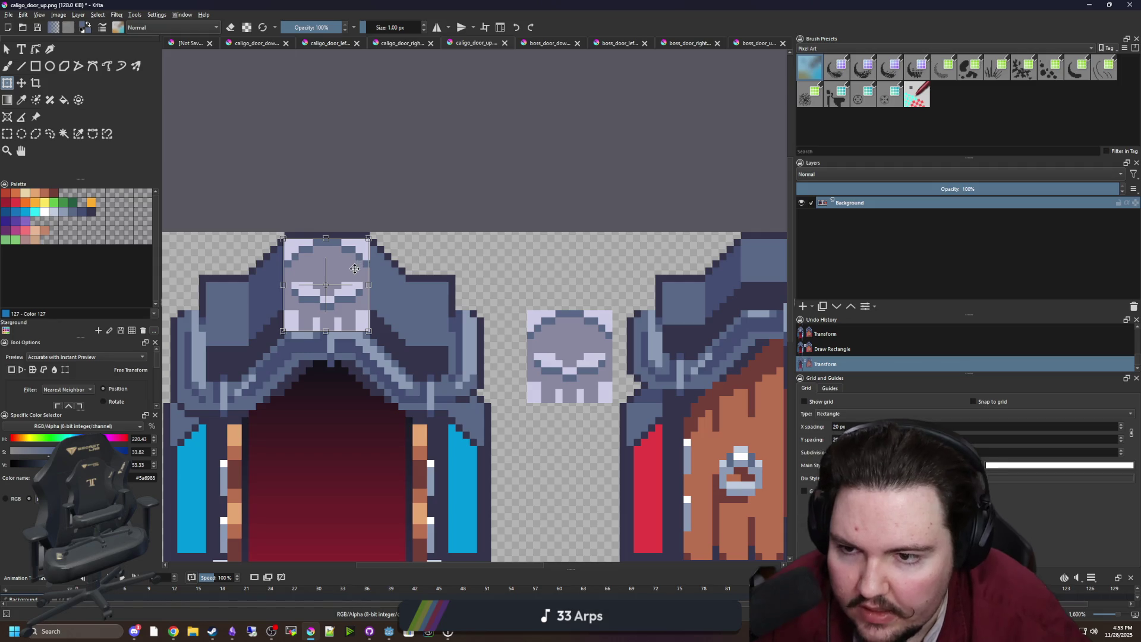
key(Return)
scroll(341, 303, down, 1)
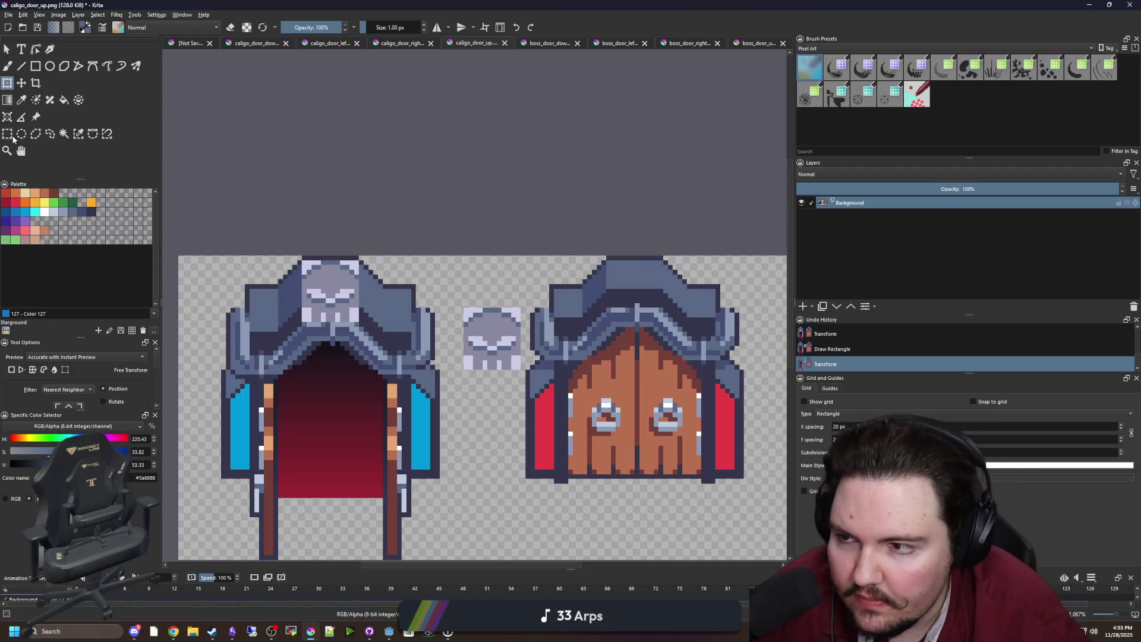
Step: Select the spare small skull between the doors, delete it, and deselect
click(7, 133)
scroll(526, 368, up, 1)
drag(521, 385, 408, 268)
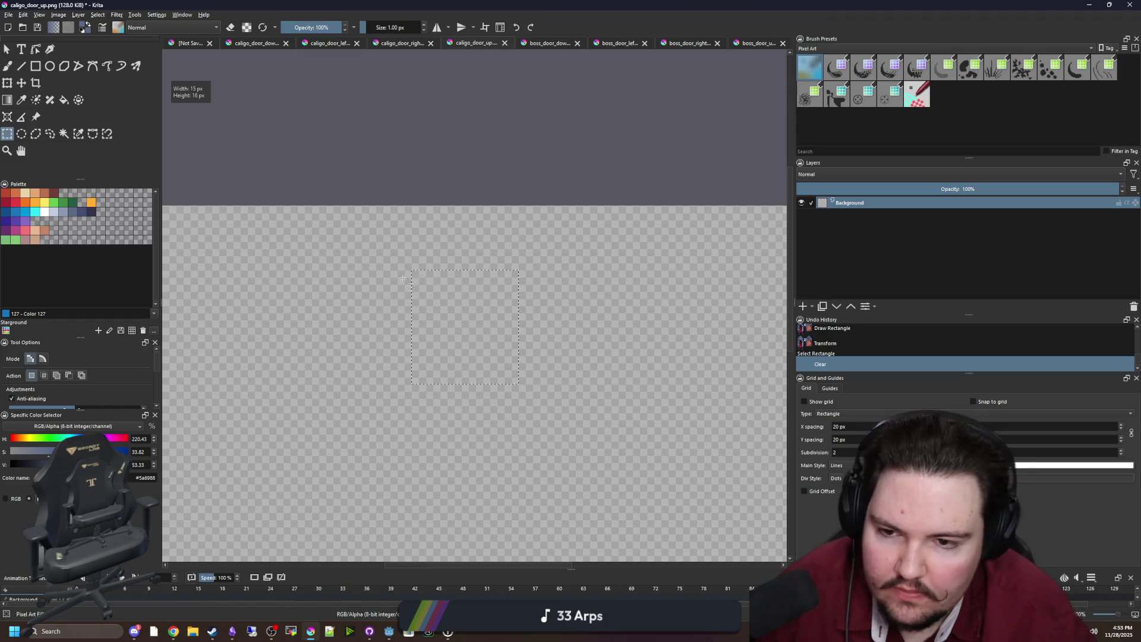
key(Delete)
scroll(468, 264, down, 3)
click(467, 264)
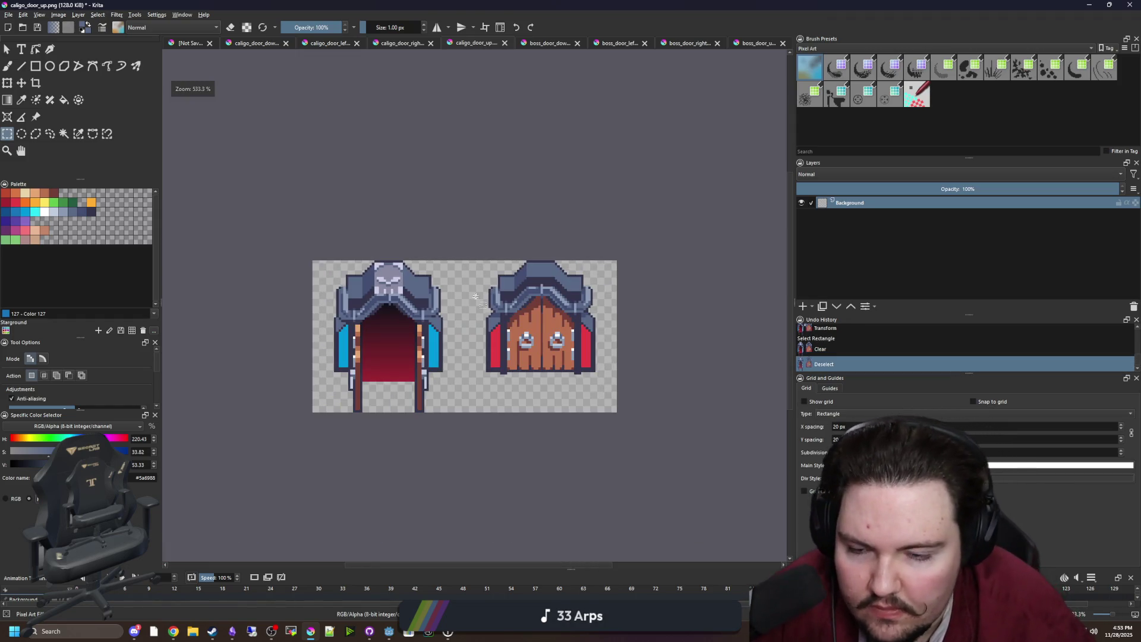
scroll(357, 282, up, 3)
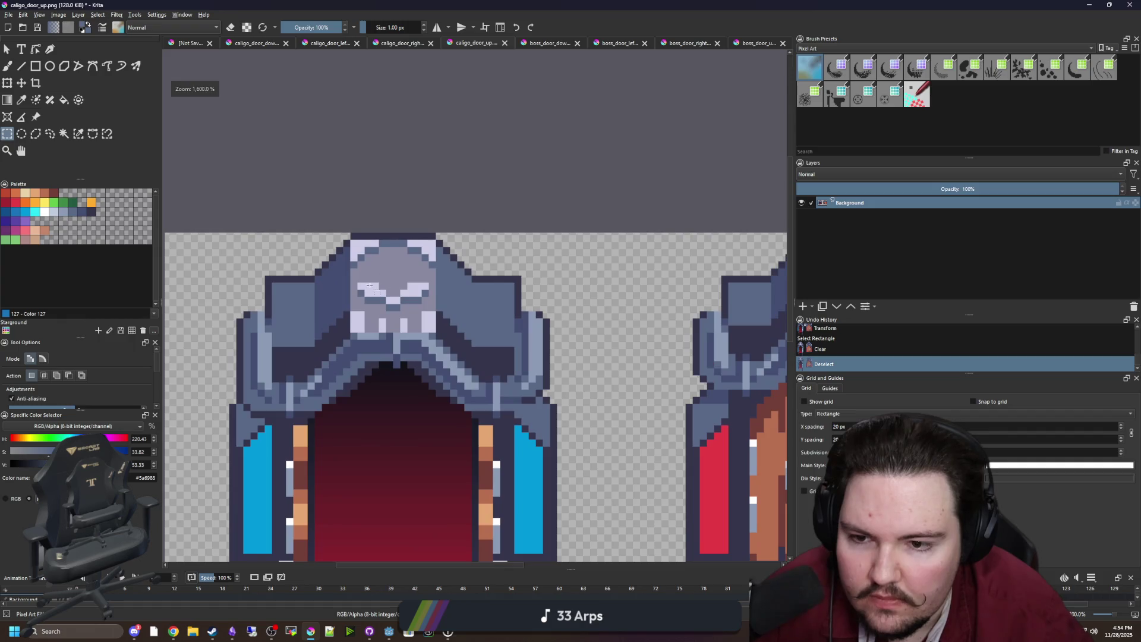
Step: Try filling the skull's white areas and highlights blue-grey, then undo those fills
scroll(359, 291, up, 3)
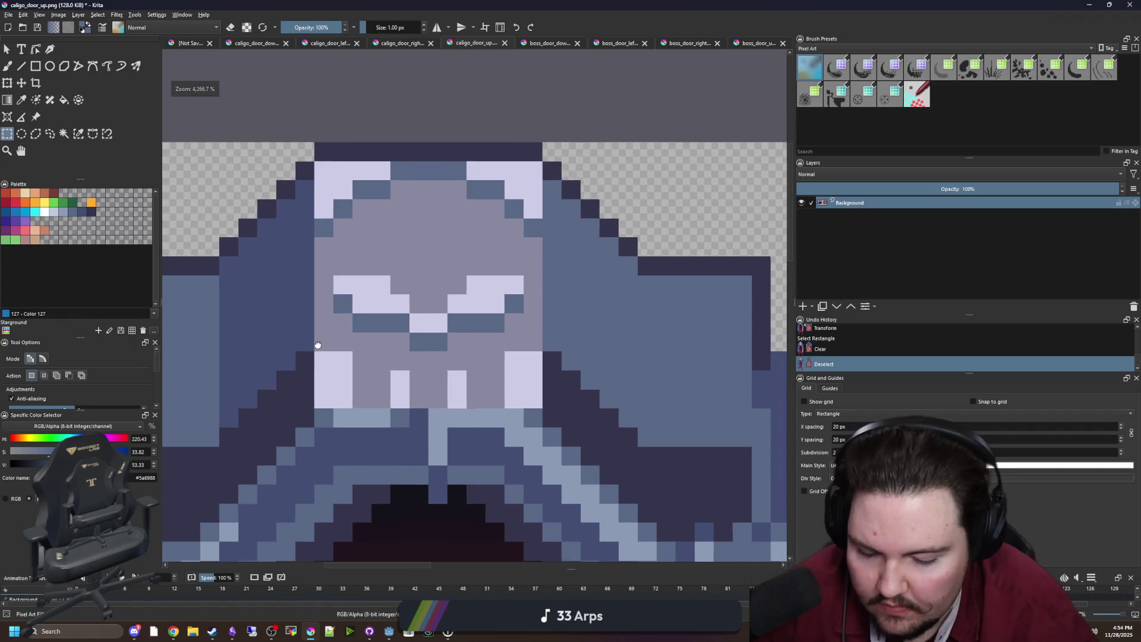
key(p)
click(310, 391)
scroll(341, 383, down, 2)
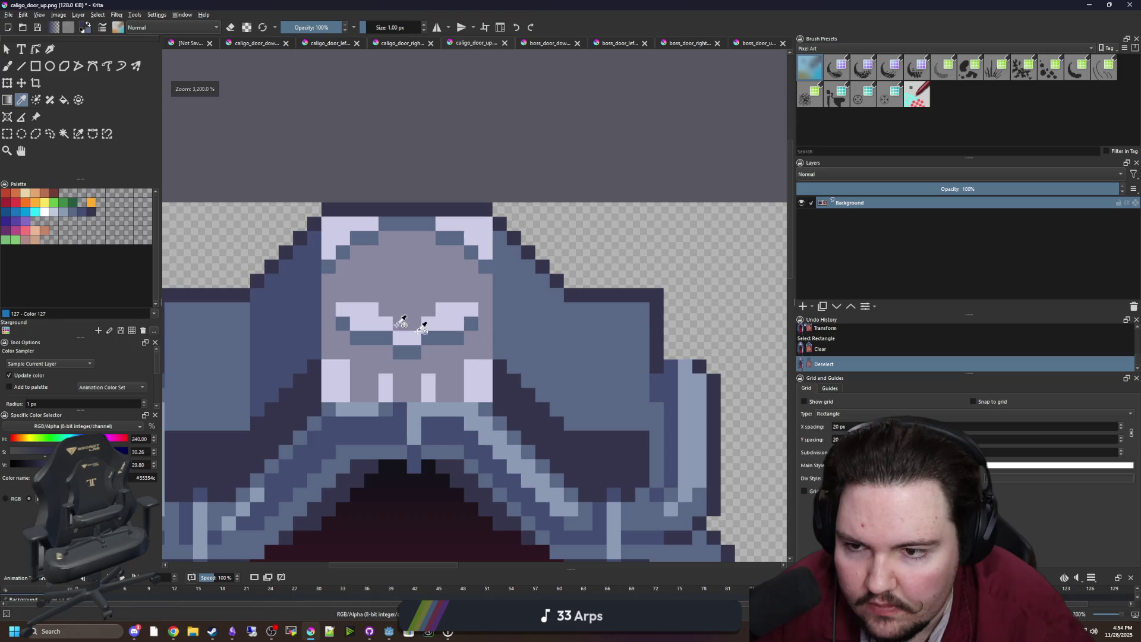
click(568, 359)
key(b)
click(465, 385)
key(f)
click(471, 382)
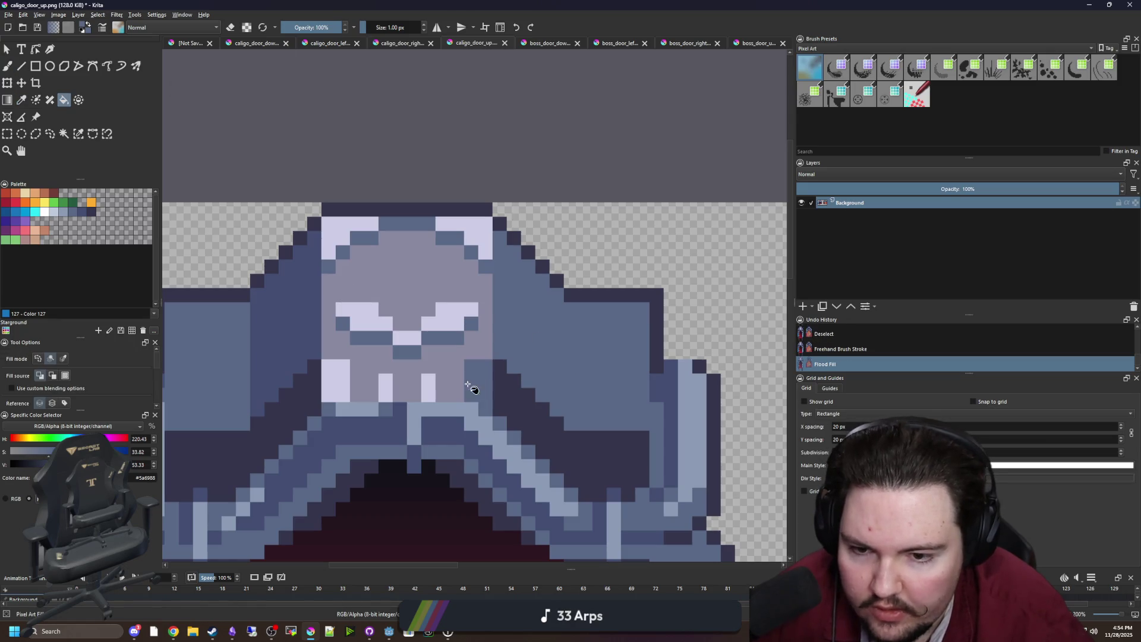
click(430, 383)
click(342, 380)
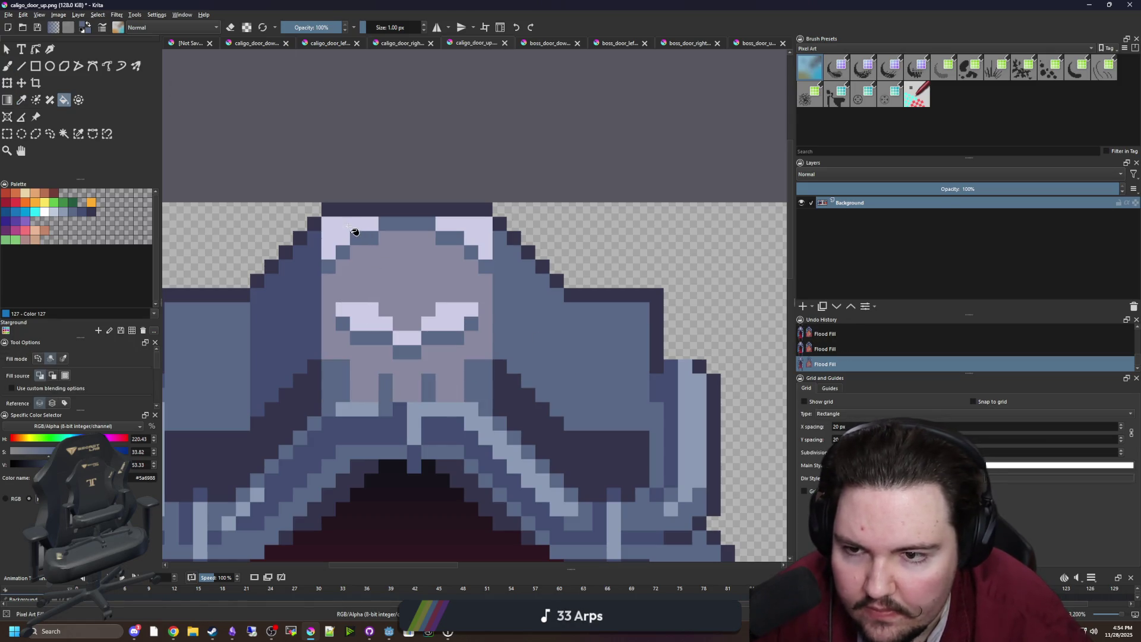
click(352, 228)
click(464, 222)
key(ctrl+z)
key(ctrl+z)
key(ctrl+z)
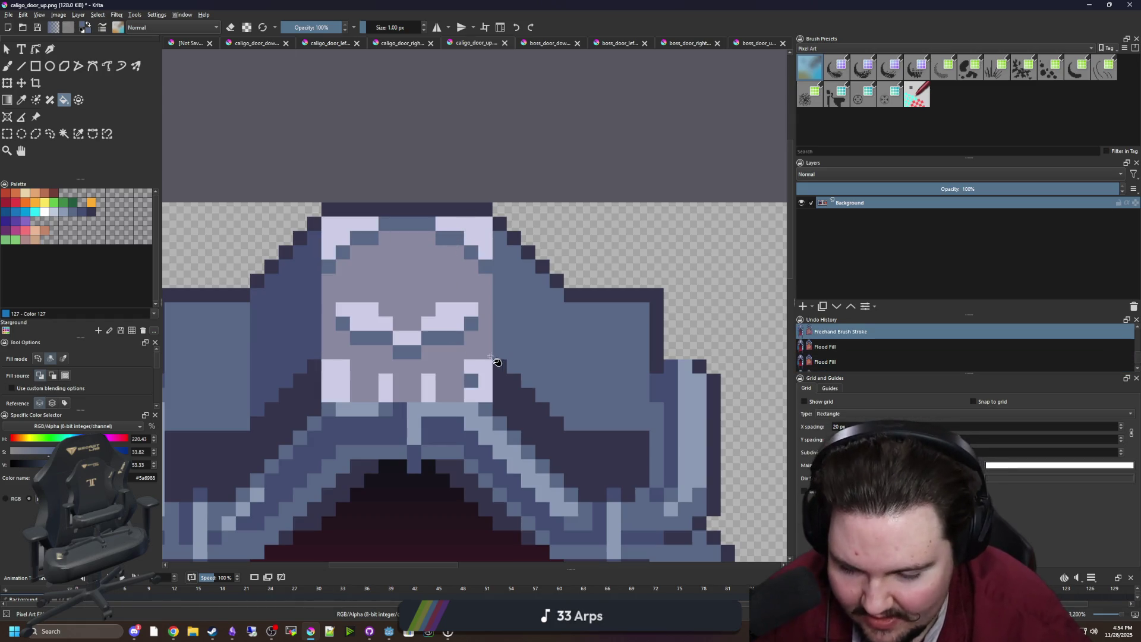
Step: Fill blue areas near the door top and skull's top right with dark navy
key(p)
click(518, 417)
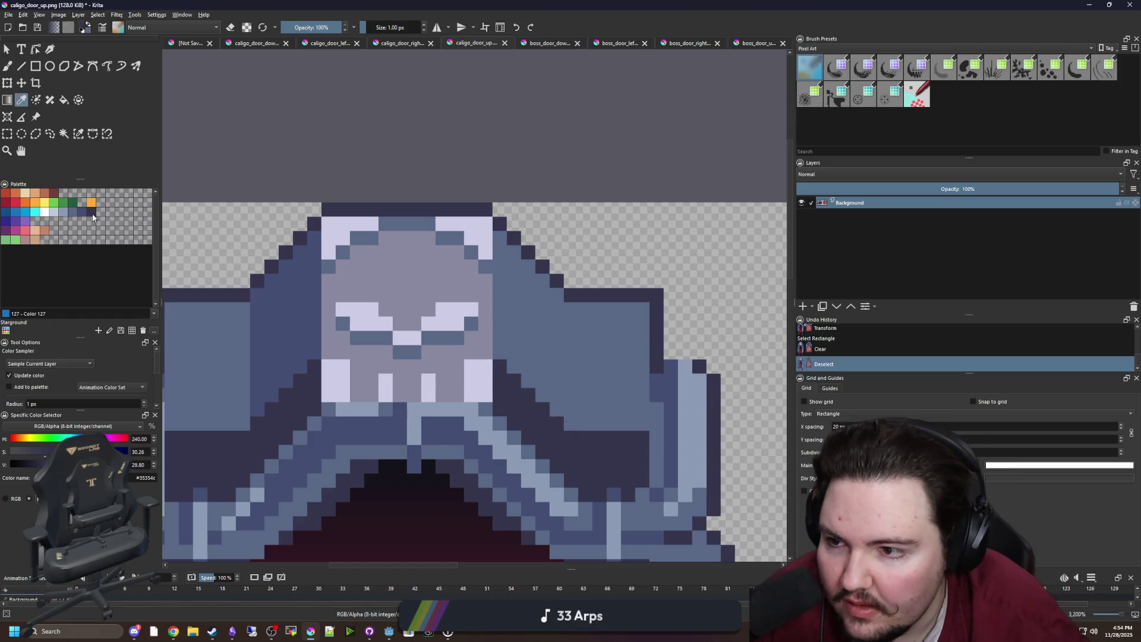
key(f)
click(408, 224)
click(363, 237)
click(457, 240)
click(474, 252)
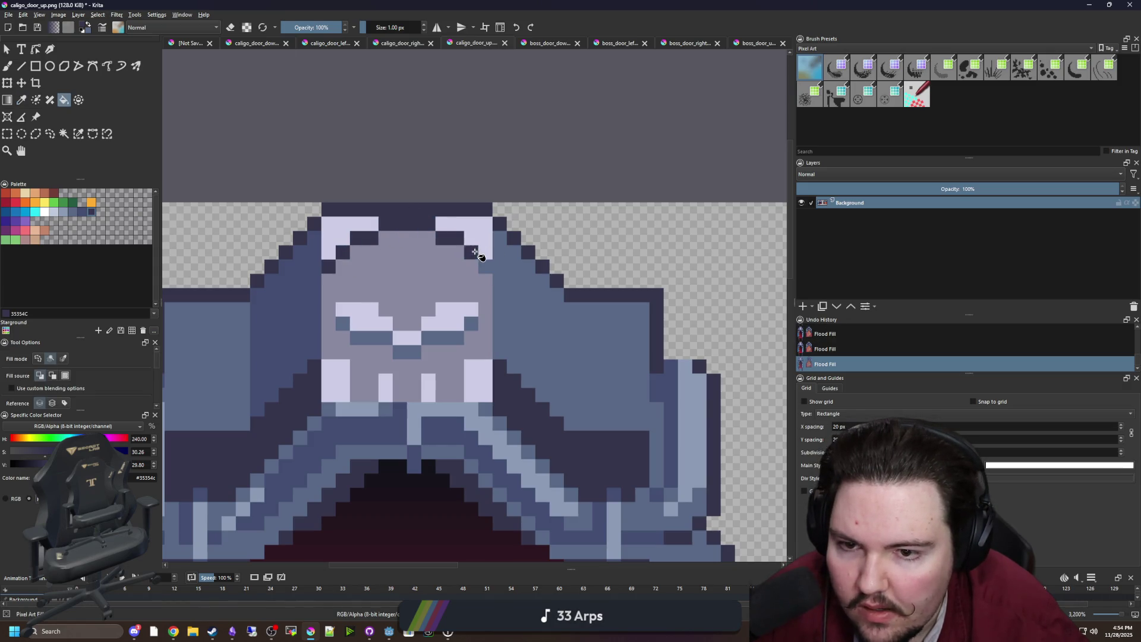
Step: Darken the pixels around the skull's eyes and mouth with dark navy
key(b)
key(f)
click(470, 324)
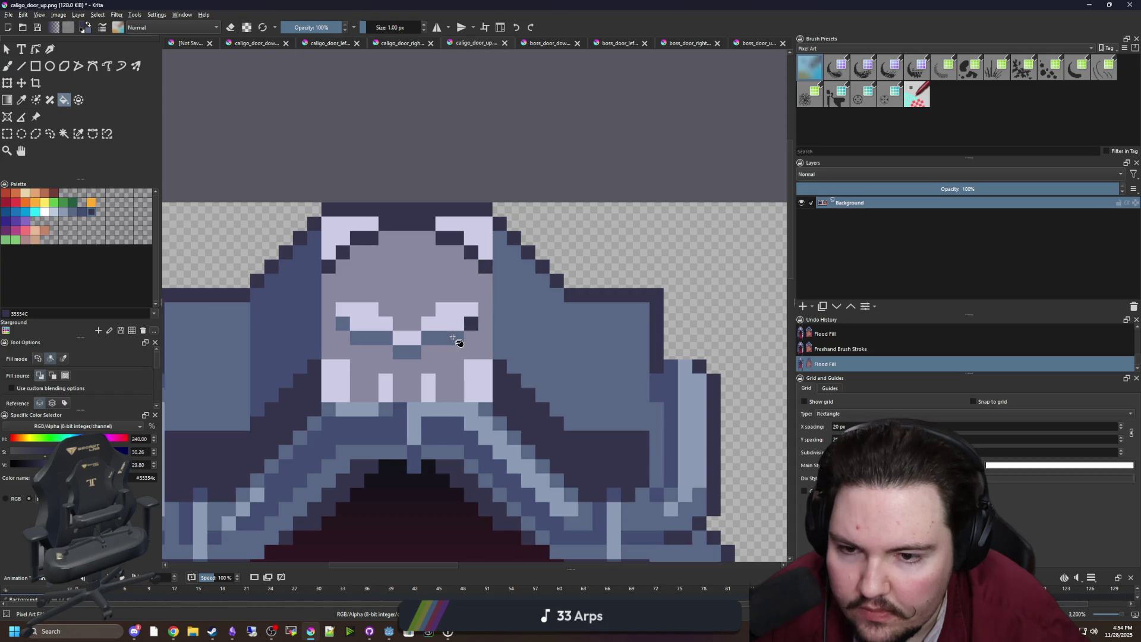
click(442, 338)
click(408, 351)
click(369, 338)
click(343, 324)
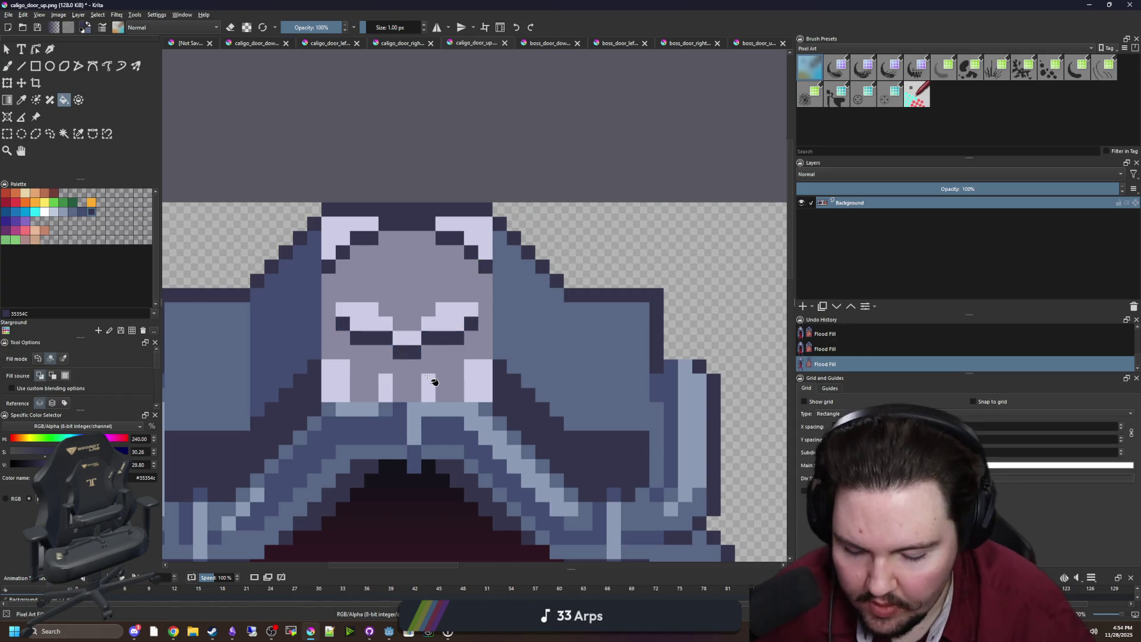
Step: Fill the grey skull face with the arch's medium blue
key(p)
click(284, 344)
key(f)
click(403, 272)
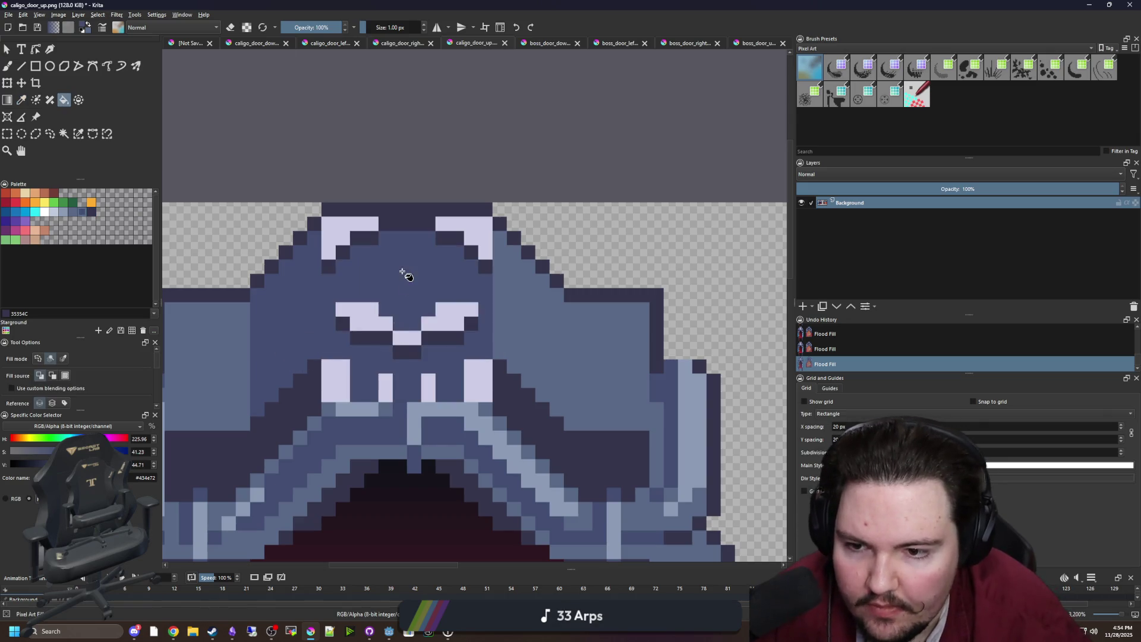
Step: Fill the skull's white eyes, nose, stray pixels and top corners with lighter blue-grey #5a6988
key(p)
click(510, 356)
key(f)
click(457, 309)
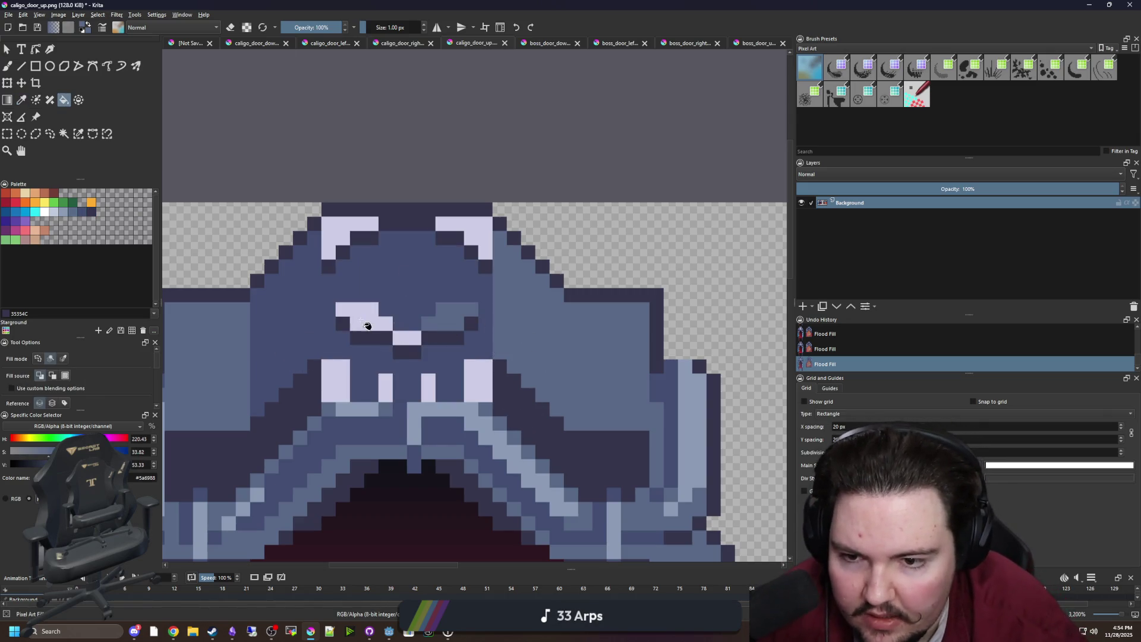
click(356, 309)
click(428, 386)
click(478, 380)
click(406, 338)
click(391, 386)
click(351, 383)
click(356, 232)
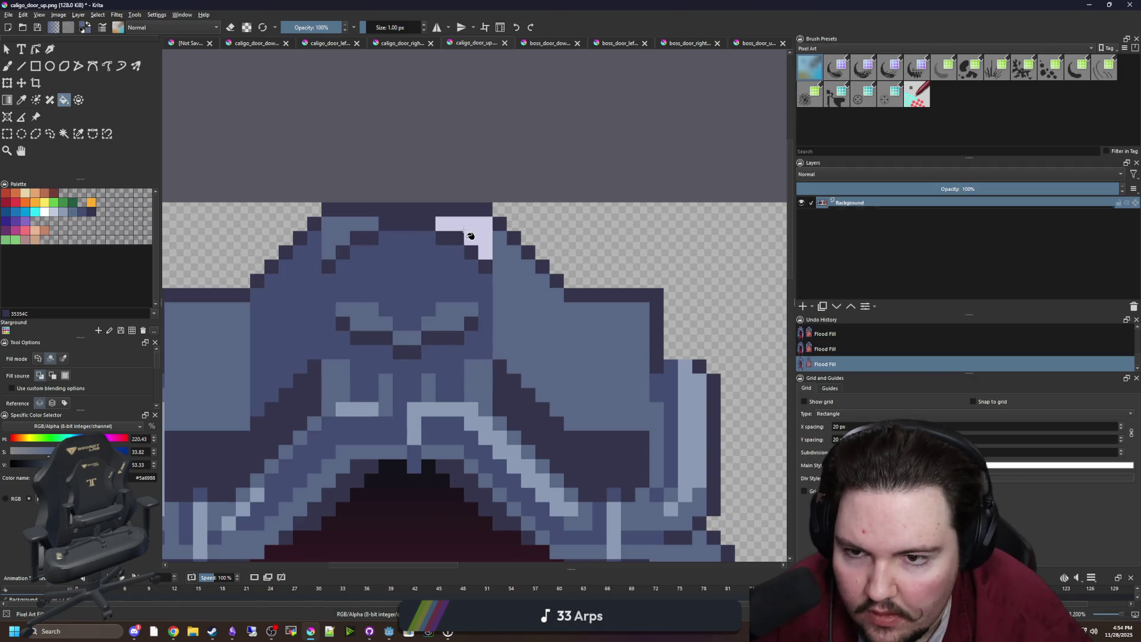
click(455, 233)
Step: Paint lighter blue vertical pixel columns beside the skull
key(b)
mouse_move(315, 231)
mouse_down()
mouse_move(316, 408)
mouse_move(475, 411)
mouse_move(326, 410)
mouse_up()
drag(318, 369, 316, 254)
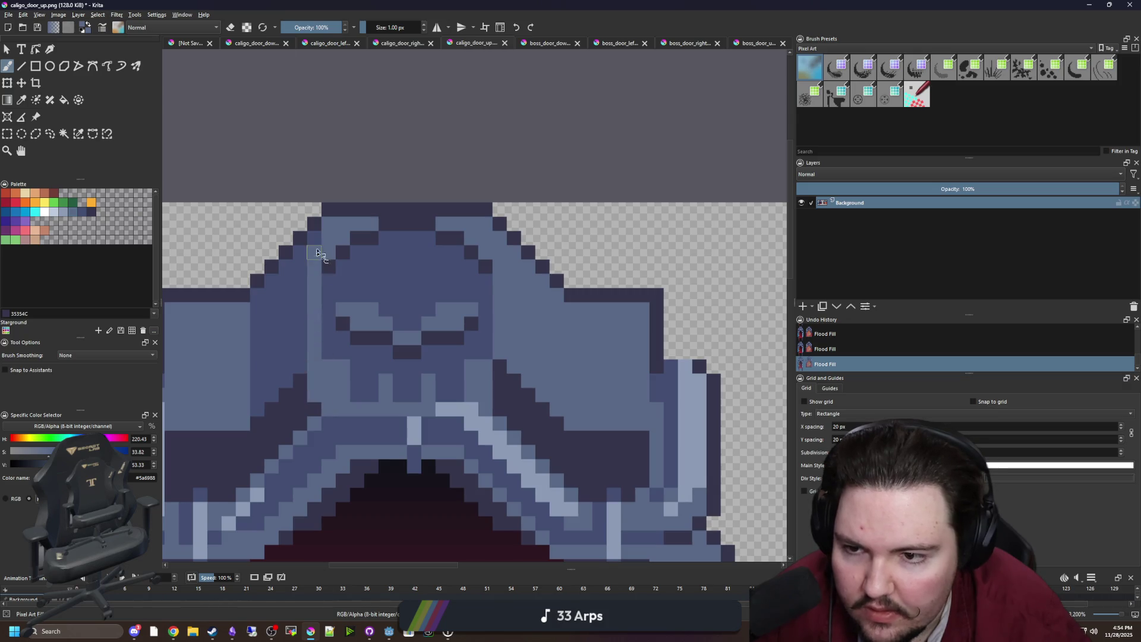
drag(499, 354, 503, 414)
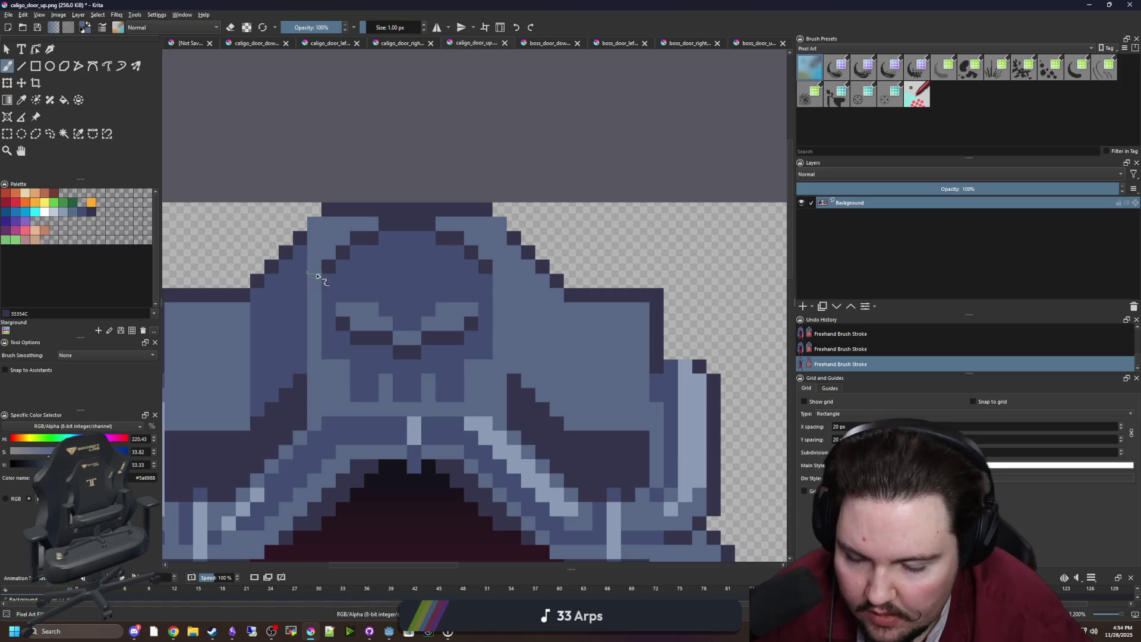
scroll(318, 277, up, 1)
scroll(443, 243, up, 1)
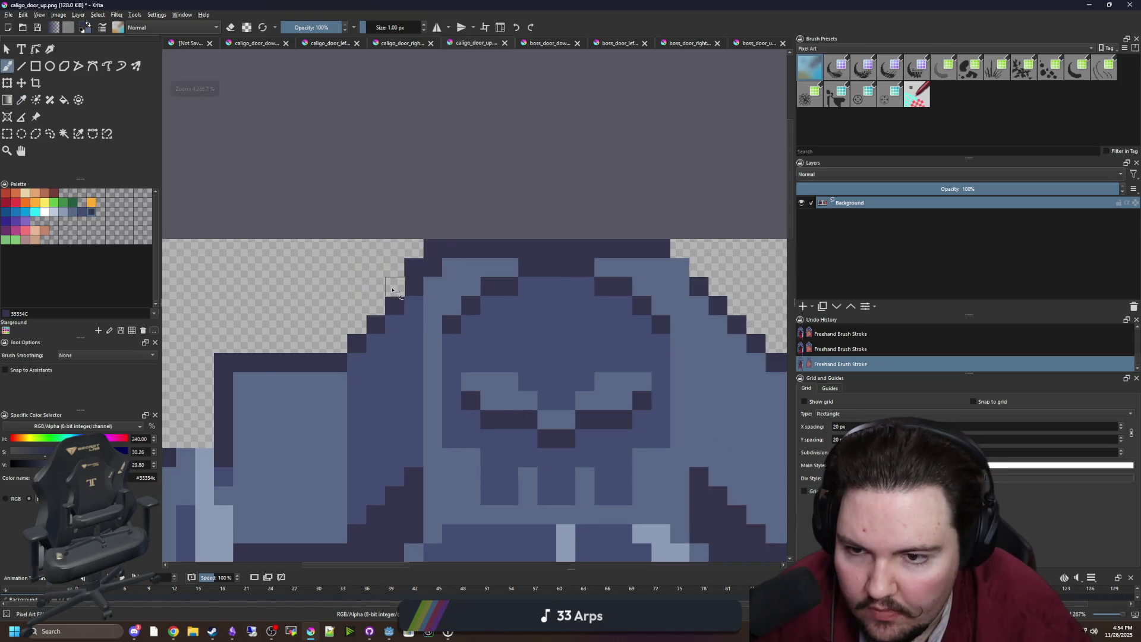
Step: In mirrored view, extend dark navy outline down one diagonal and lighten two staircase pixels
key(m)
drag(493, 259, 512, 273)
mouse_move(552, 317)
mouse_down()
mouse_move(590, 361)
mouse_move(566, 352)
mouse_up()
ctrl+click(575, 382)
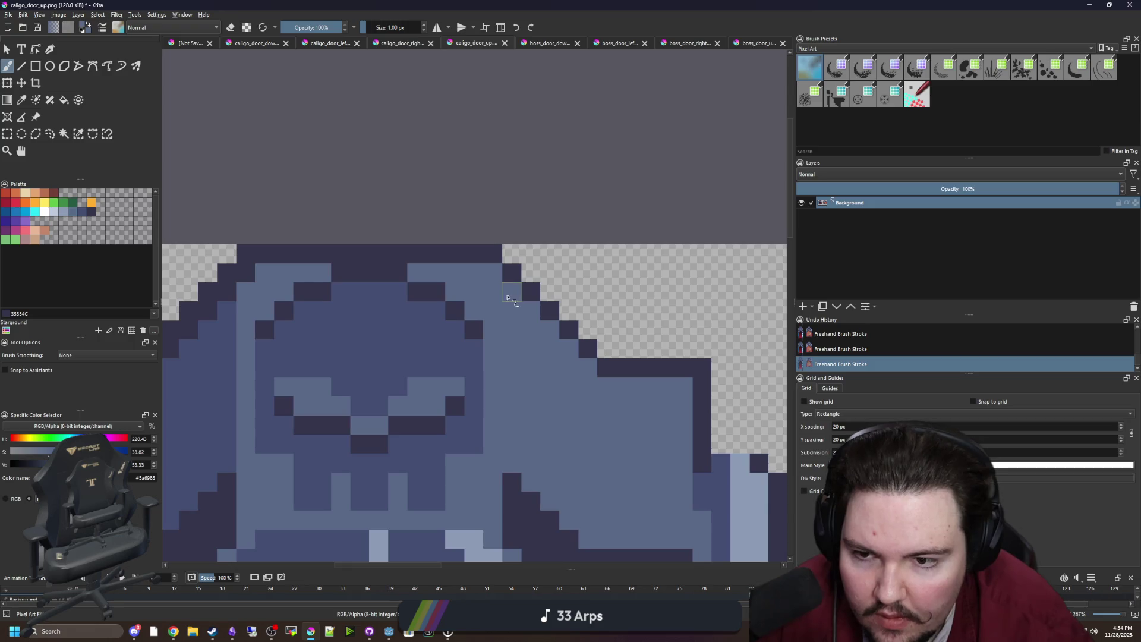
key(m)
Step: Restep the other diagonal's staircase pixels in light and dark blue, plus a dark column
drag(421, 274, 351, 345)
ctrl+click(364, 356)
drag(422, 266, 365, 324)
drag(364, 373, 363, 318)
mouse_move(364, 425)
mouse_down()
mouse_move(345, 460)
mouse_move(344, 312)
mouse_up()
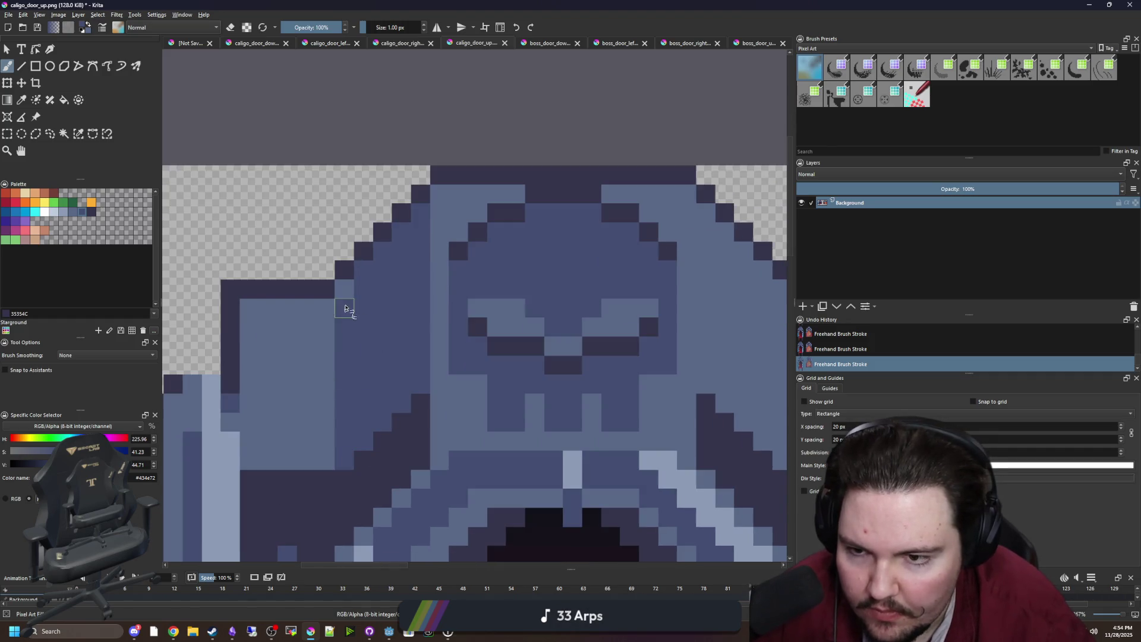
Step: Reposition the view over the door and sample the arch's dark navy
scroll(616, 347, down, 1)
drag(616, 347, 360, 310)
scroll(272, 361, down, 2)
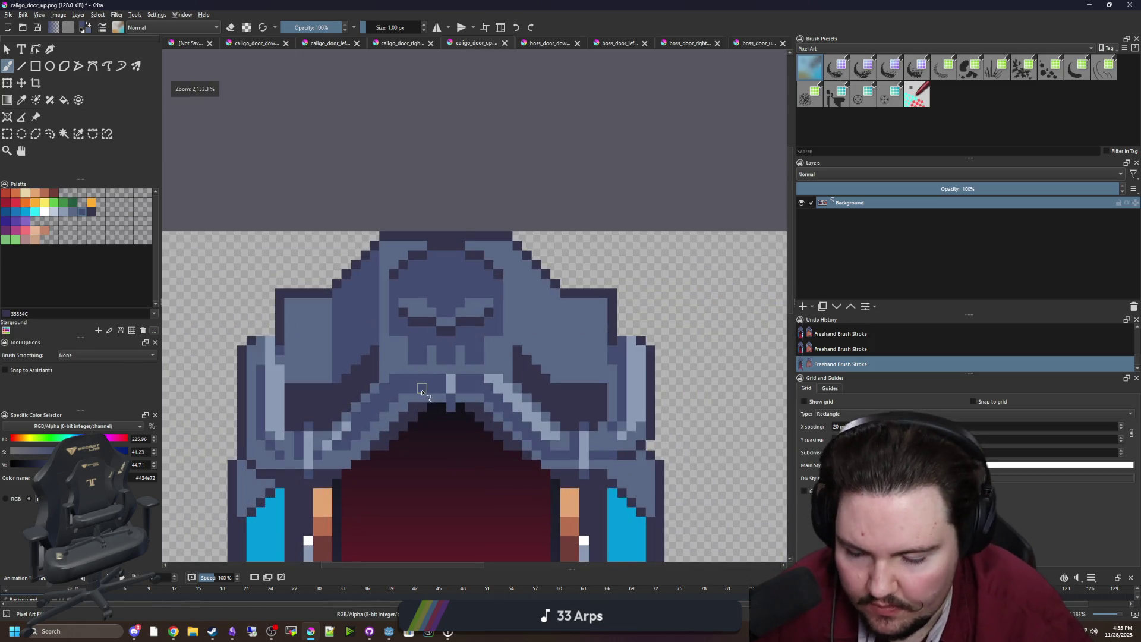
scroll(421, 389, up, 1)
key(p)
click(593, 331)
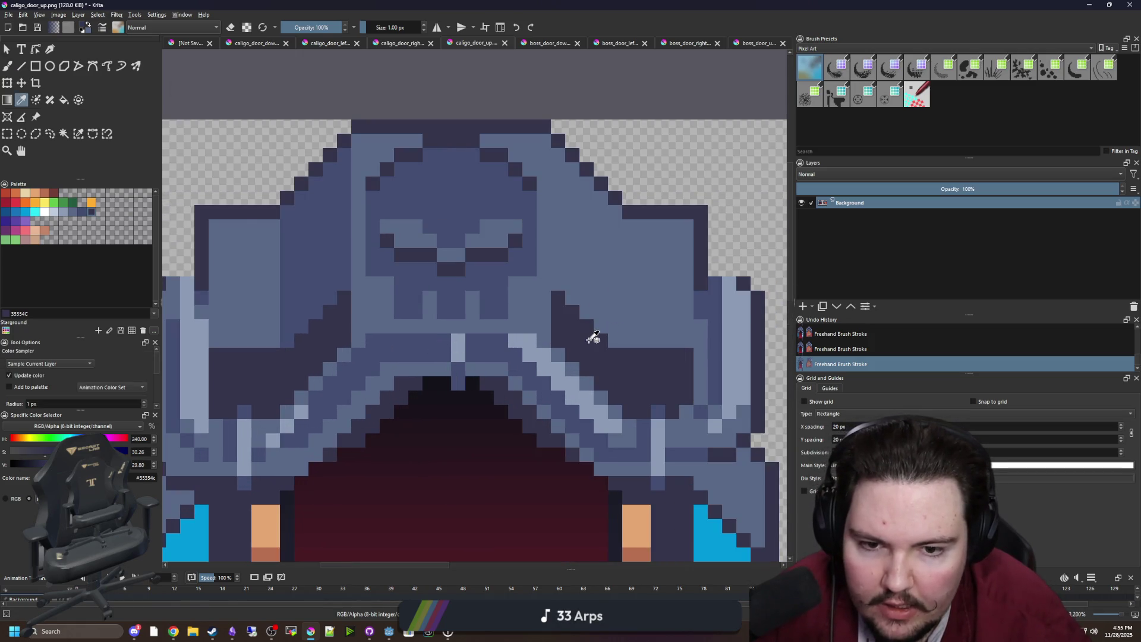
Step: Darken the lighter rows under the skull's teeth and a stray blue pixel
scroll(593, 331, up, 1)
key(b)
mouse_move(486, 341)
mouse_down()
mouse_move(304, 336)
mouse_move(374, 355)
mouse_move(548, 361)
mouse_move(299, 375)
mouse_move(545, 395)
mouse_up()
mouse_move(326, 388)
mouse_down()
mouse_move(552, 336)
mouse_move(437, 429)
mouse_move(404, 436)
mouse_move(331, 407)
mouse_move(408, 412)
mouse_move(501, 339)
mouse_move(490, 348)
mouse_up()
click(375, 380)
Step: In mirrored view, darken the light pixels along the arch underside
key(m)
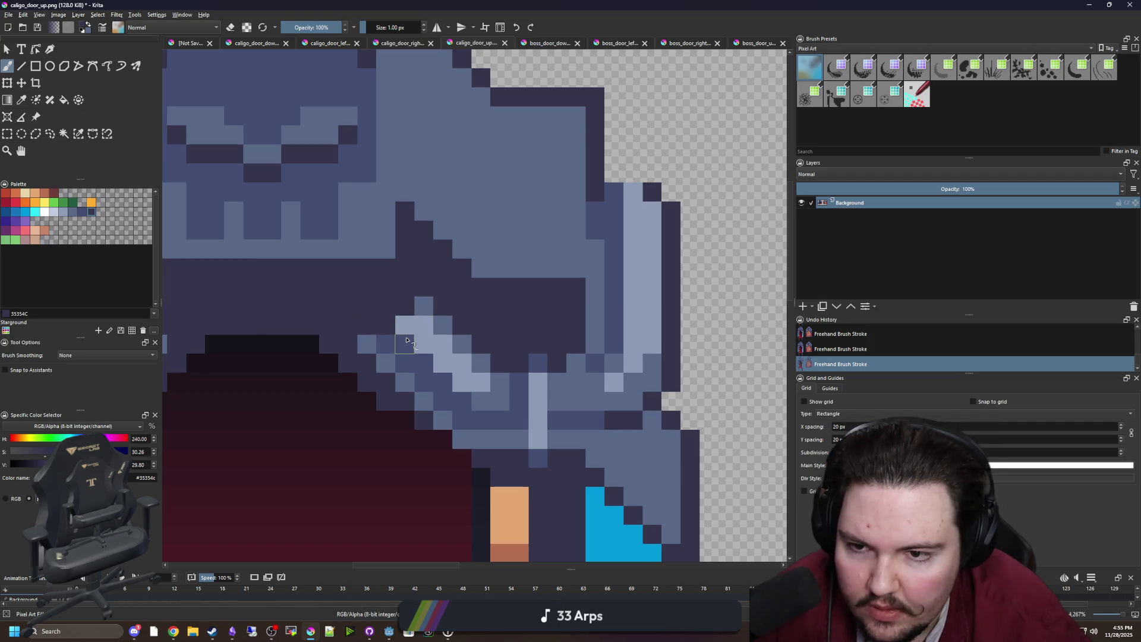
click(423, 366)
click(442, 382)
scroll(441, 402, up, 1)
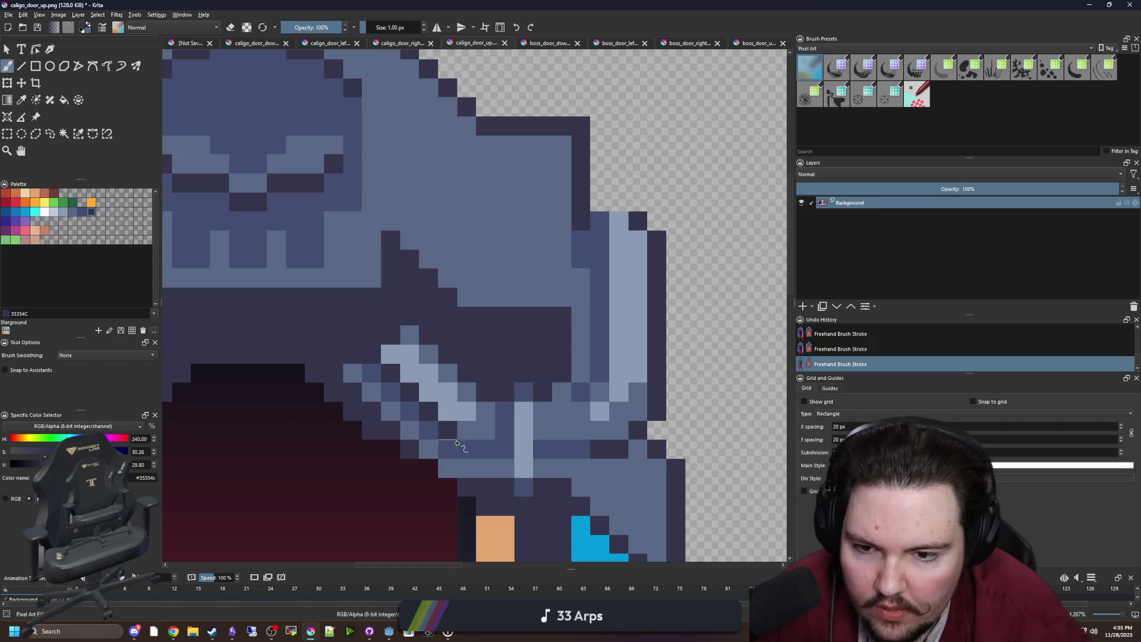
mouse_move(471, 449)
mouse_down()
mouse_move(527, 453)
mouse_move(575, 415)
mouse_move(560, 377)
mouse_move(537, 404)
mouse_move(438, 402)
mouse_move(416, 350)
mouse_move(469, 374)
mouse_up()
scroll(468, 375, down, 2)
scroll(438, 367, up, 5)
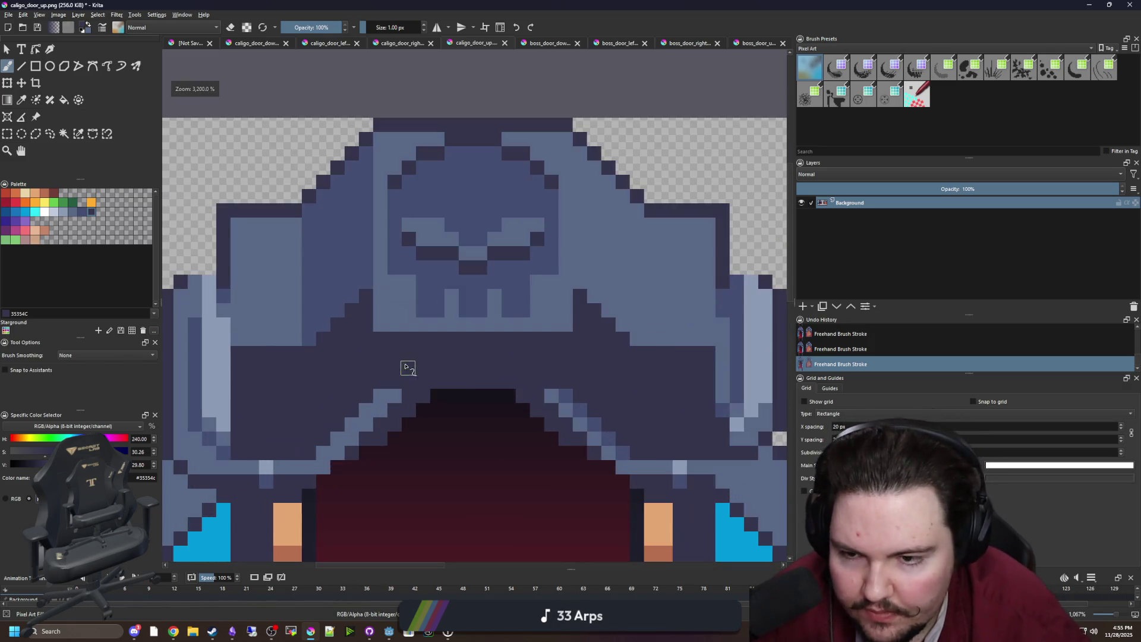
Step: Draw a lighter blue diagonal and pixel row, undoing the last stroke
ctrl+click(522, 254)
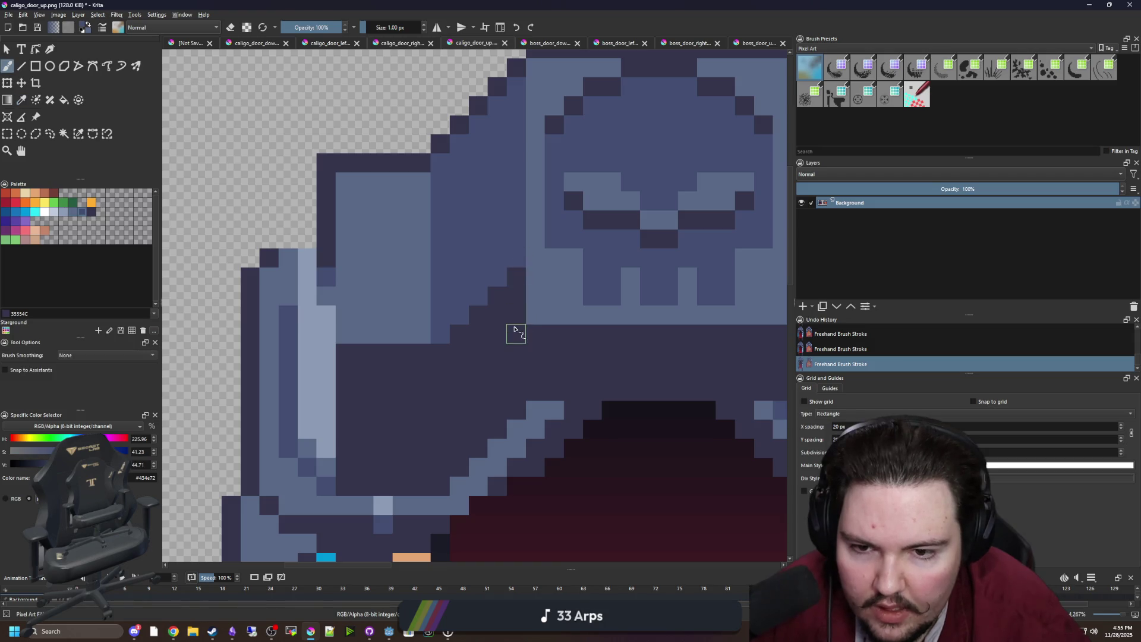
mouse_move(515, 334)
mouse_down()
mouse_move(441, 409)
mouse_move(362, 414)
mouse_up()
ctrl+click(425, 339)
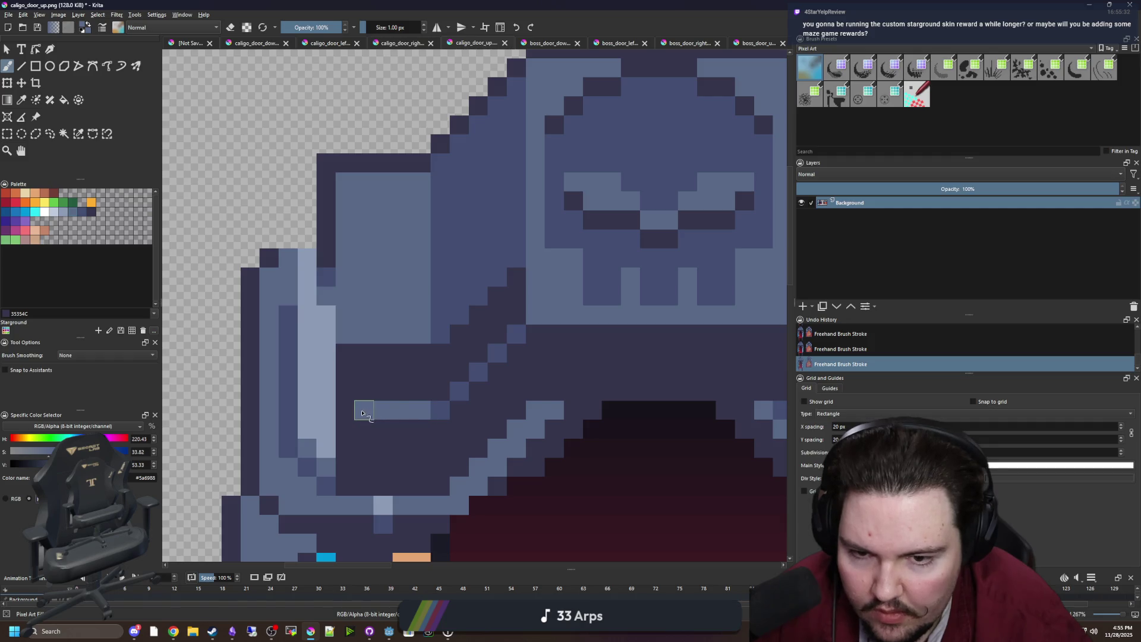
key(ctrl+z)
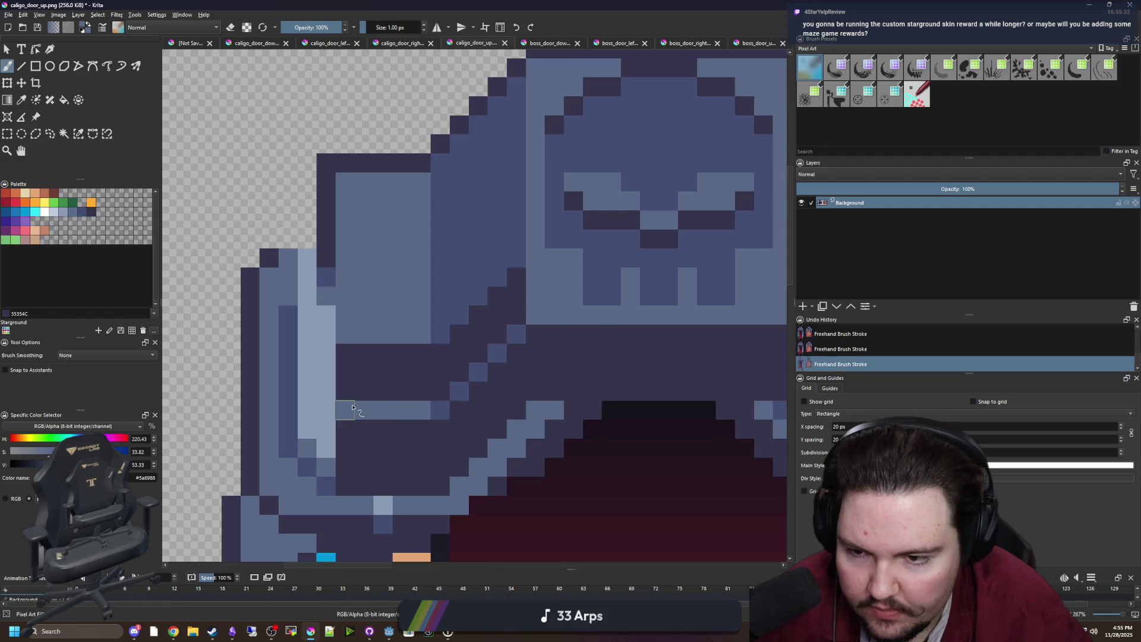
Step: Flood-fill the dark patch left of the diagonal and sample the arch's darker blue
key(f)
click(377, 376)
scroll(303, 359, right, 2)
key(p)
click(389, 355)
Step: Paint a dark blue column along the arch edge and fill the adjacent patch with the same blue
key(b)
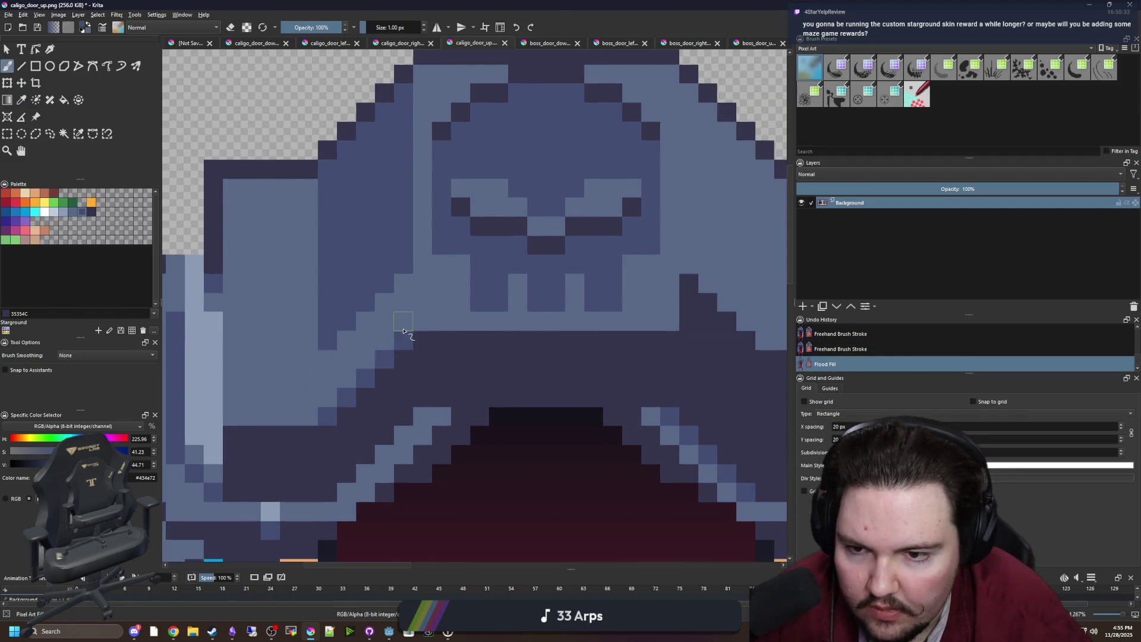
drag(404, 279, 404, 336)
click(331, 393)
key(f)
click(354, 354)
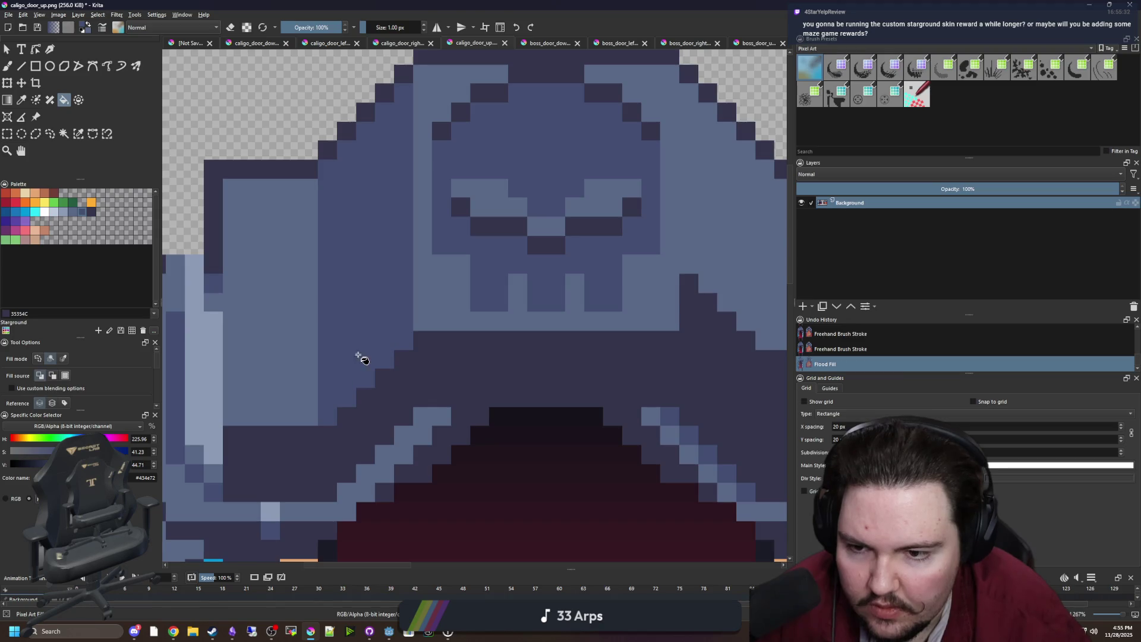
Step: Pick mid blue #5a6988, then add a diagonal of light pixels and a highlight row under the arch
scroll(352, 349, right, 3)
scroll(448, 288, up, 1)
key(p)
click(518, 299)
scroll(519, 299, up, 1)
key(b)
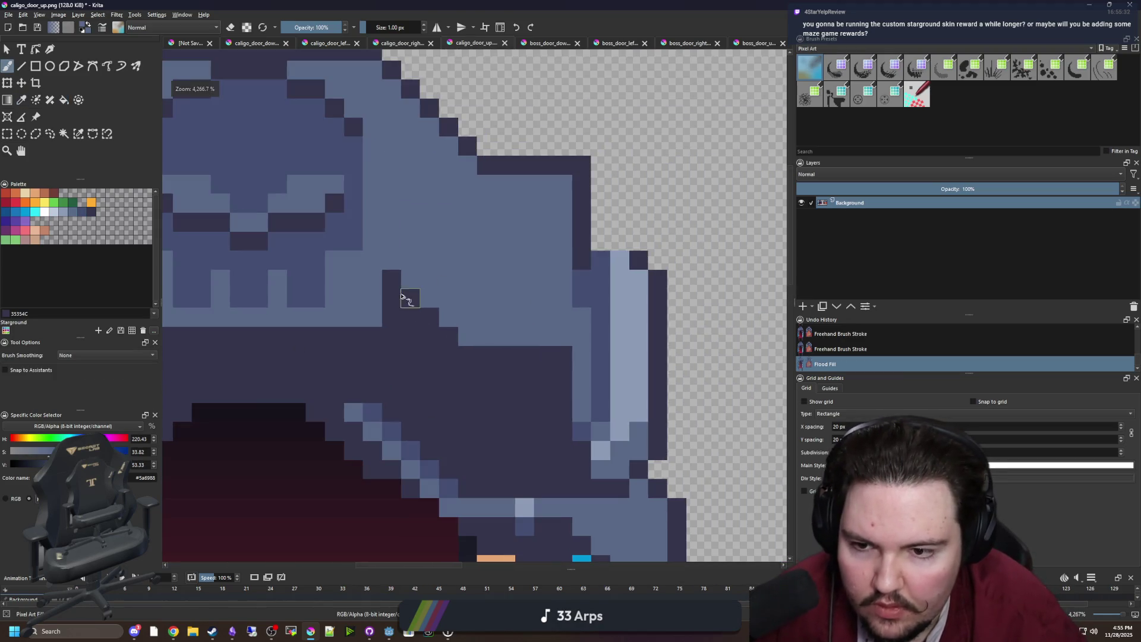
click(391, 336)
click(410, 355)
click(429, 374)
mouse_move(467, 412)
mouse_down()
mouse_move(562, 414)
mouse_move(428, 348)
mouse_move(410, 315)
mouse_move(428, 351)
mouse_move(543, 389)
mouse_up()
Step: Sample darker blue #434e72 and darken a column of pixels on the door's edge
scroll(479, 364, down, 8)
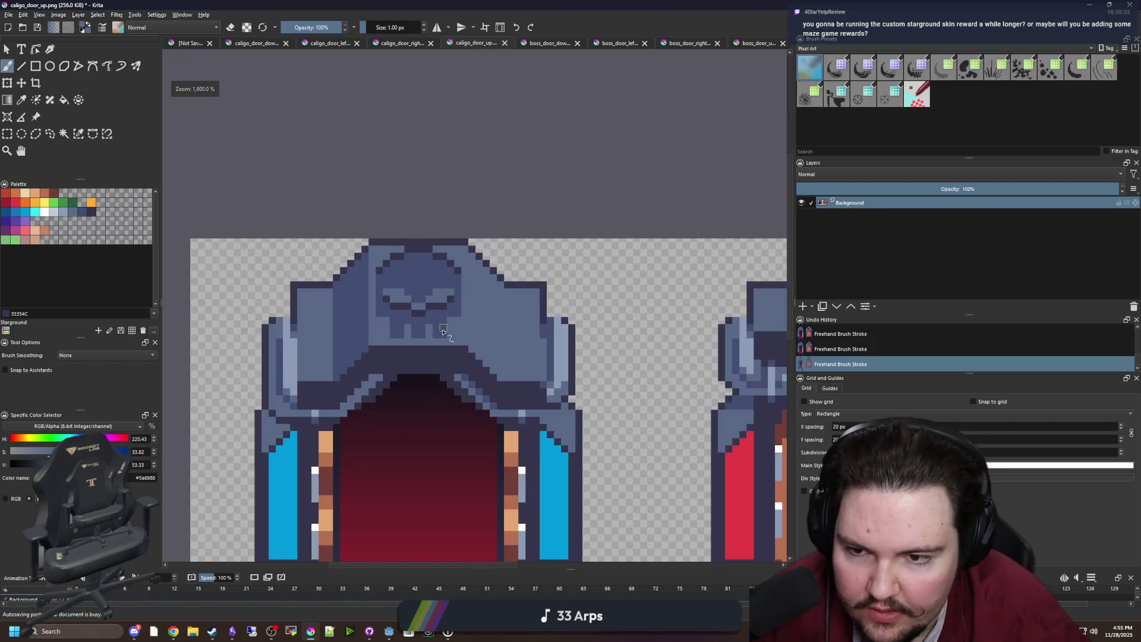
scroll(454, 320, up, 5)
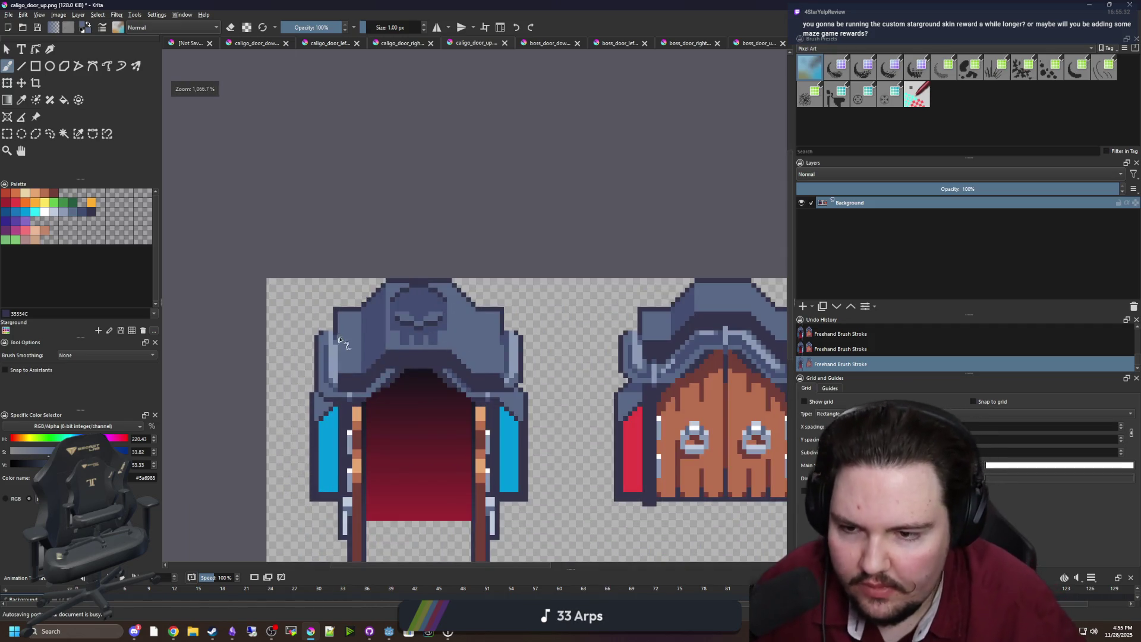
scroll(336, 343, up, 2)
scroll(293, 380, up, 2)
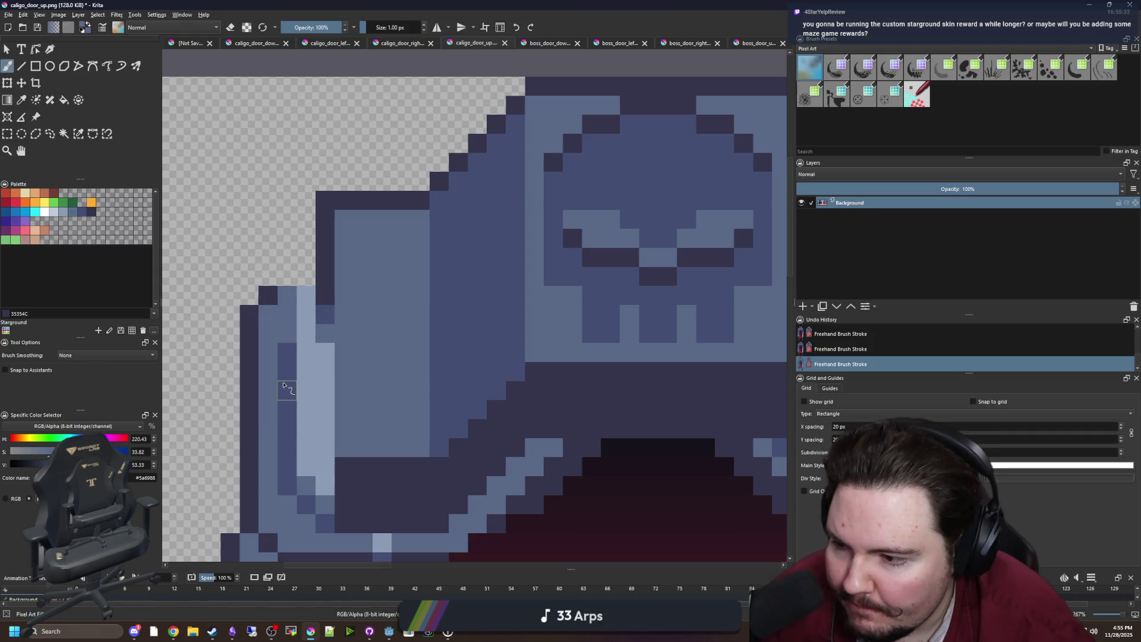
scroll(283, 385, down, 4)
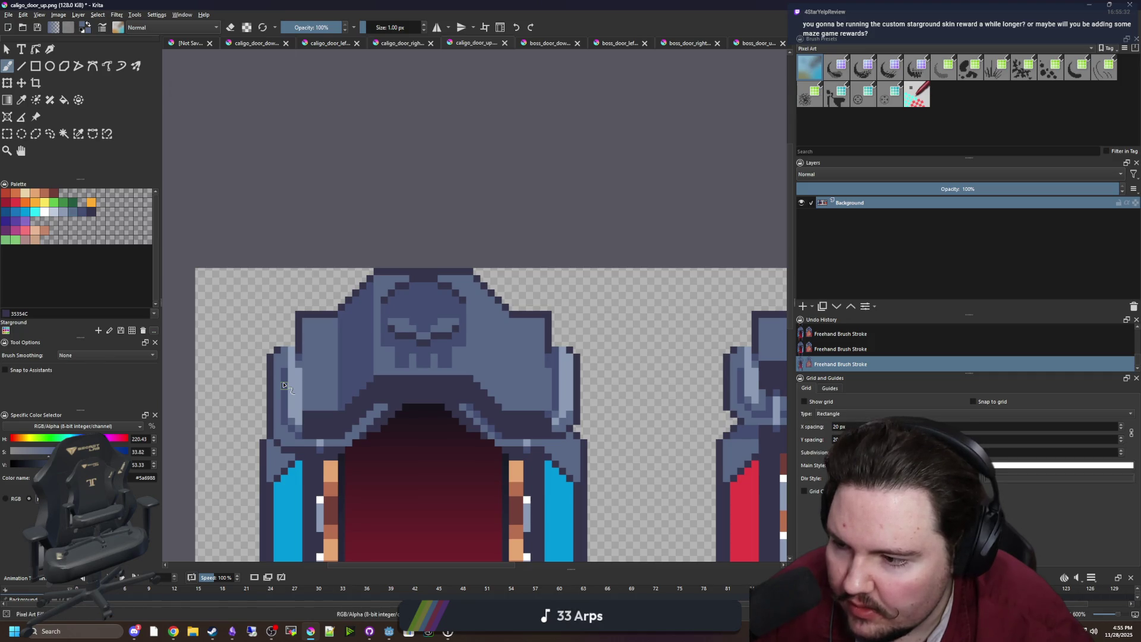
scroll(572, 394, up, 4)
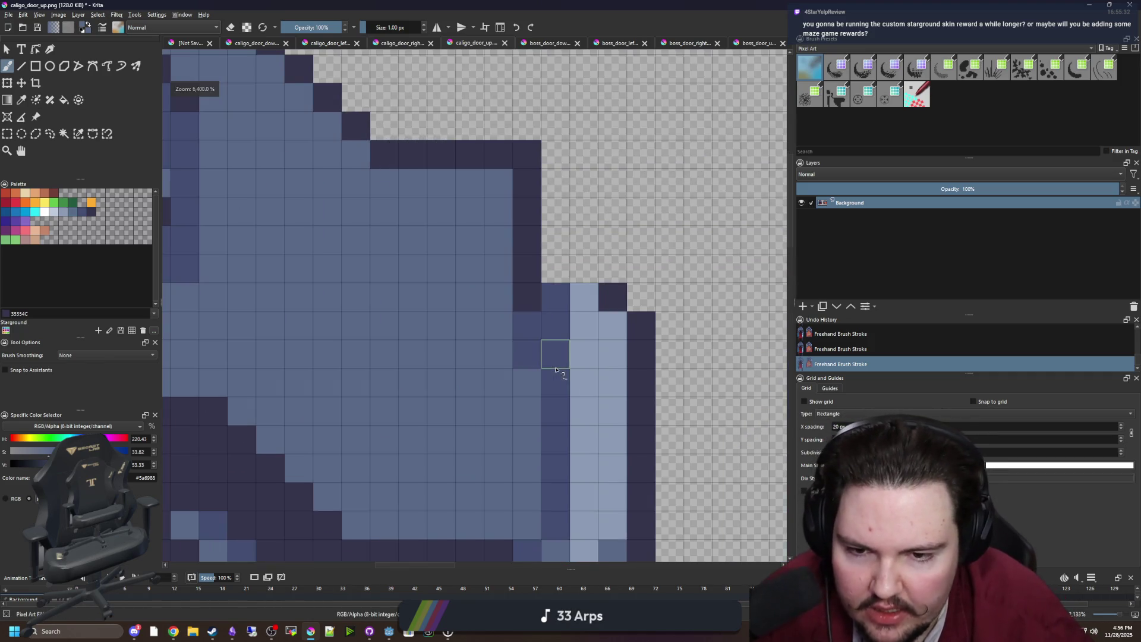
scroll(517, 369, down, 3)
scroll(517, 419, up, 2)
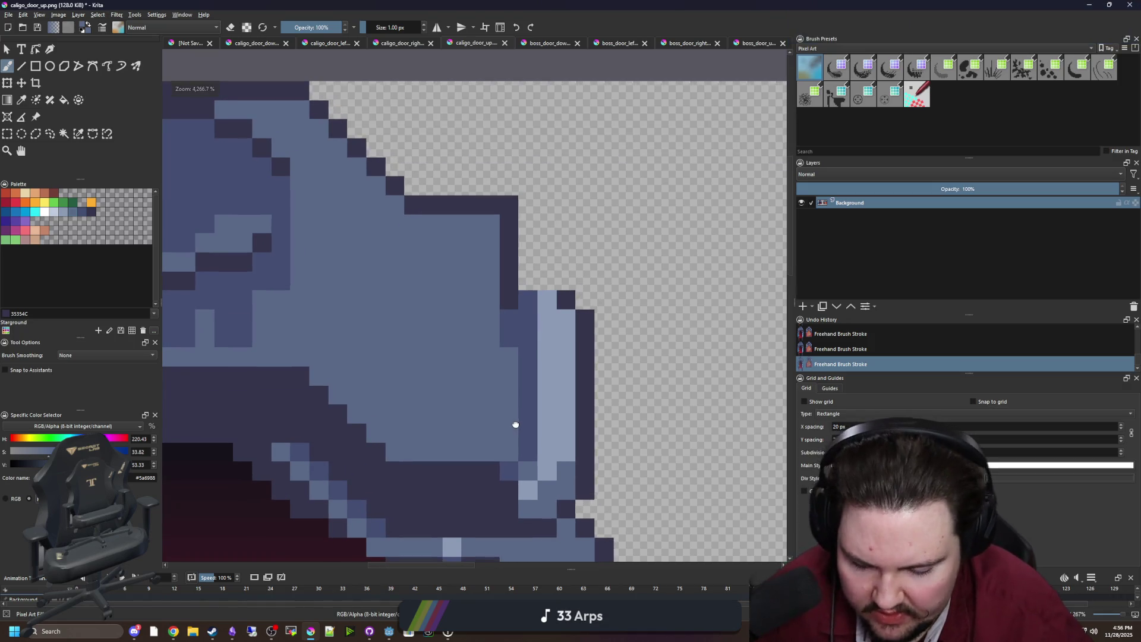
ctrl+click(526, 450)
drag(508, 461, 509, 356)
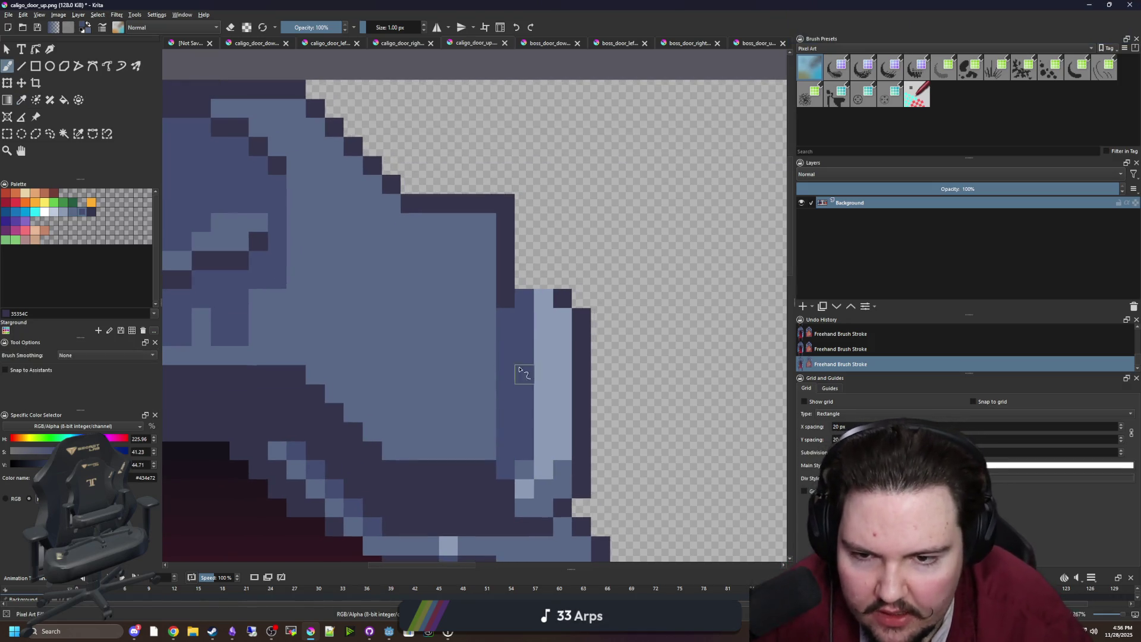
Step: Sample dark outline colour #35354c and extend the outline down the arch side
scroll(559, 404, down, 3)
scroll(559, 404, down, 1)
scroll(560, 403, up, 3)
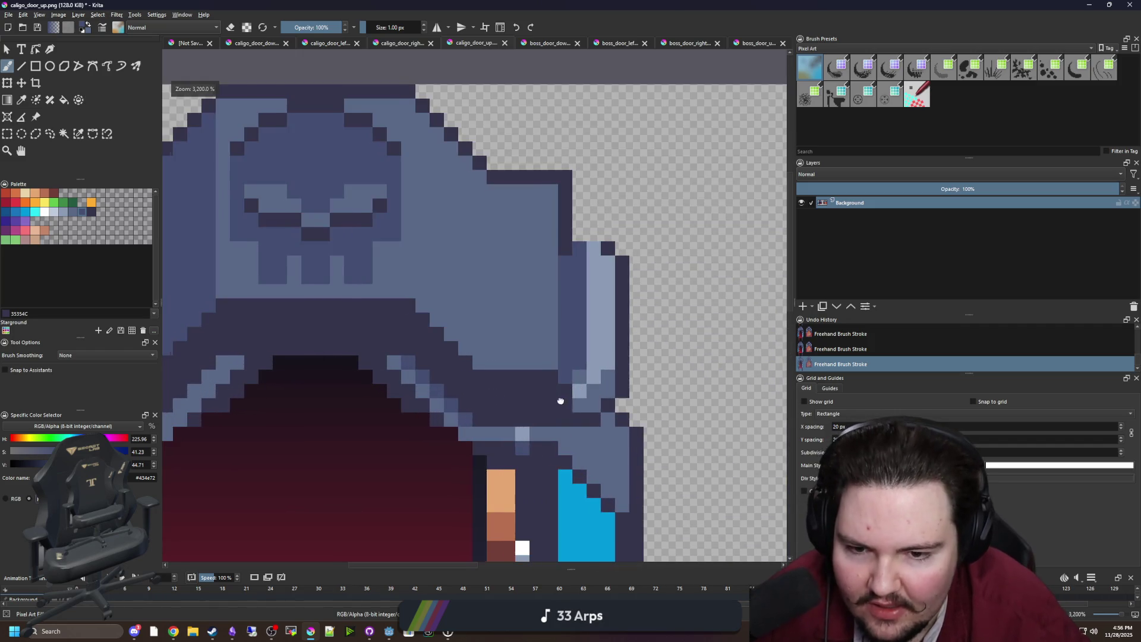
scroll(560, 401, down, 1)
scroll(474, 386, up, 2)
ctrl+click(353, 337)
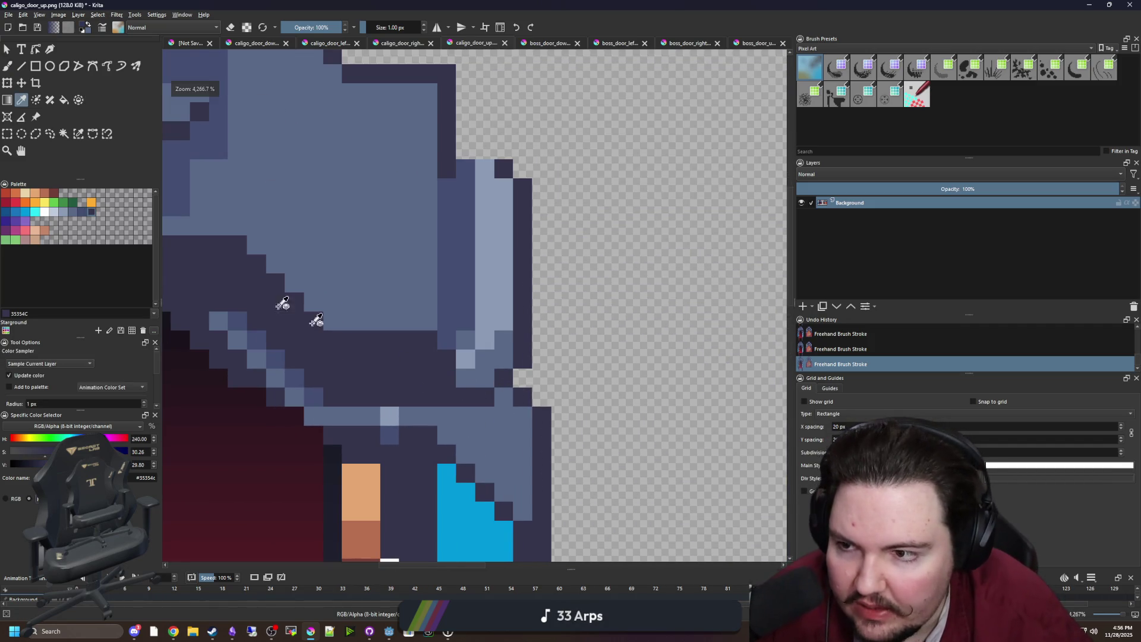
scroll(474, 345, down, 4)
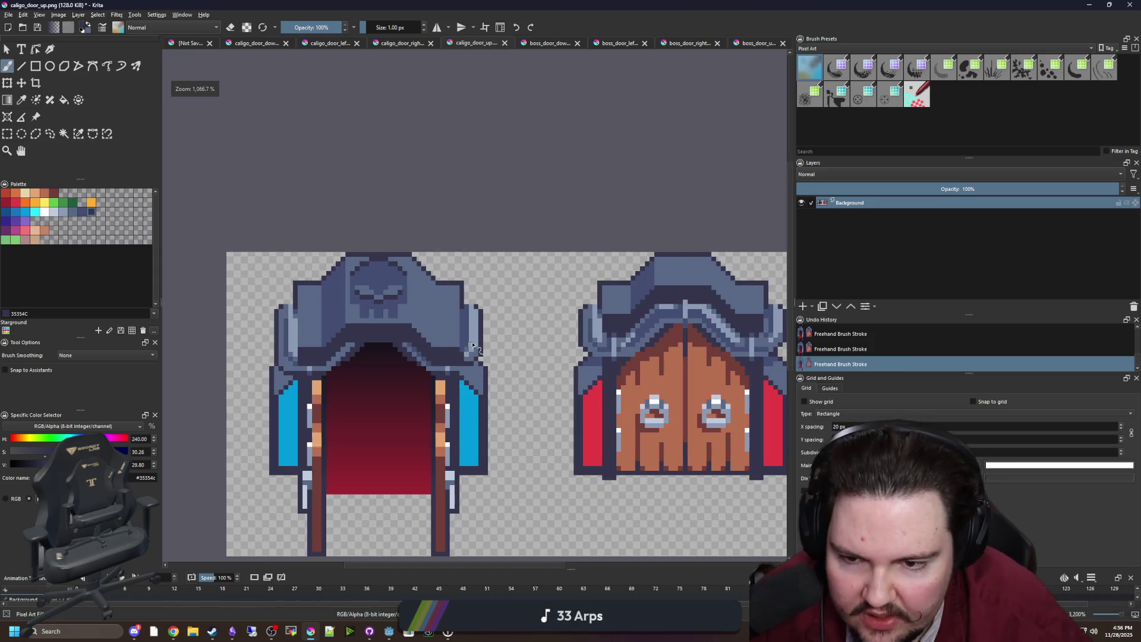
scroll(356, 331, up, 4)
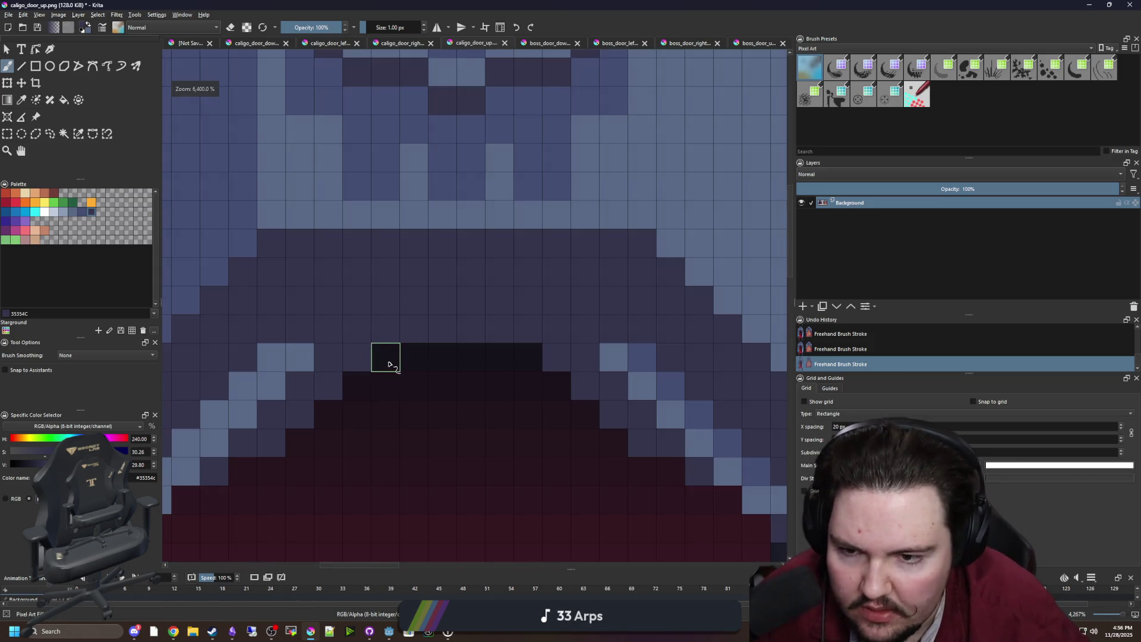
scroll(382, 358, down, 2)
scroll(268, 410, up, 1)
scroll(354, 324, down, 7)
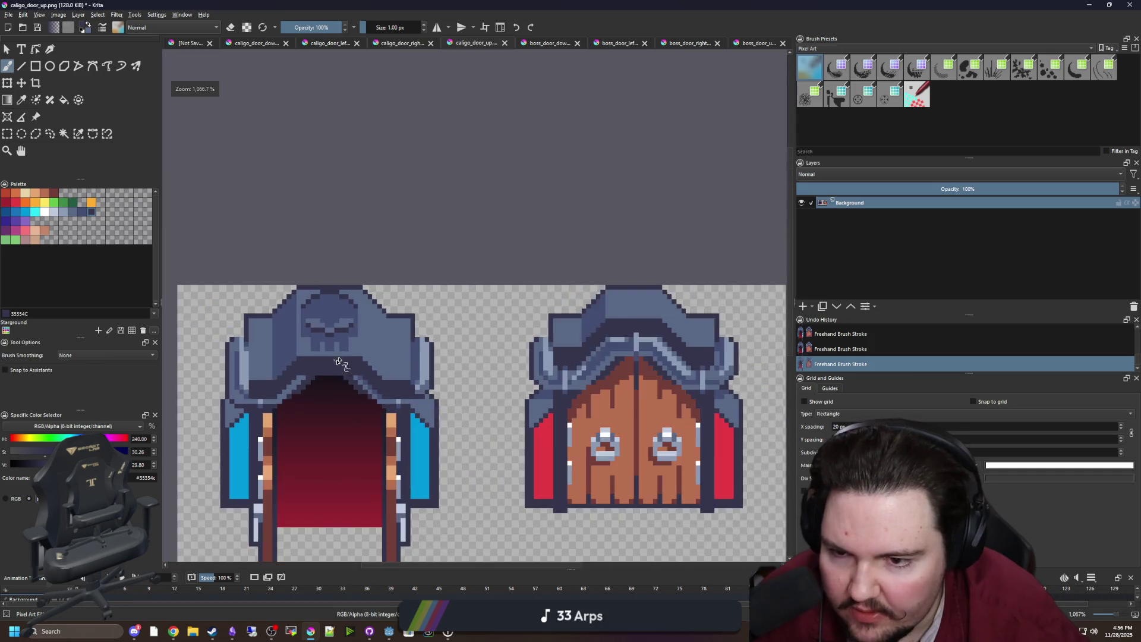
scroll(353, 324, up, 10)
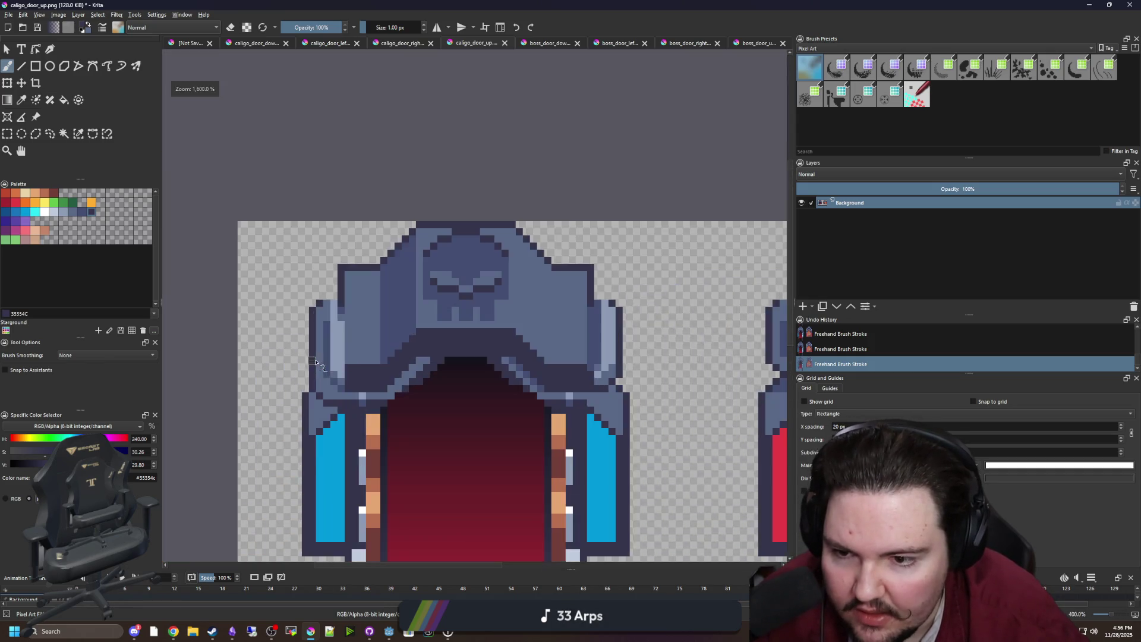
drag(350, 254, 344, 436)
Step: Repaint the edge pixel column with mid blue #5a6988
ctrl+click(356, 305)
ctrl+click(504, 302)
scroll(315, 387, down, 3)
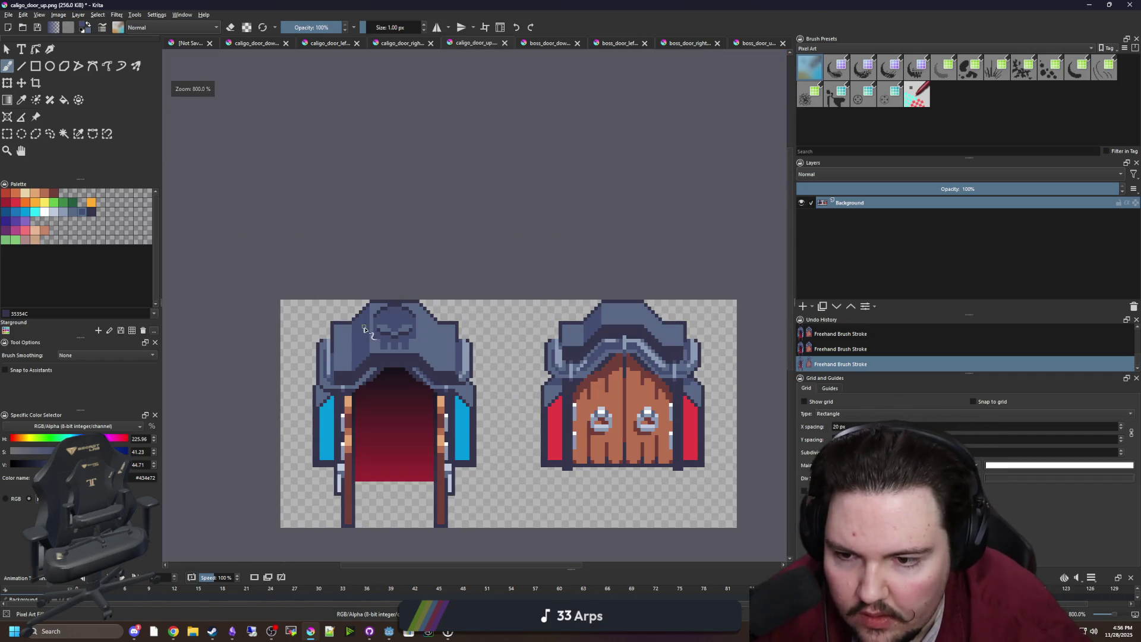
scroll(363, 330, down, 4)
scroll(393, 328, up, 6)
scroll(392, 328, down, 1)
scroll(309, 331, up, 4)
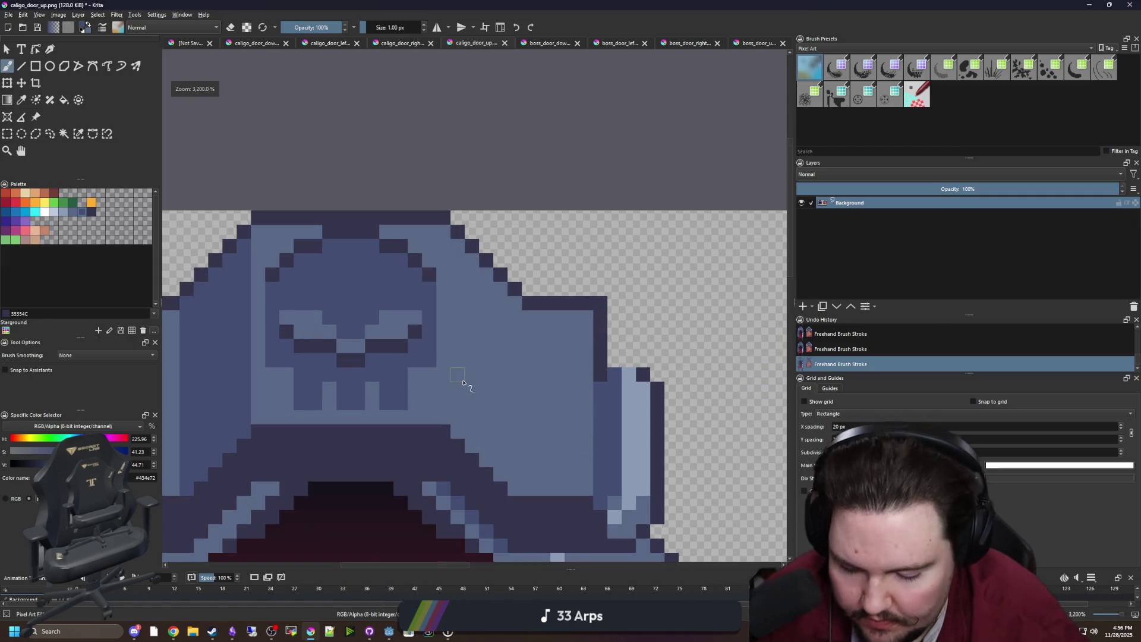
Step: Sample pale blue #8b9bb4 and flood-fill both skull eyes with it
key(f)
ctrl+click(638, 416)
click(360, 331)
scroll(364, 331, up, 1)
click(372, 331)
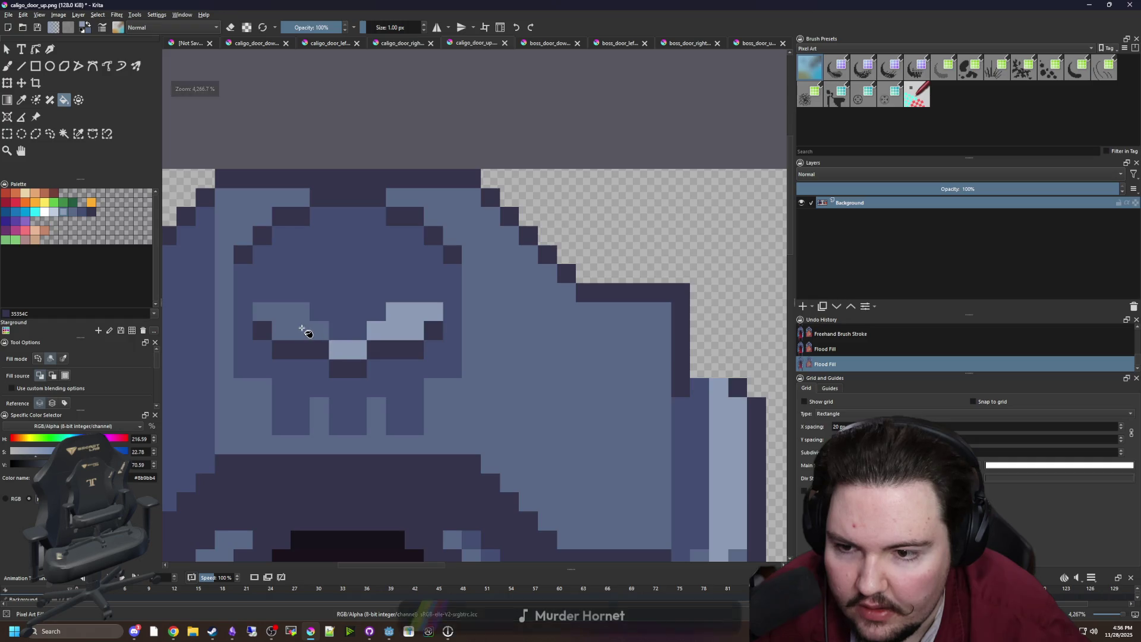
click(303, 331)
Step: Zoom out to view both door sprites together
scroll(303, 331, down, 9)
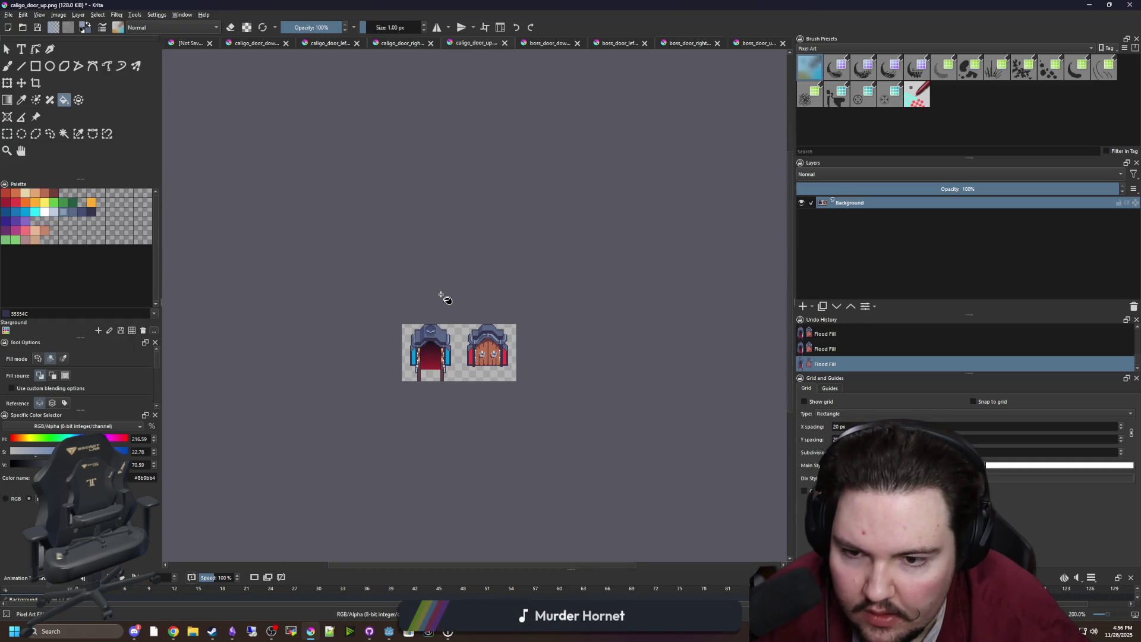
scroll(443, 297, down, 1)
scroll(429, 322, up, 3)
scroll(429, 322, up, 4)
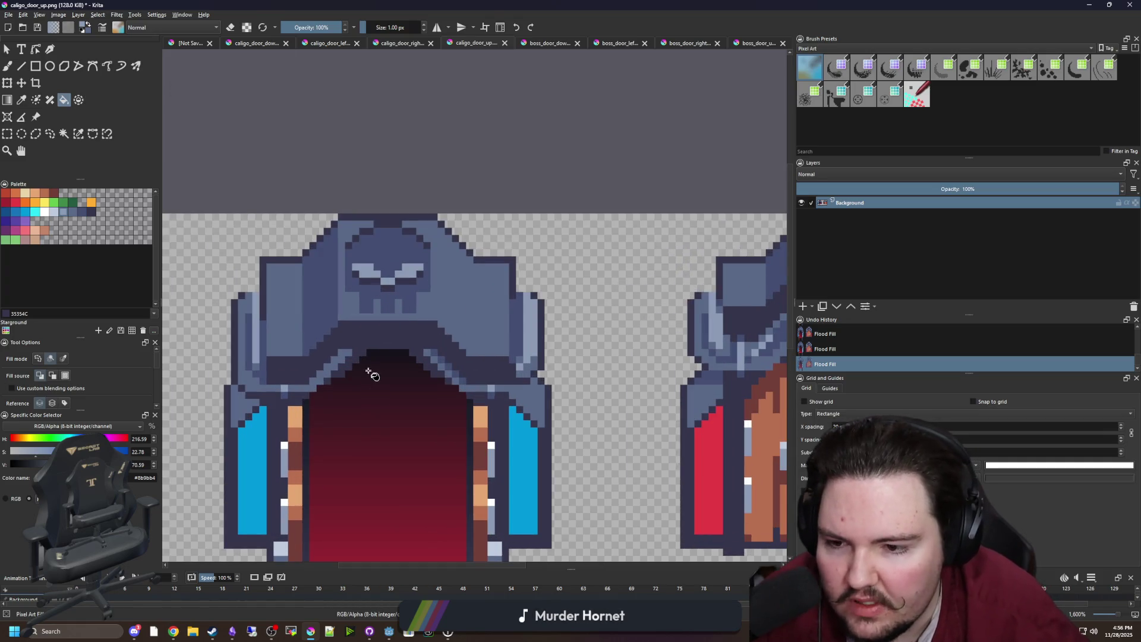
scroll(363, 363, down, 2)
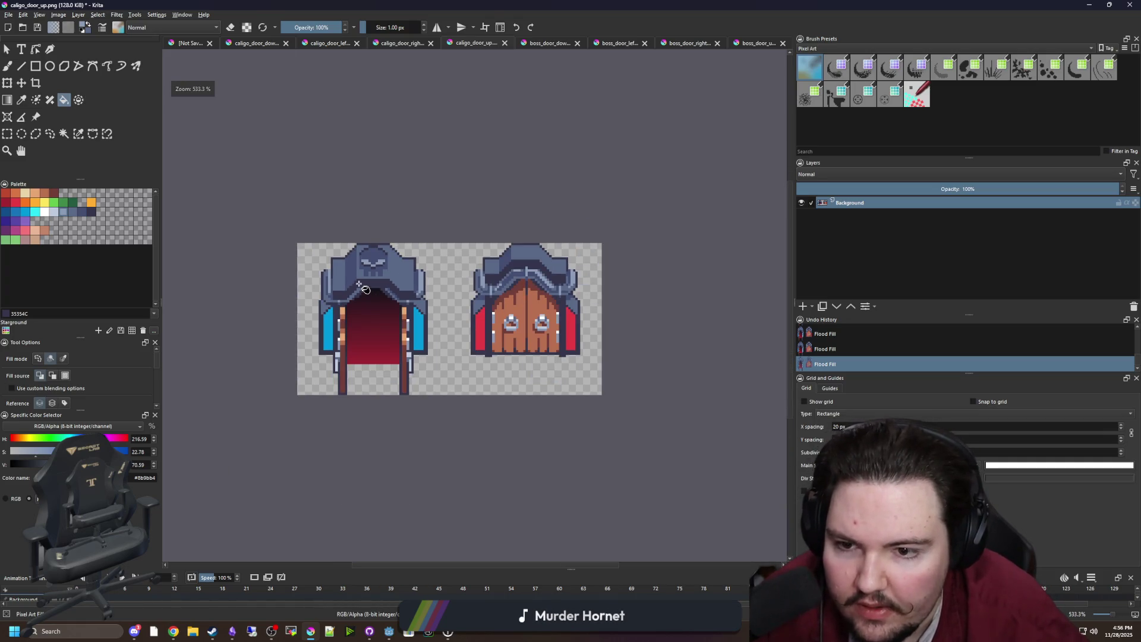
scroll(360, 285, up, 2)
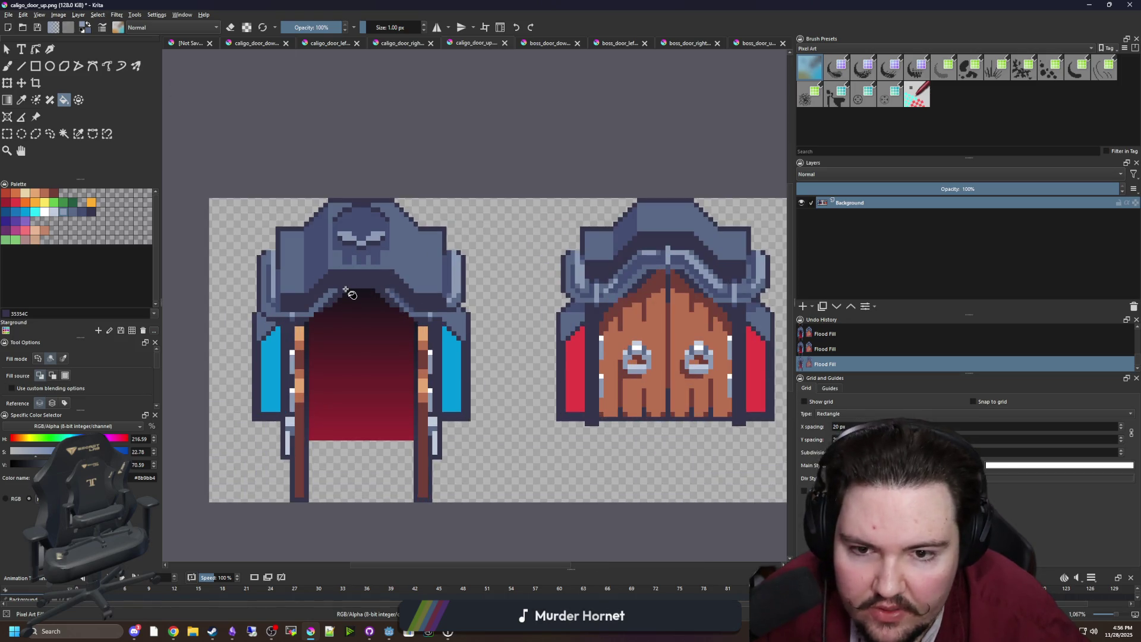
scroll(346, 289, down, 3)
scroll(378, 250, up, 3)
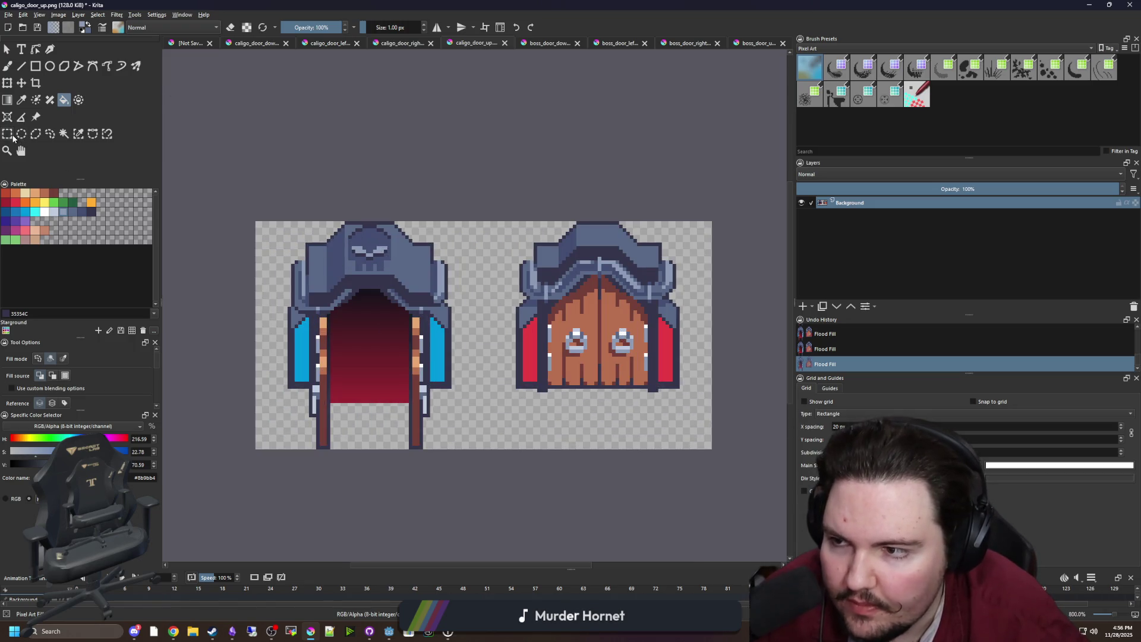
Step: Rectangle-select the whole open doorway, copy it, and paste it onto a new layer
key(ctrl+r)
click(343, 320)
scroll(342, 319, up, 1)
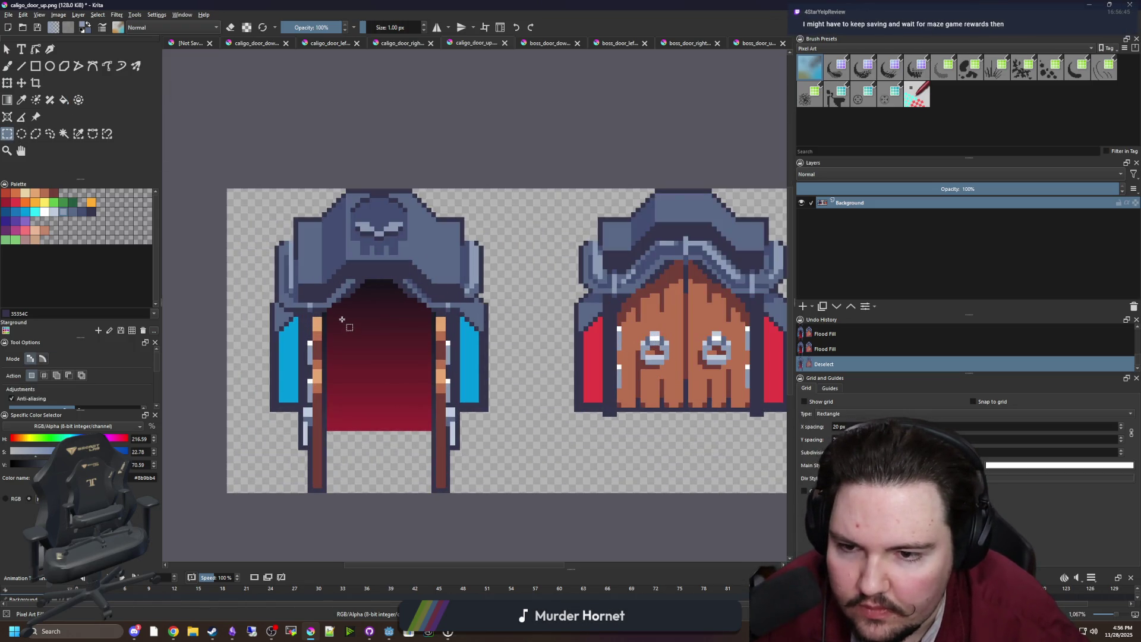
drag(267, 498, 364, 290)
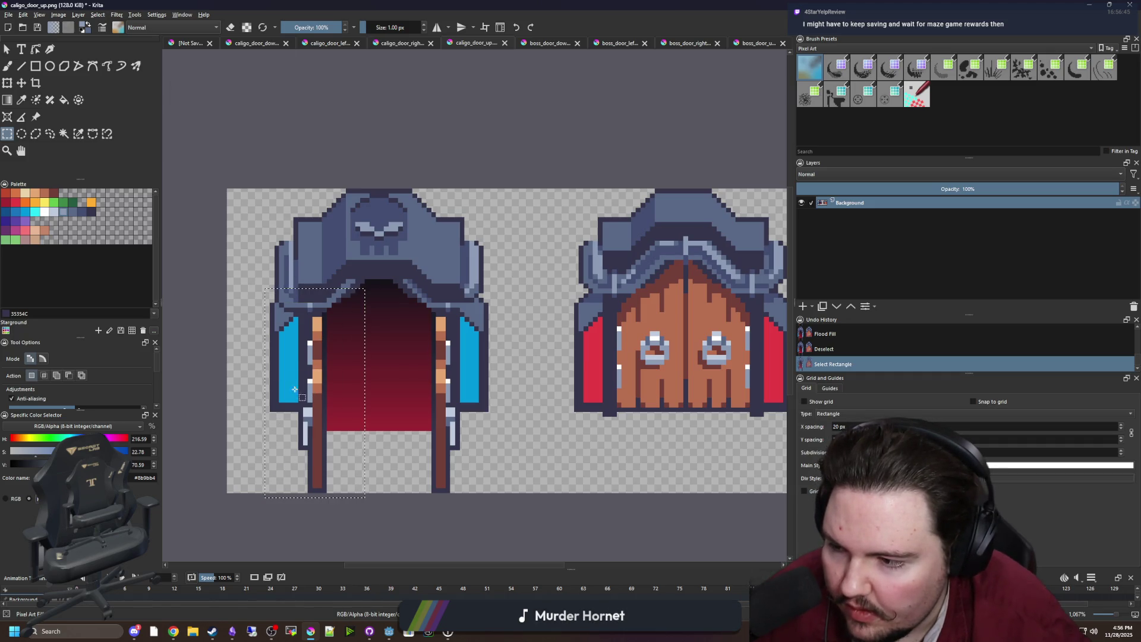
click(266, 496)
mouse_move(269, 498)
mouse_down()
mouse_move(303, 373)
mouse_move(488, 188)
mouse_up()
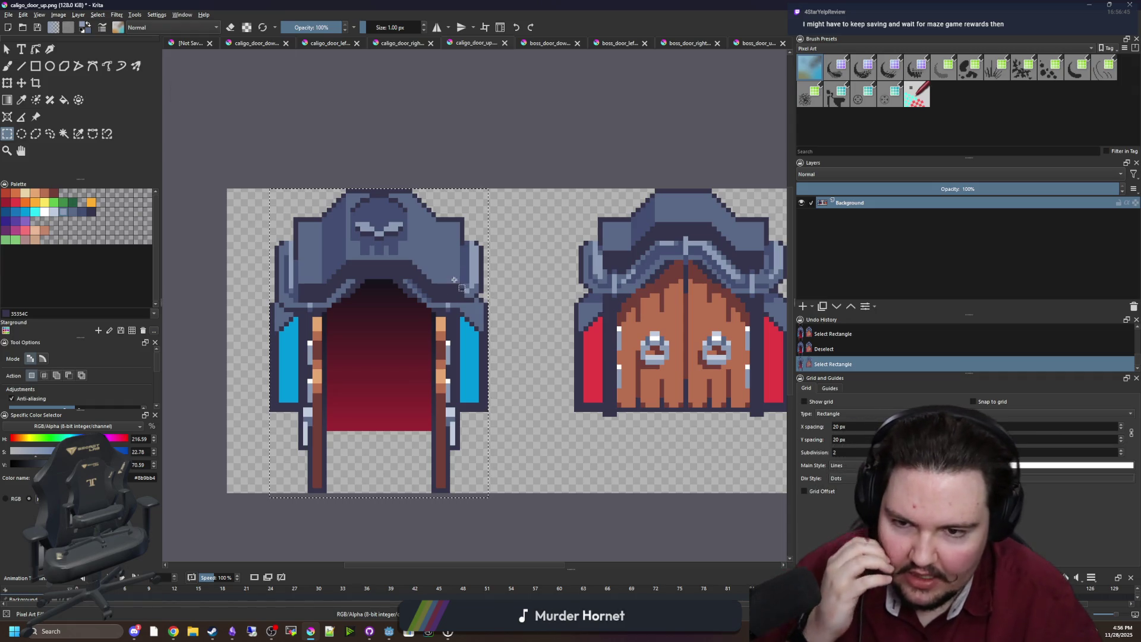
key(ctrl+c)
key(ctrl+c)
scroll(325, 302, down, 1)
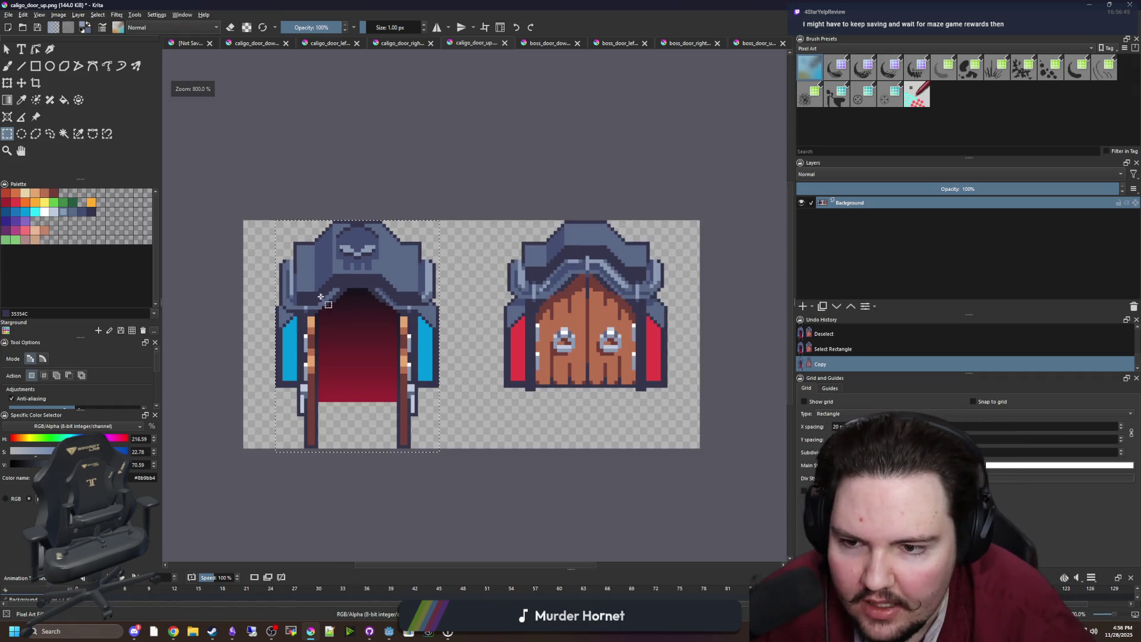
key(ctrl+c)
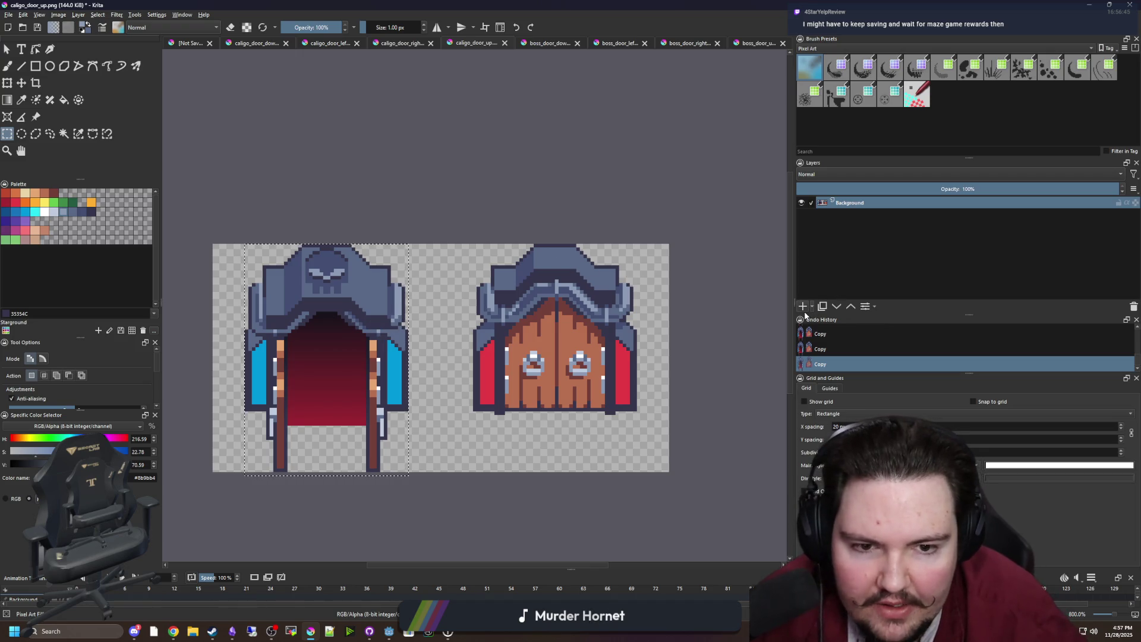
click(802, 306)
key(ctrl+t)
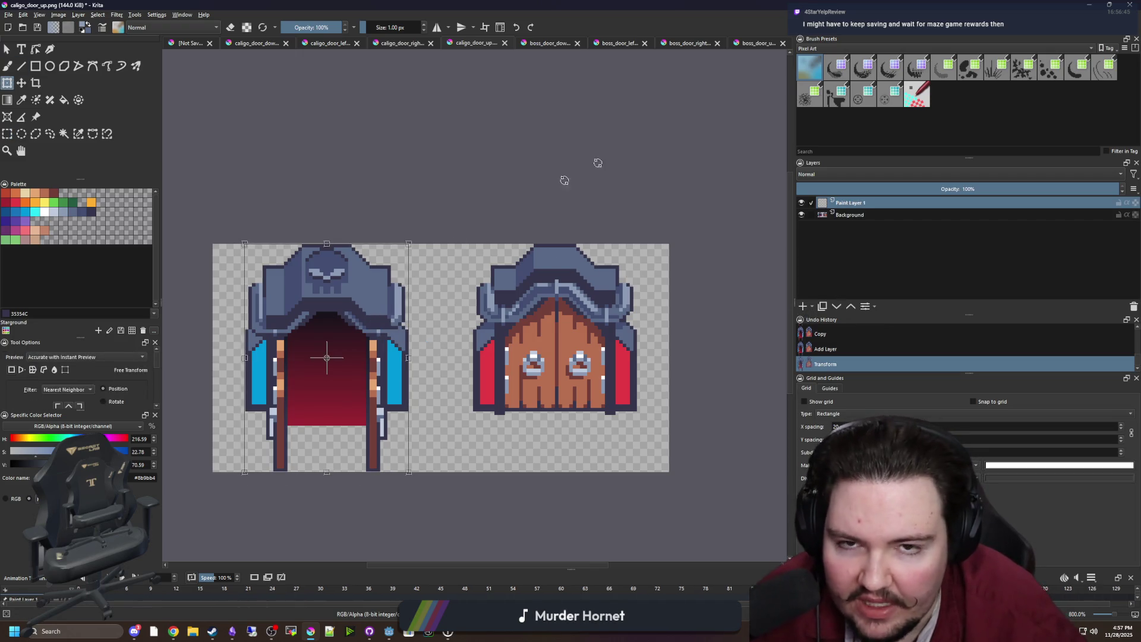
Step: Check the left boss door panel in boss_door_down.png, then return to caligo_door_up.png
click(535, 43)
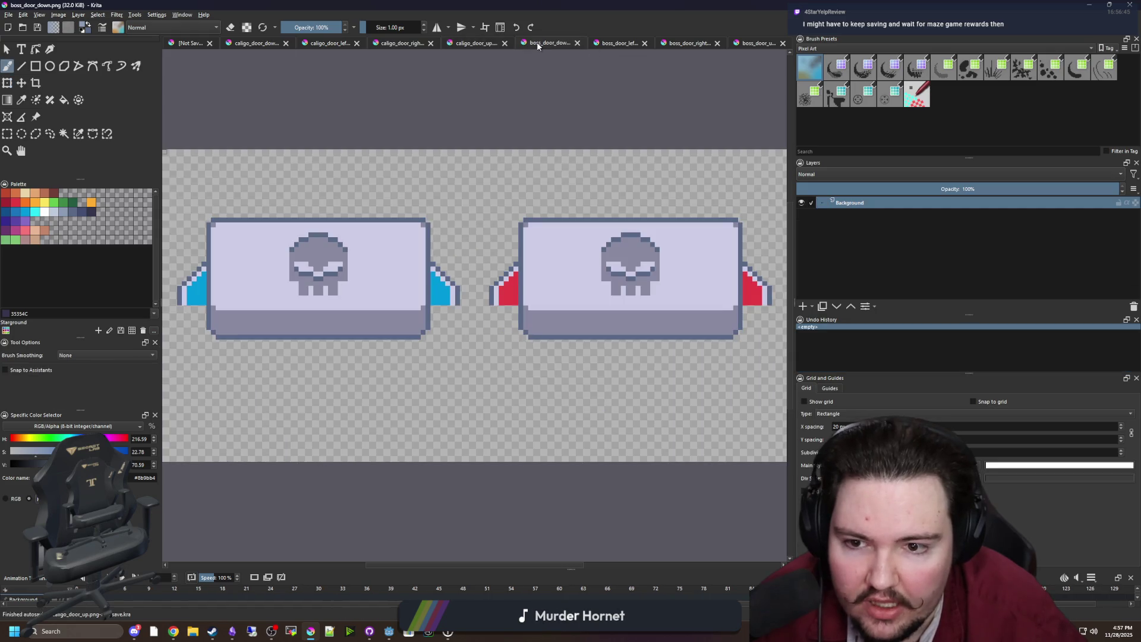
key(minus)
click(12, 135)
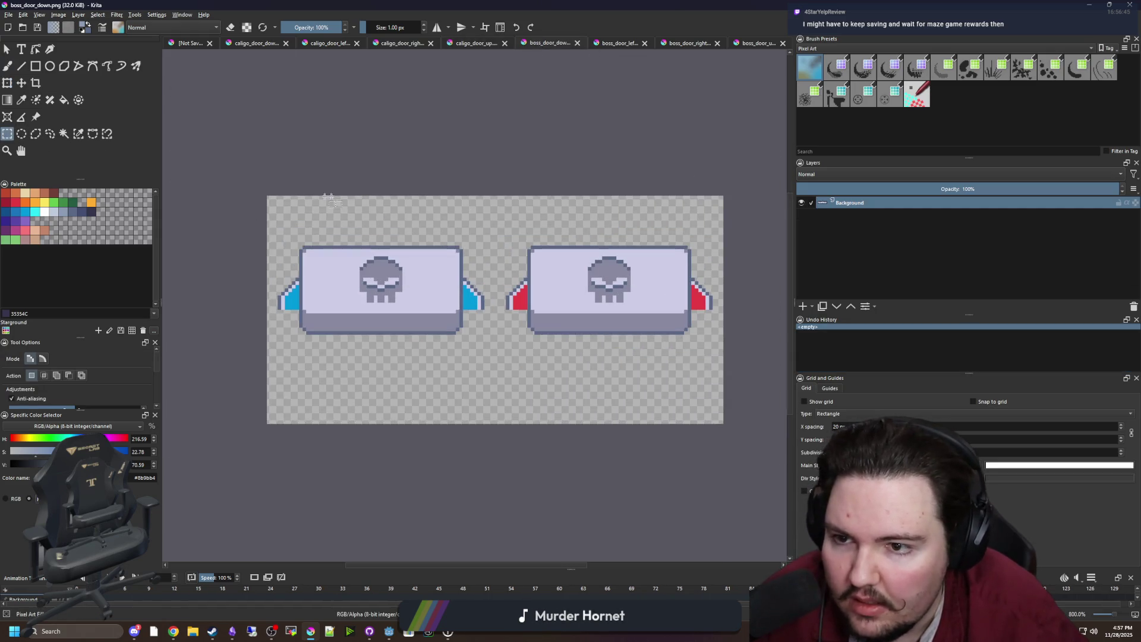
drag(266, 195, 496, 422)
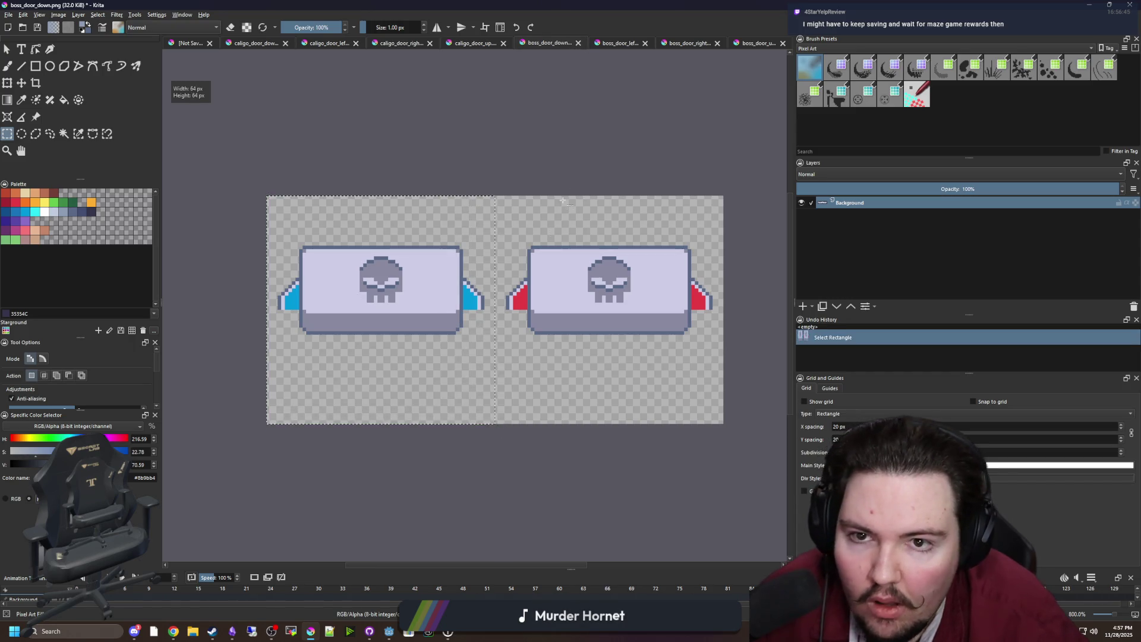
click(477, 43)
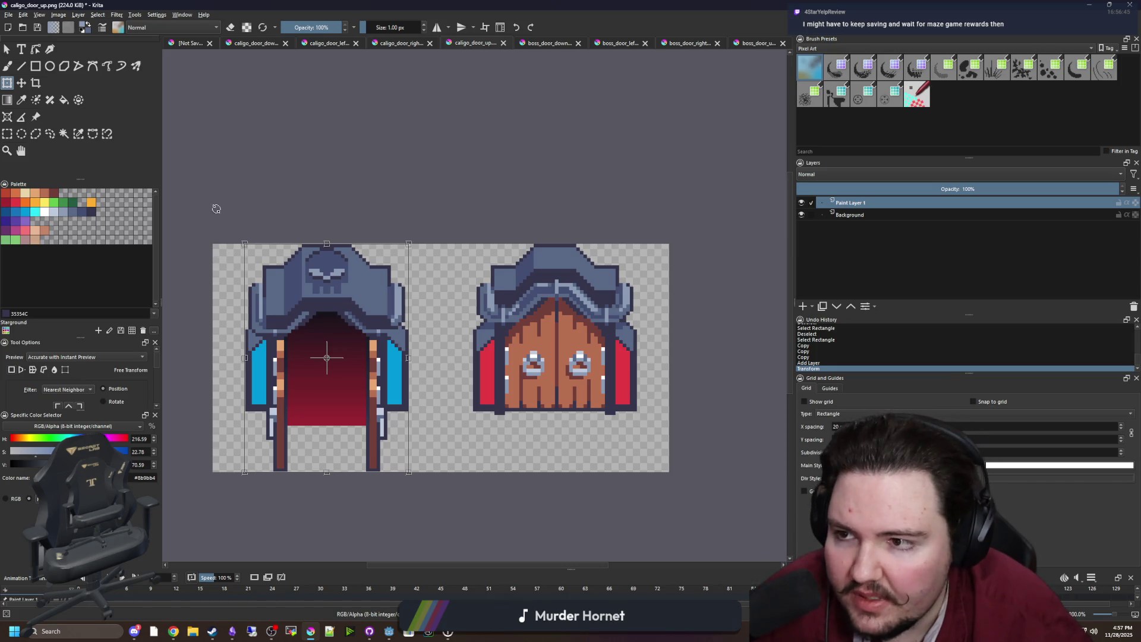
Step: Commit the pasted doorway, then reselect and copy the open doorway sprite
click(7, 133)
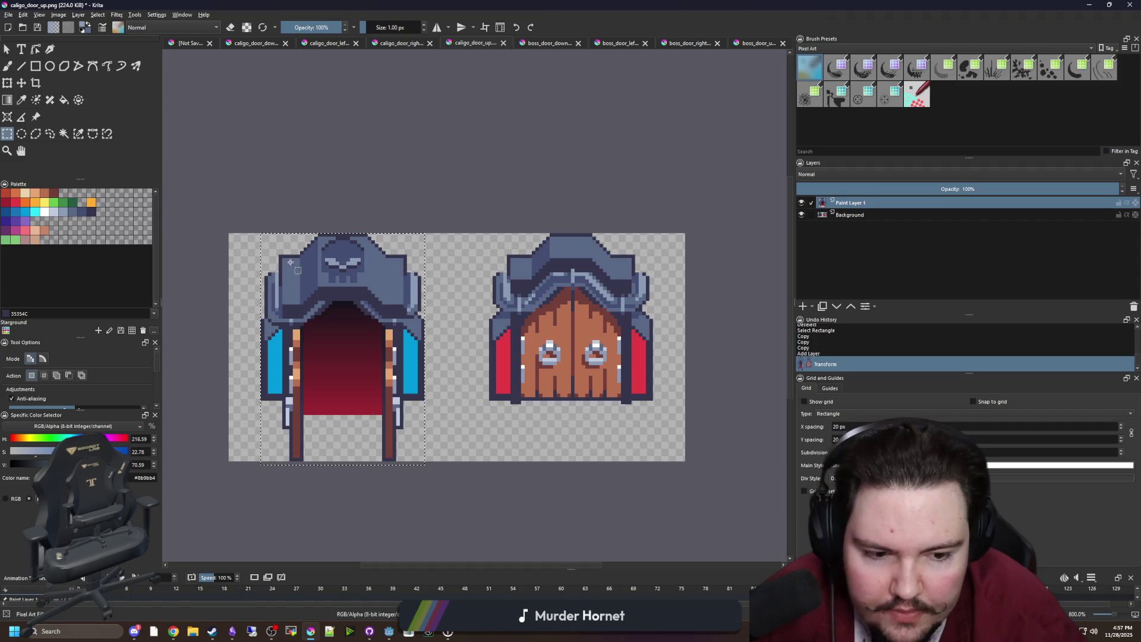
scroll(286, 261, up, 1)
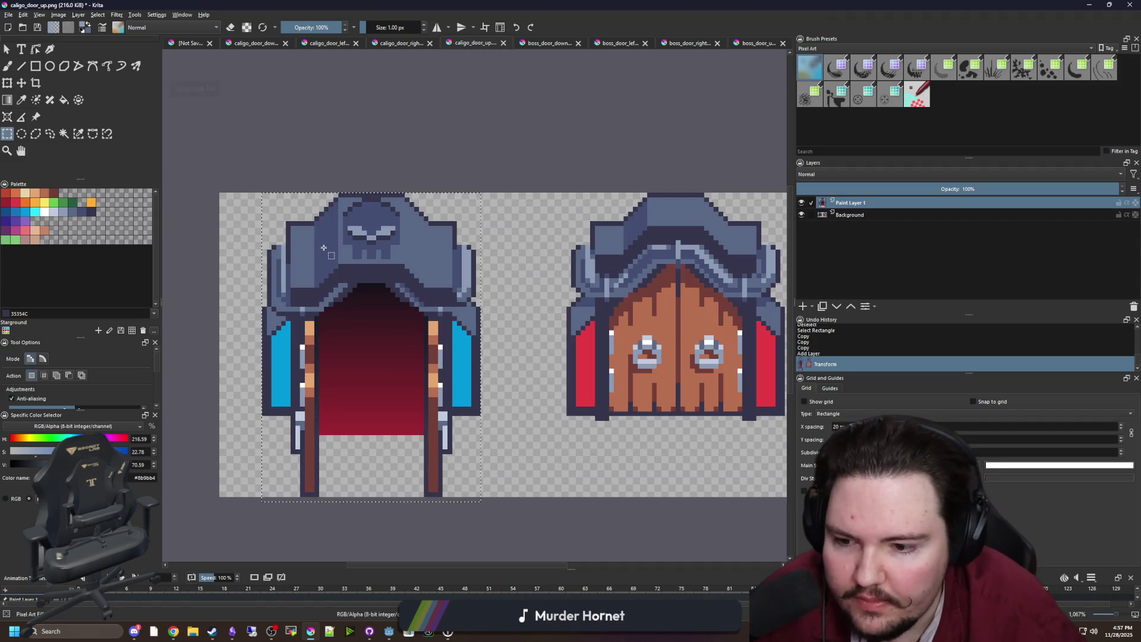
key(ctrl+shift+a)
drag(180, 159, 486, 462)
key(ctrl+c)
Step: Paste the doorway as a new layer and move it onto the wooden door
key(minus)
key(ctrl+v)
key(ctrl+t)
drag(389, 294, 627, 302)
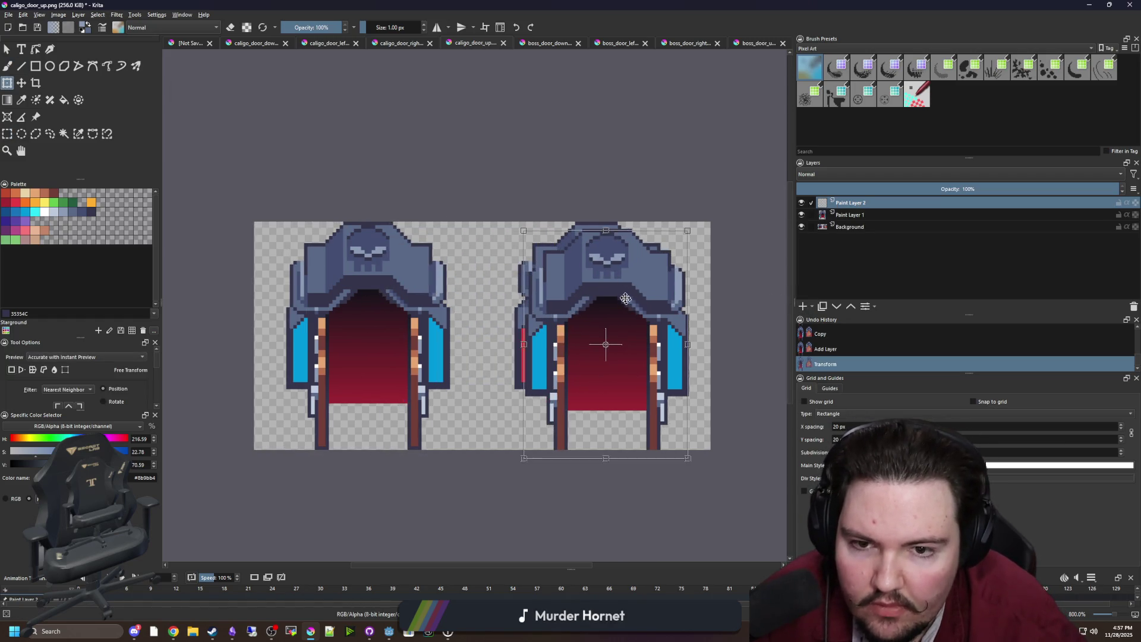
scroll(333, 237, up, 4)
scroll(403, 277, down, 4)
scroll(613, 277, up, 4)
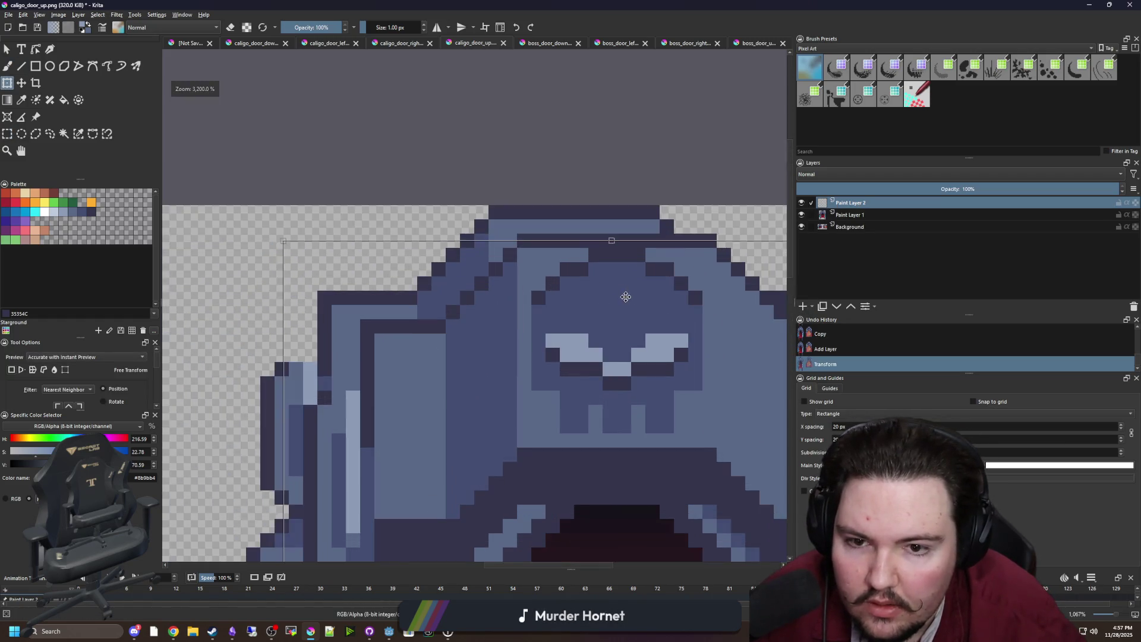
scroll(593, 268, down, 2)
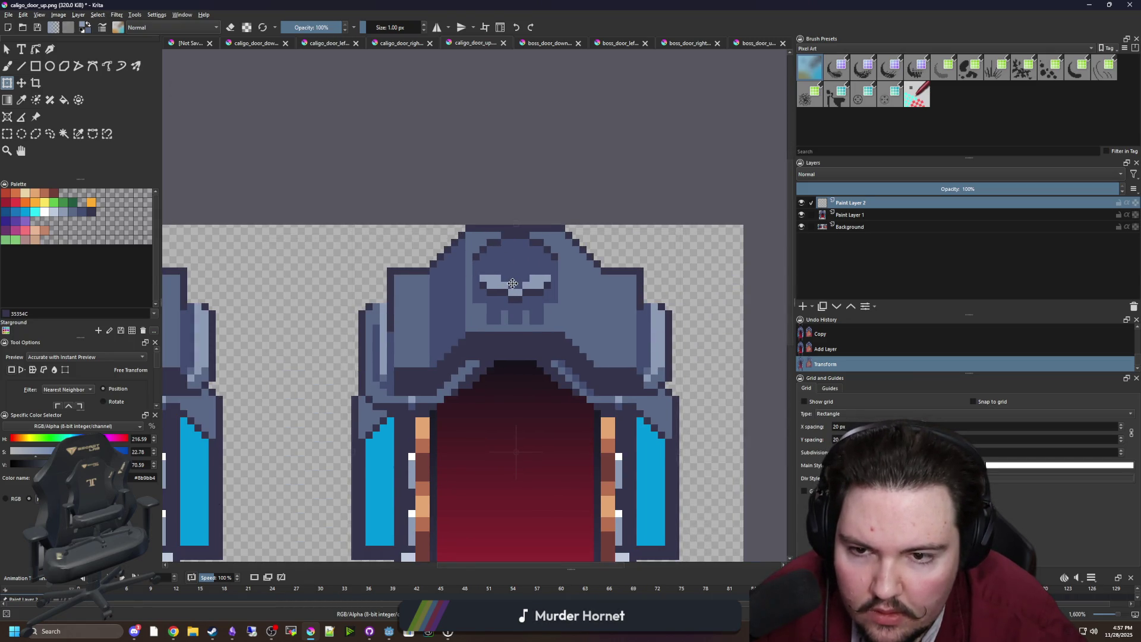
key(ctrl+shift+a)
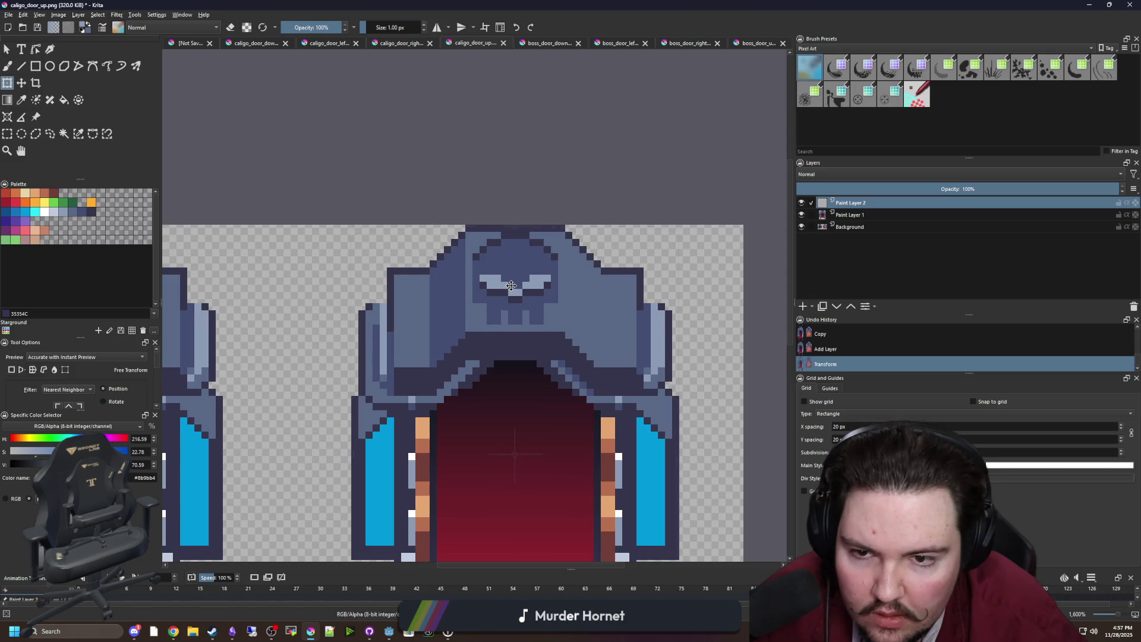
scroll(464, 299, down, 2)
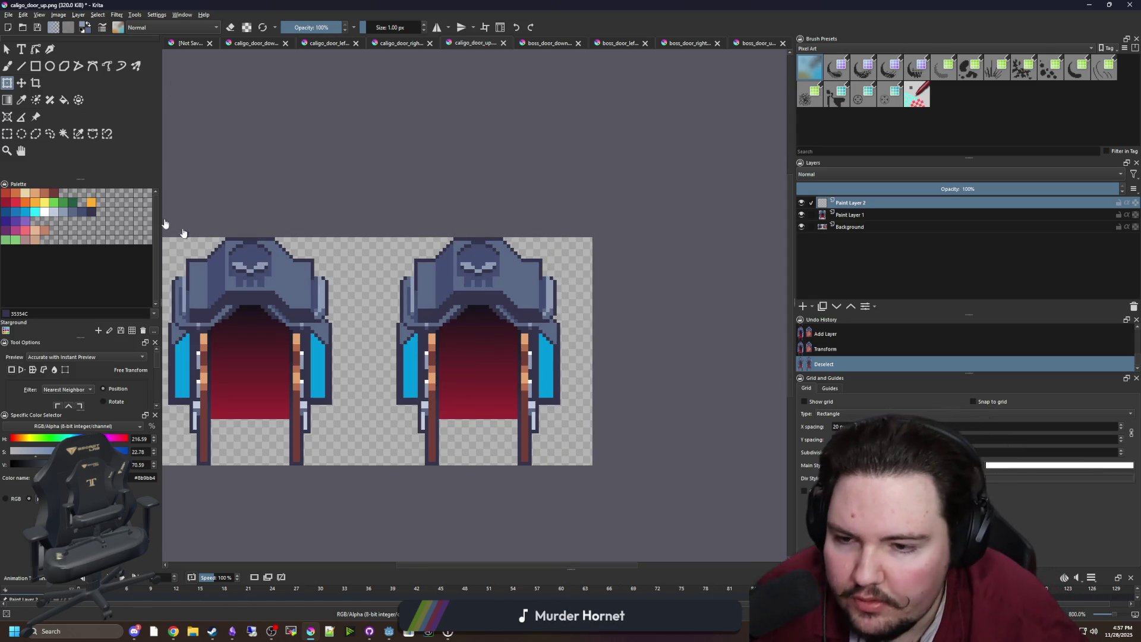
Step: Delete the copy's lower posts and compare the layer against the wooden door
click(7, 134)
scroll(453, 385, up, 2)
drag(363, 507, 701, 409)
scroll(702, 410, down, 2)
key(Delete)
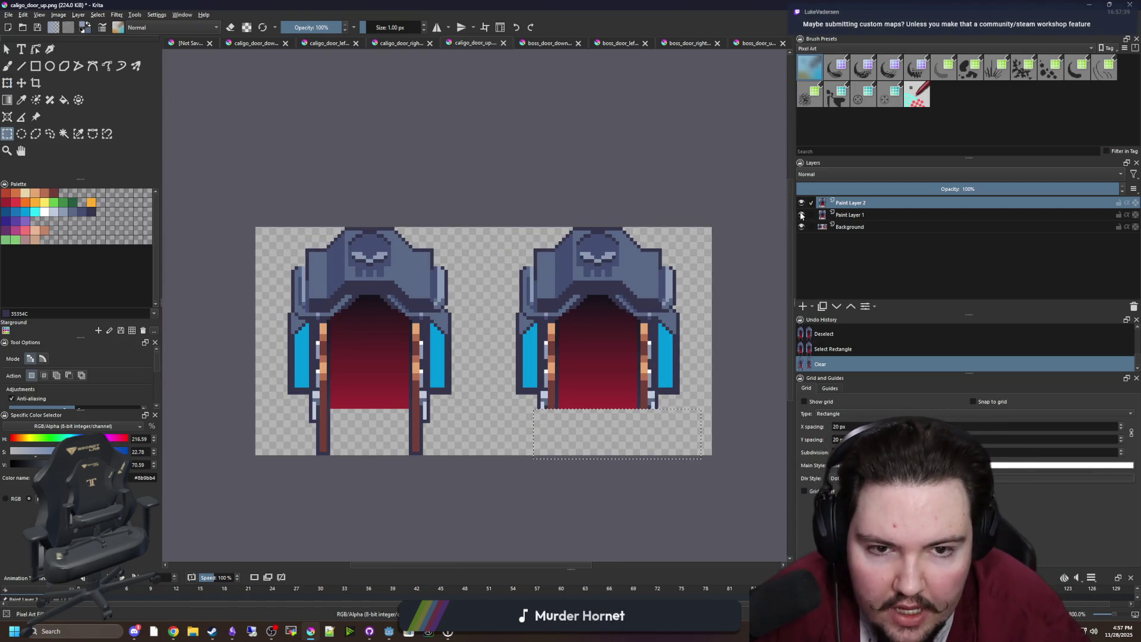
click(801, 202)
scroll(618, 333, up, 2)
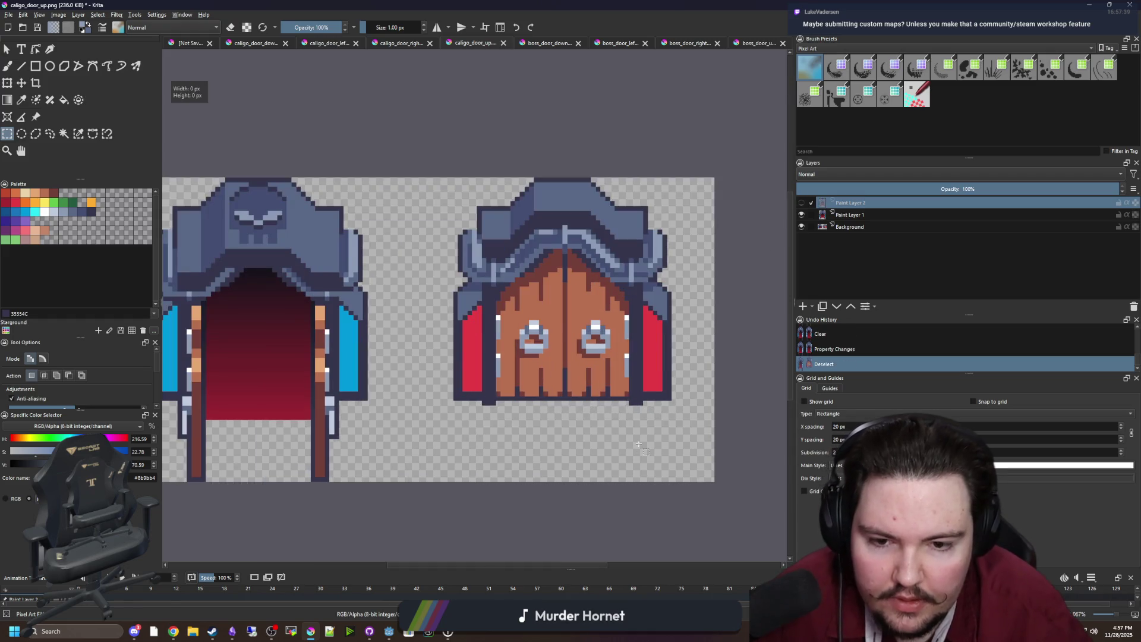
key(ctrl+shift+a)
click(801, 202)
click(801, 202)
click(800, 203)
click(801, 203)
click(801, 202)
click(801, 202)
click(800, 205)
click(800, 205)
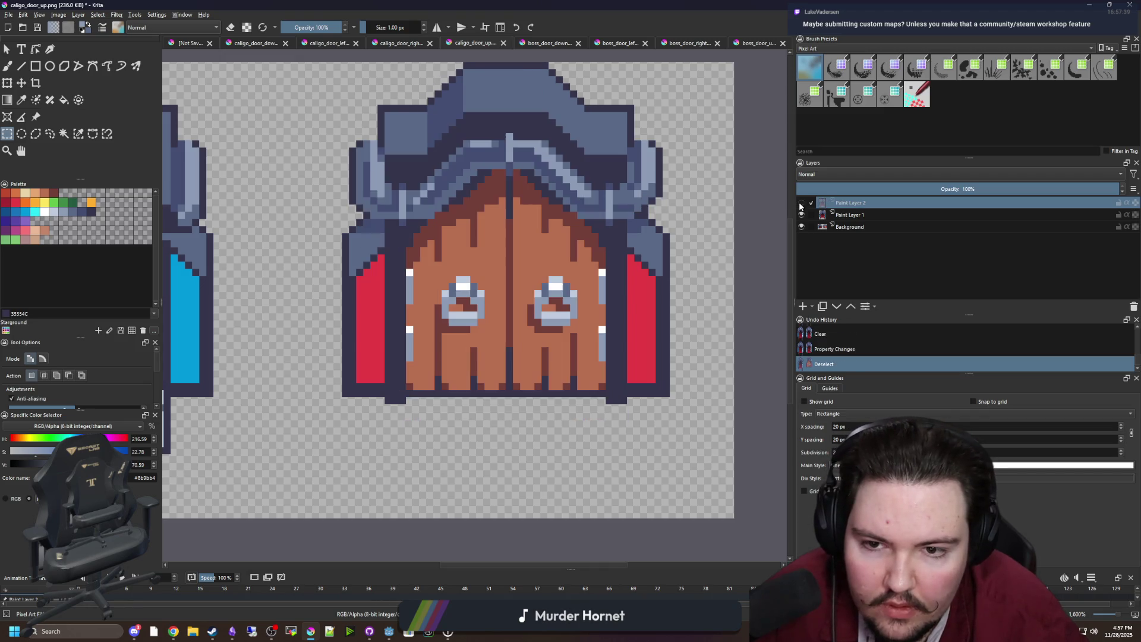
Step: Erase the leftover pixels below the copied doorway, including a one-pixel bottom strip
scroll(601, 371, up, 1)
mouse_move(303, 462)
mouse_down()
mouse_move(645, 433)
mouse_move(644, 416)
mouse_move(693, 416)
mouse_up()
key(Delete)
click(612, 414)
drag(607, 424, 344, 410)
key(Escape)
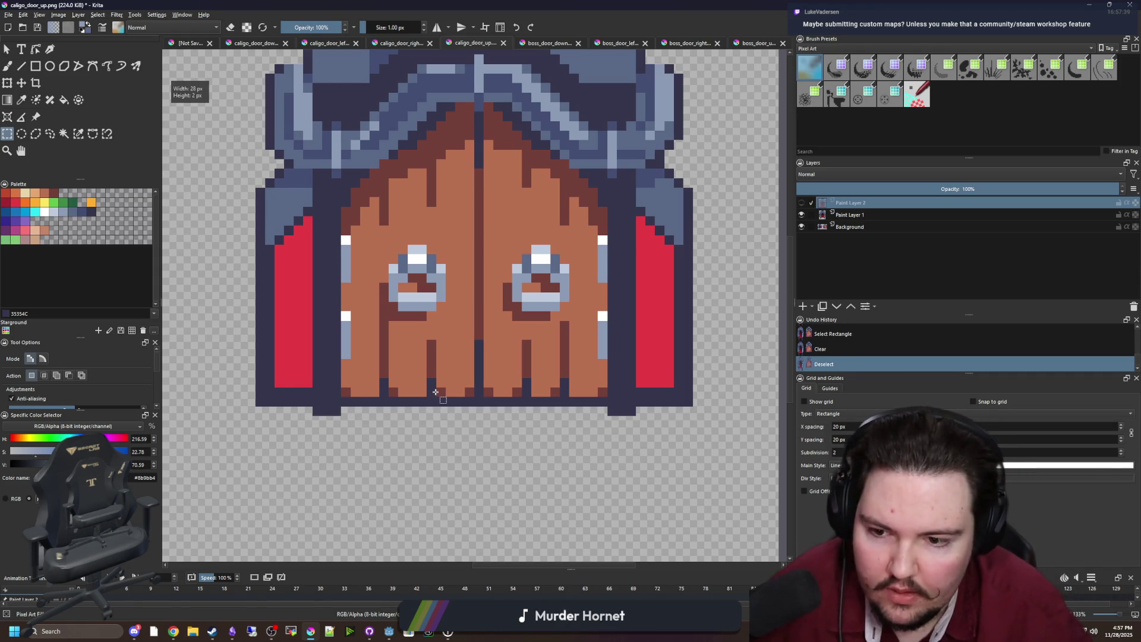
click(801, 204)
mouse_move(677, 482)
mouse_down()
mouse_move(311, 439)
mouse_move(264, 415)
mouse_up()
key(Delete)
click(353, 421)
drag(353, 421, 609, 408)
key(Delete)
click(505, 439)
Step: Erase the pale studs from both the right and left pillars
key(space)
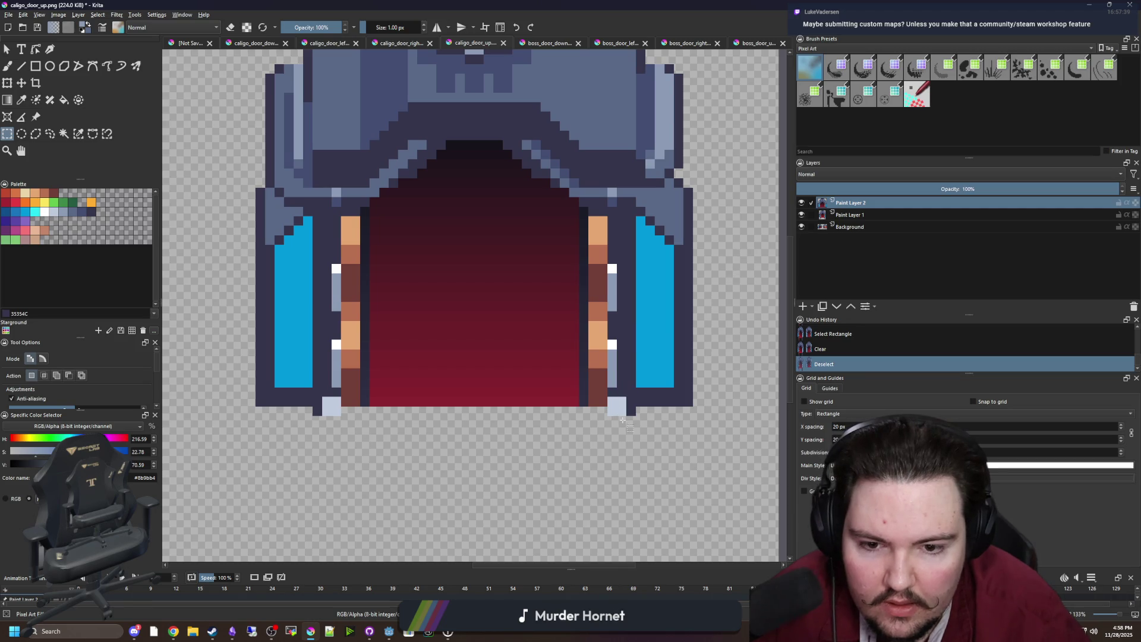
drag(625, 417, 606, 262)
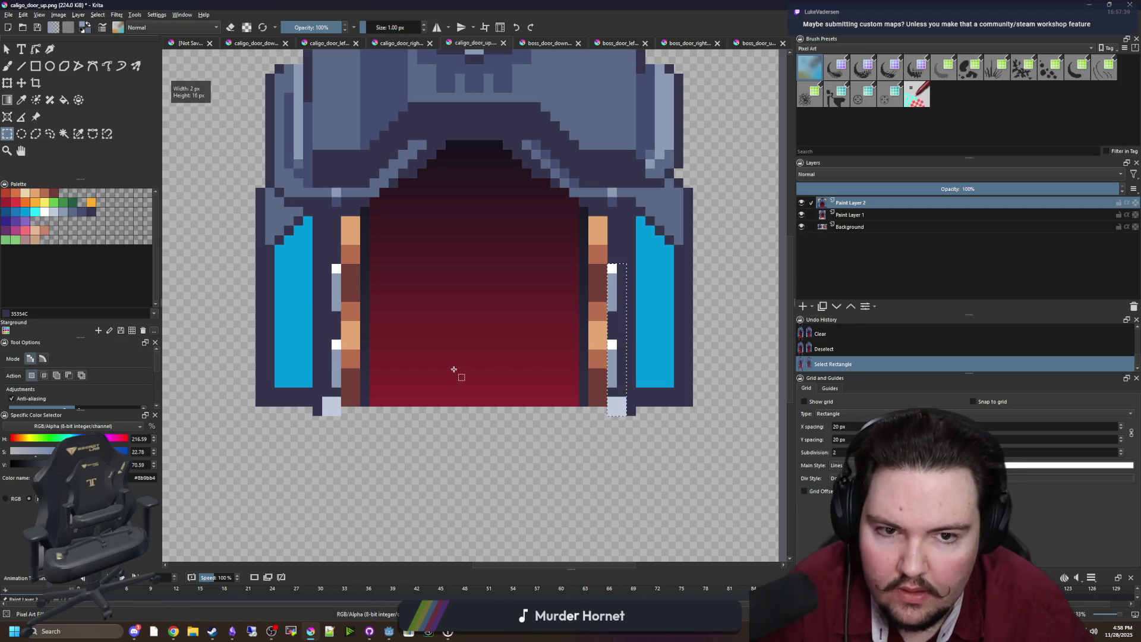
key(Delete)
drag(341, 416, 321, 263)
key(Delete)
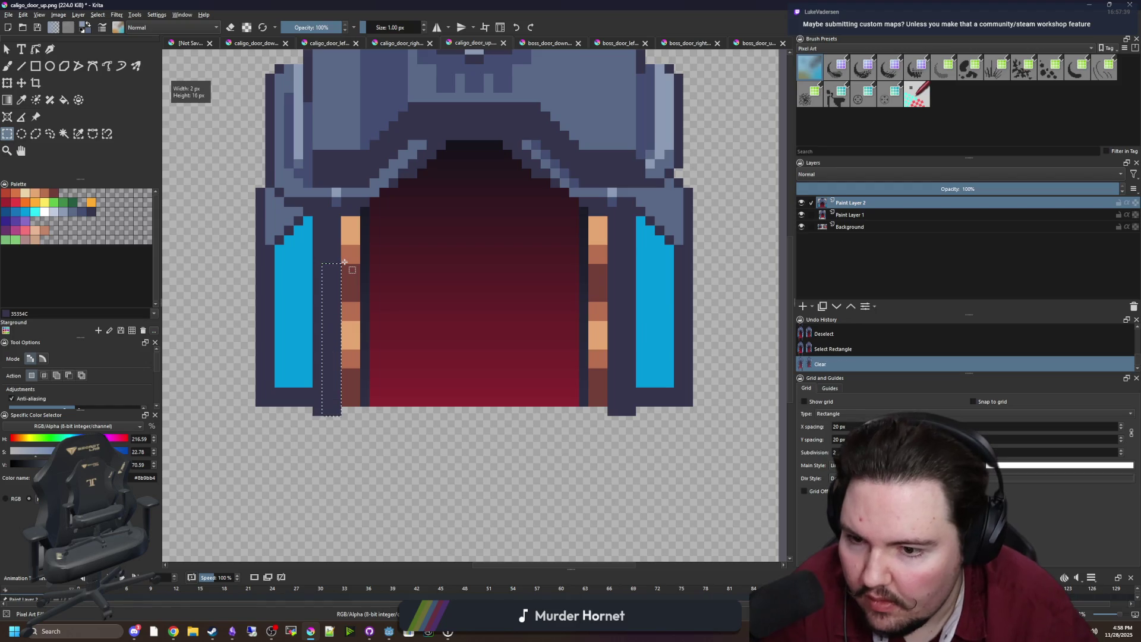
click(448, 424)
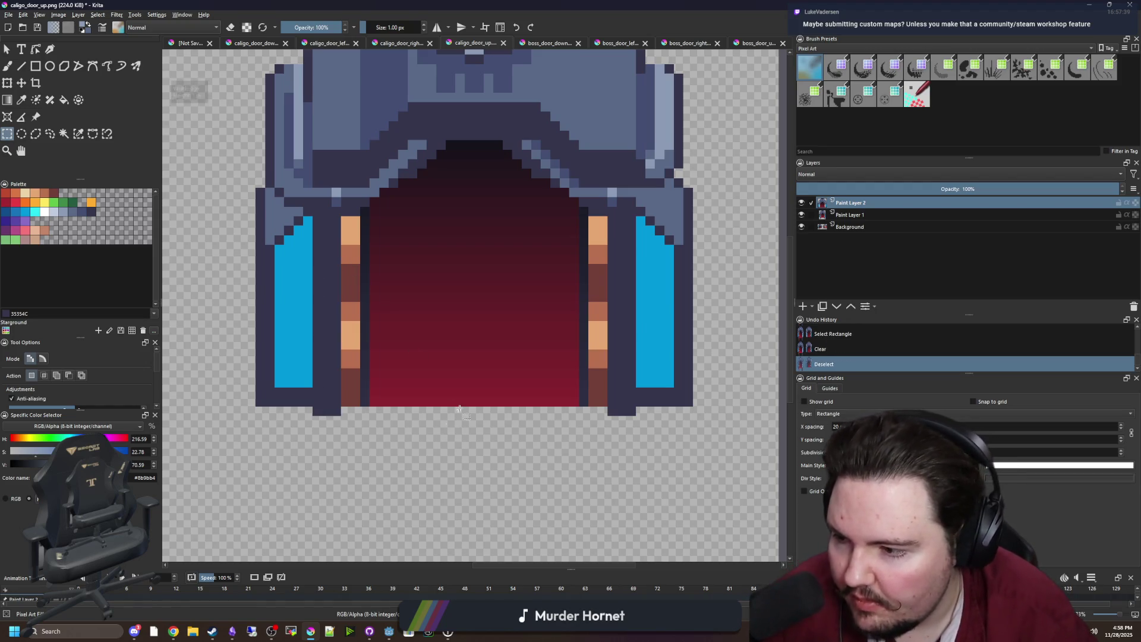
drag(422, 289, 414, 323)
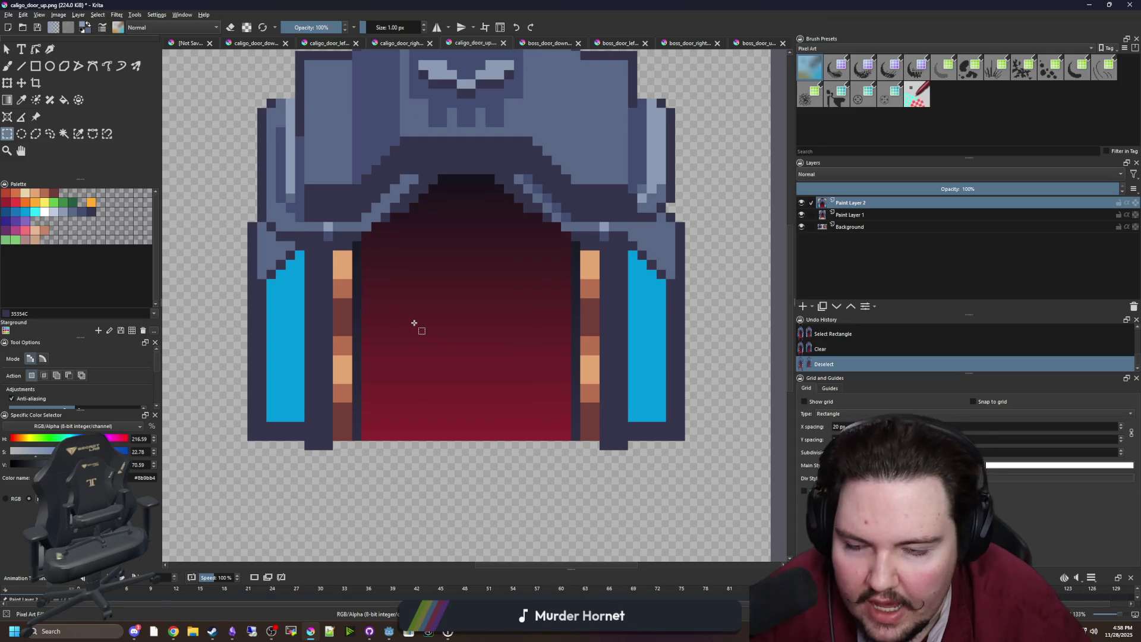
Step: Compare Paint Layer 2 with the wooden door, then select the doorway opening
click(801, 202)
click(802, 203)
click(801, 202)
click(801, 202)
click(801, 202)
click(801, 202)
click(802, 203)
click(801, 203)
click(801, 203)
click(801, 202)
click(801, 202)
click(801, 202)
click(801, 202)
click(802, 203)
click(804, 202)
click(803, 202)
click(803, 202)
click(804, 203)
click(804, 203)
click(803, 203)
mouse_move(321, 458)
mouse_down()
mouse_move(456, 334)
mouse_move(588, 269)
mouse_up()
Step: Delete the selected doorway area and the dark region above the wooden door
key(Delete)
key(ctrl+shift+a)
scroll(534, 281, up, 3)
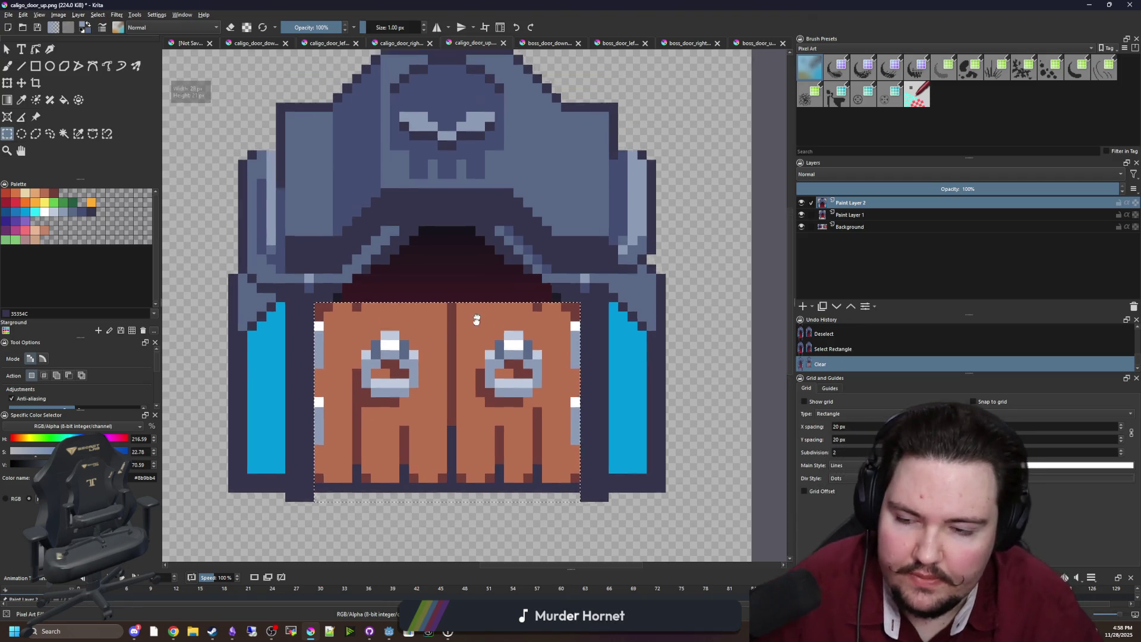
mouse_move(349, 344)
mouse_down()
mouse_move(392, 315)
mouse_move(580, 287)
mouse_up()
key(Delete)
Step: Erase the remaining dark doorway top and the dark step pixels on the left
click(429, 253)
drag(433, 238, 507, 287)
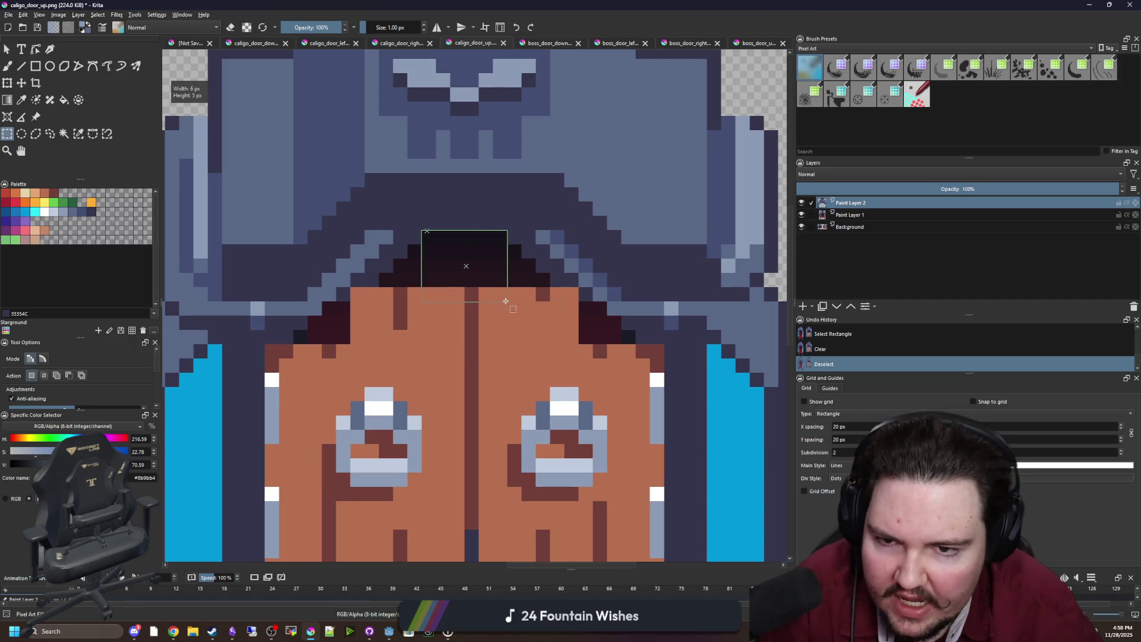
key(Delete)
mouse_move(392, 290)
mouse_down()
mouse_move(429, 276)
mouse_move(433, 247)
mouse_up()
key(Delete)
key(Delete)
Step: Erase the dark step pixels on the right and a small dark patch above the door
mouse_move(511, 254)
mouse_down()
mouse_move(484, 296)
mouse_move(529, 265)
mouse_move(560, 273)
mouse_move(502, 341)
mouse_move(517, 351)
mouse_move(586, 326)
mouse_move(591, 356)
mouse_move(612, 326)
mouse_move(614, 367)
mouse_up()
click(532, 394)
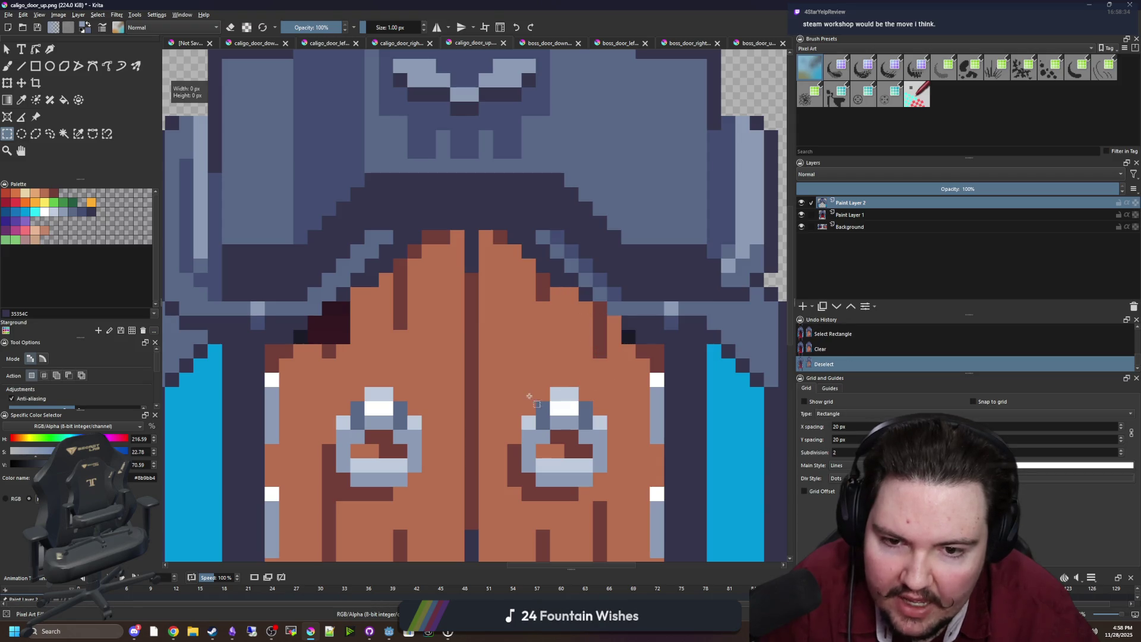
mouse_move(407, 416)
mouse_down()
mouse_move(307, 316)
mouse_move(293, 373)
mouse_up()
key(Delete)
click(647, 347)
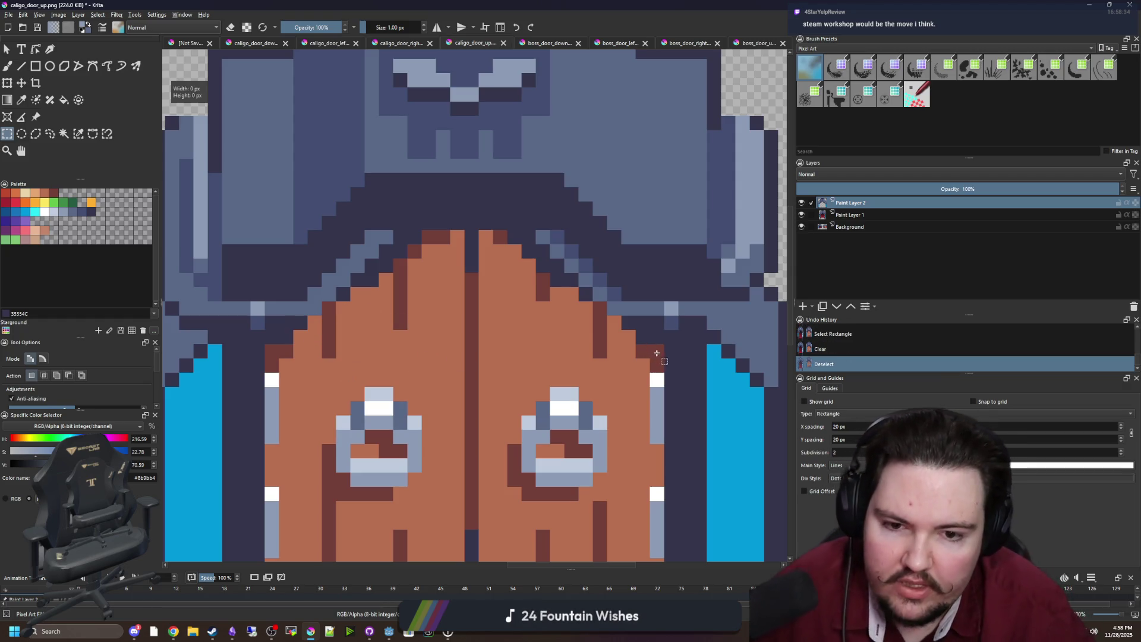
Step: Switch to the pixel brush with the dark outline colour
click(656, 353)
click(657, 353)
key(b)
ctrl+click(658, 353)
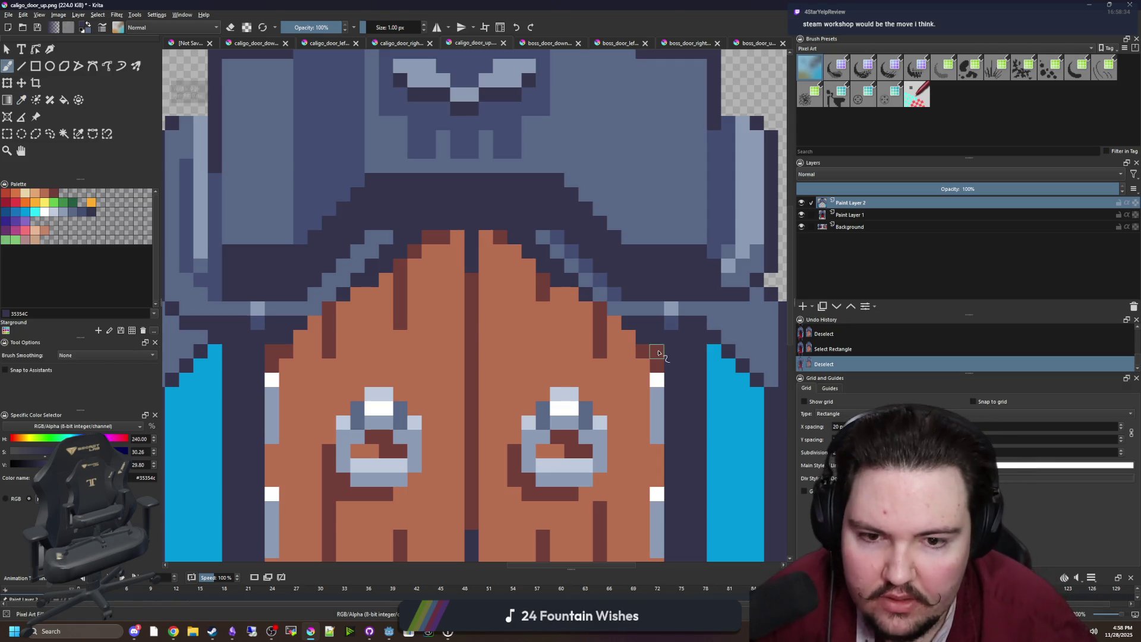
scroll(474, 323, down, 2)
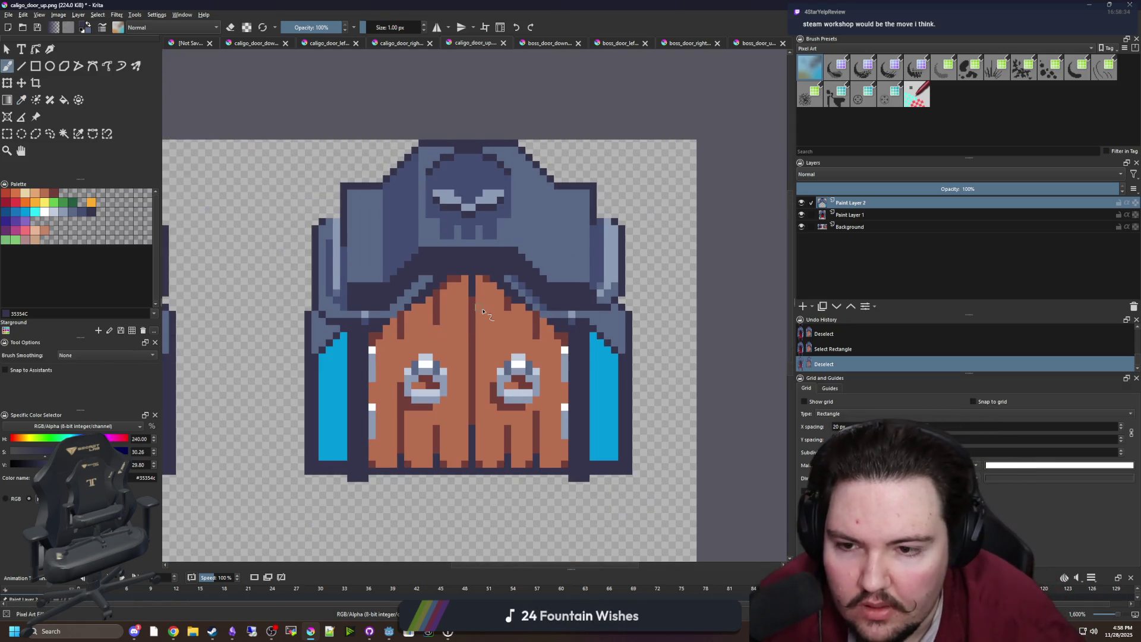
scroll(482, 311, up, 1)
scroll(599, 296, down, 1)
Step: Compare versions by toggling Paint Layer 2's visibility, then set its opacity back to 100%
click(800, 202)
click(801, 202)
click(801, 203)
click(801, 202)
click(801, 203)
click(801, 203)
click(800, 203)
click(800, 192)
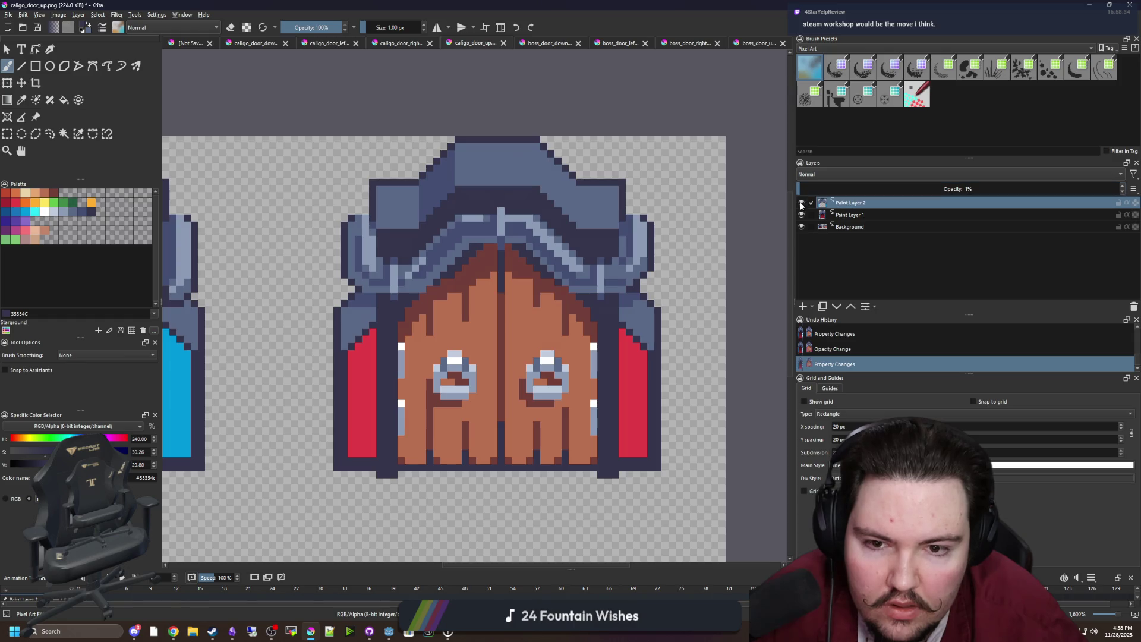
drag(811, 191, 1126, 189)
Step: Toggle Paint Layer 2 on and off repeatedly to compare, leaving it visible
click(801, 203)
click(800, 202)
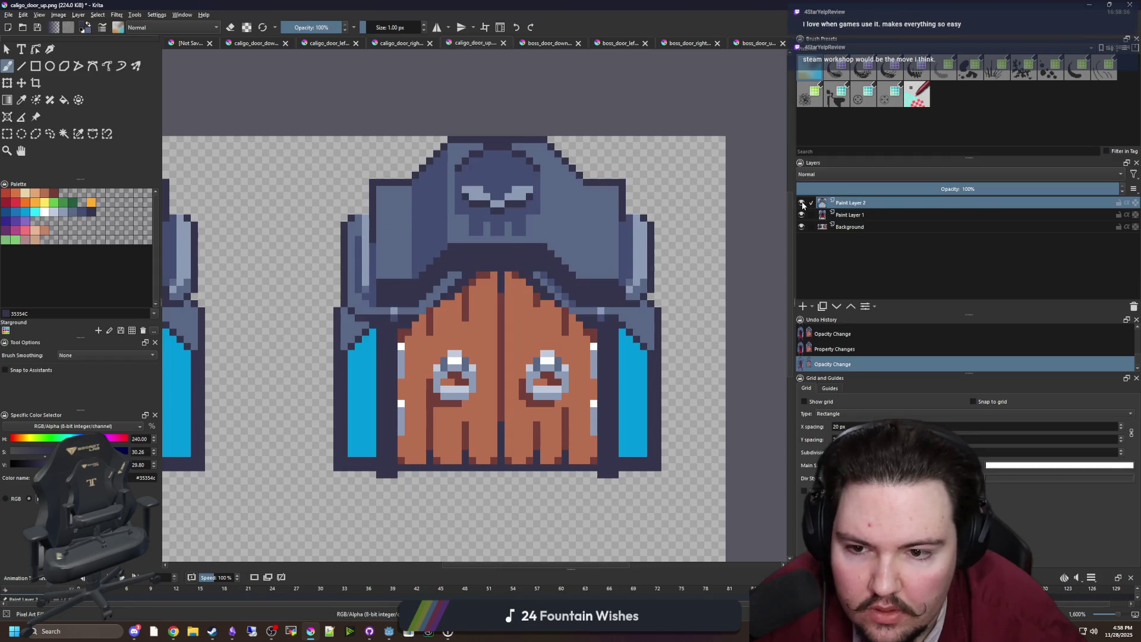
click(801, 203)
click(801, 203)
click(801, 203)
click(801, 203)
click(802, 204)
click(802, 205)
click(802, 205)
click(802, 204)
click(802, 205)
click(802, 205)
click(802, 205)
click(802, 204)
click(802, 204)
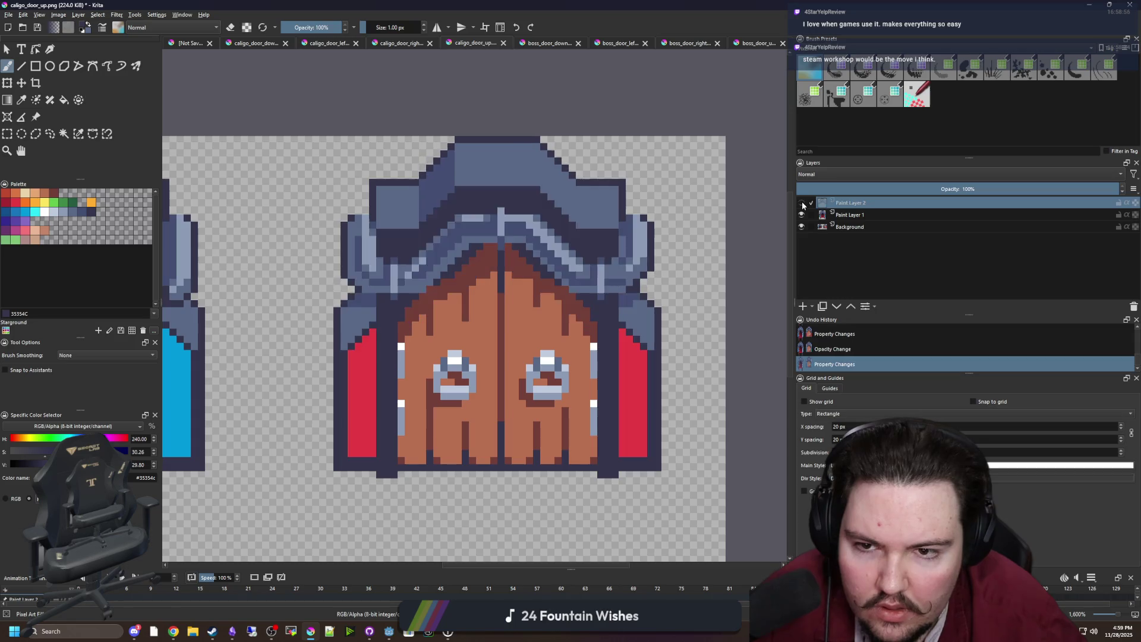
click(802, 204)
click(802, 204)
click(802, 204)
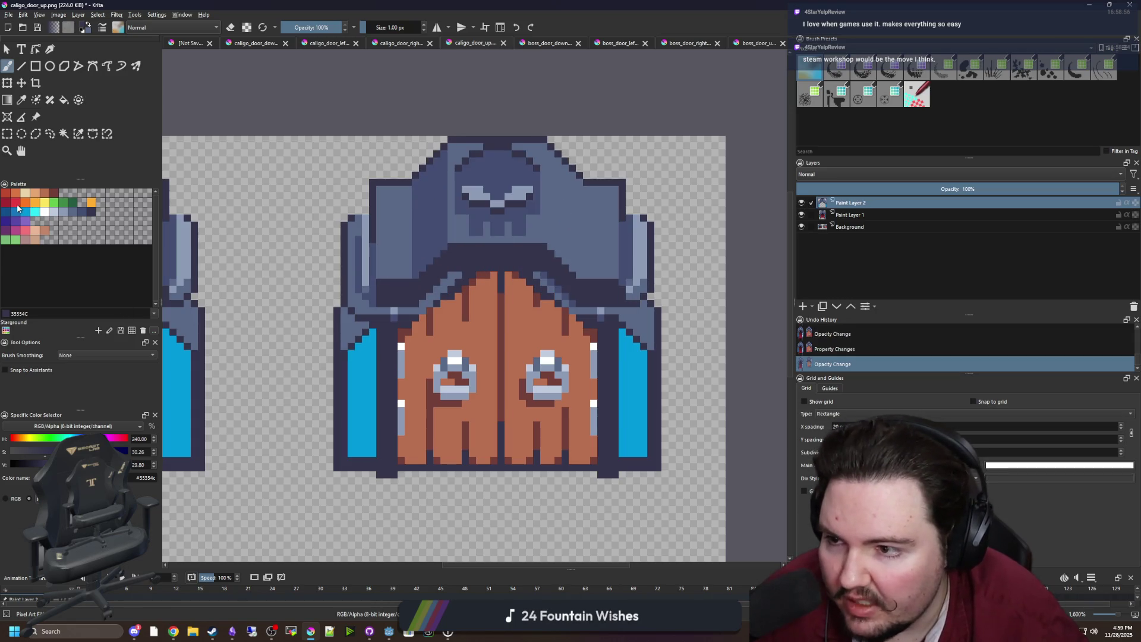
Step: Fill the door's left and right blue side strips with red e43b44
click(16, 205)
key(f)
click(364, 398)
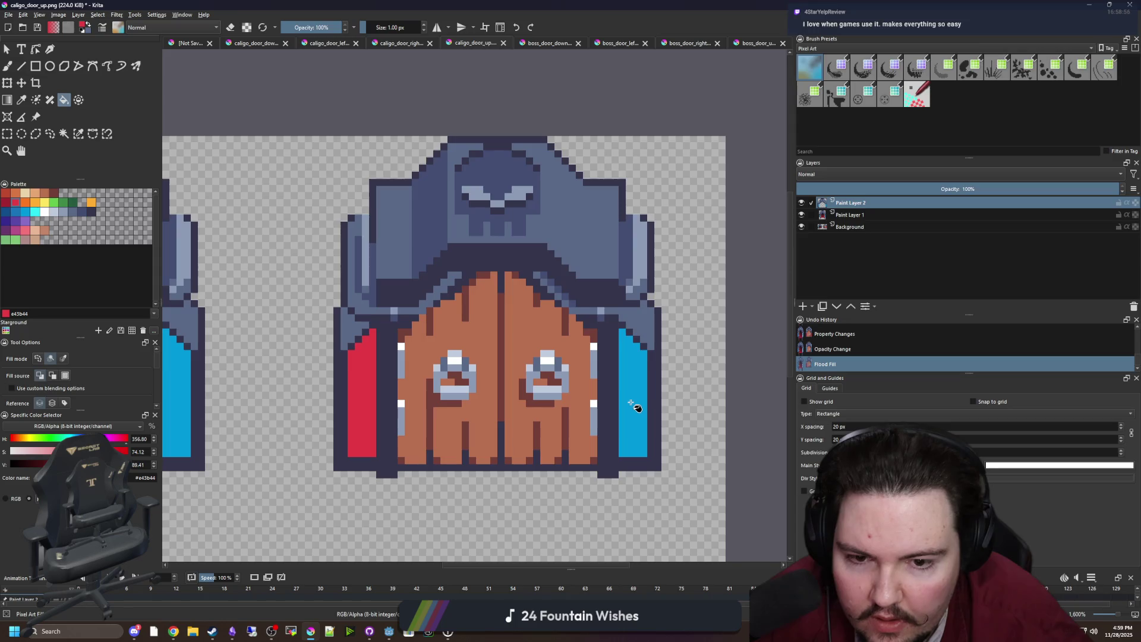
click(634, 400)
scroll(542, 285, down, 5)
scroll(574, 265, up, 2)
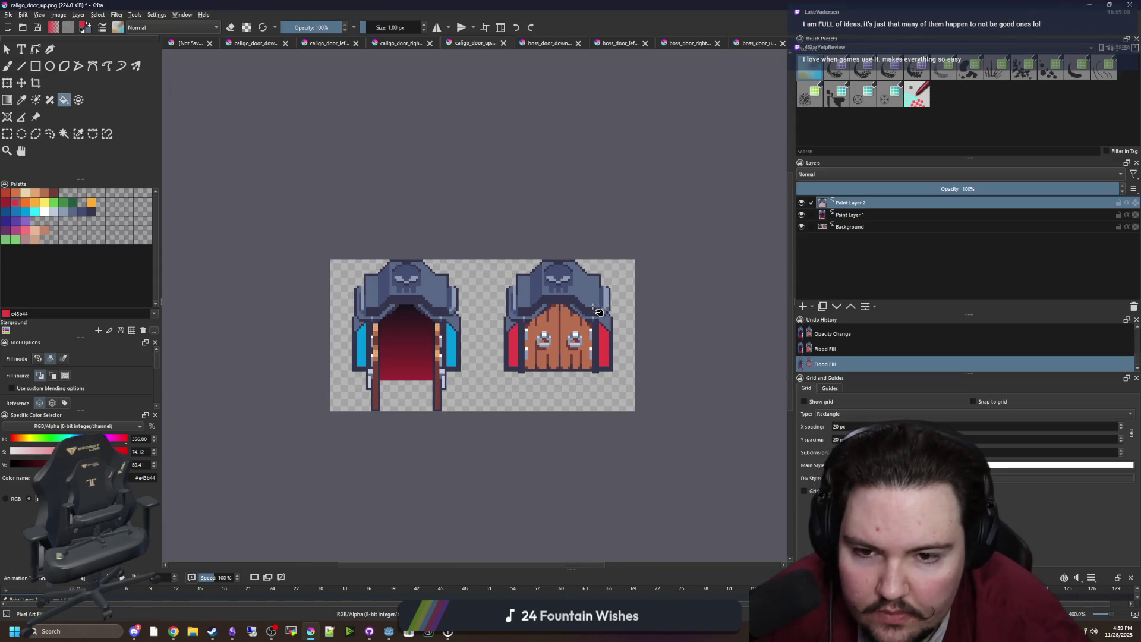
scroll(592, 300, up, 2)
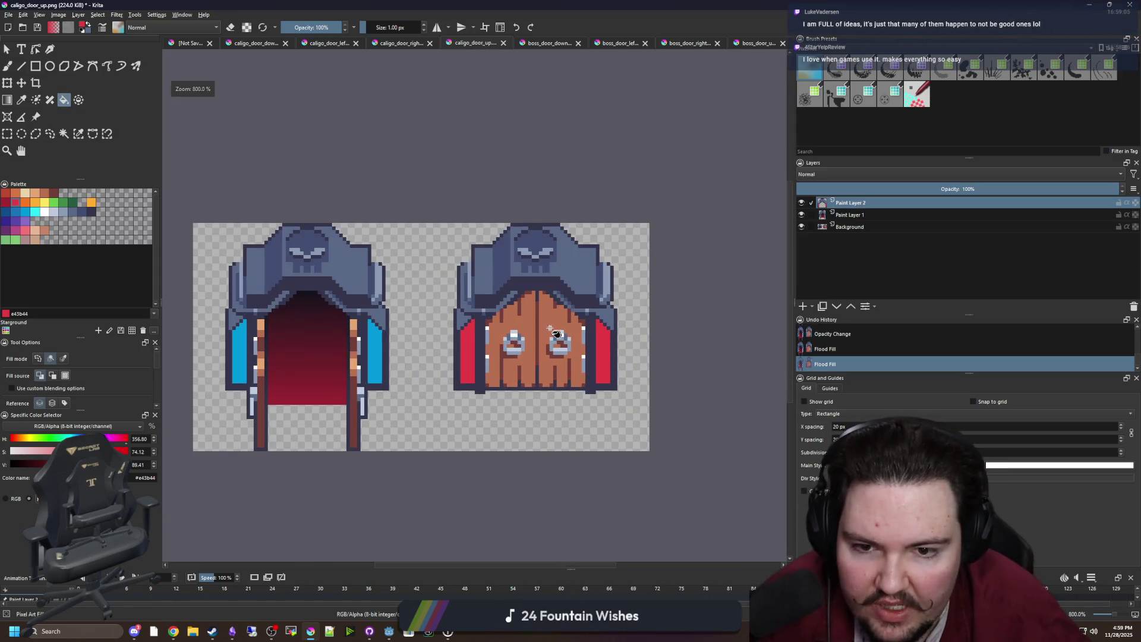
Step: Merge Paint Layer 2 down into Paint Layer 1 and centre both door sprites
right_click(852, 204)
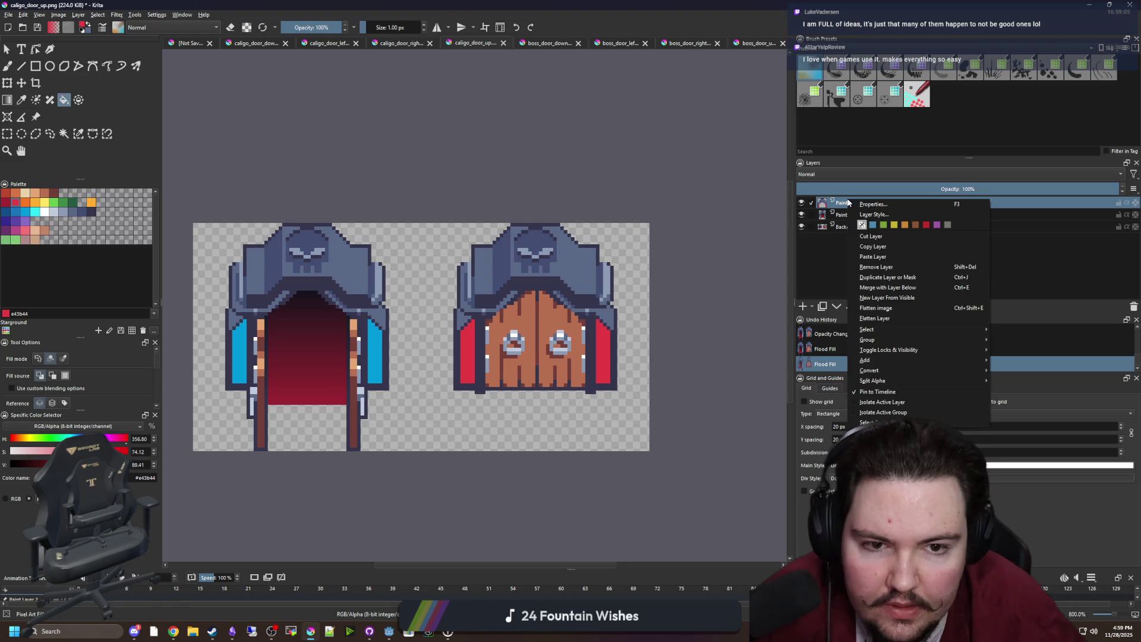
click(883, 288)
scroll(513, 254, down, 4)
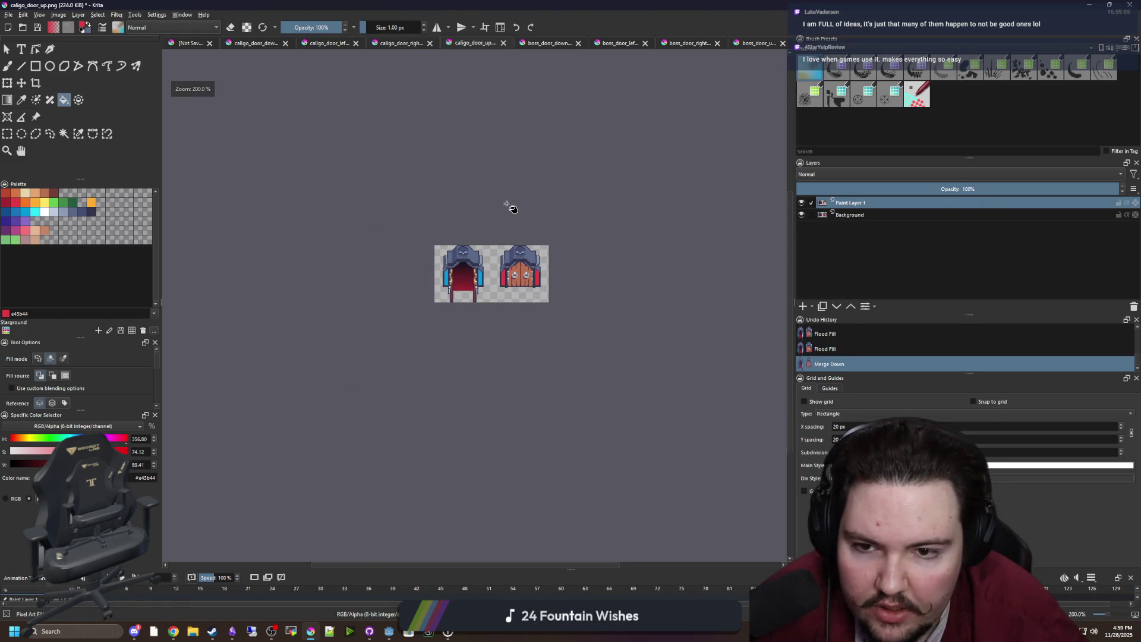
scroll(506, 204, down, 1)
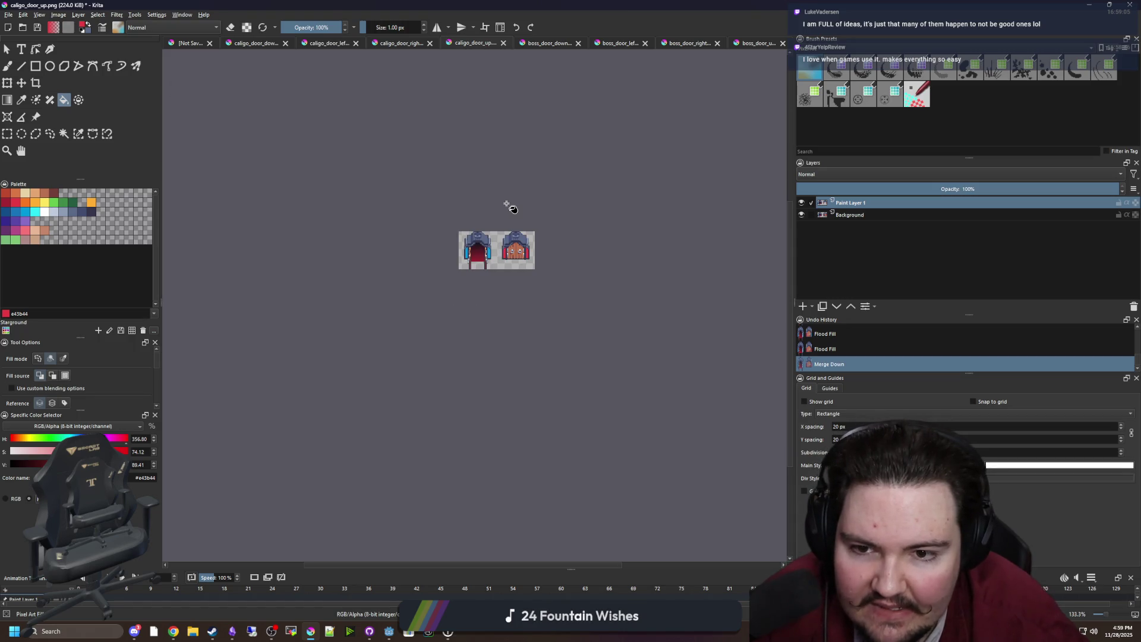
scroll(506, 204, up, 5)
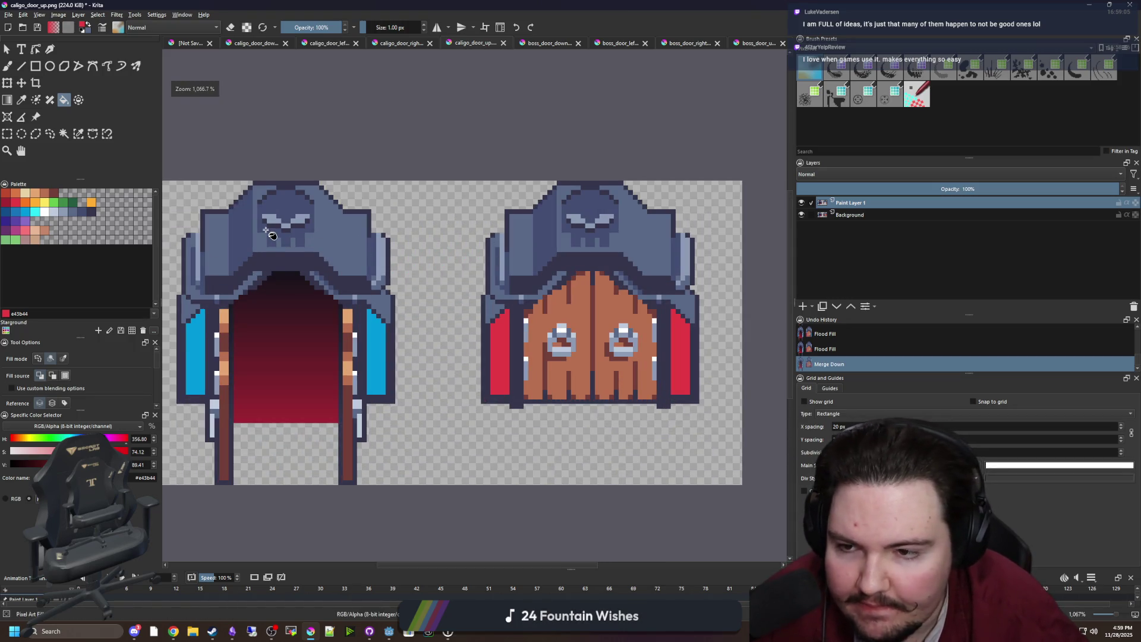
drag(265, 229, 292, 261)
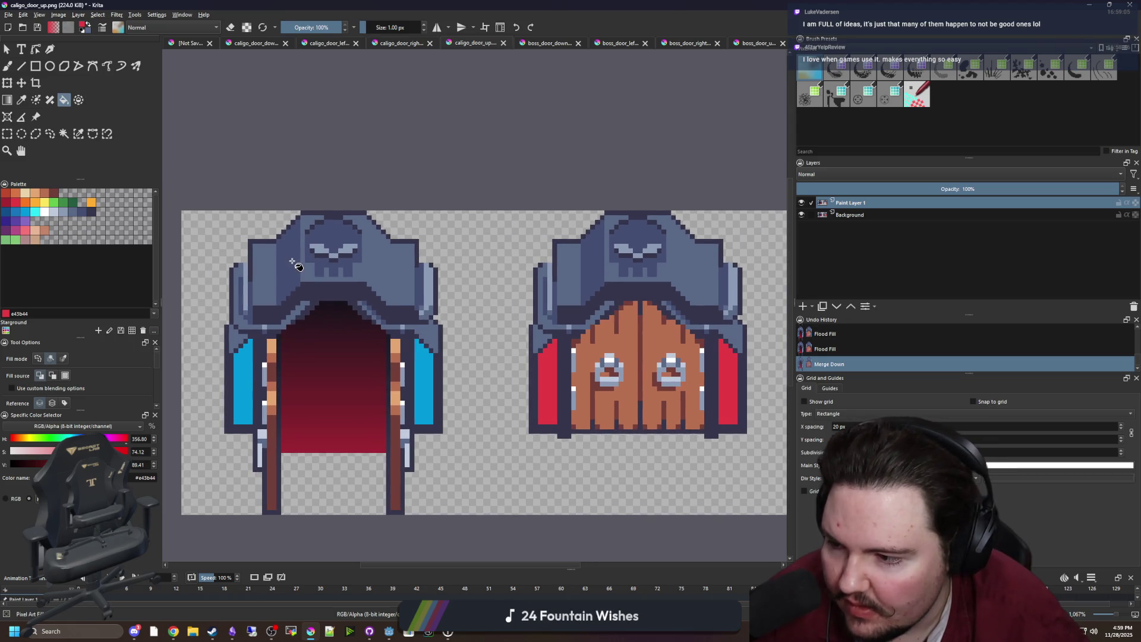
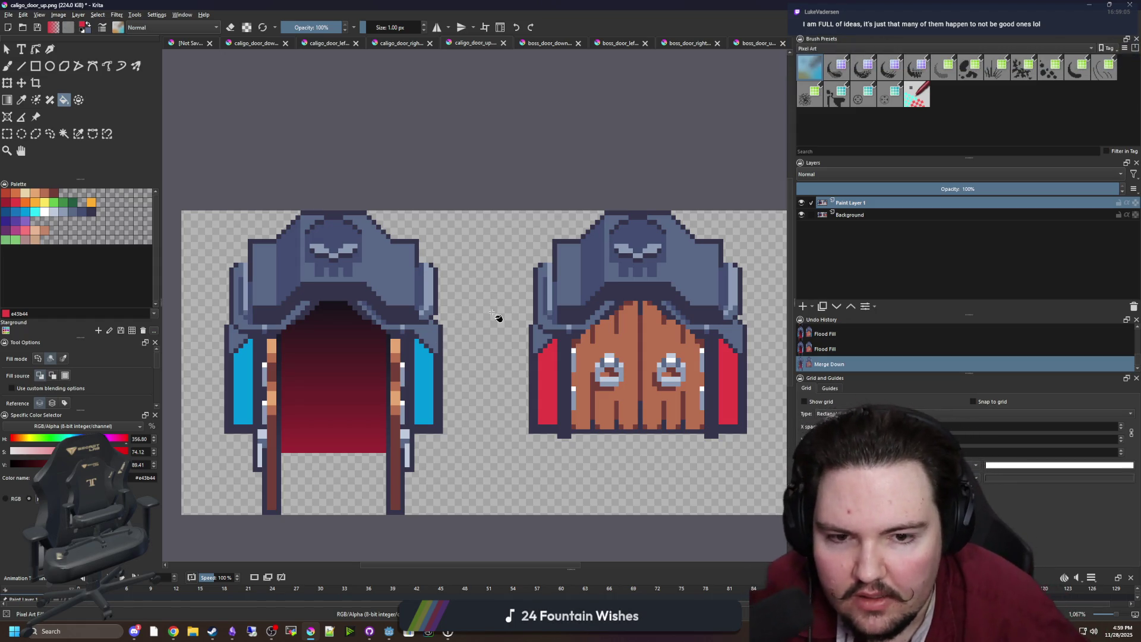
Step: Sample the dark outline colour and paint a dark column along the helmet edge
scroll(500, 318, right, 3)
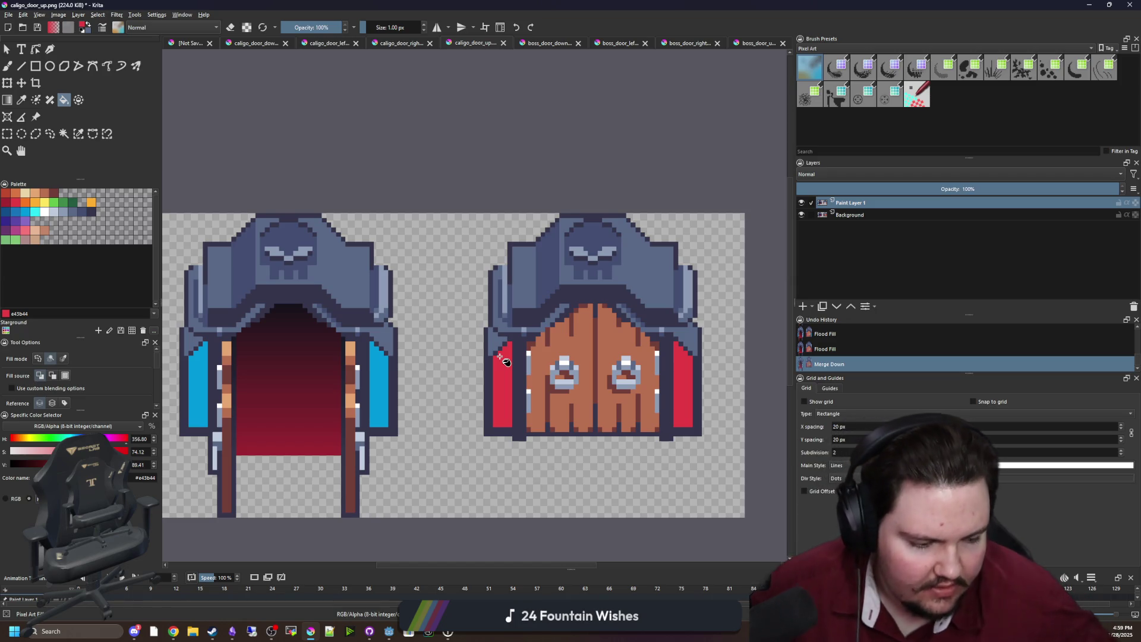
scroll(505, 361, down, 3)
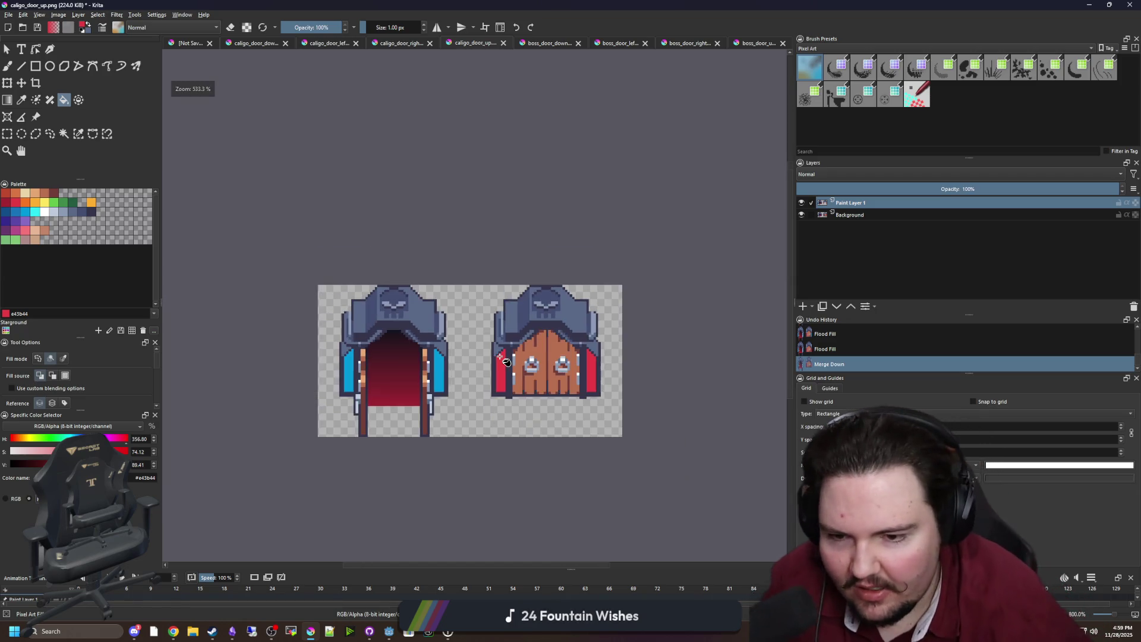
scroll(529, 362, up, 3)
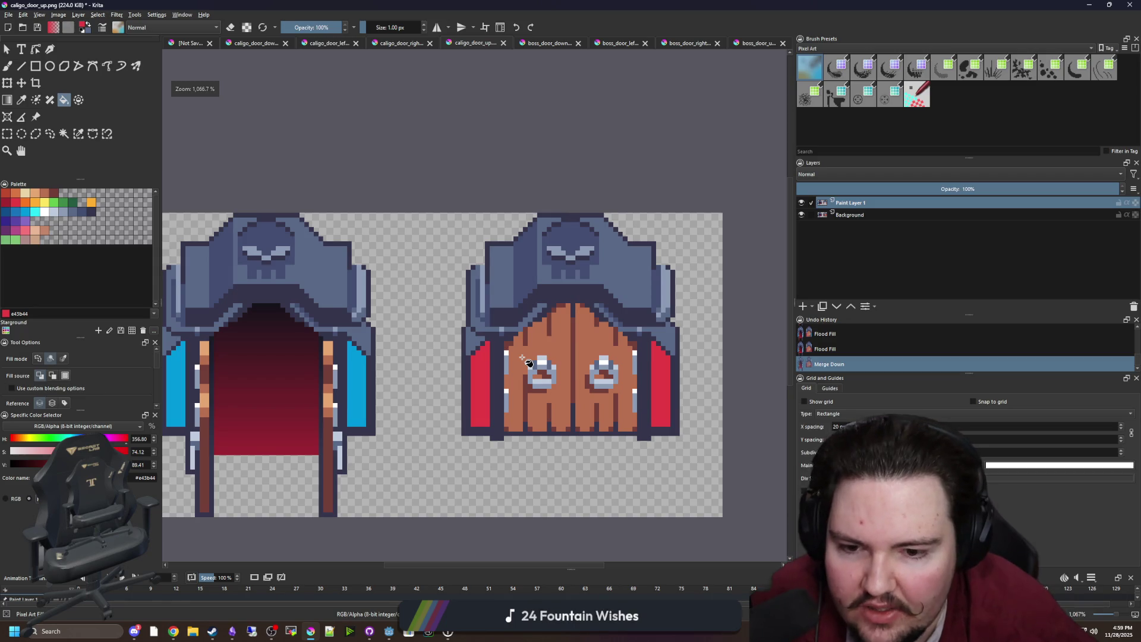
scroll(529, 363, down, 1)
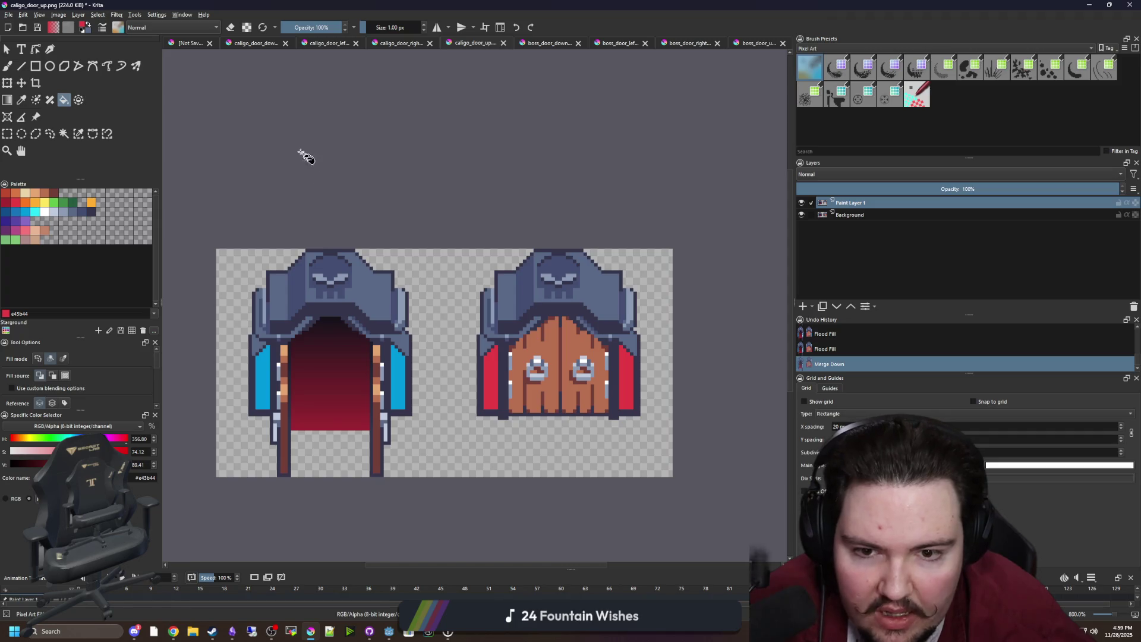
scroll(618, 323, up, 1)
scroll(618, 321, down, 1)
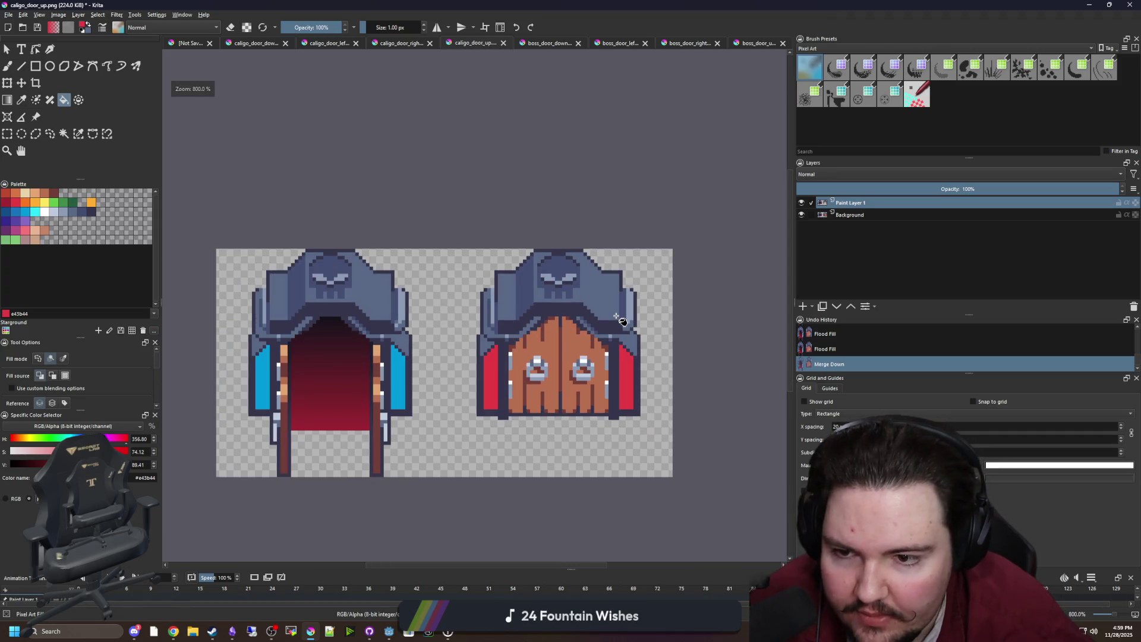
key(p)
scroll(625, 300, up, 5)
click(590, 438)
key(b)
drag(612, 427, 612, 244)
Step: Paint a second dark column on the helmet's right edge
scroll(707, 305, down, 6)
scroll(443, 321, up, 5)
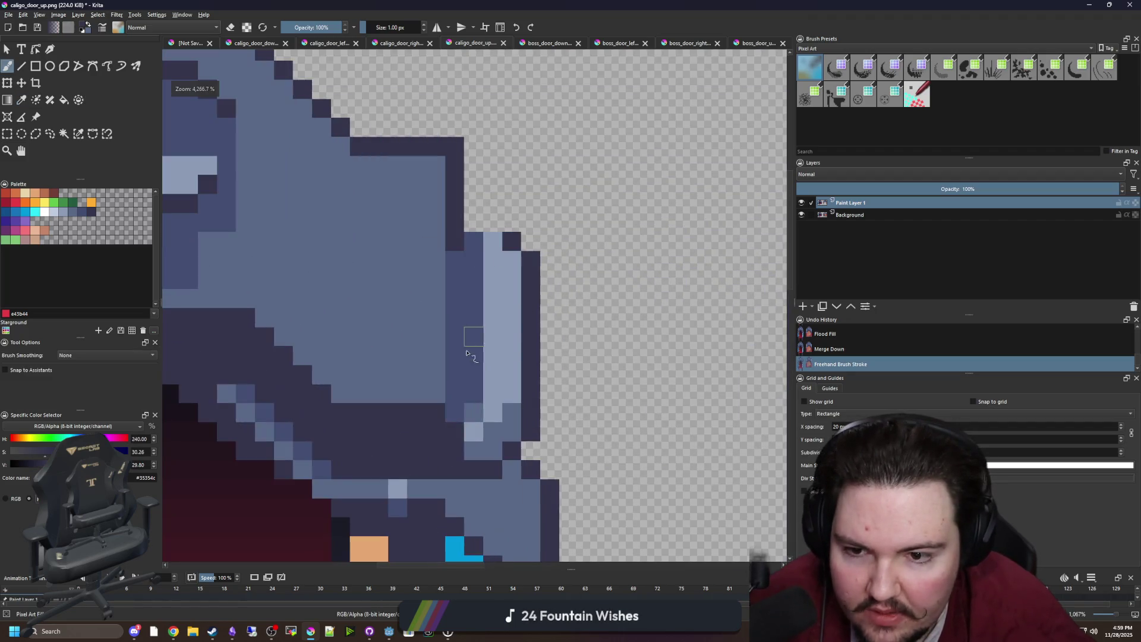
drag(461, 416, 461, 252)
scroll(493, 336, down, 5)
scroll(492, 336, down, 2)
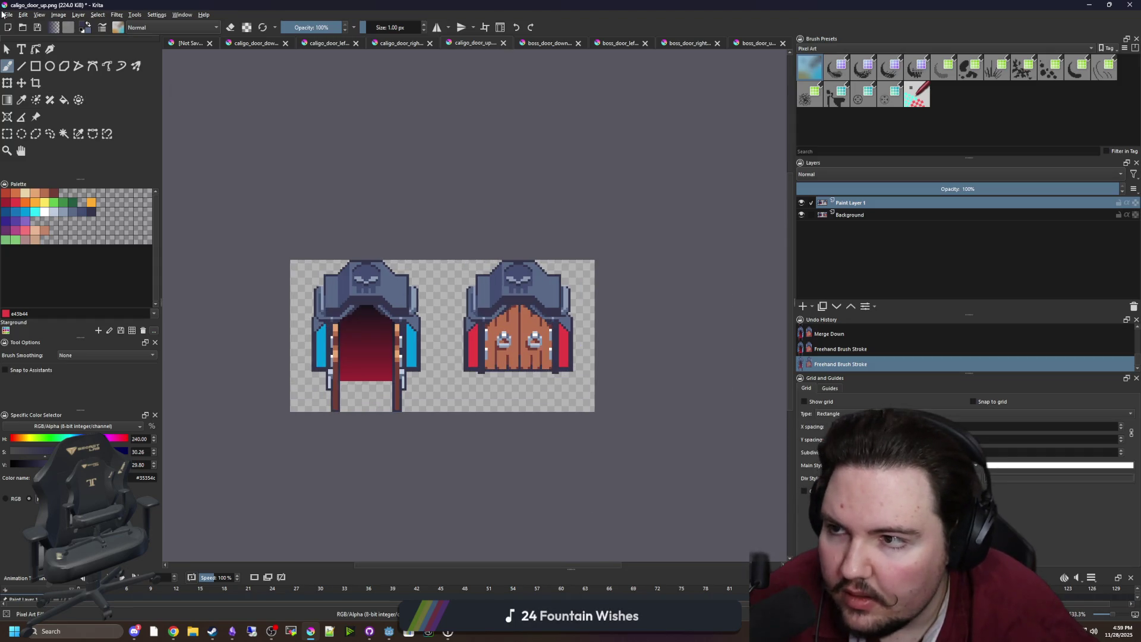
Step: Save the edited door art as caligo_door_boss_up.png with the default PNG settings
click(8, 14)
key(Escape)
key(ctrl+shift+s)
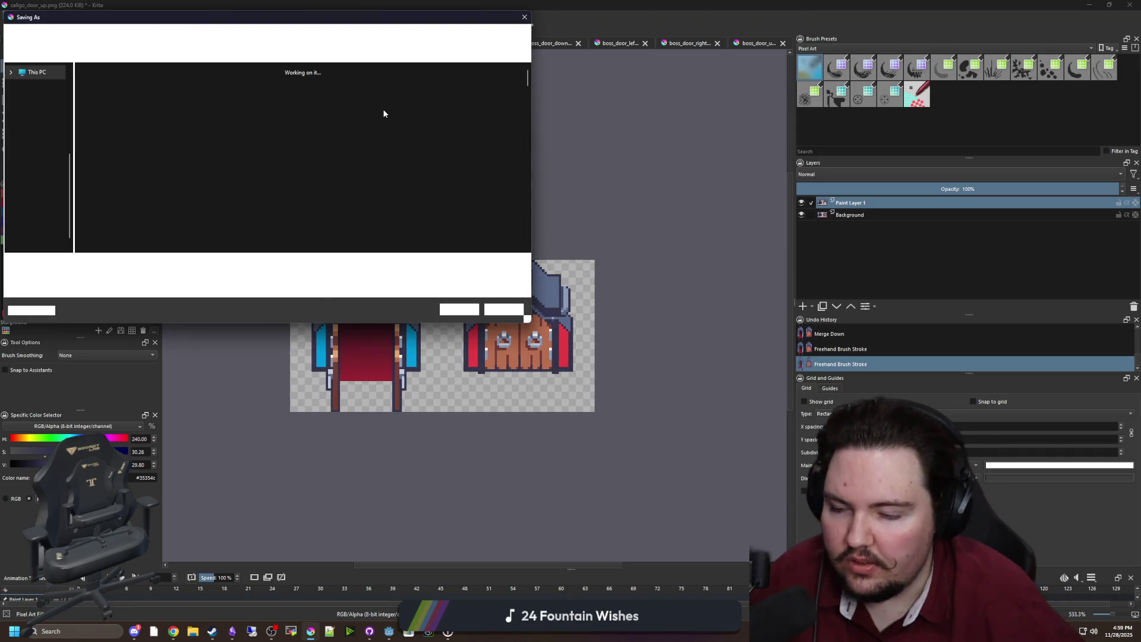
text(caligo_door_)
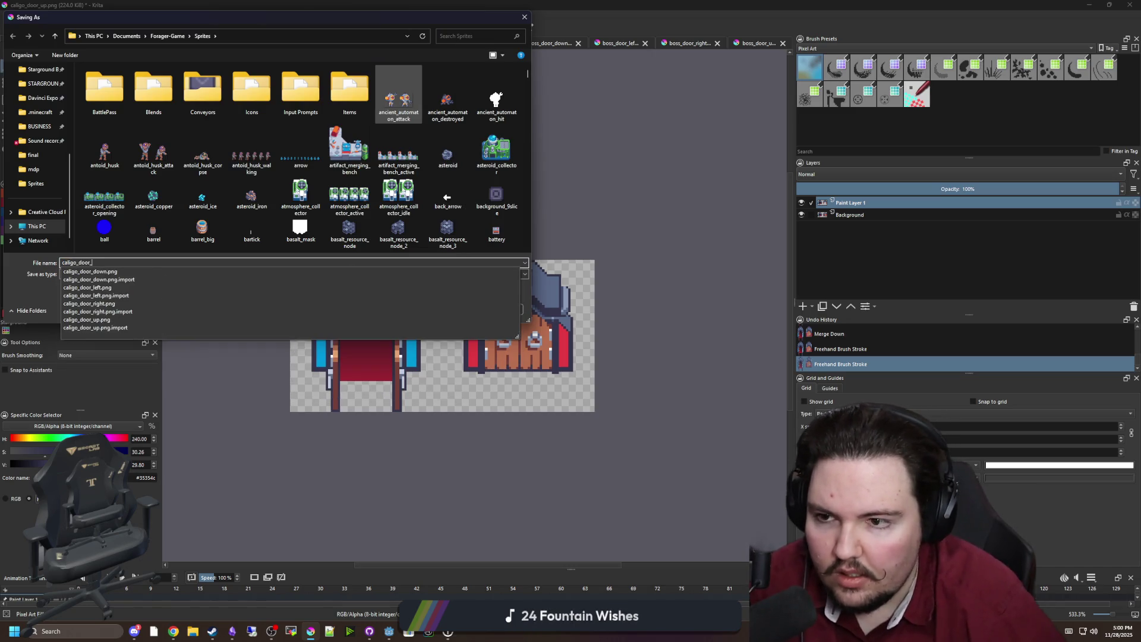
scroll(272, 170, down, 5)
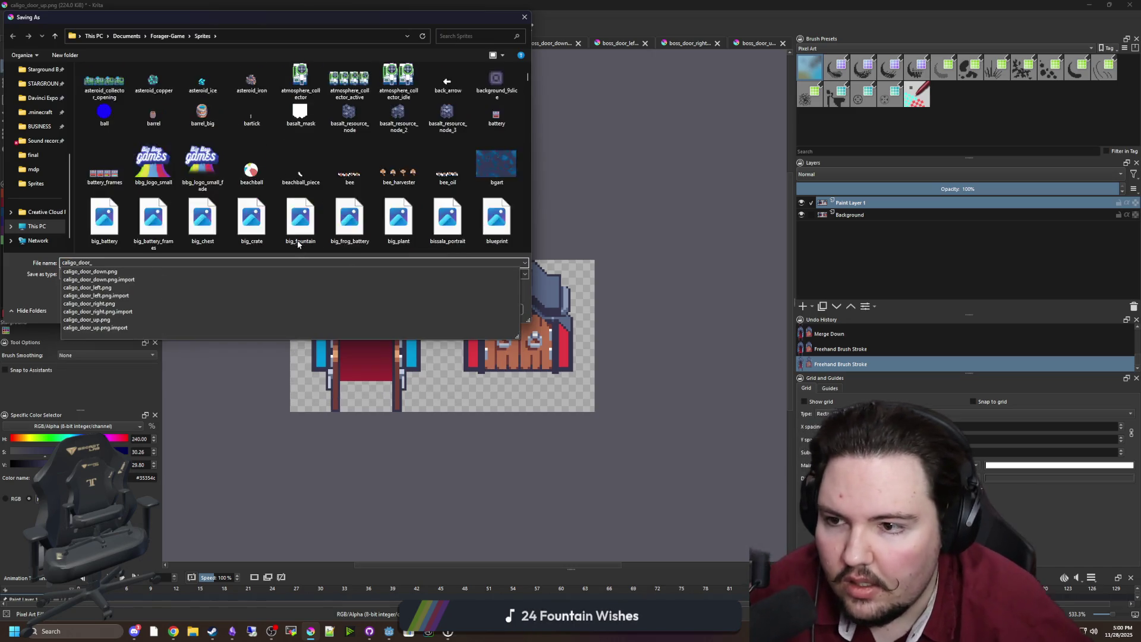
text(boss_up)
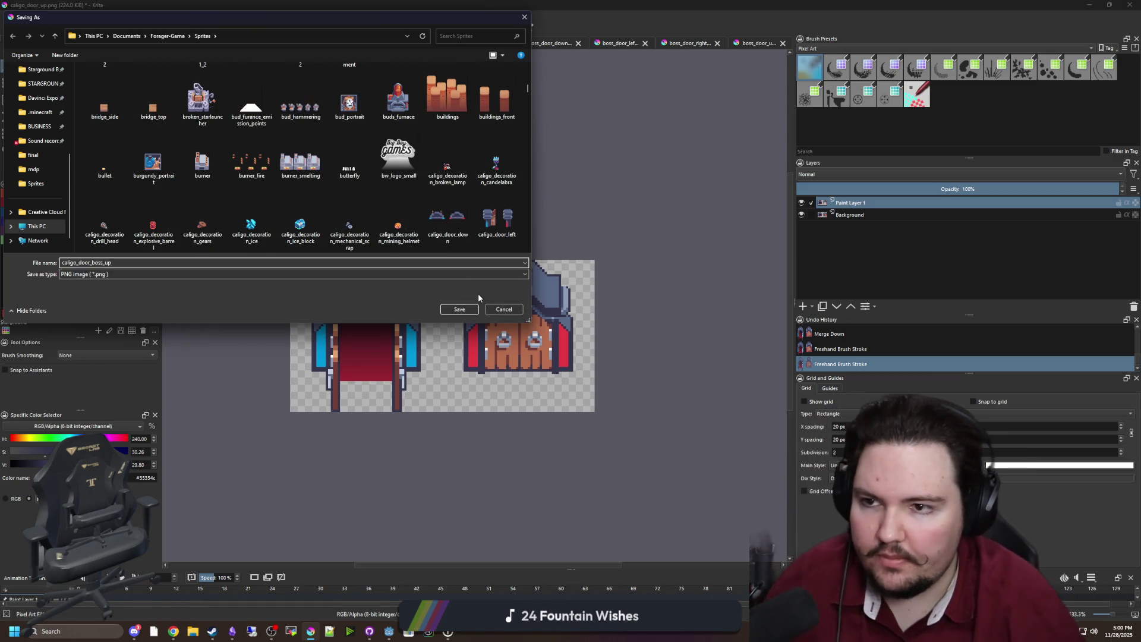
click(469, 308)
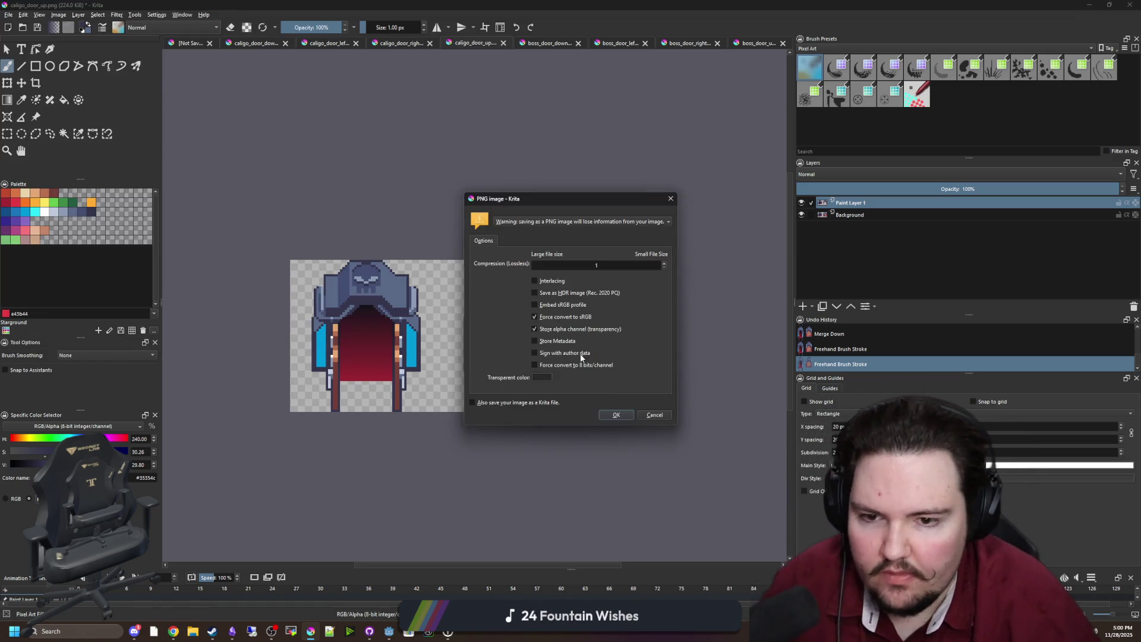
click(618, 414)
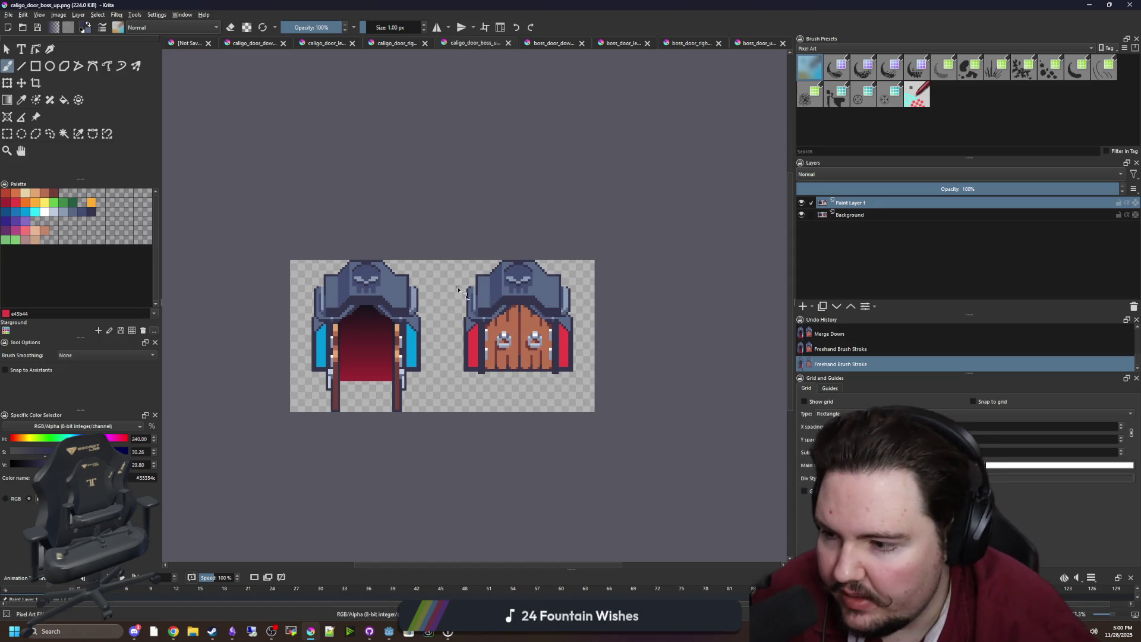
scroll(397, 263, up, 1)
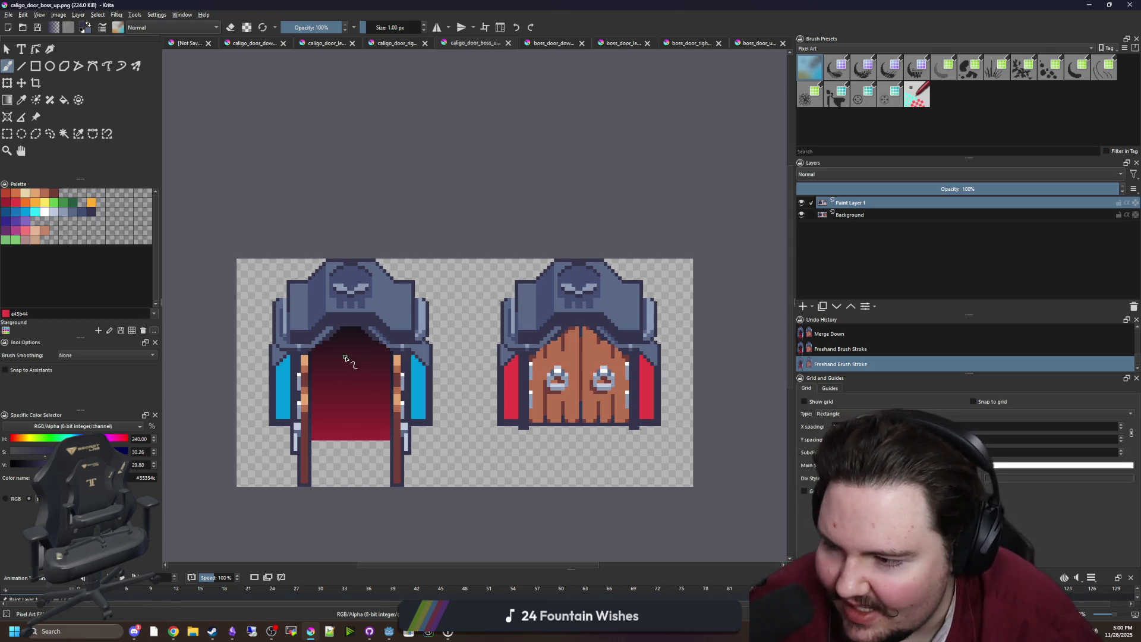
Step: Flip through the open door images, ending on caligo_door_right
scroll(345, 359, down, 1)
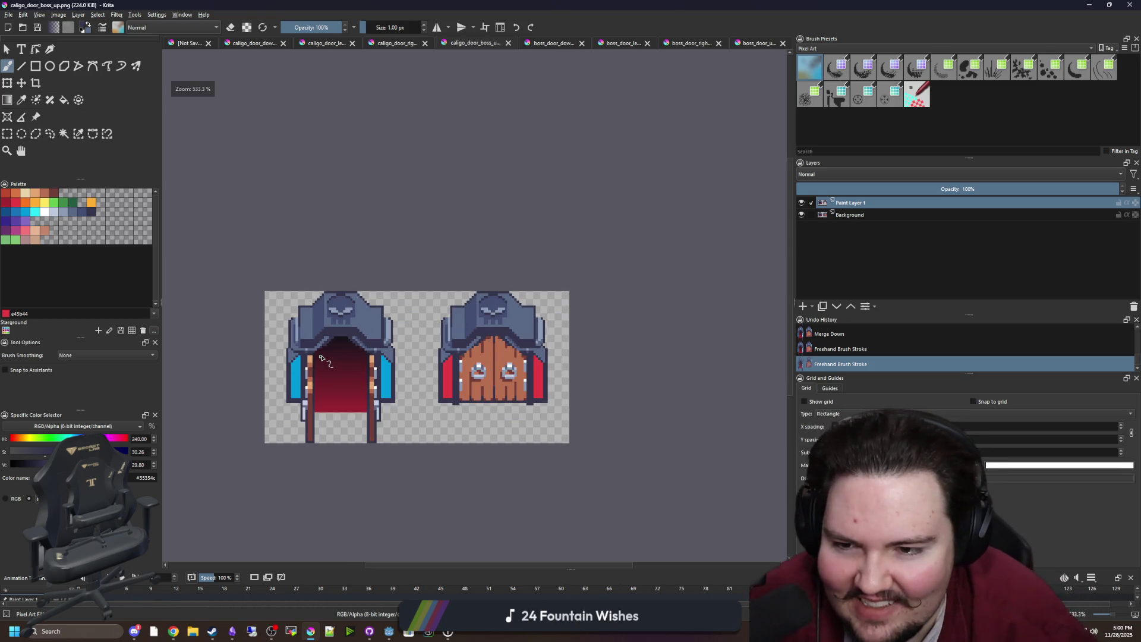
scroll(381, 315, up, 1)
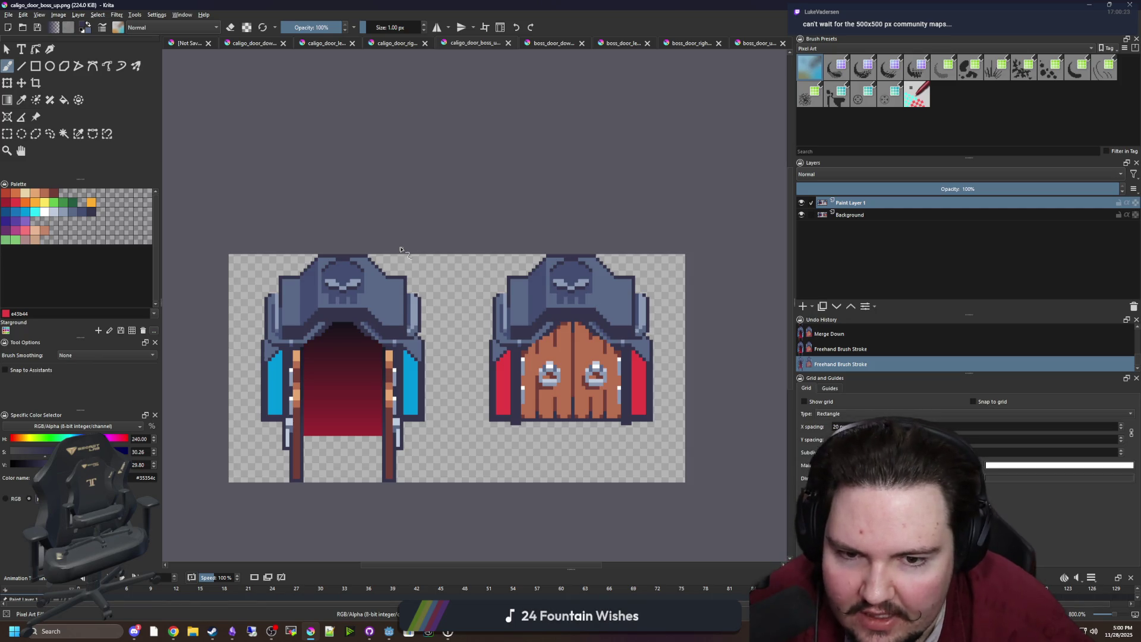
key(ctrl+Tab)
key(ctrl+Tab)
click(683, 43)
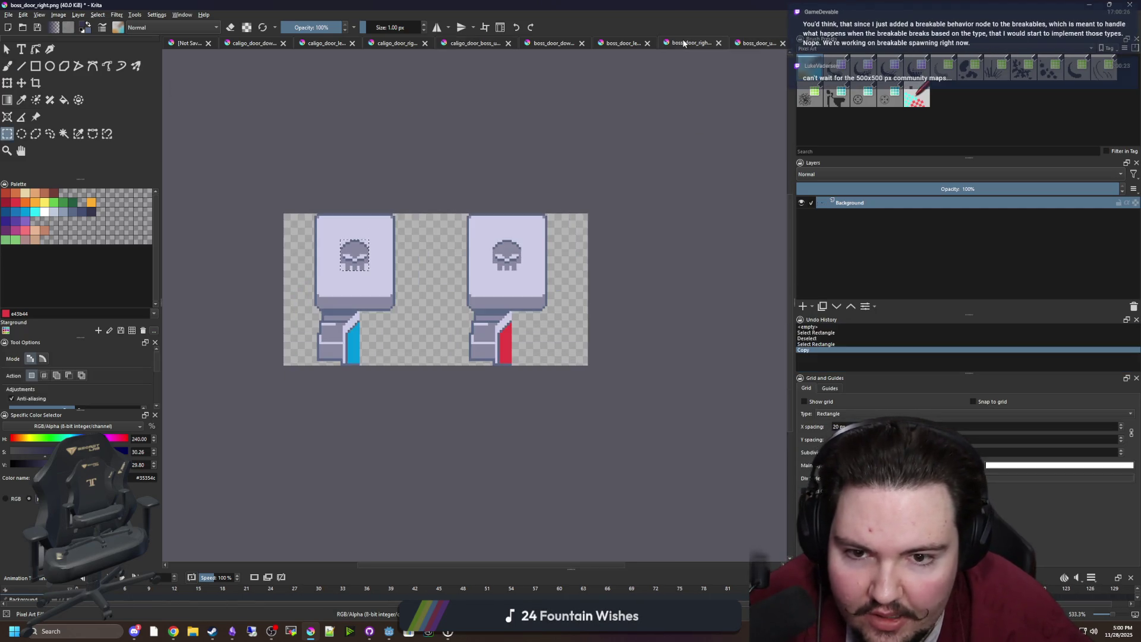
click(750, 43)
click(689, 42)
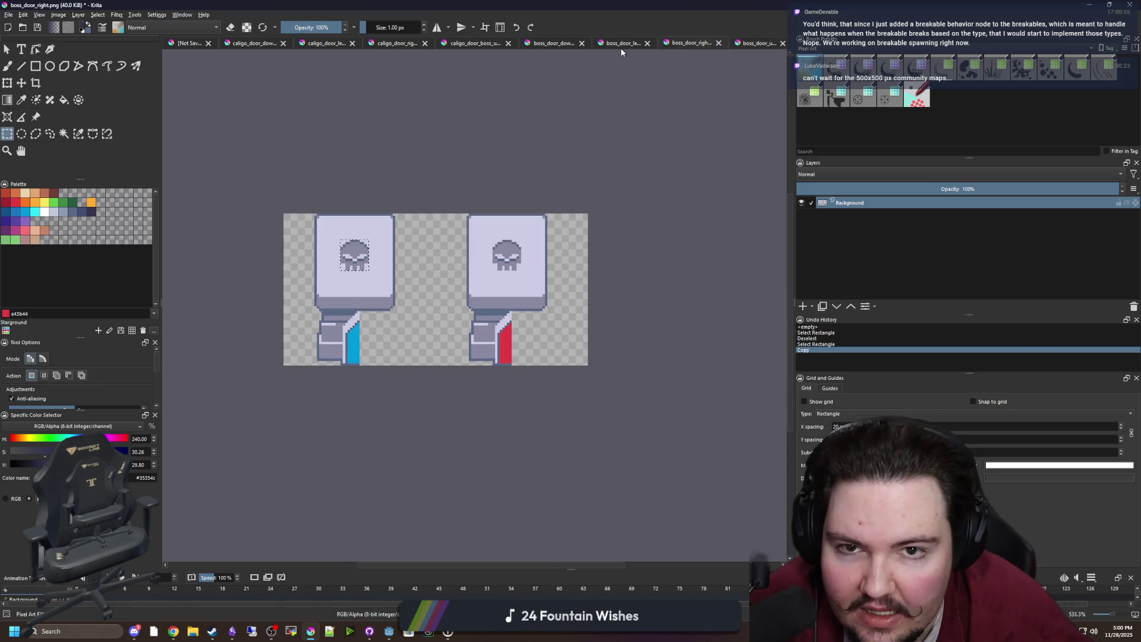
click(621, 43)
click(542, 43)
click(474, 44)
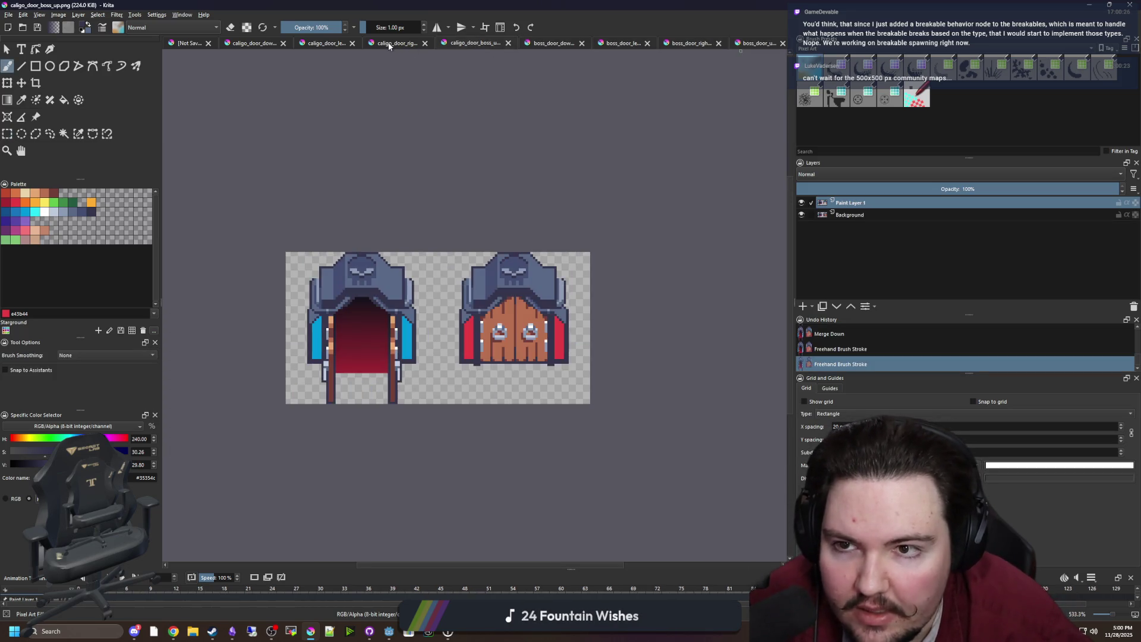
click(392, 44)
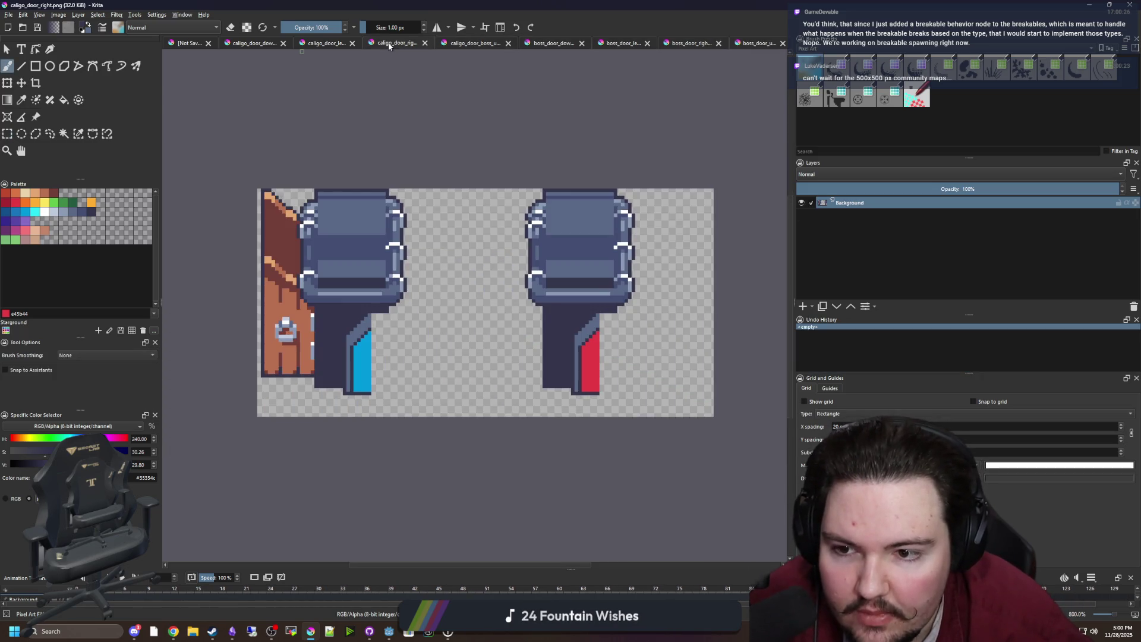
Step: Pick the rectangular selection tool and bring up the boss_door_left artwork
click(7, 134)
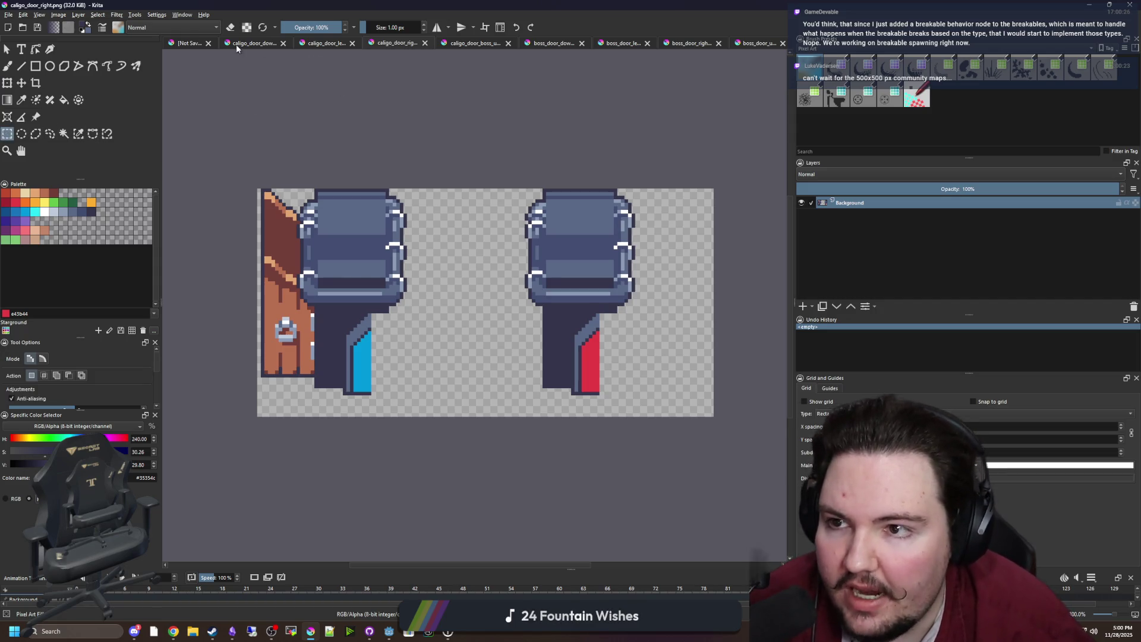
click(237, 44)
click(195, 45)
click(398, 44)
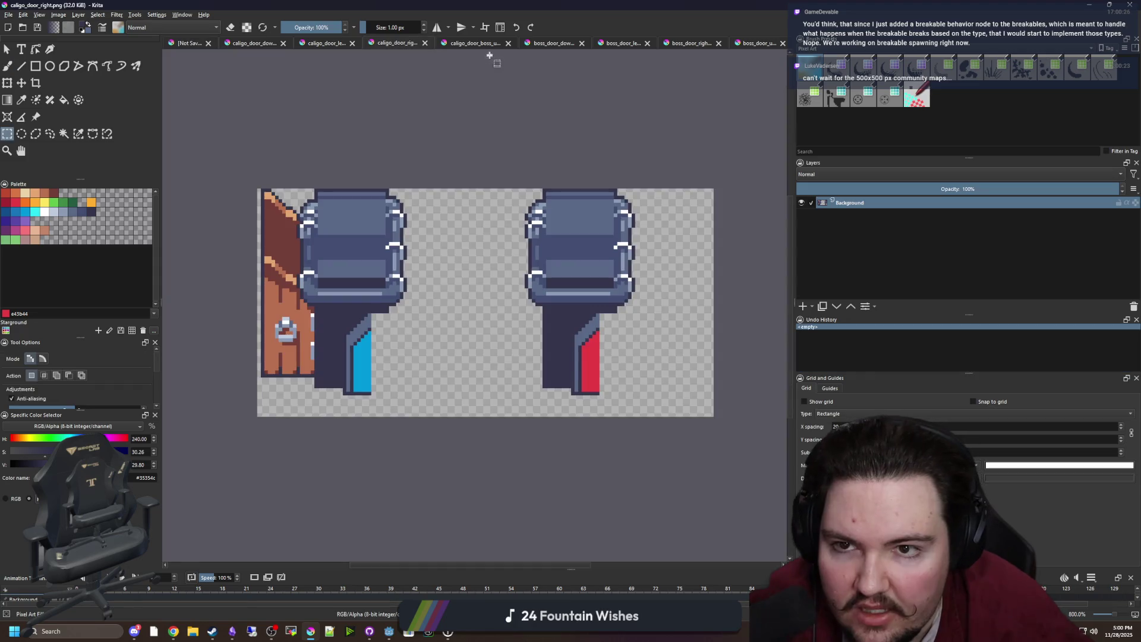
click(629, 45)
scroll(288, 236, up, 5)
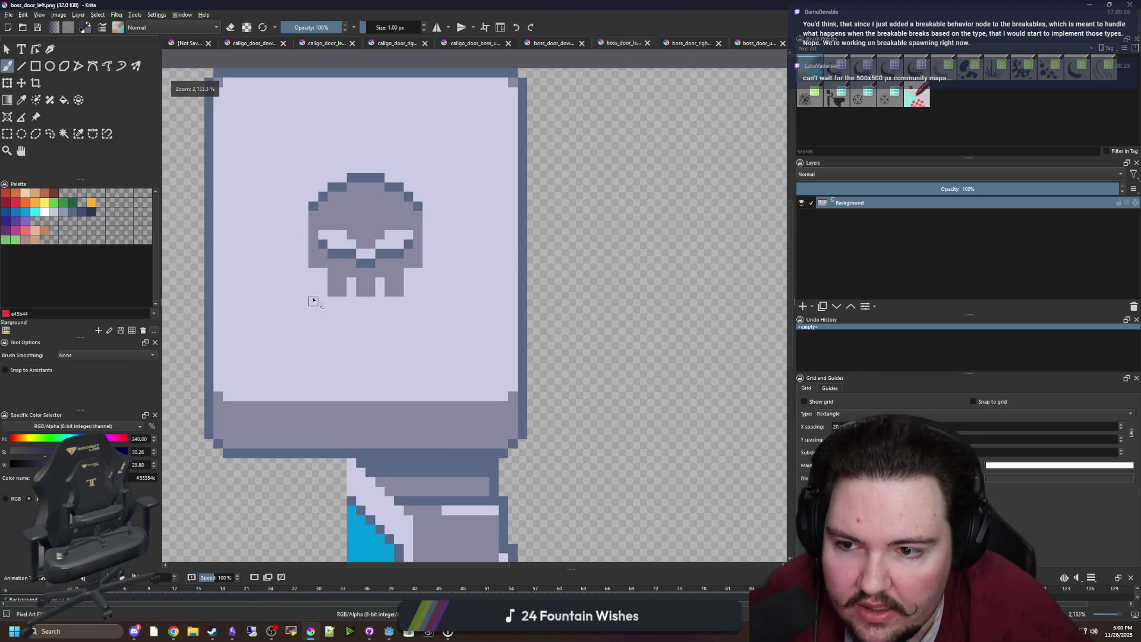
Step: Draw a rectangular selection around the skull emblem, then return to caligo_door_right
key(ctrl+r)
drag(304, 305, 430, 171)
click(396, 43)
click(309, 46)
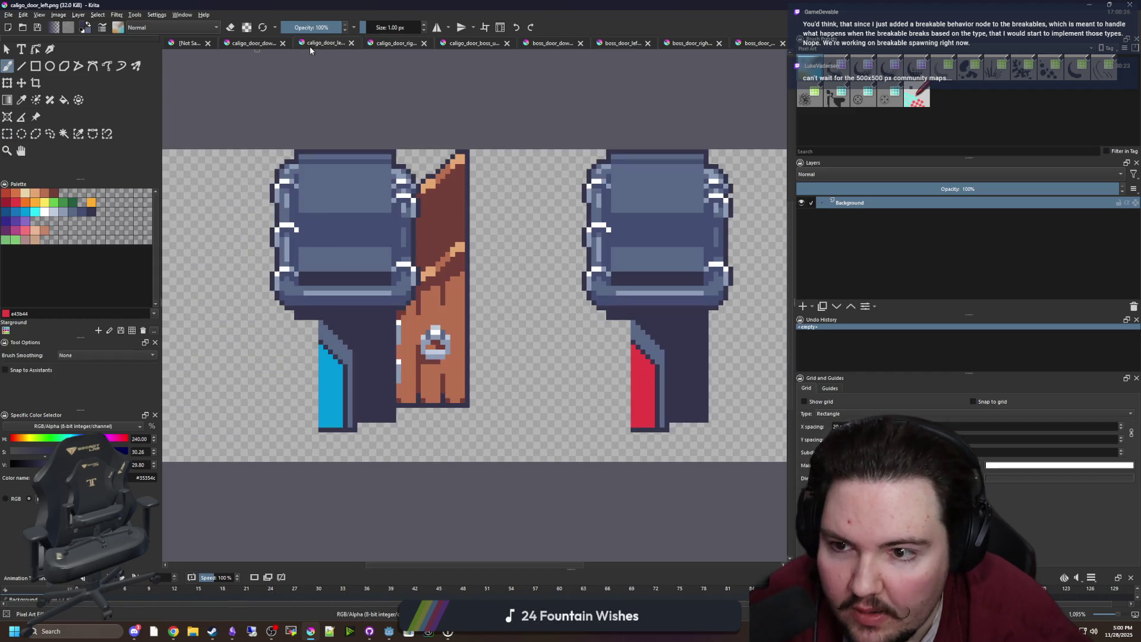
click(373, 43)
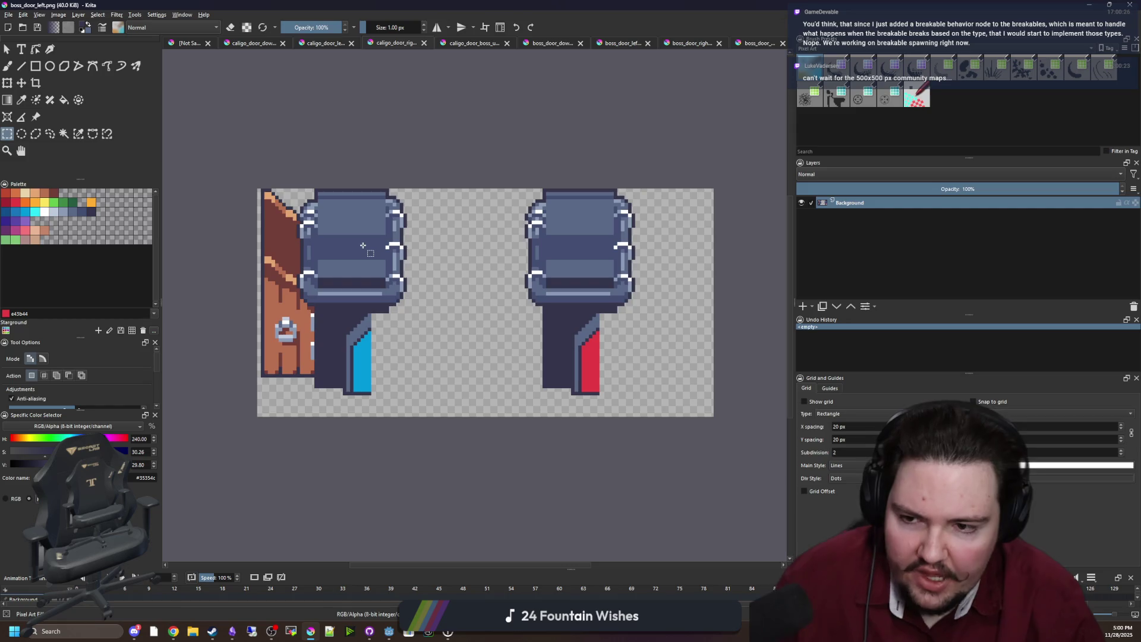
scroll(277, 247, up, 2)
Step: Paste the skull onto a new layer and position it on the door's upper helmet panel
click(802, 306)
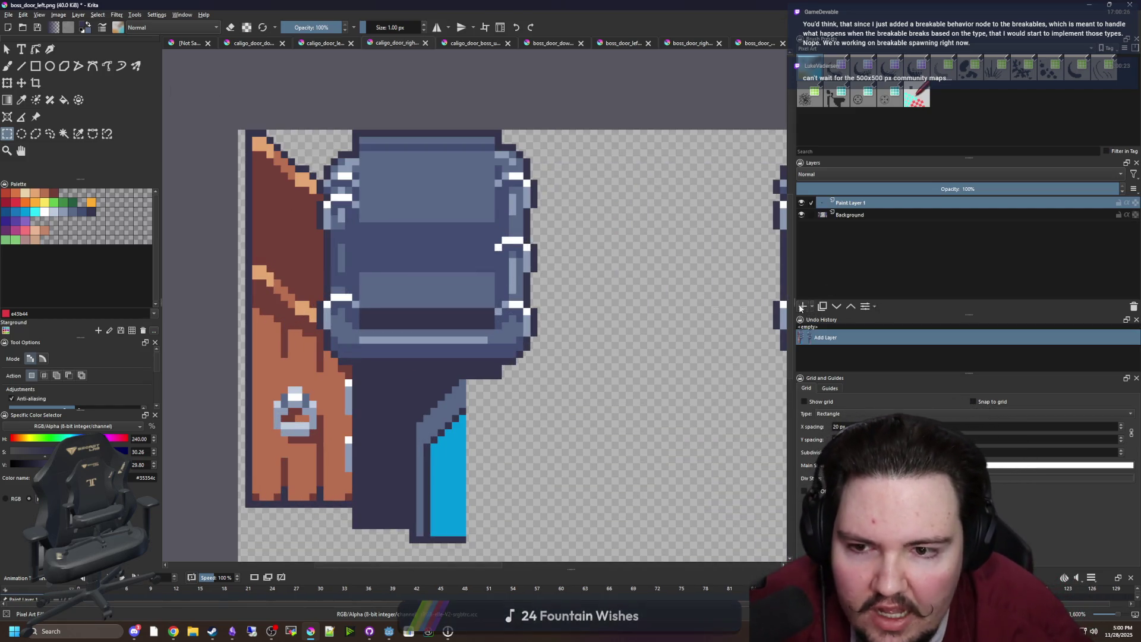
scroll(415, 254, down, 2)
key(ctrl+v)
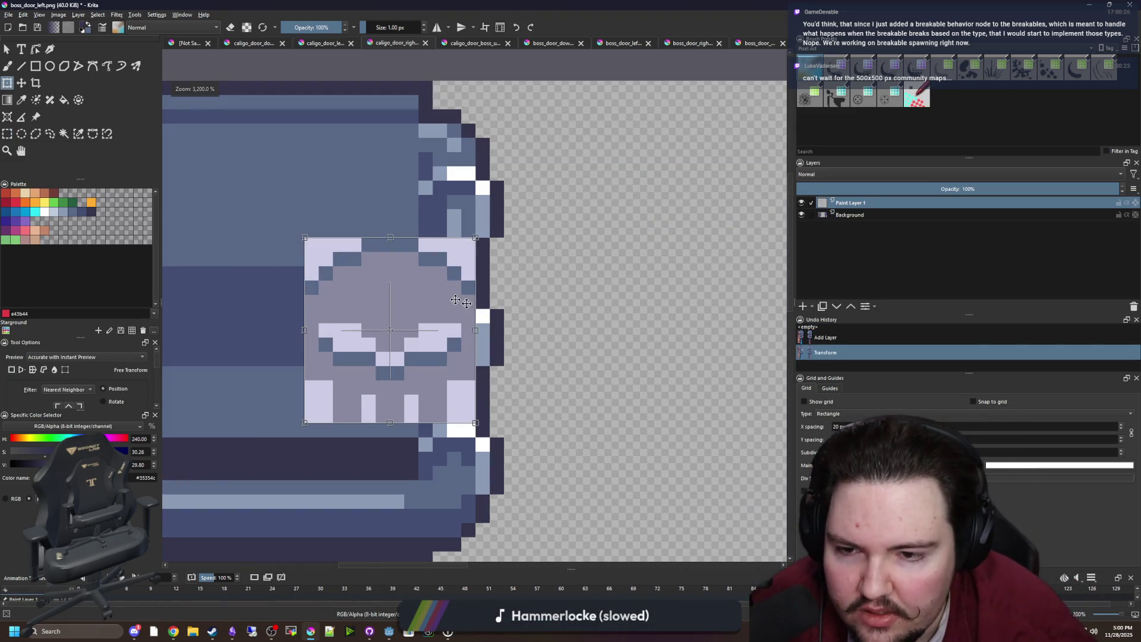
drag(465, 285, 420, 243)
scroll(420, 243, up, 1)
drag(414, 242, 412, 243)
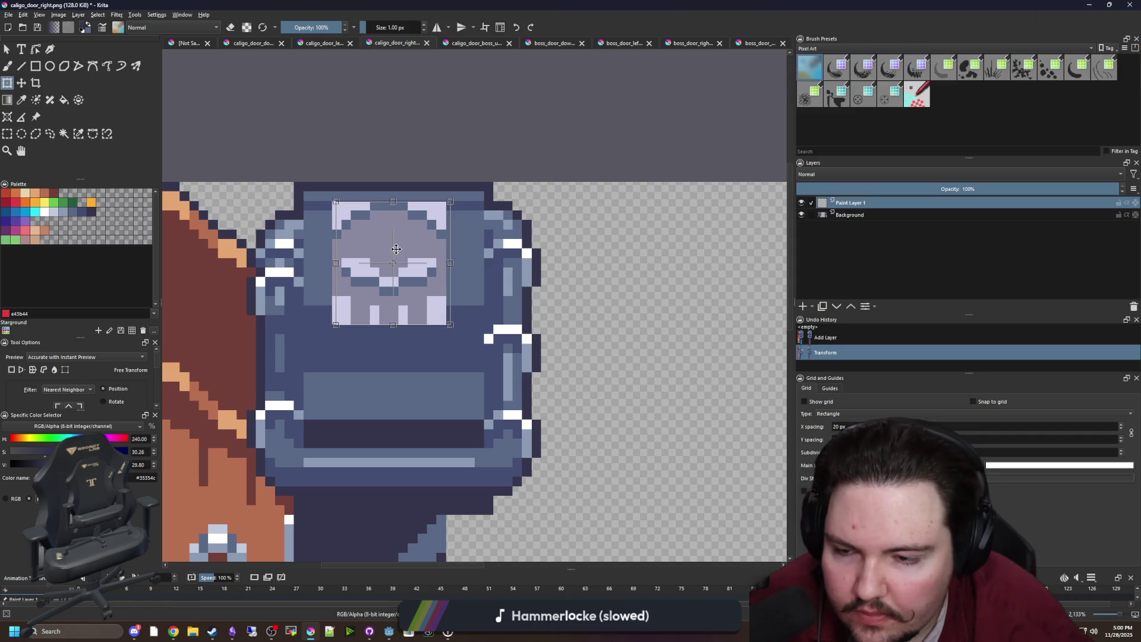
Step: Paint two dark pixels beside the skull and merge the layers into the background
scroll(390, 256, down, 2)
scroll(395, 253, up, 2)
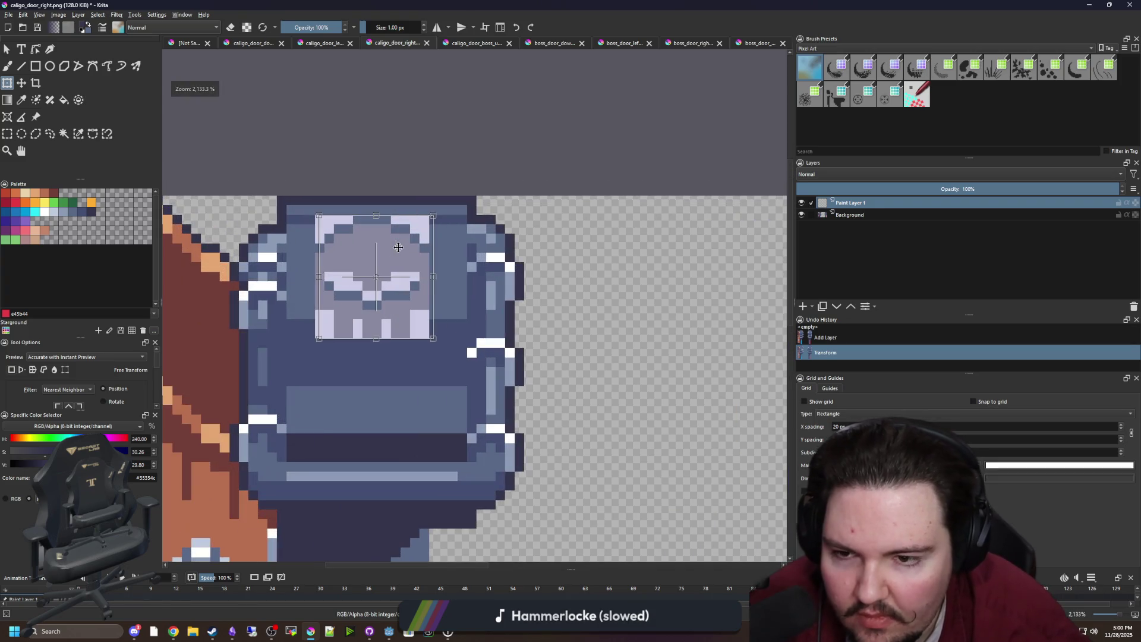
scroll(570, 269, up, 2)
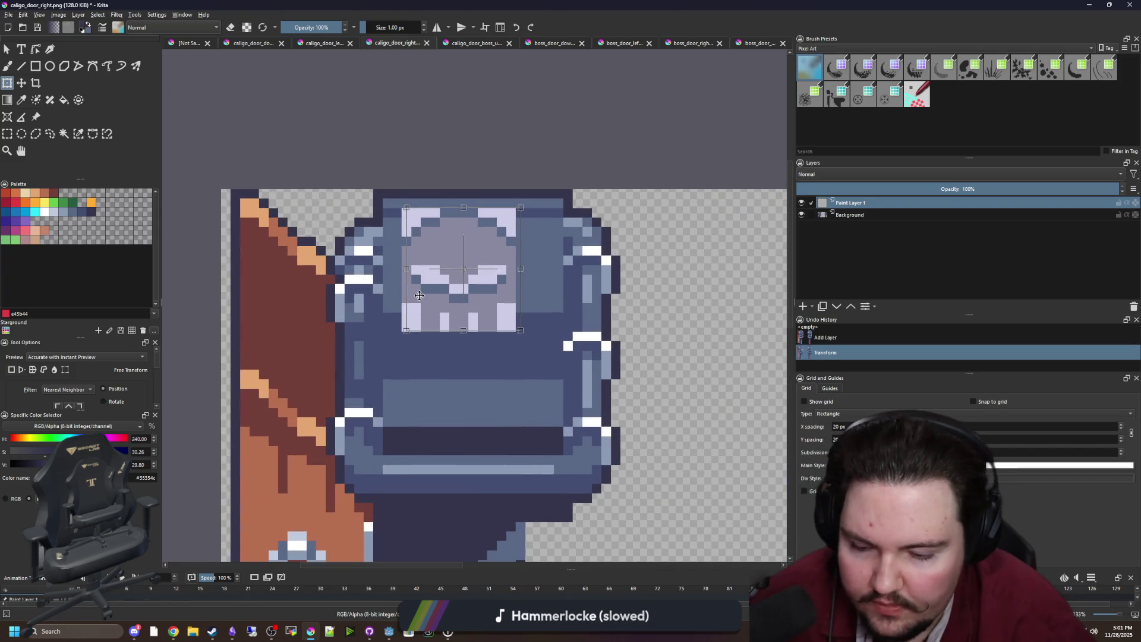
key(p)
drag(356, 314, 371, 314)
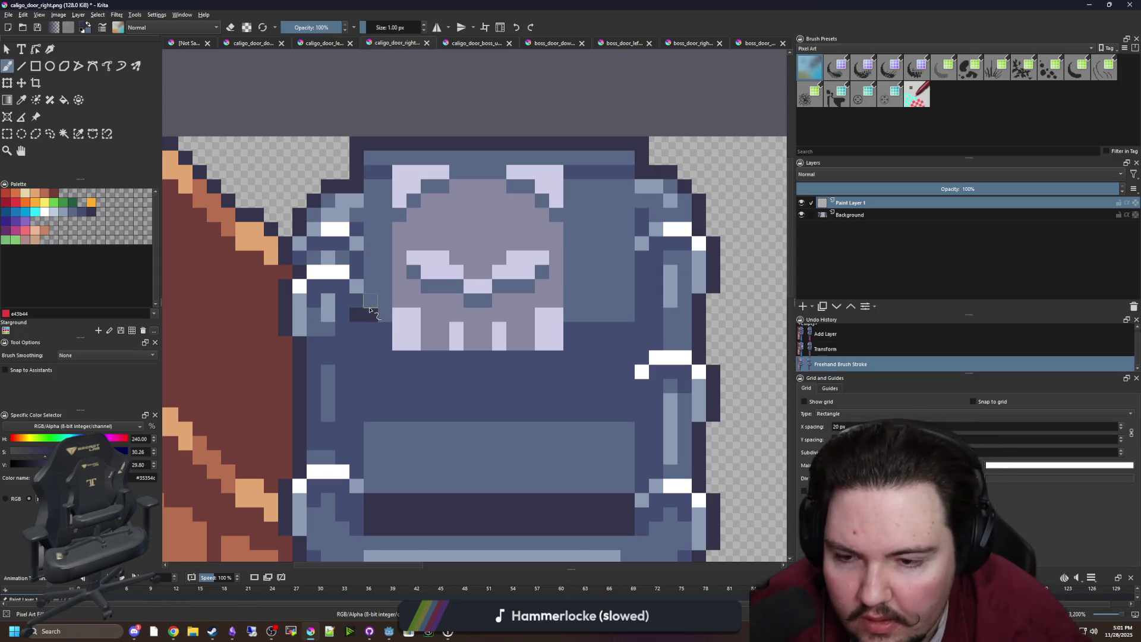
right_click(857, 202)
click(880, 290)
click(382, 280)
Step: Paint over the dark pixels and white highlights left of the skull in blue-grey
key(b)
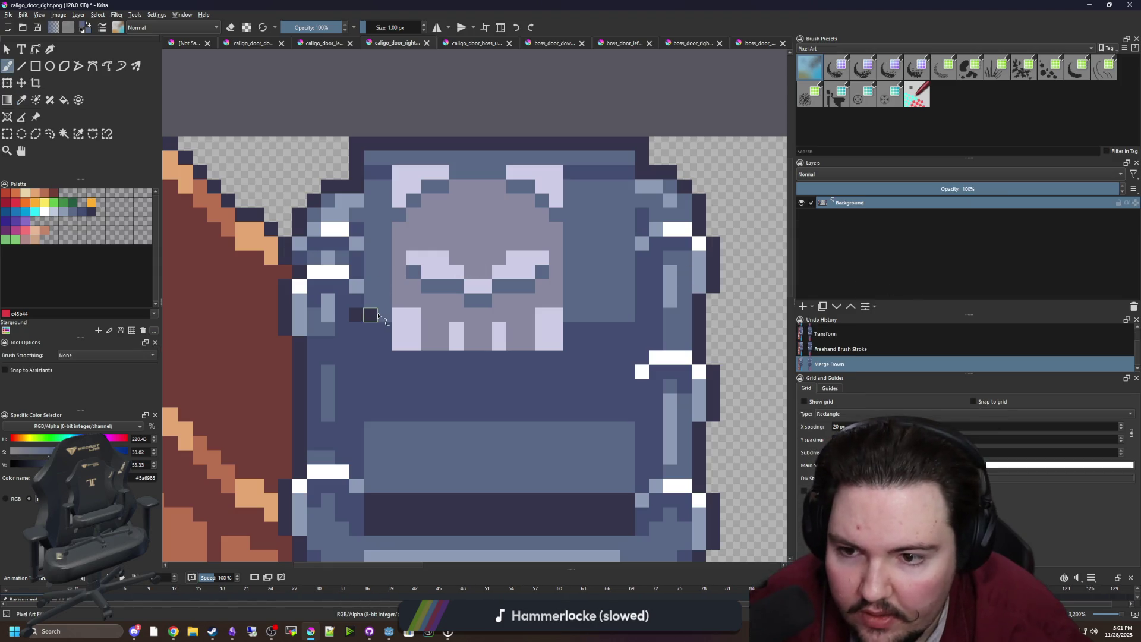
drag(378, 315, 357, 314)
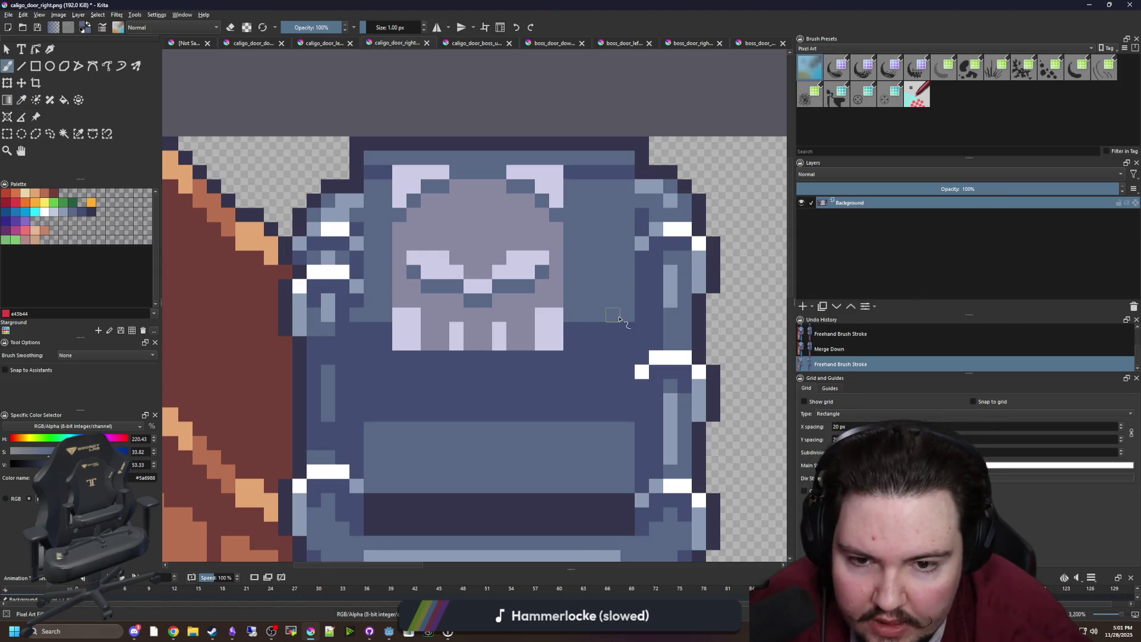
mouse_move(337, 316)
mouse_down()
mouse_move(333, 189)
mouse_move(363, 165)
mouse_move(357, 318)
mouse_move(340, 174)
mouse_up()
scroll(369, 314, down, 2)
mouse_move(346, 420)
mouse_down()
mouse_move(351, 345)
mouse_move(354, 382)
mouse_move(337, 264)
mouse_up()
ctrl+click(368, 334)
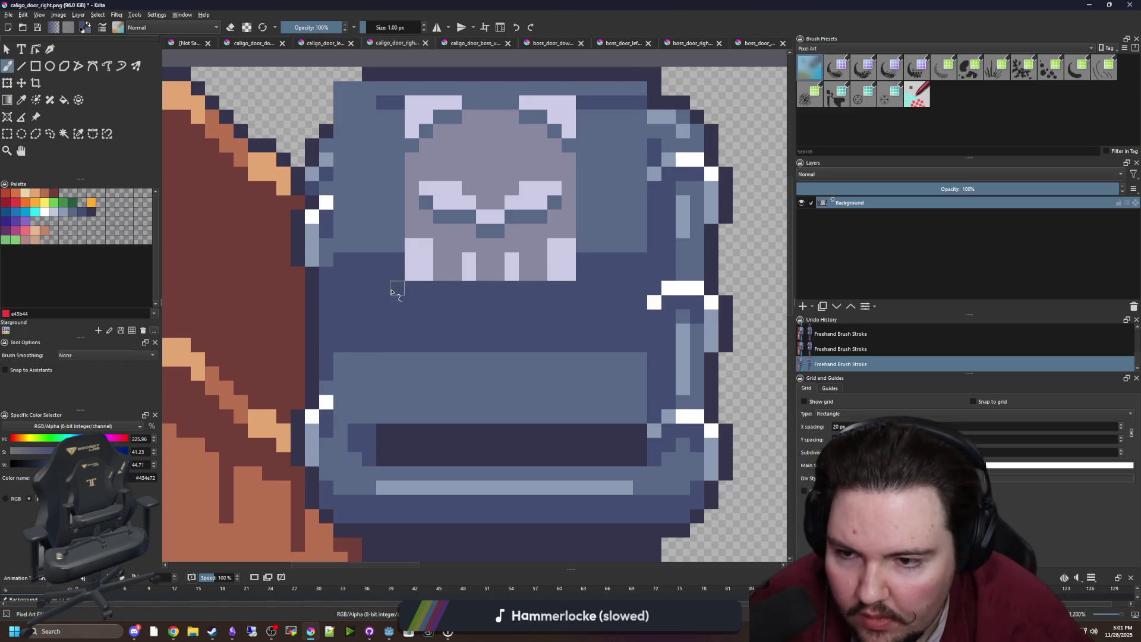
drag(365, 302, 343, 319)
Step: Darken the door's left edge and top row with the outline colour, undoing one stroke
ctrl+click(290, 351)
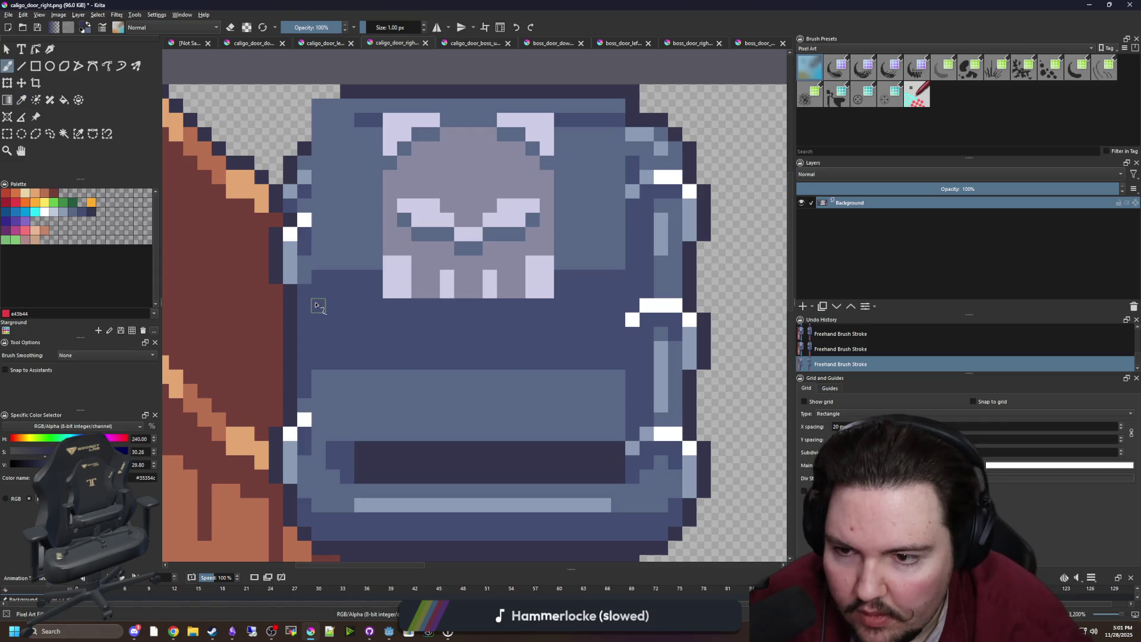
drag(318, 275, 319, 364)
mouse_move(328, 309)
mouse_down()
mouse_move(332, 357)
mouse_move(320, 160)
mouse_move(300, 146)
mouse_up()
ctrl+click(334, 374)
ctrl+click(343, 138)
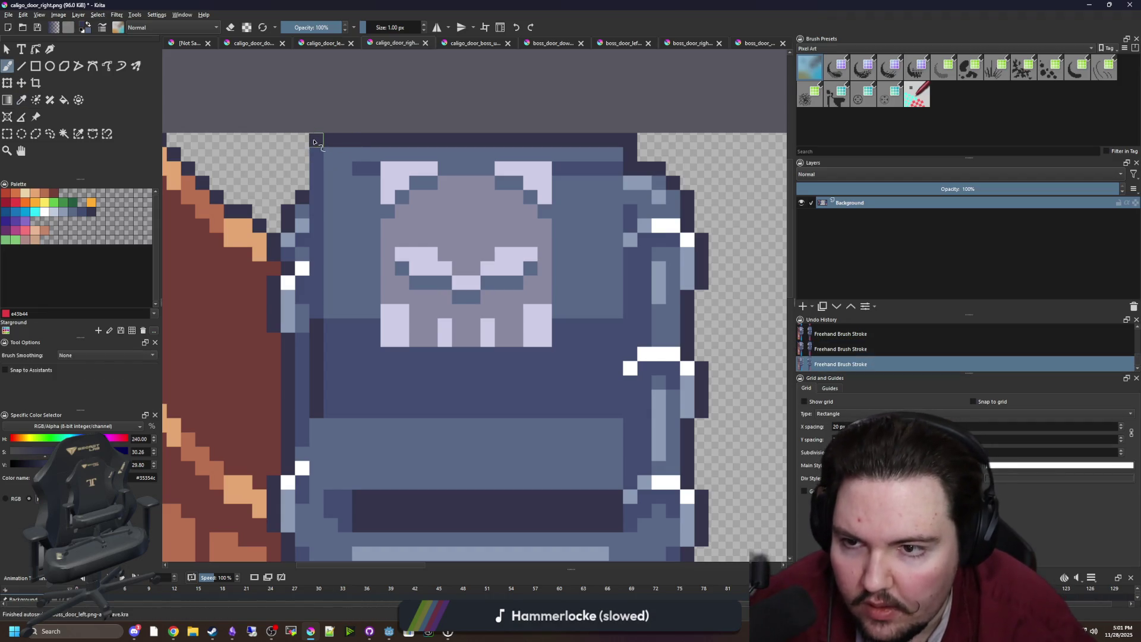
ctrl+click(364, 199)
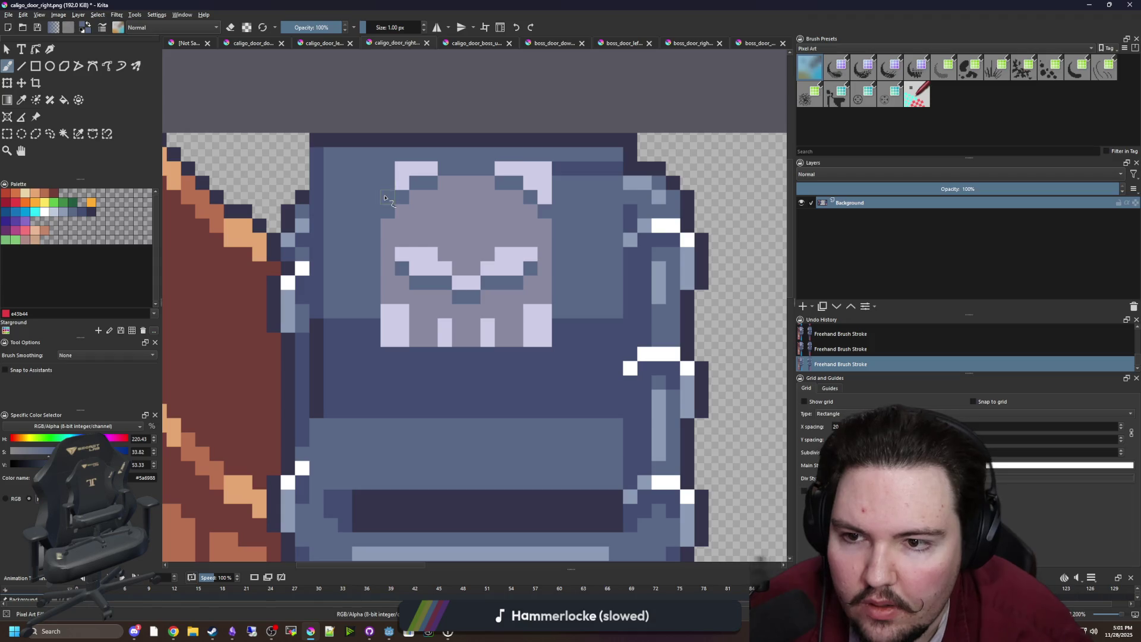
key(ctrl+z)
Step: Extend the skull's dark outline along its top and top-left
drag(476, 226, 408, 254)
key(p)
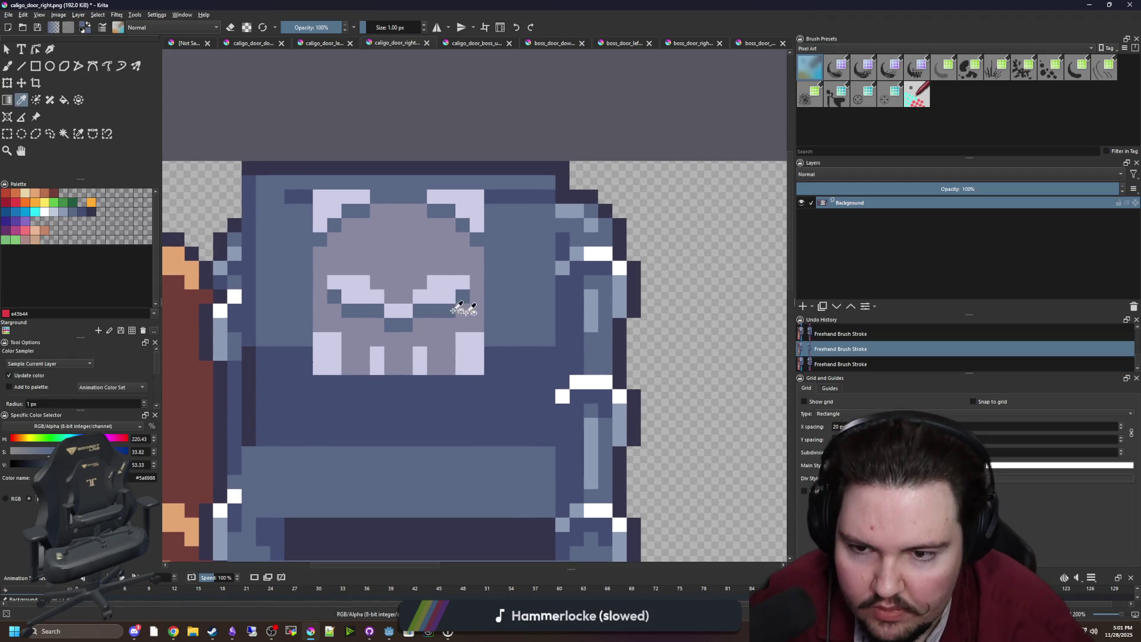
click(616, 242)
key(f)
click(474, 237)
key(ctrl+z)
key(b)
click(476, 239)
drag(433, 213, 374, 199)
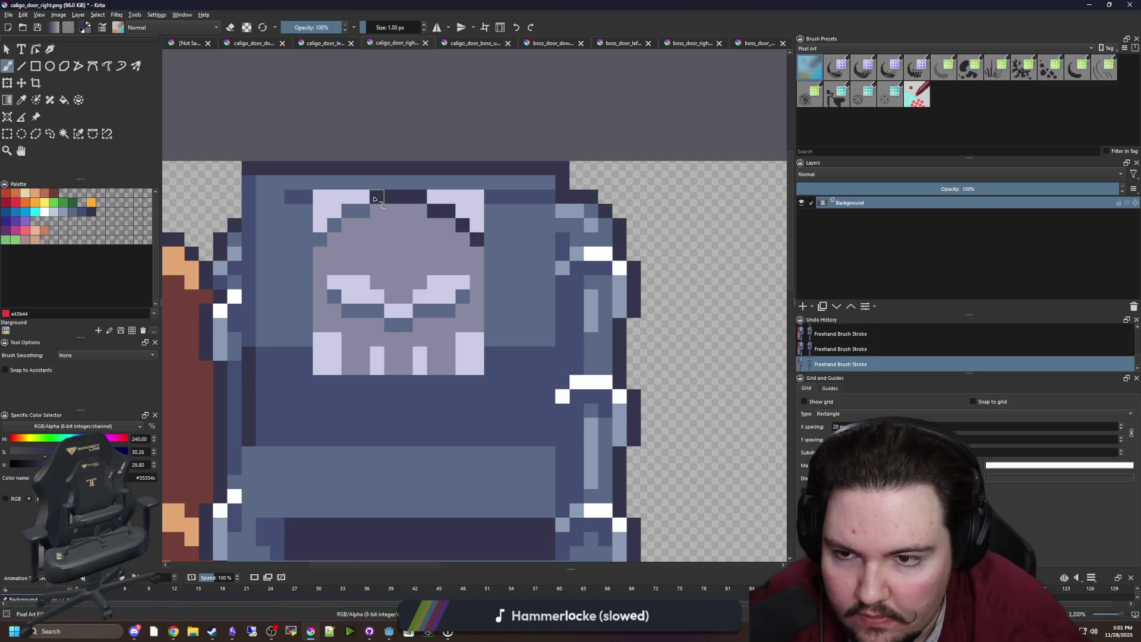
click(334, 224)
click(319, 240)
Step: Fill the light pixels in and around the skull's eyes dark
key(f)
click(362, 310)
click(335, 296)
click(398, 324)
click(431, 310)
click(466, 297)
Step: Recolour the skull's lower pixels, teeth and both horns mid-blue
ctrl+click(522, 326)
key(b)
mouse_move(470, 338)
mouse_down()
mouse_move(471, 356)
mouse_move(541, 365)
mouse_move(493, 353)
mouse_up()
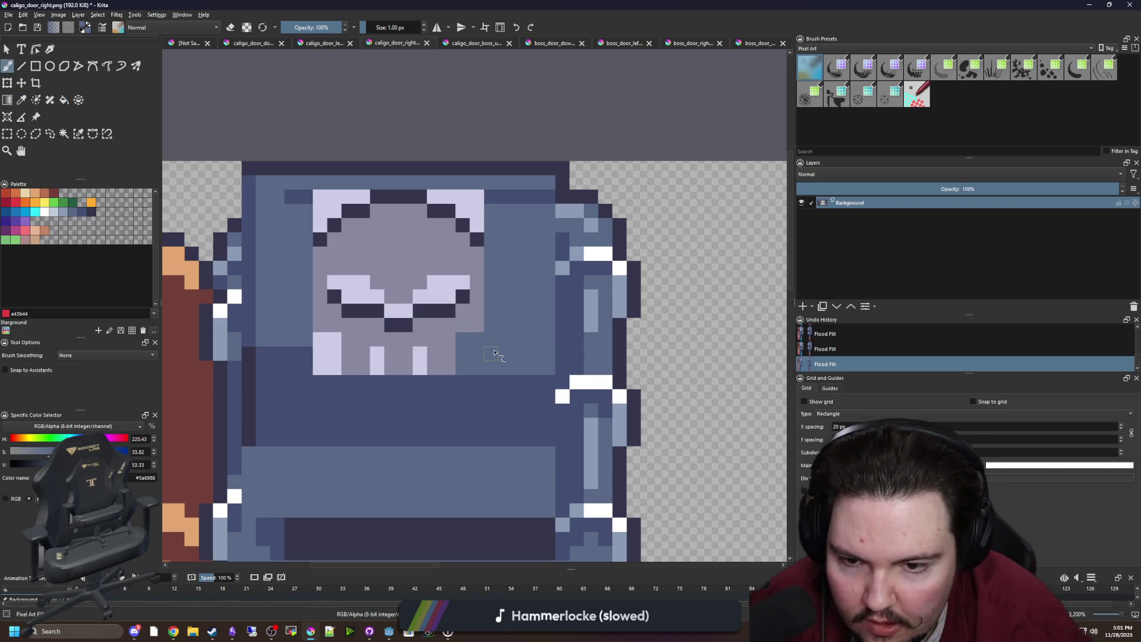
mouse_move(337, 369)
mouse_down()
mouse_move(264, 368)
mouse_move(316, 343)
mouse_up()
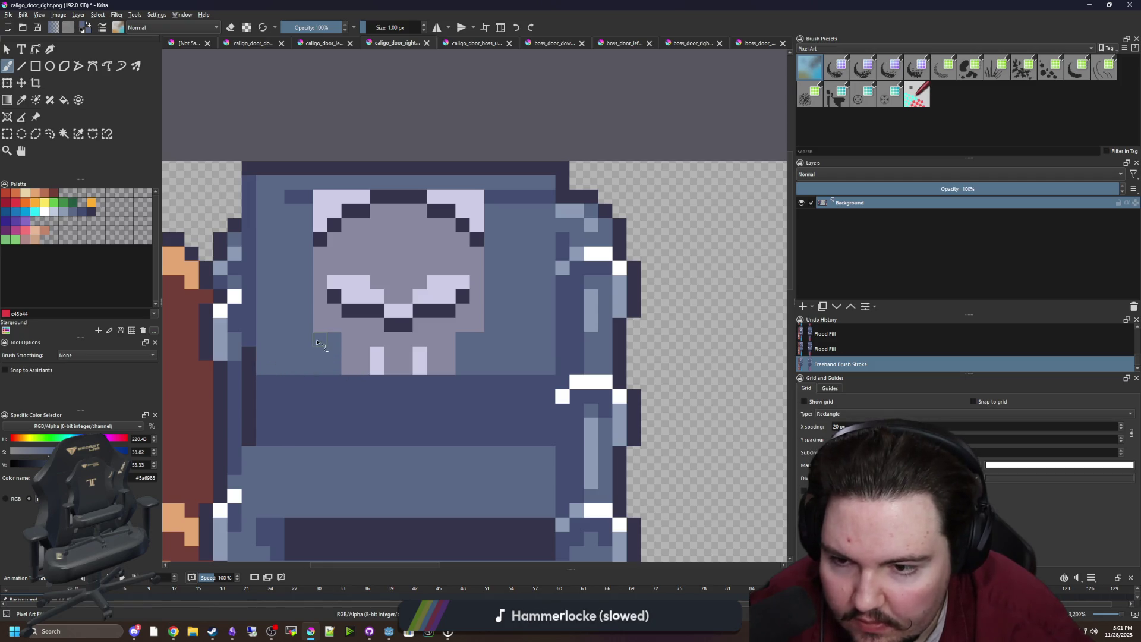
drag(373, 366, 375, 353)
click(418, 366)
key(f)
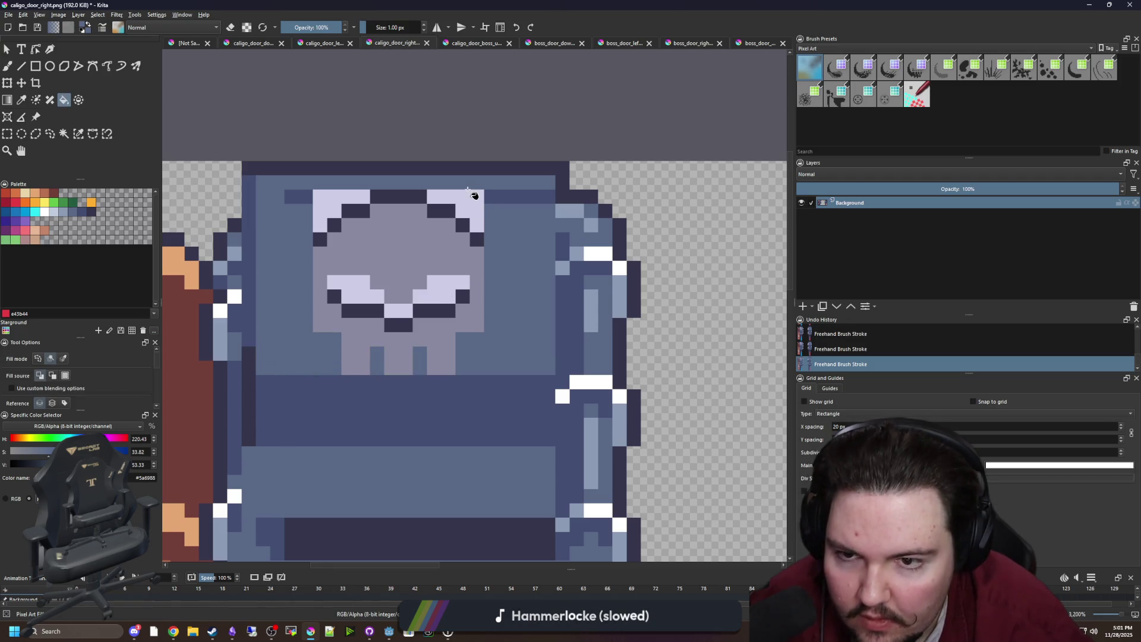
click(471, 207)
click(339, 205)
Step: Repaint the door's top-right and top-left pixels in darker and mid blue
key(p)
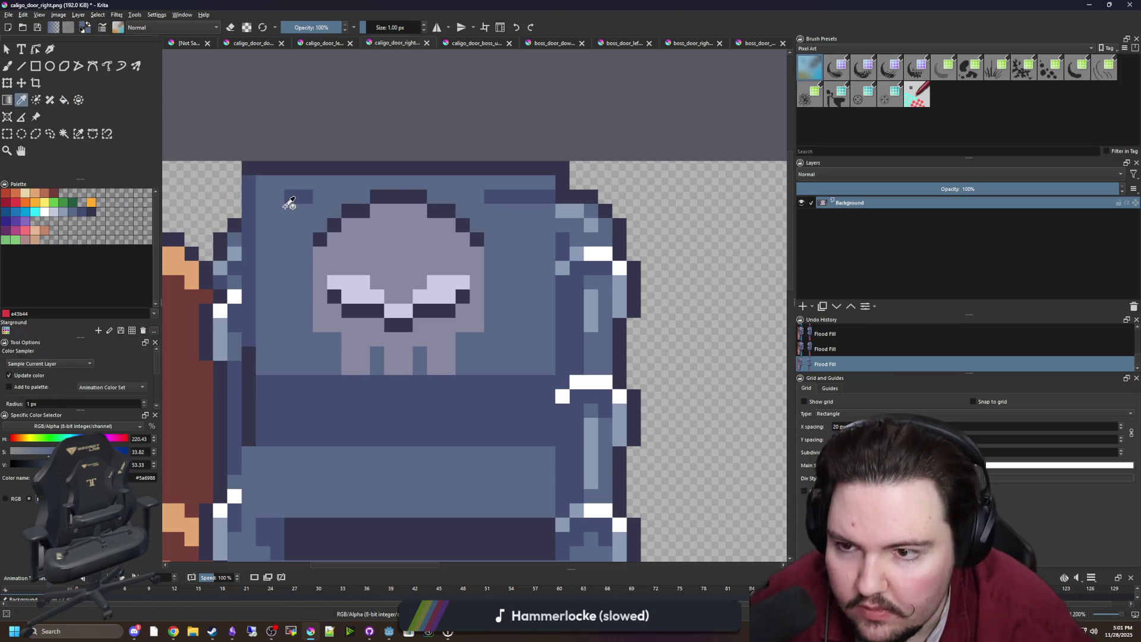
click(309, 196)
key(b)
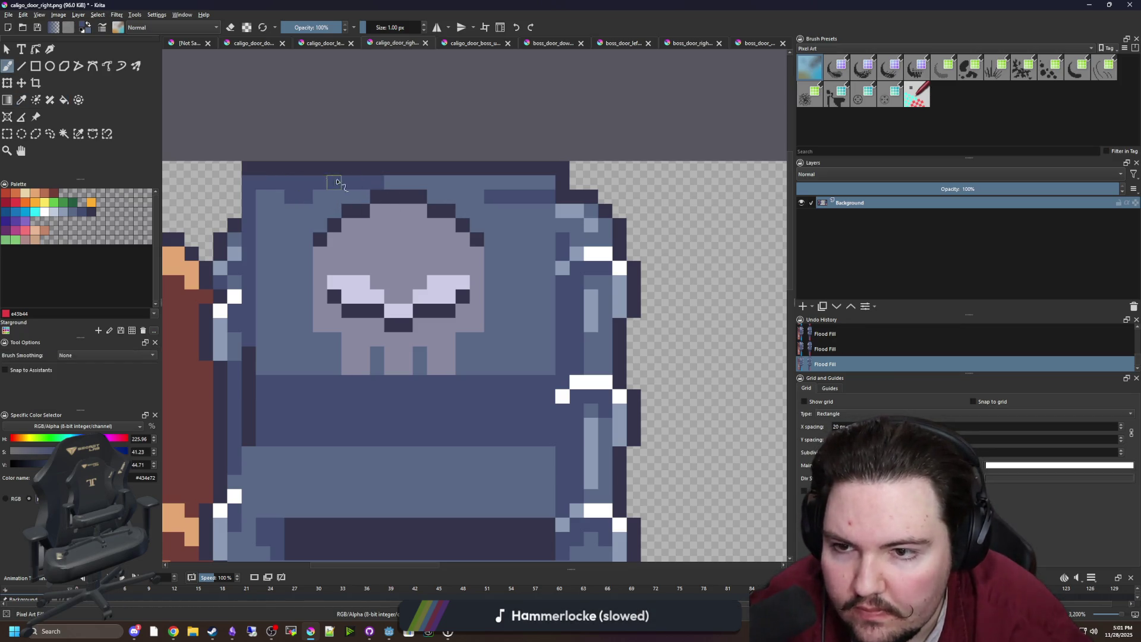
mouse_move(493, 188)
mouse_down()
mouse_move(552, 184)
mouse_move(490, 196)
mouse_up()
ctrl+click(529, 234)
drag(320, 201, 286, 198)
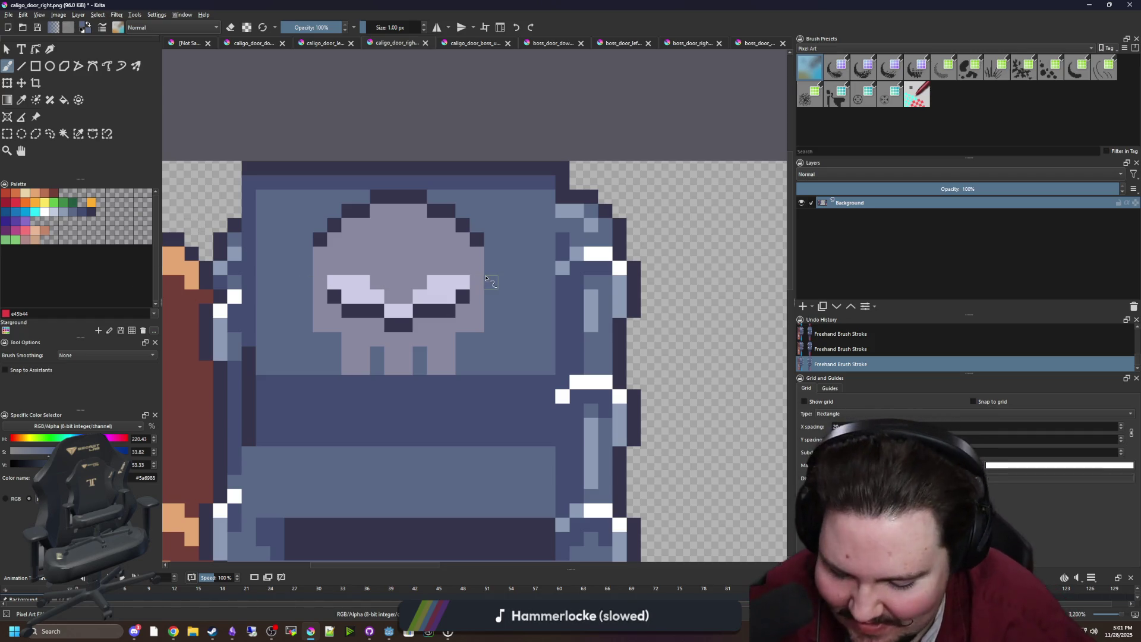
Step: Fill the skull with the door's dark blue
key(p)
click(608, 346)
key(f)
click(420, 263)
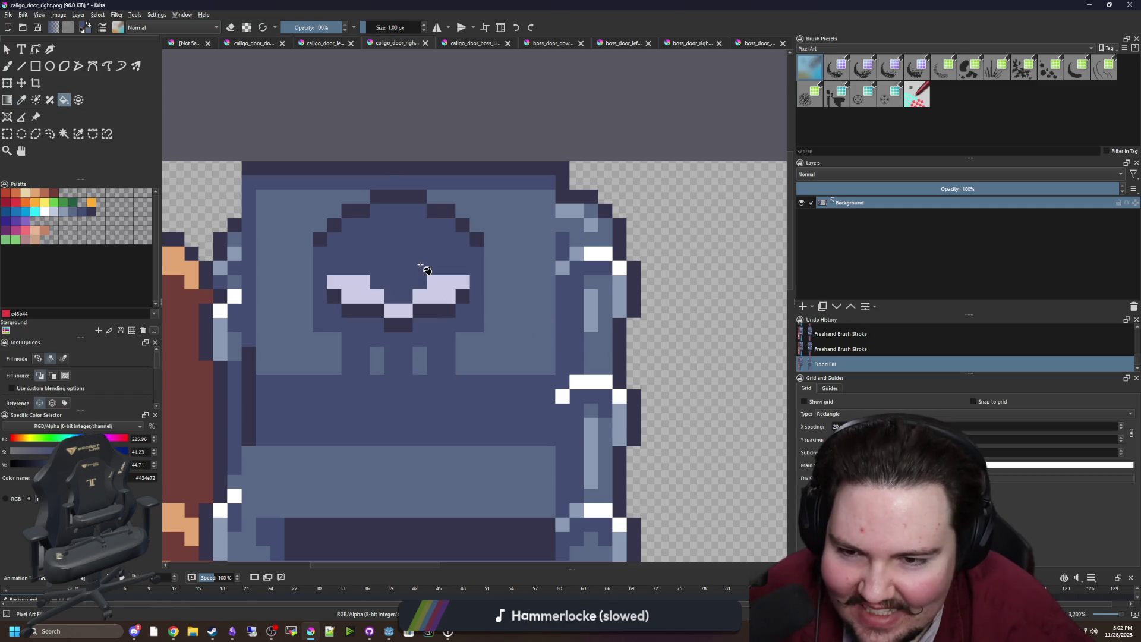
key(b)
Step: Paint a dark bar along the row beneath the skull, extending it leftward
ctrl+click(515, 359)
mouse_move(491, 350)
mouse_down()
mouse_move(519, 311)
mouse_move(377, 349)
mouse_move(291, 348)
mouse_up()
drag(367, 410, 350, 345)
key(p)
click(353, 325)
key(b)
drag(271, 350, 564, 351)
ctrl+click(260, 346)
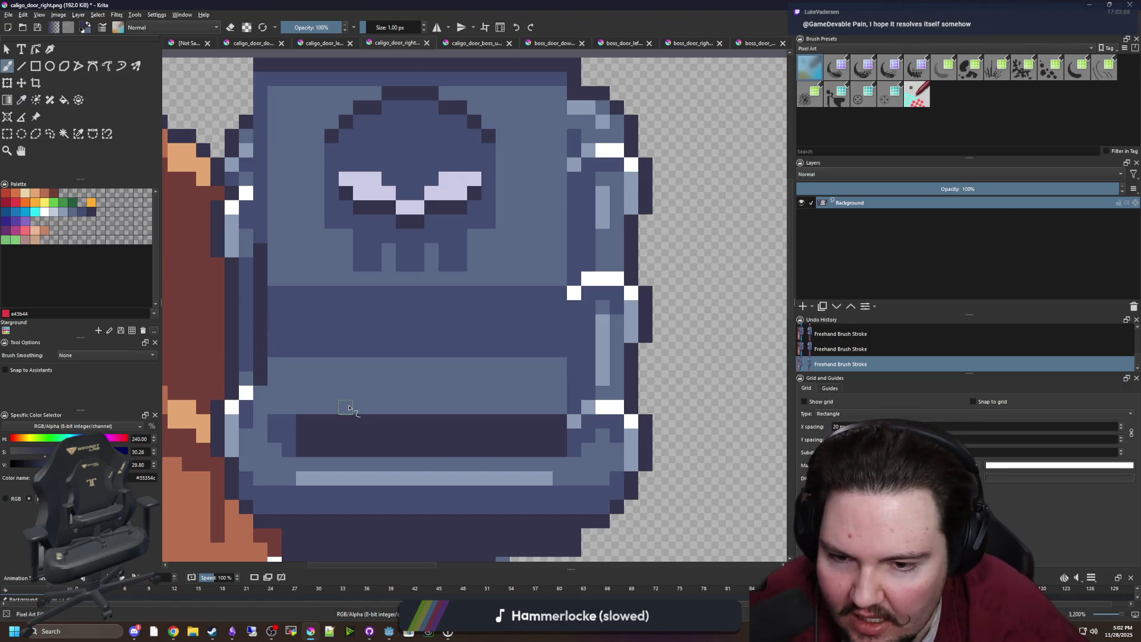
drag(349, 407, 384, 371)
mouse_move(331, 408)
mouse_down()
mouse_move(301, 406)
mouse_move(308, 414)
mouse_up()
Step: Flood-fill the skull's white eyes and nose with dark blue on caligo_door_right.png
scroll(360, 404, down, 4)
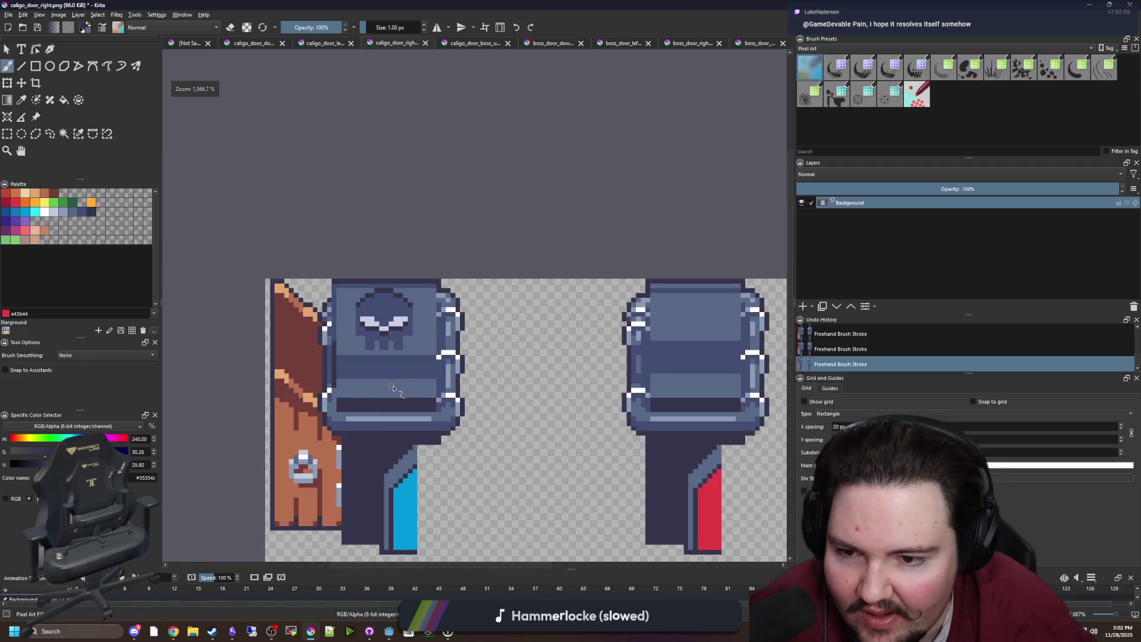
scroll(397, 356, up, 5)
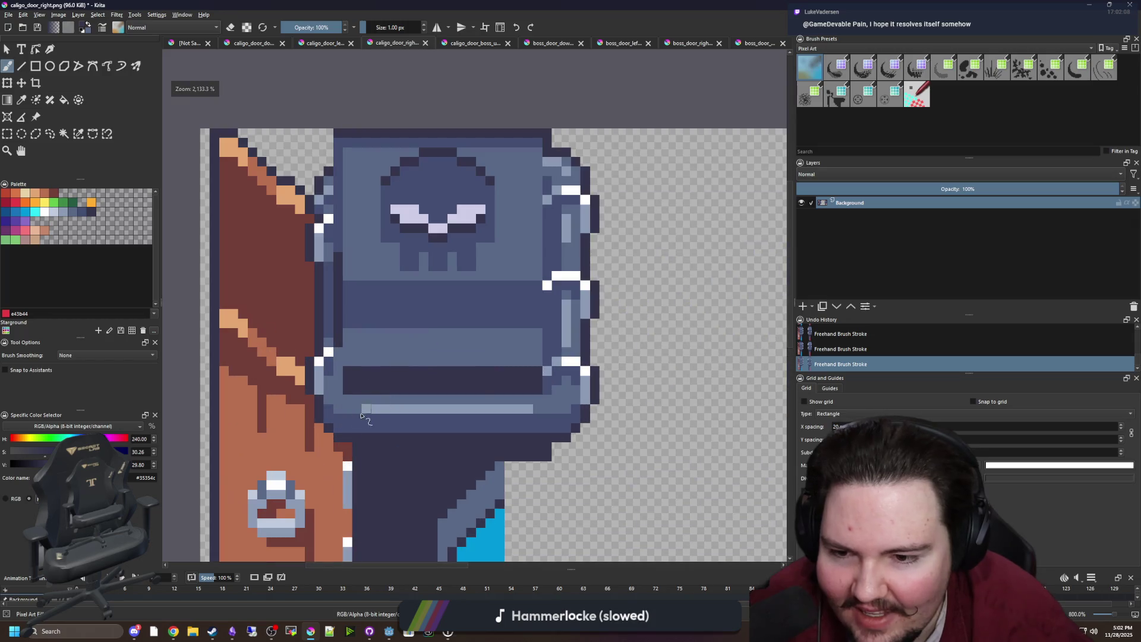
scroll(360, 361, down, 5)
scroll(360, 361, down, 4)
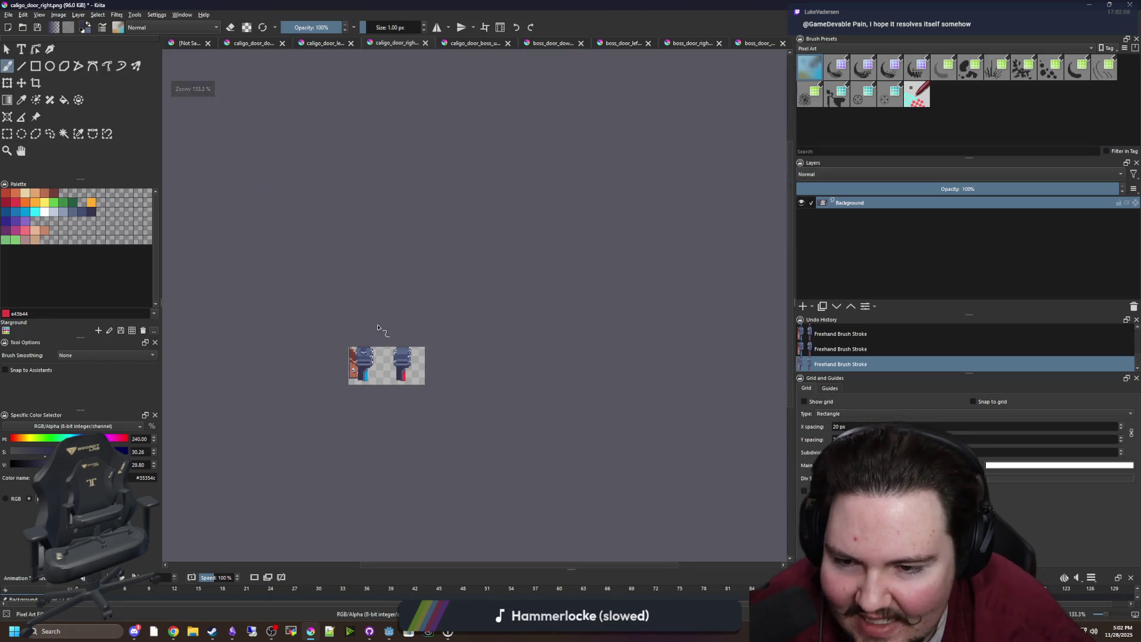
scroll(369, 363, up, 5)
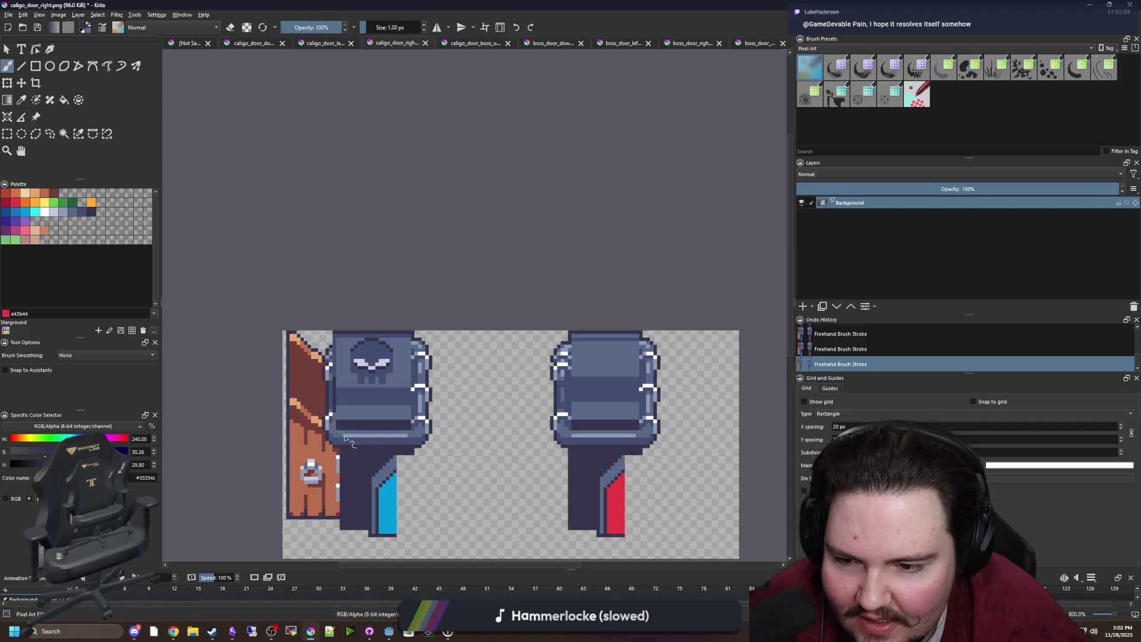
scroll(358, 501, up, 1)
scroll(368, 484, down, 1)
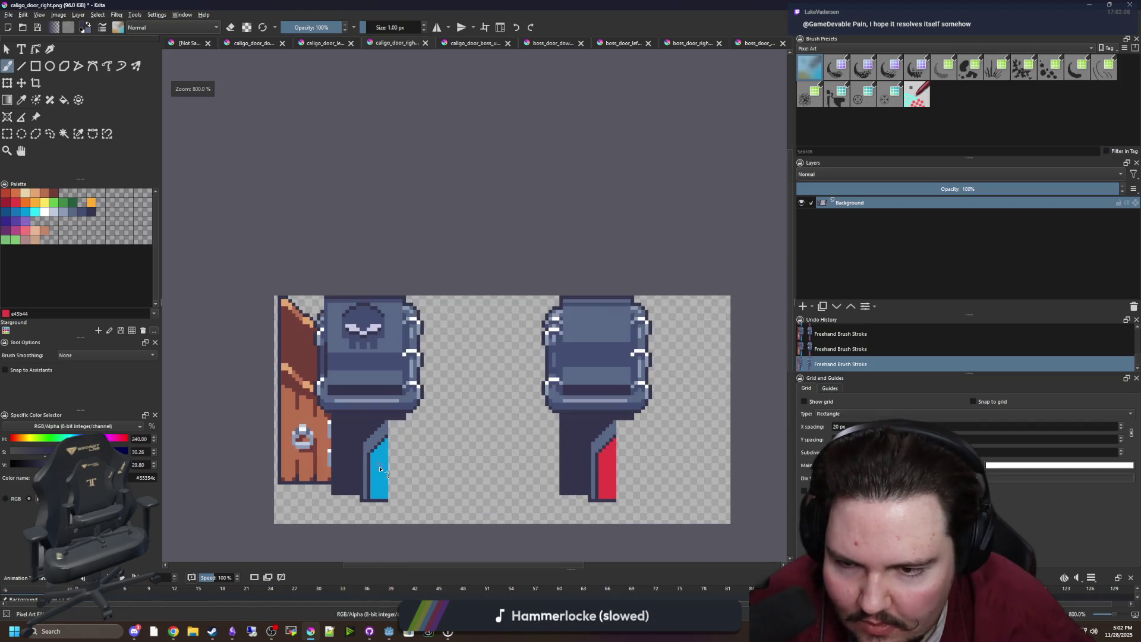
scroll(373, 364, up, 2)
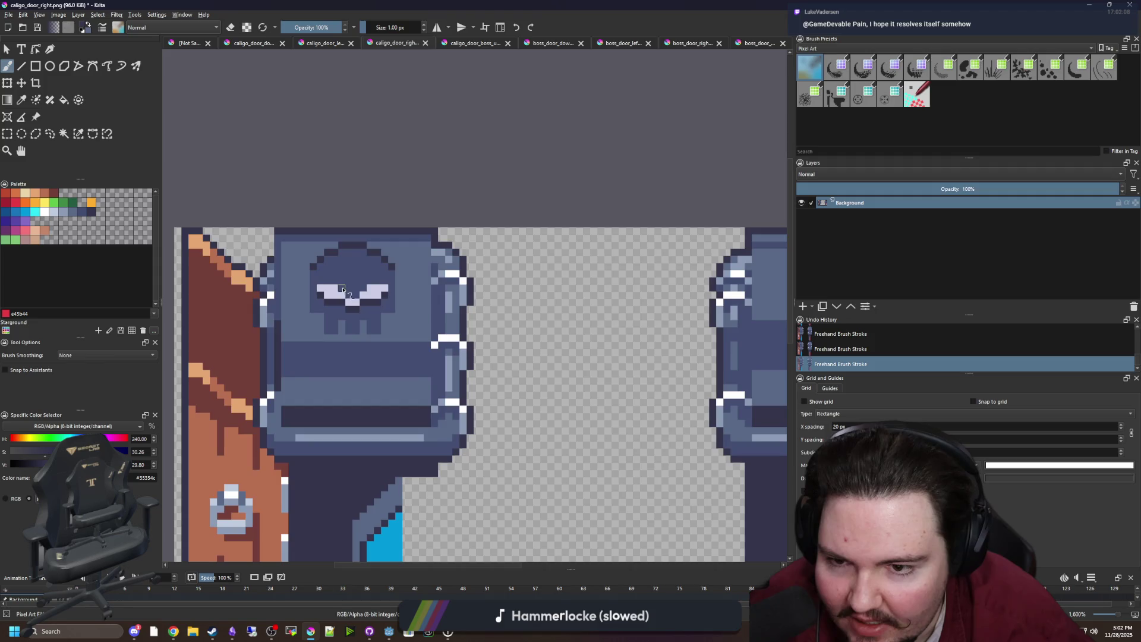
scroll(341, 292, down, 5)
scroll(337, 293, up, 4)
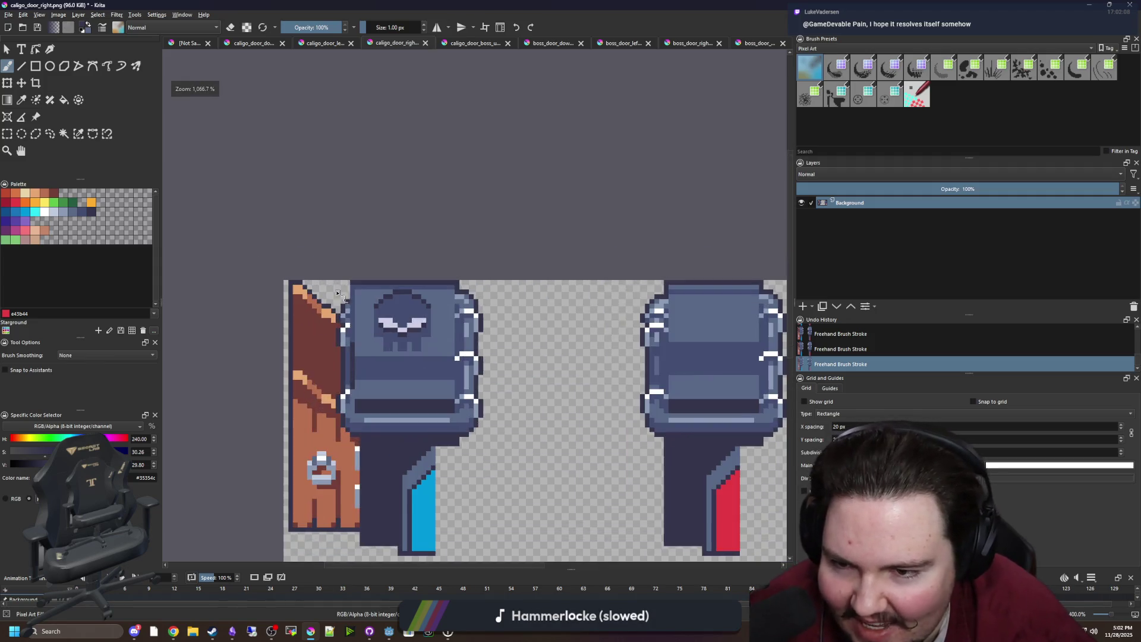
scroll(336, 293, up, 5)
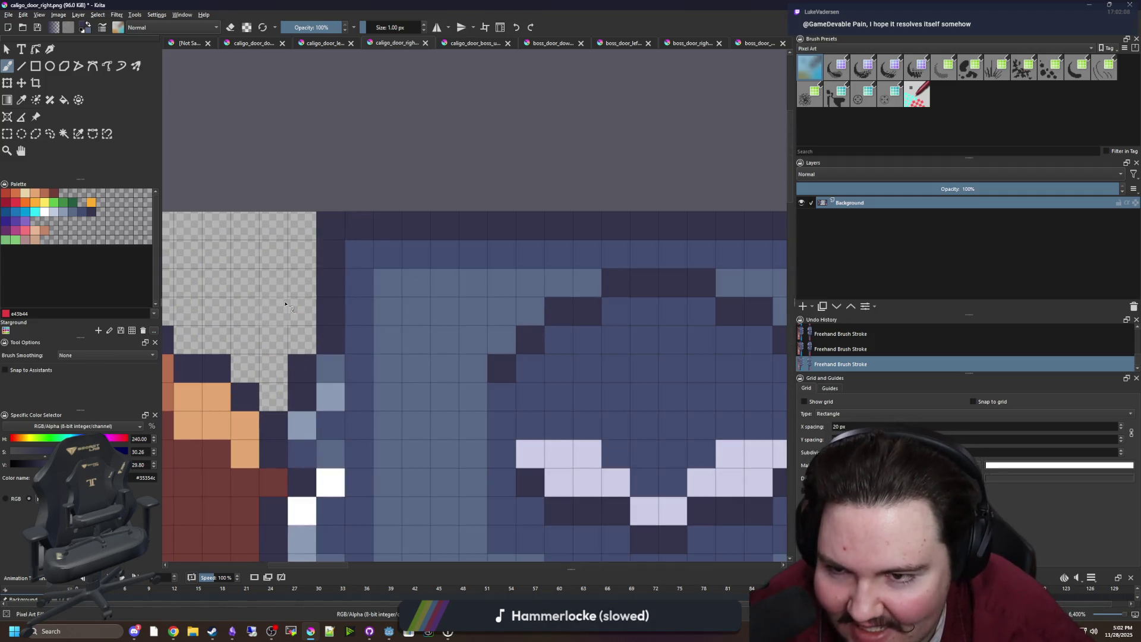
scroll(287, 305, down, 8)
scroll(309, 301, up, 2)
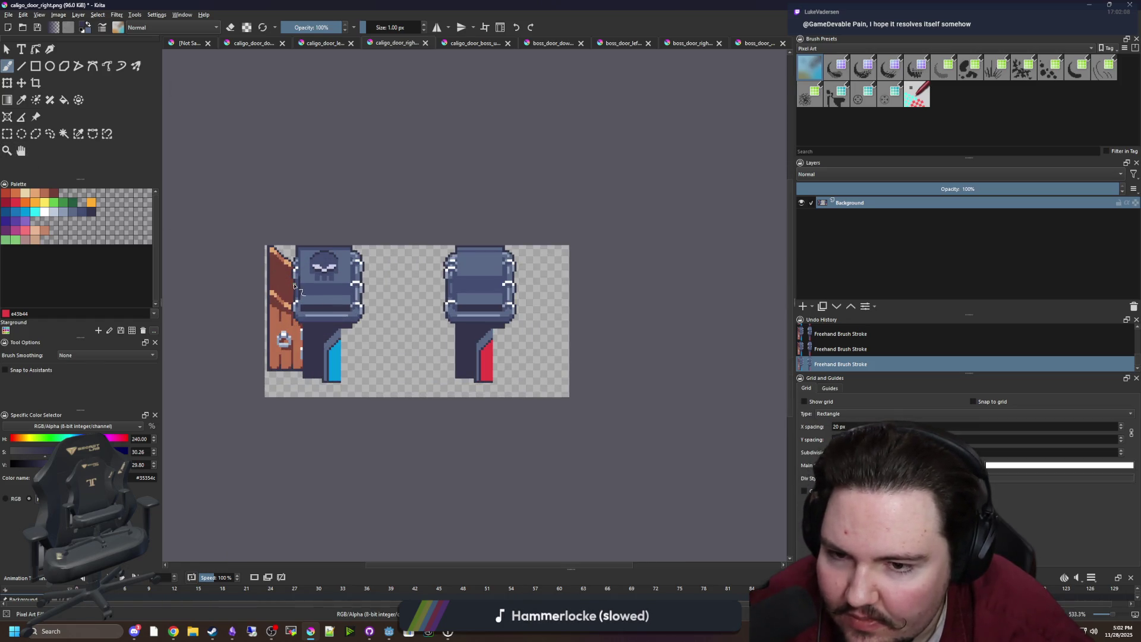
scroll(293, 287, up, 1)
click(7, 133)
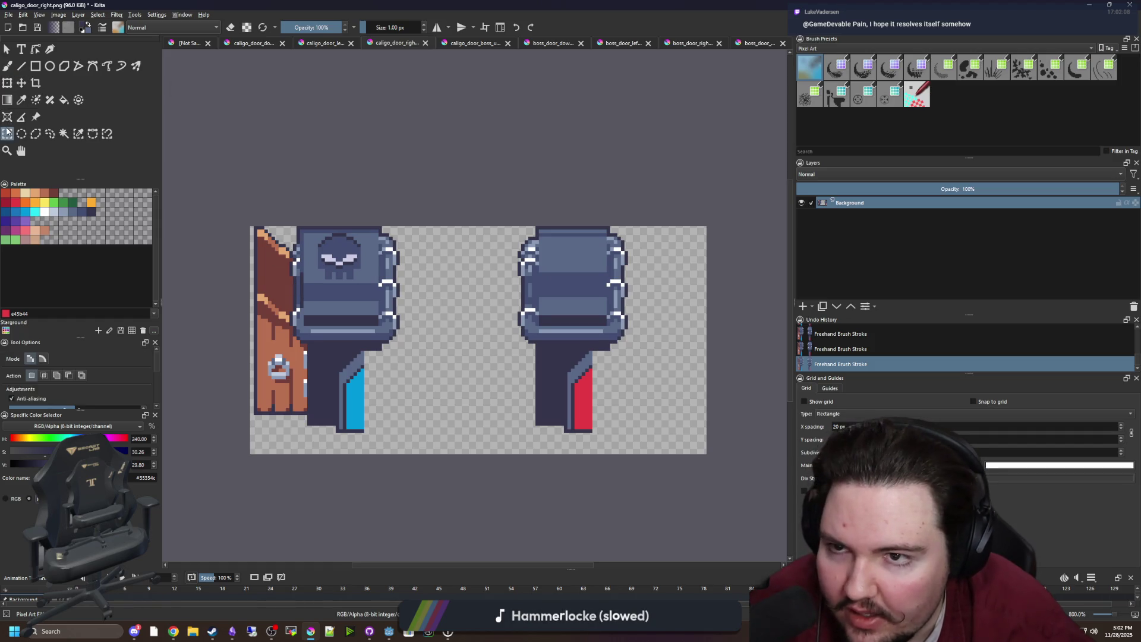
scroll(425, 265, up, 4)
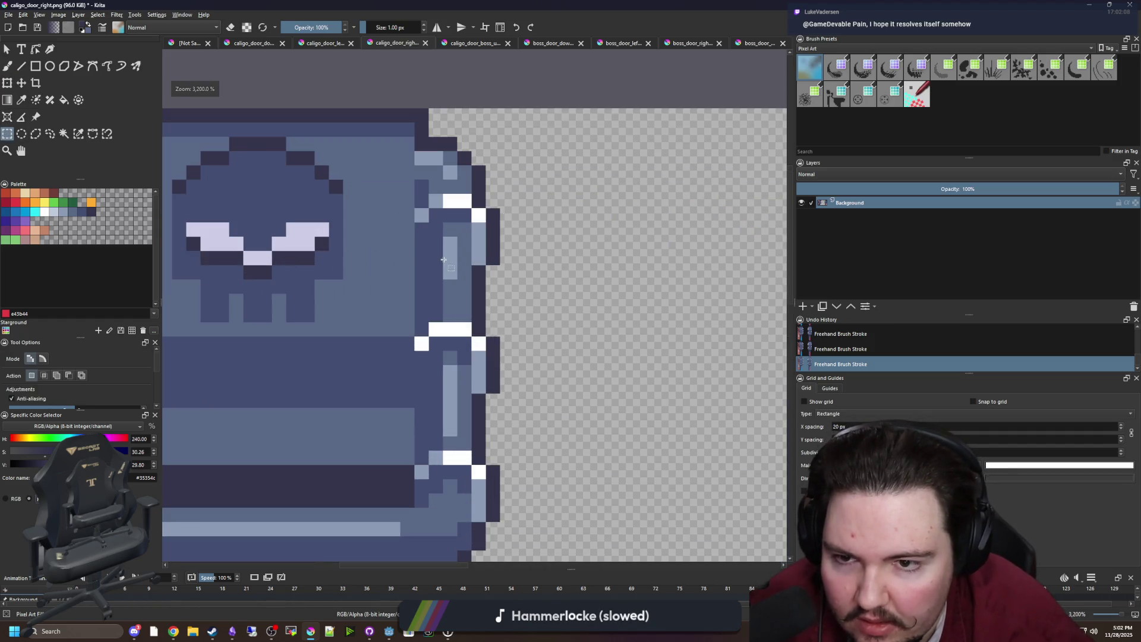
key(f)
scroll(453, 247, up, 1)
scroll(399, 276, left, 2)
click(399, 277)
click(350, 293)
click(308, 270)
Step: Compare against caligo_door_boss_up.png, then return to caligo_door_right.png with rectangle selection ready
scroll(350, 283, down, 5)
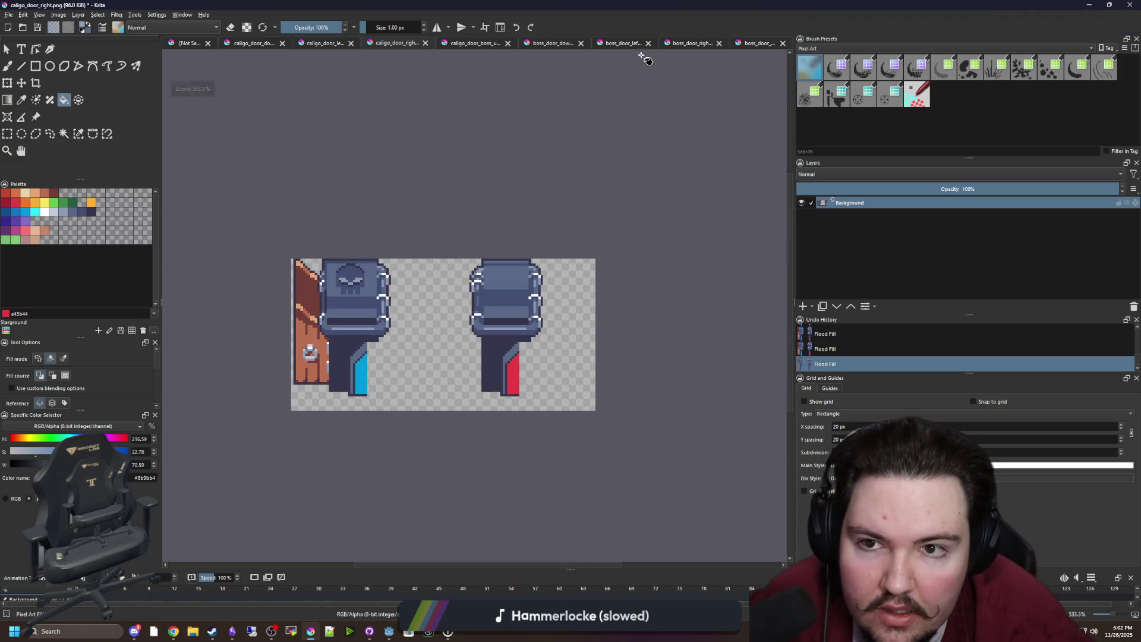
click(467, 44)
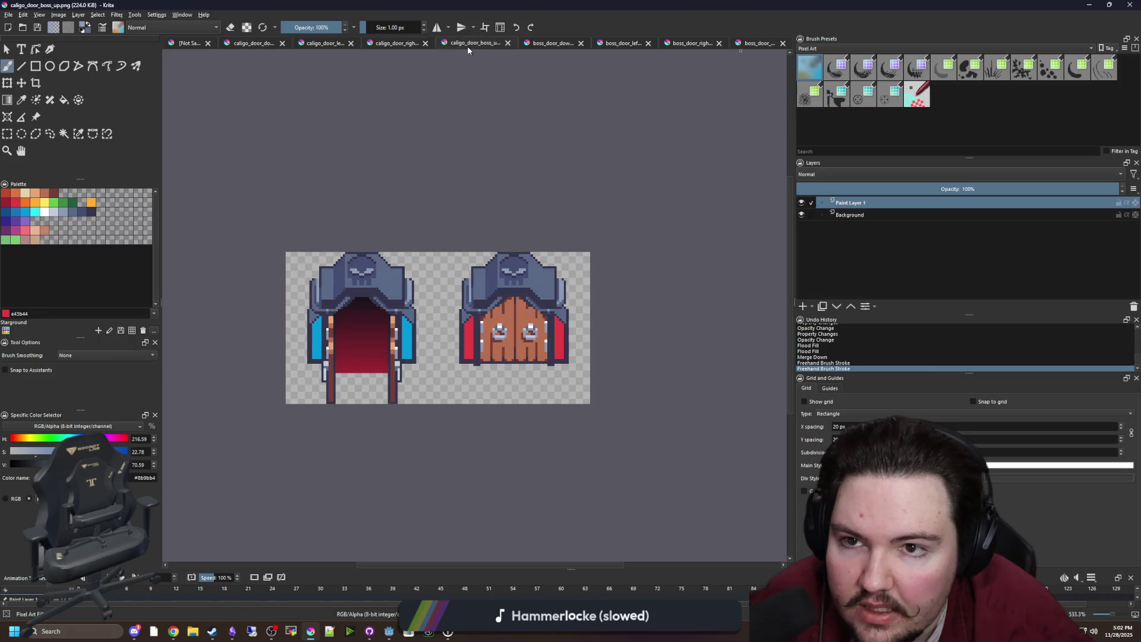
click(400, 47)
scroll(358, 335, up, 2)
click(7, 134)
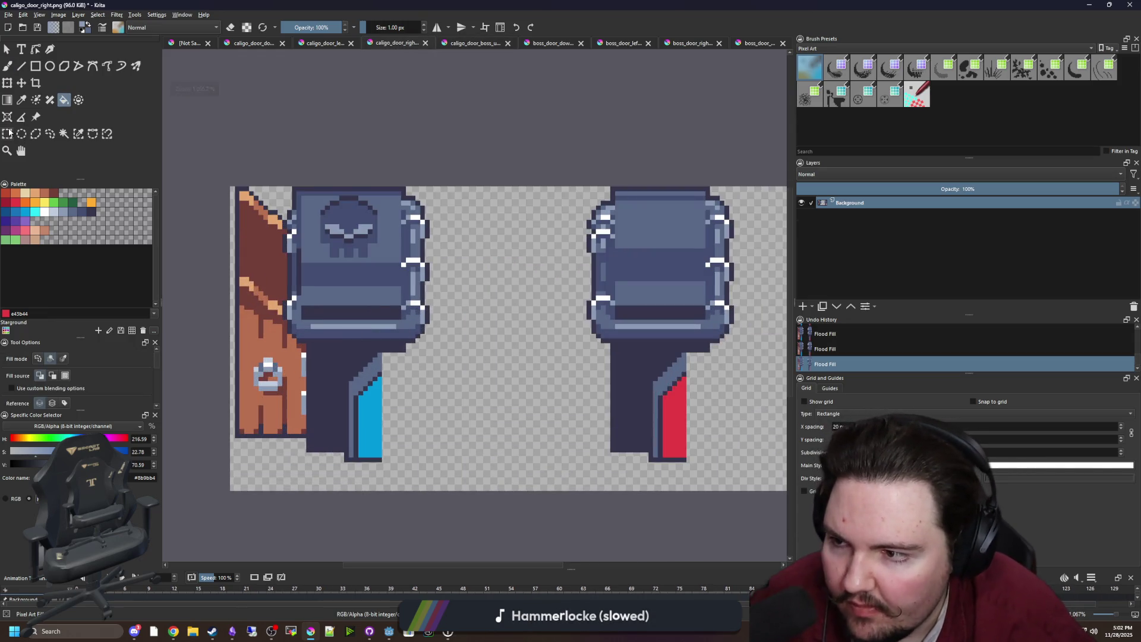
Step: Copy the skull door sprite onto a new layer and move it over the second door frame
mouse_move(310, 244)
mouse_down()
mouse_move(389, 263)
mouse_move(330, 241)
mouse_up()
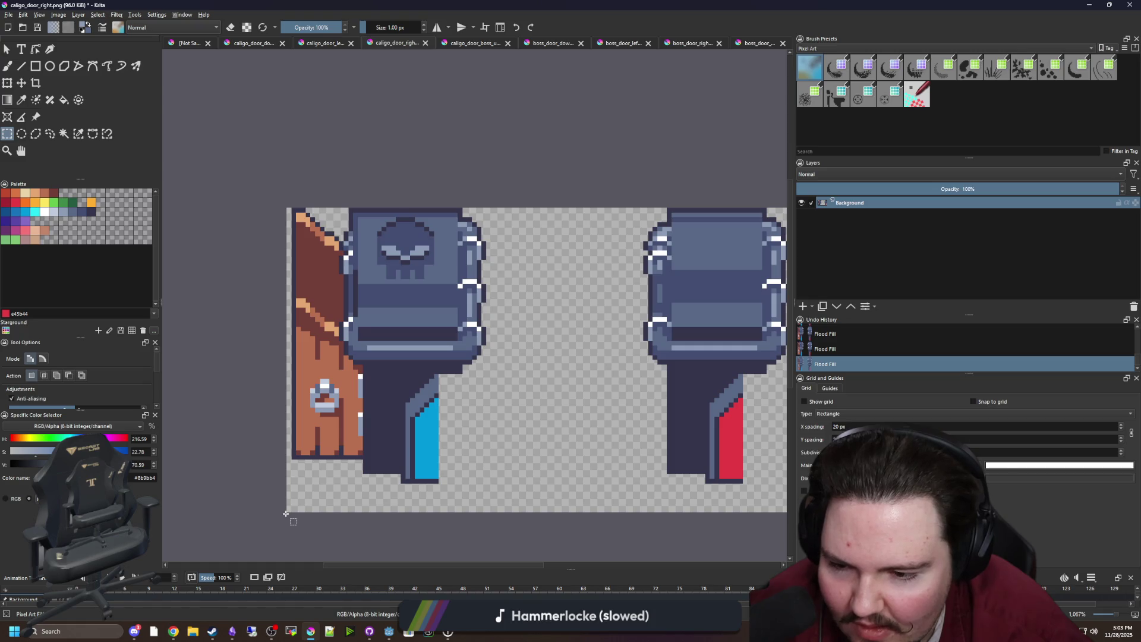
mouse_move(287, 512)
mouse_down()
mouse_move(399, 401)
mouse_move(556, 211)
mouse_move(590, 208)
mouse_up()
key(ctrl+alt+j)
scroll(329, 274, down, 3)
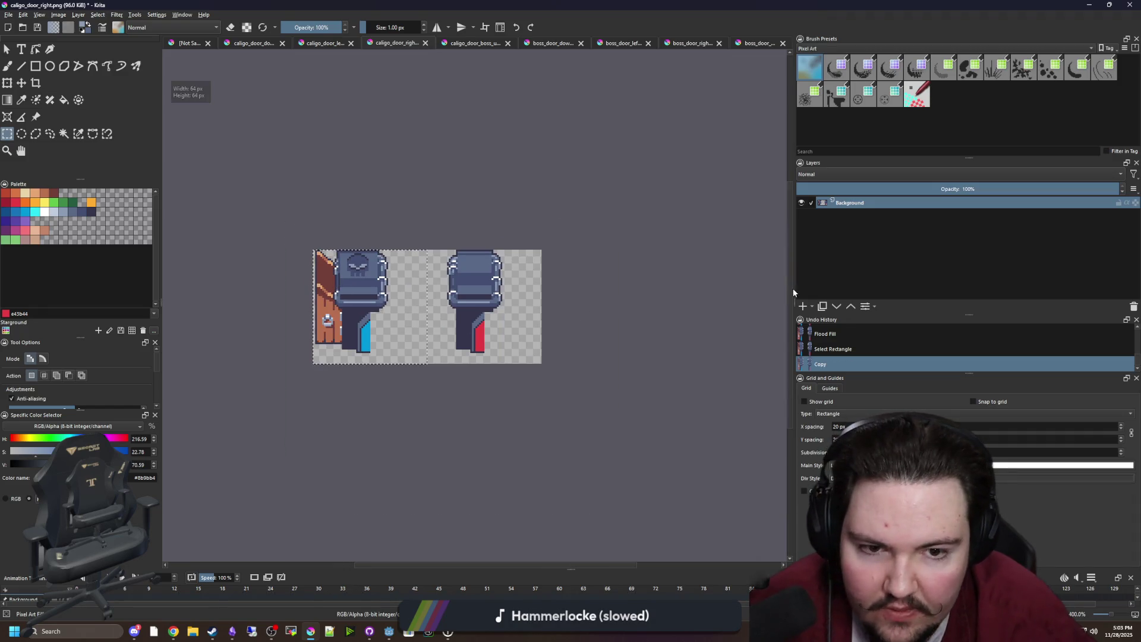
key(ctrl+t)
scroll(361, 326, up, 3)
mouse_move(309, 298)
mouse_down()
mouse_move(618, 307)
mouse_move(601, 298)
mouse_up()
key(Return)
key(ctrl+shift+a)
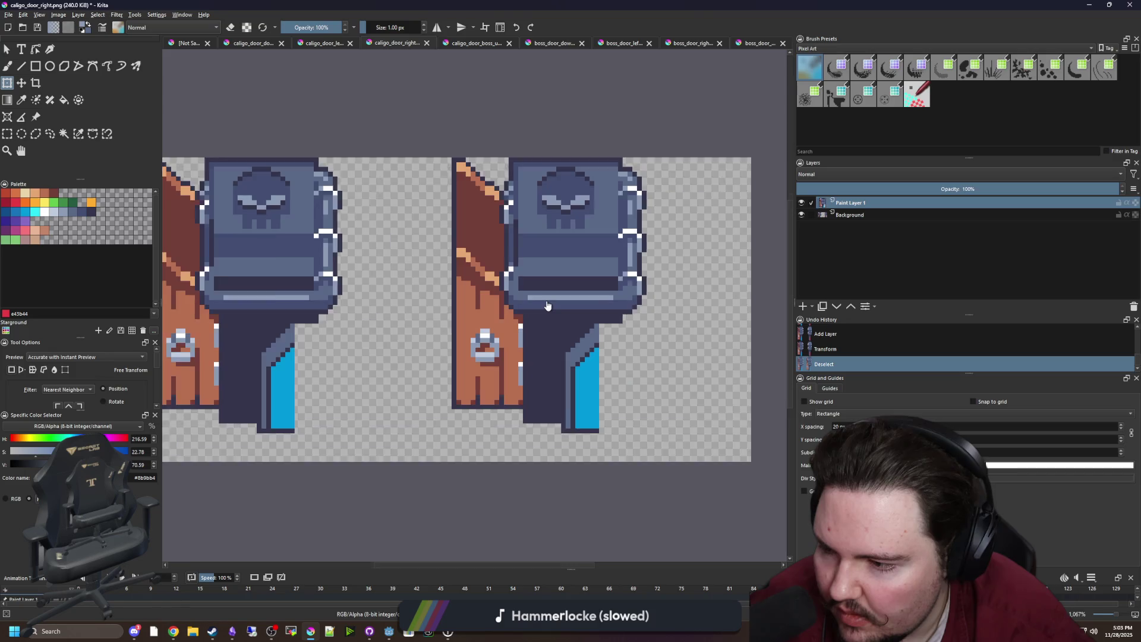
Step: Delete the wooden leaf, orange strip and stray red pixels from the second door
scroll(547, 305, down, 3)
scroll(571, 296, up, 2)
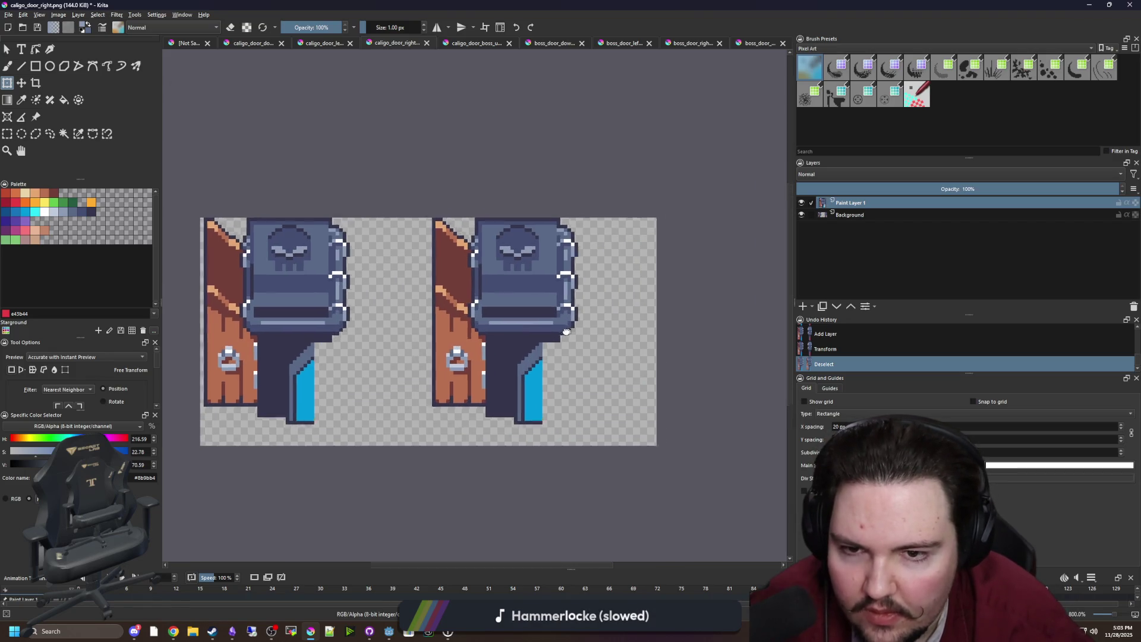
click(7, 133)
scroll(483, 353, up, 2)
mouse_move(342, 505)
mouse_down()
mouse_move(458, 330)
mouse_move(473, 330)
mouse_up()
key(Delete)
scroll(344, 467, up, 2)
mouse_move(327, 465)
mouse_down()
mouse_move(428, 145)
mouse_move(439, 147)
mouse_up()
key(Delete)
scroll(447, 402, up, 3)
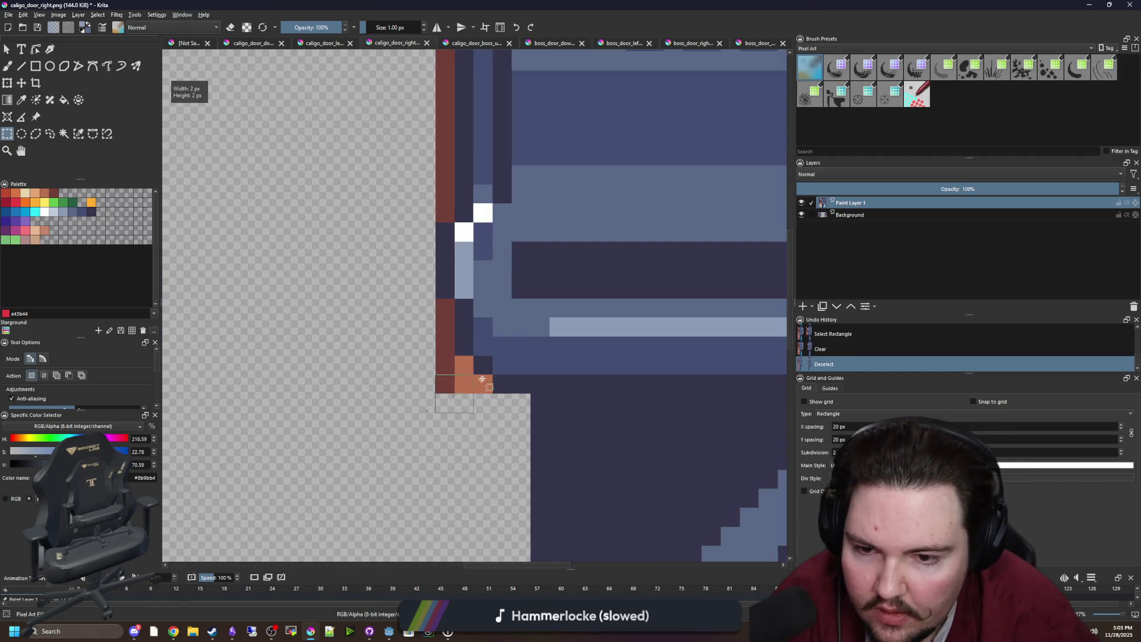
drag(466, 384, 429, 372)
scroll(419, 309, down, 2)
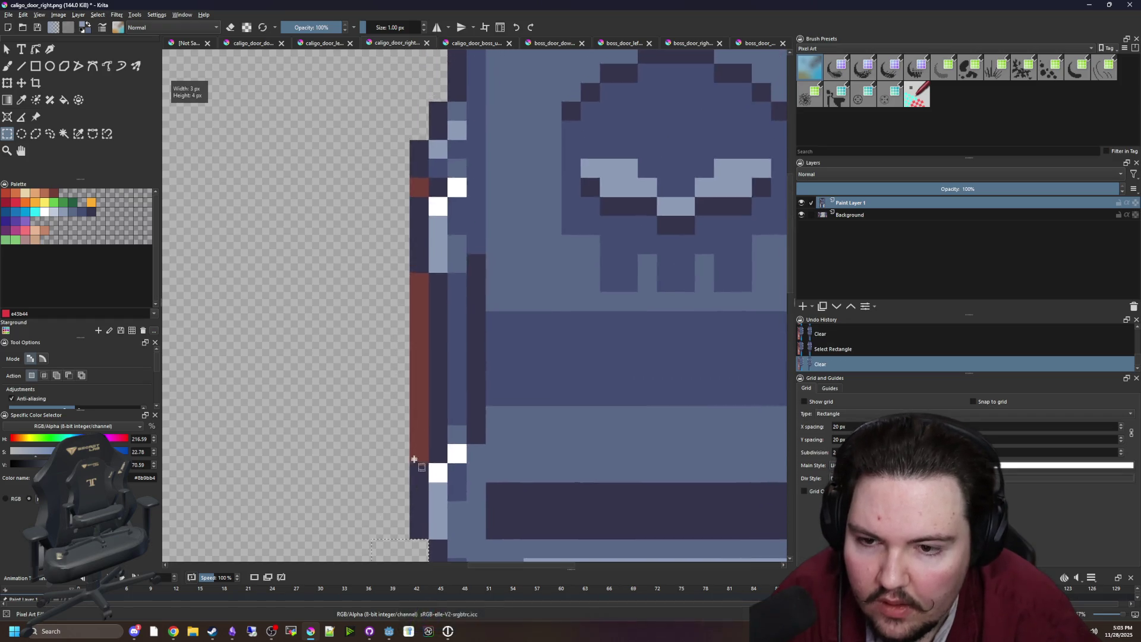
drag(425, 461, 397, 318)
key(Delete)
drag(425, 261, 410, 252)
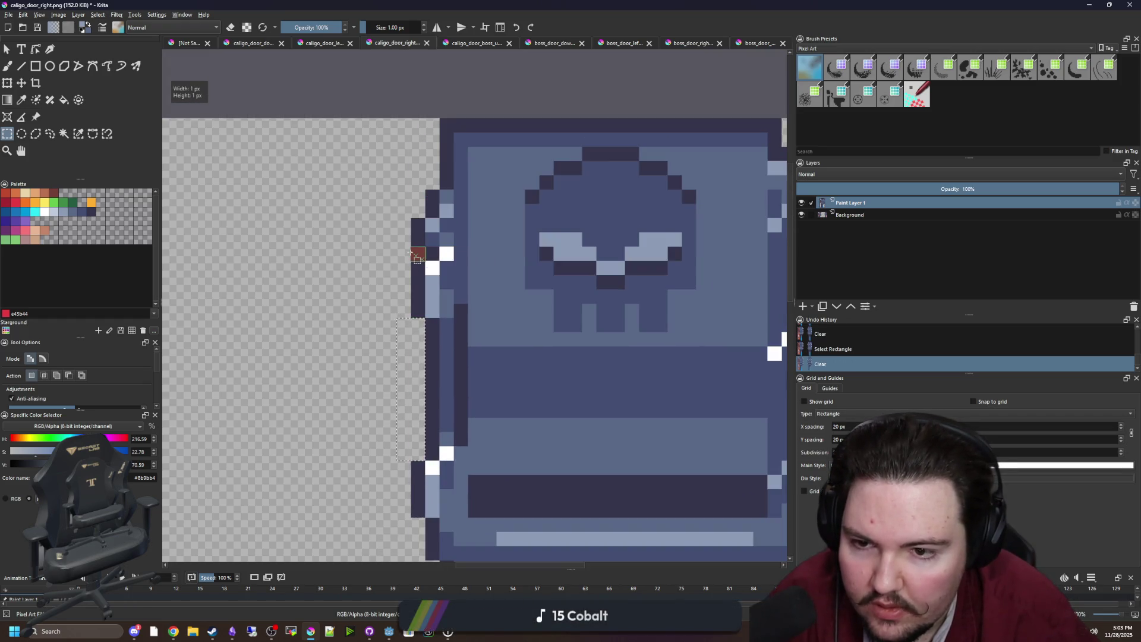
key(ctrl+shift+a)
Step: Fill the second door's blue accent strip with red #e43b44
scroll(355, 287, down, 3)
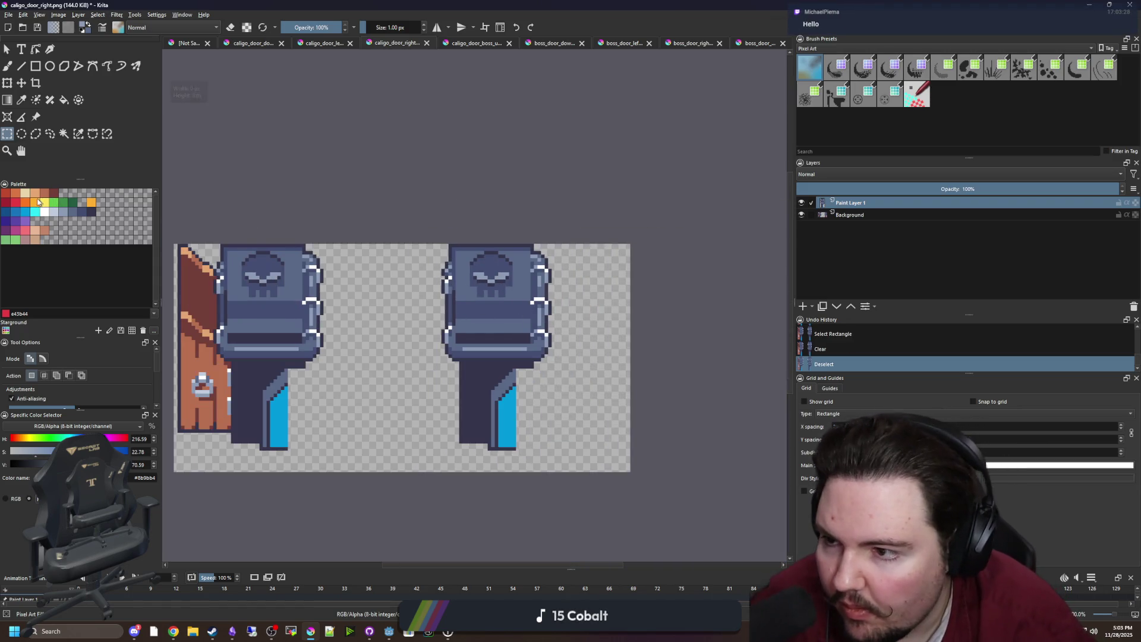
click(17, 206)
key(f)
click(508, 410)
scroll(508, 410, down, 3)
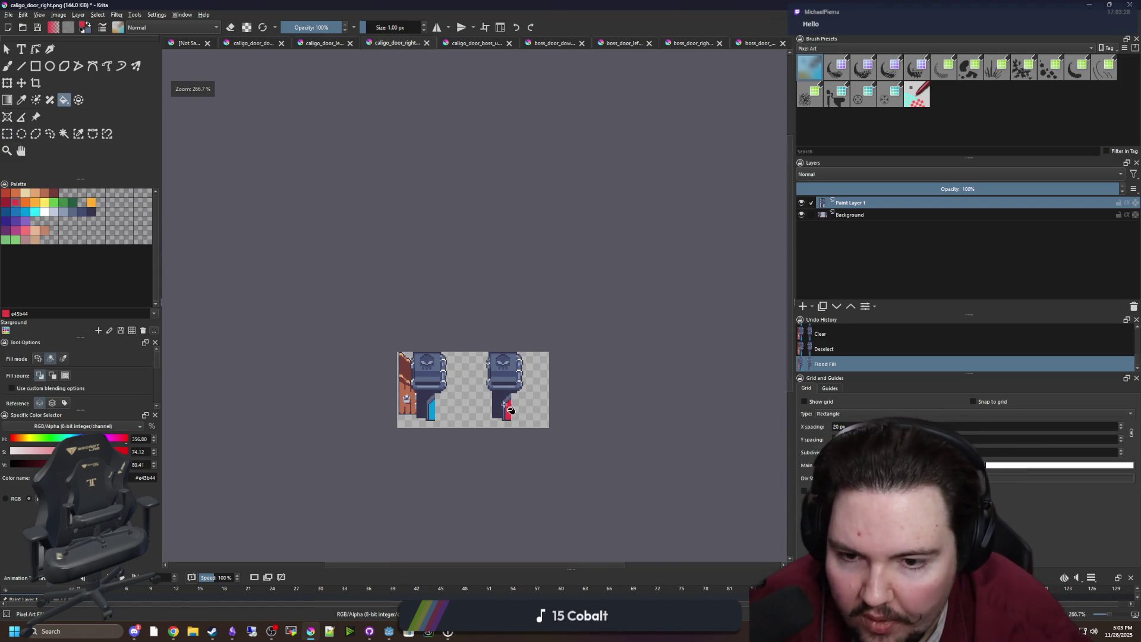
key(ctrl+z)
key(ctrl+shift+z)
scroll(473, 402, up, 1)
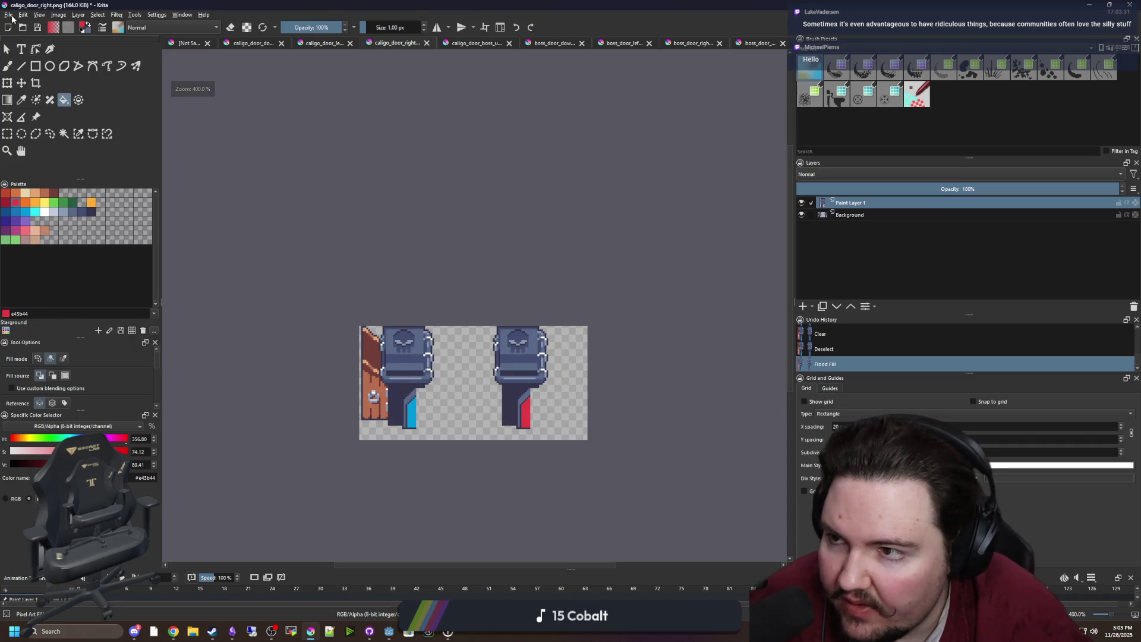
Step: Save the edited art as caligo_door_boss_right.png, accepting the PNG export options
click(10, 15)
click(27, 66)
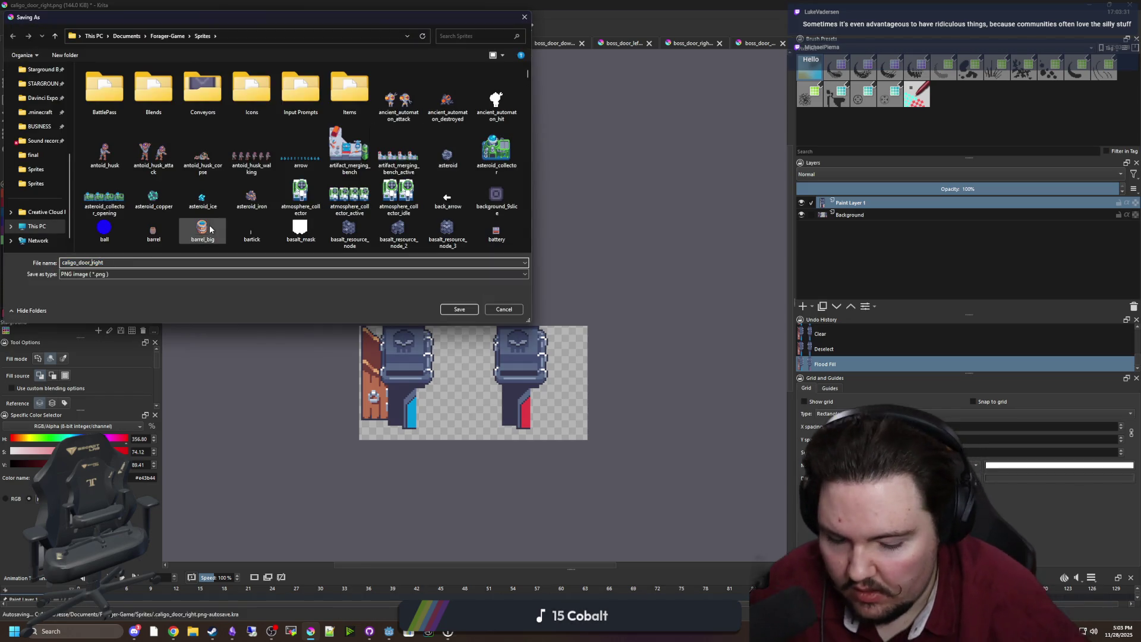
text(boss_)
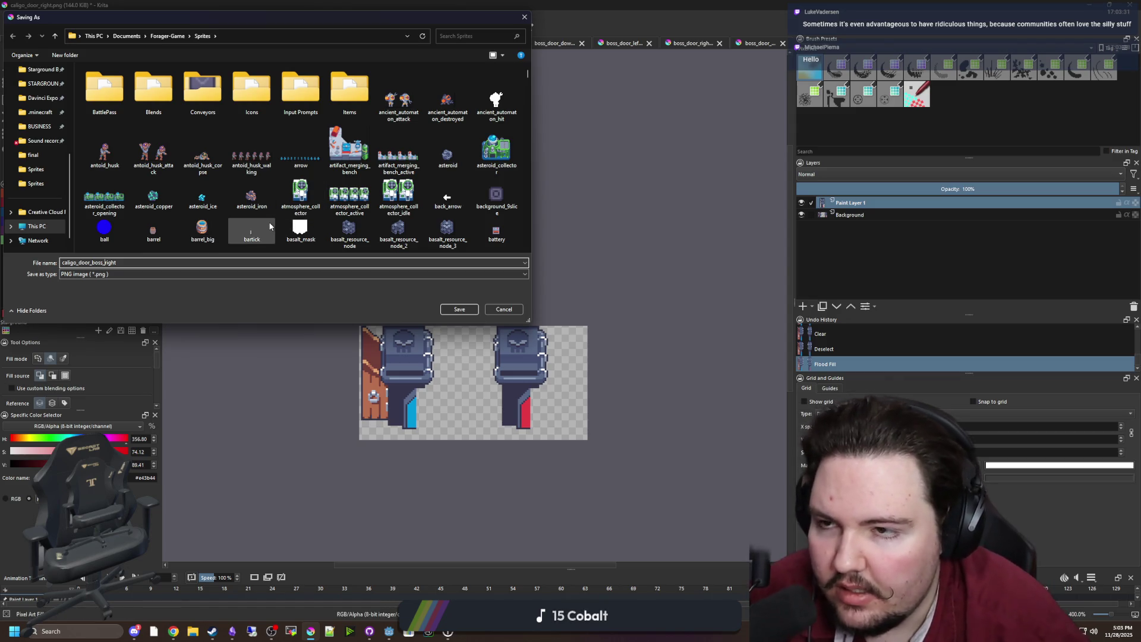
click(465, 307)
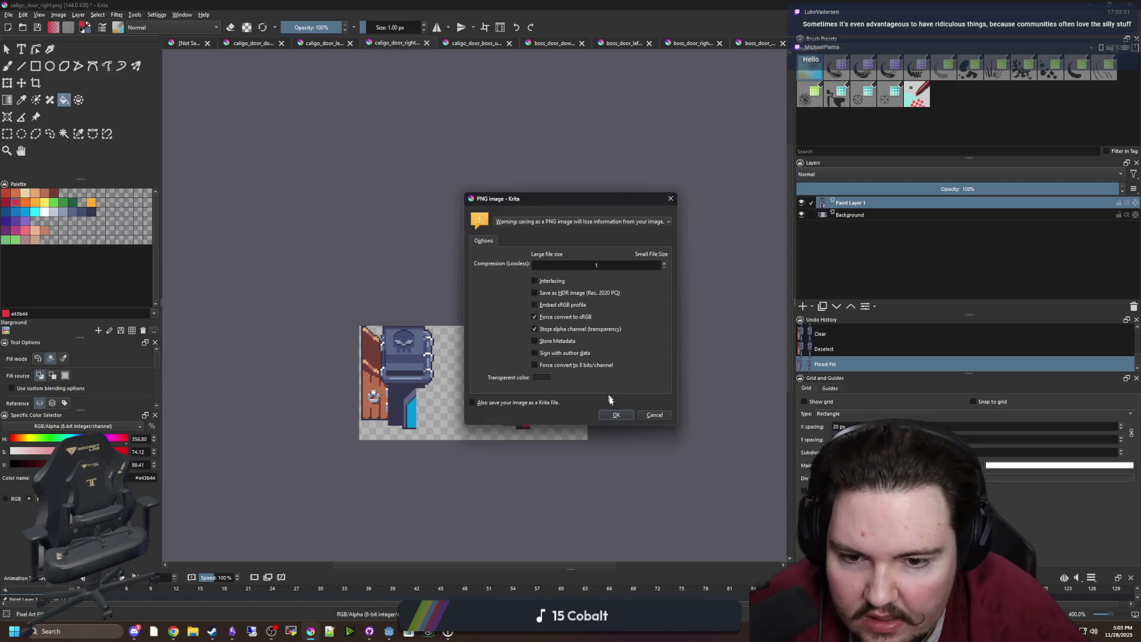
click(618, 416)
scroll(594, 434, up, 1)
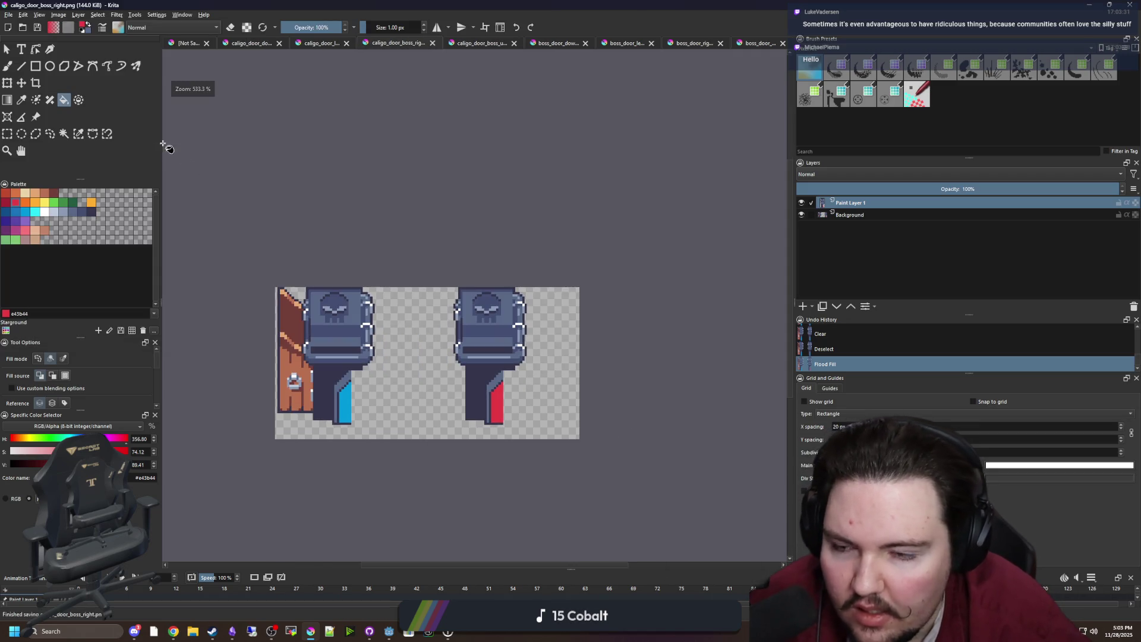
click(59, 15)
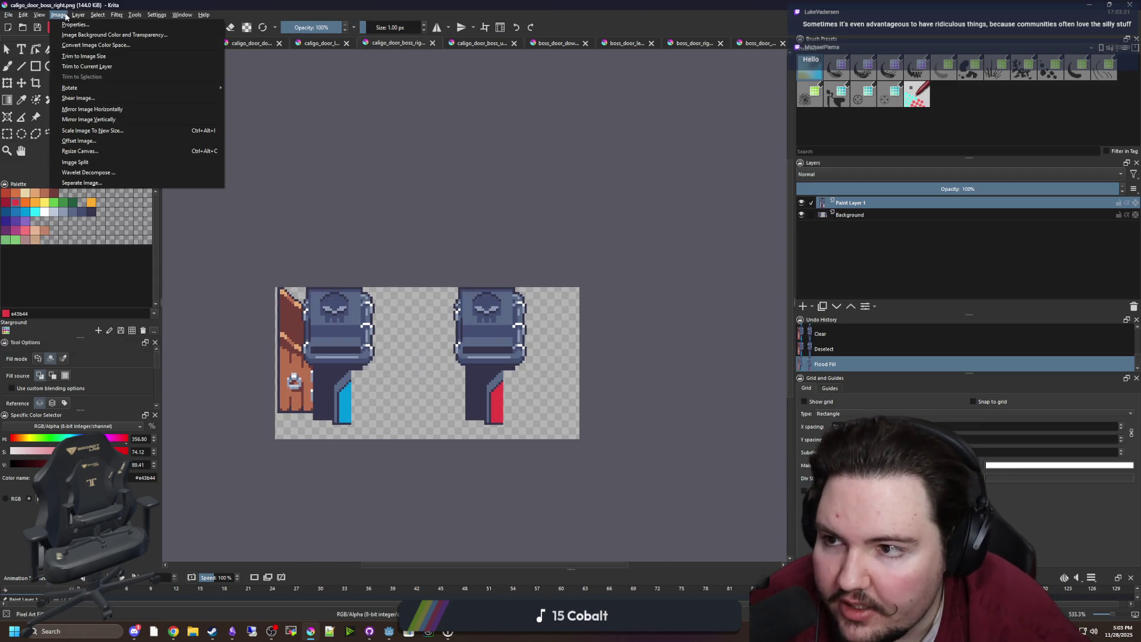
Step: Mirror the image horizontally and set the grid spacing to 64 px
click(92, 109)
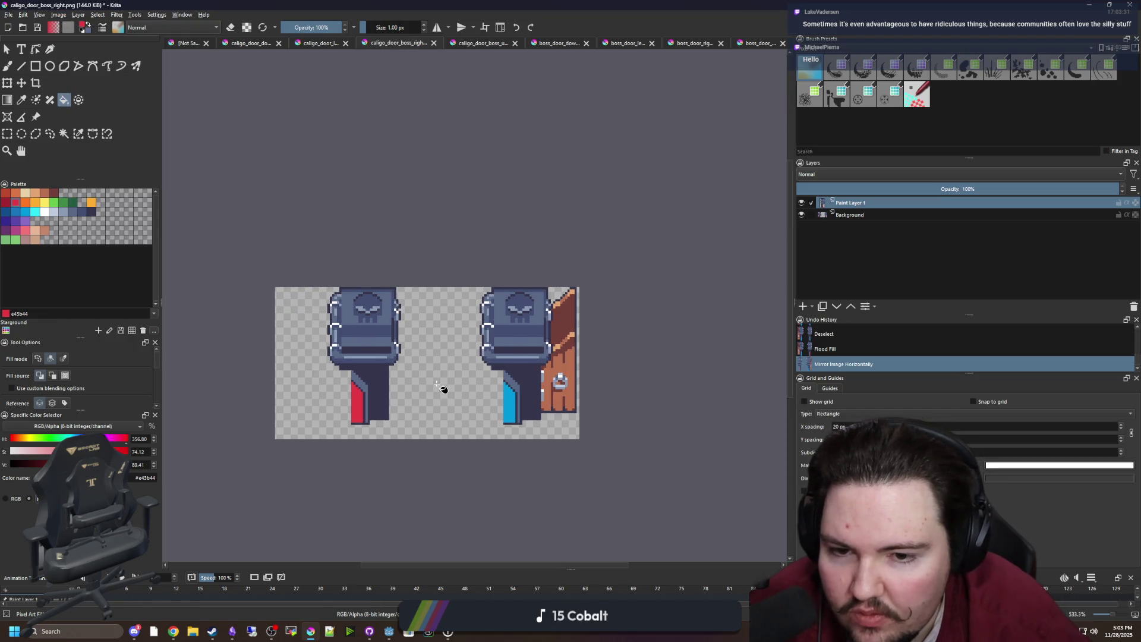
key(ctrl+r)
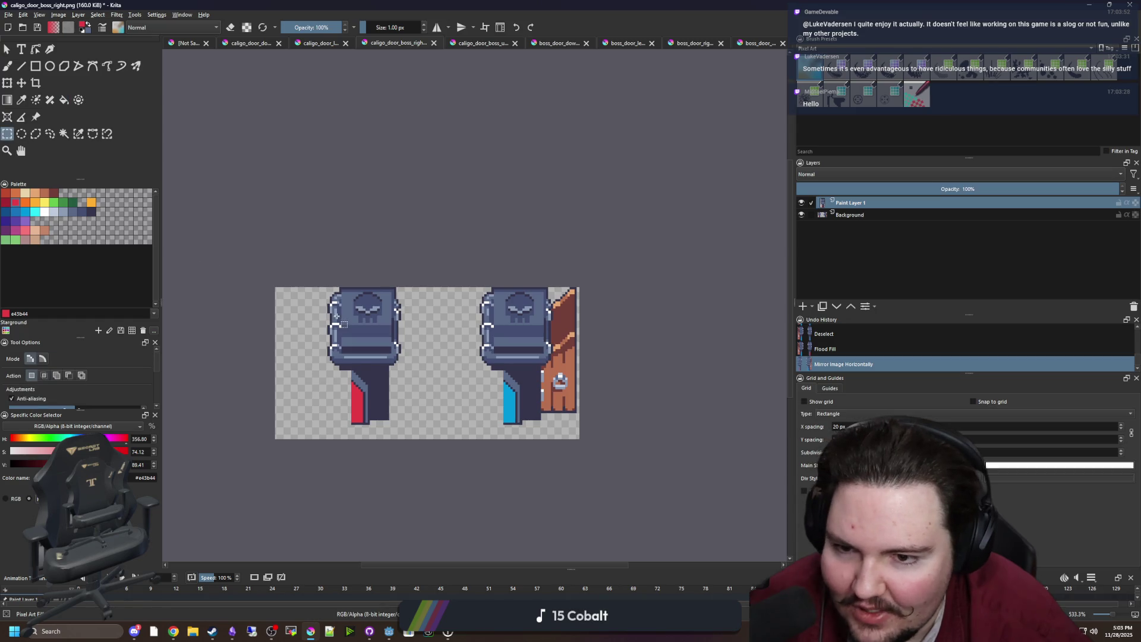
scroll(335, 317, up, 1)
mouse_move(701, 501)
mouse_down()
mouse_move(594, 380)
mouse_move(536, 273)
mouse_move(472, 272)
mouse_up()
key(ctrl+c)
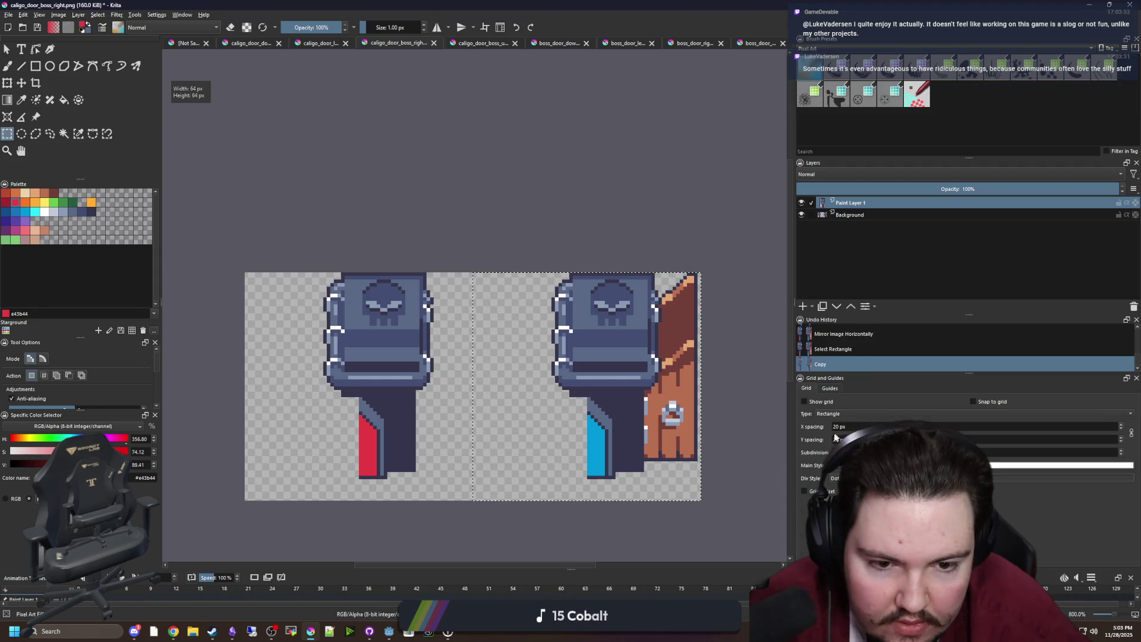
text(64)
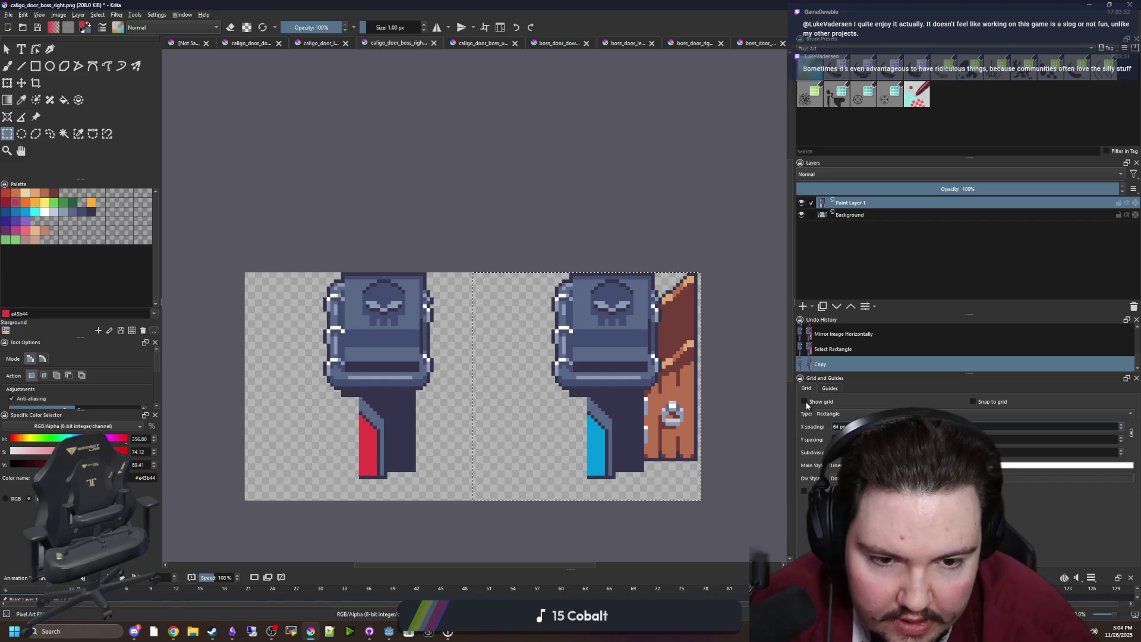
key(ctrl+c)
scroll(654, 457, down, 1)
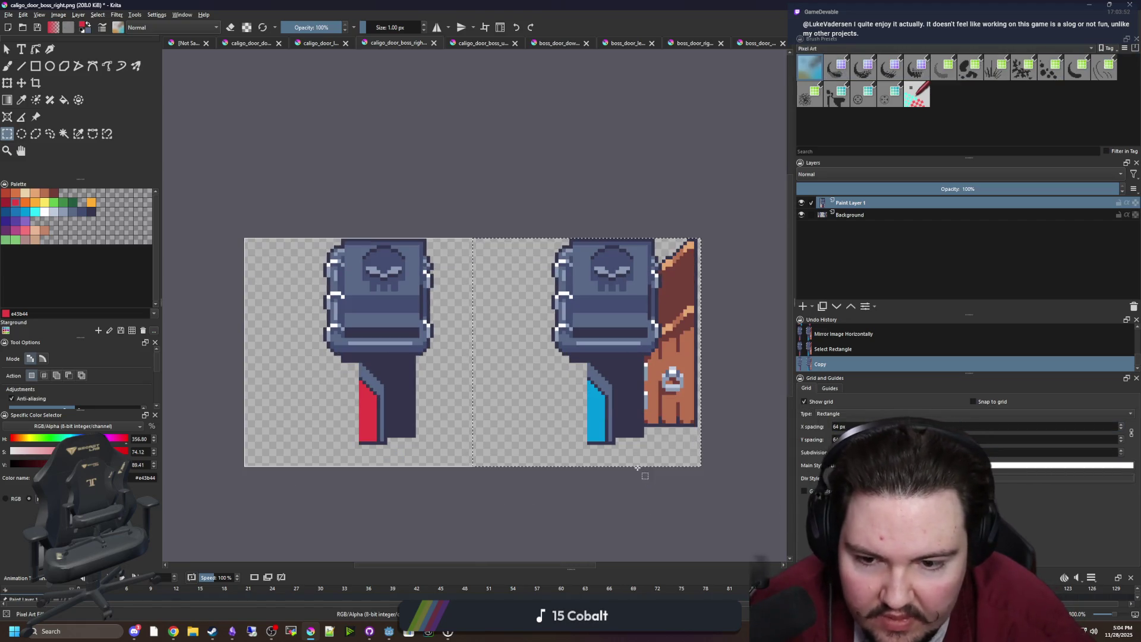
Step: Copy the door half onto a new layer and place the wooden door in the left frame
key(Insert)
key(ctrl+t)
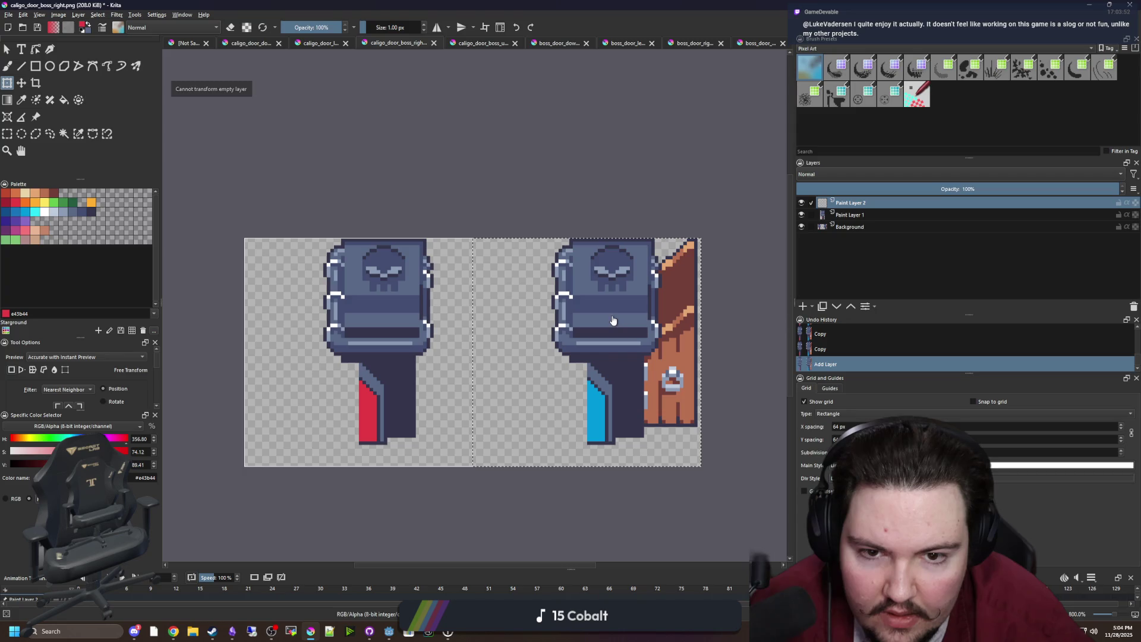
click(844, 215)
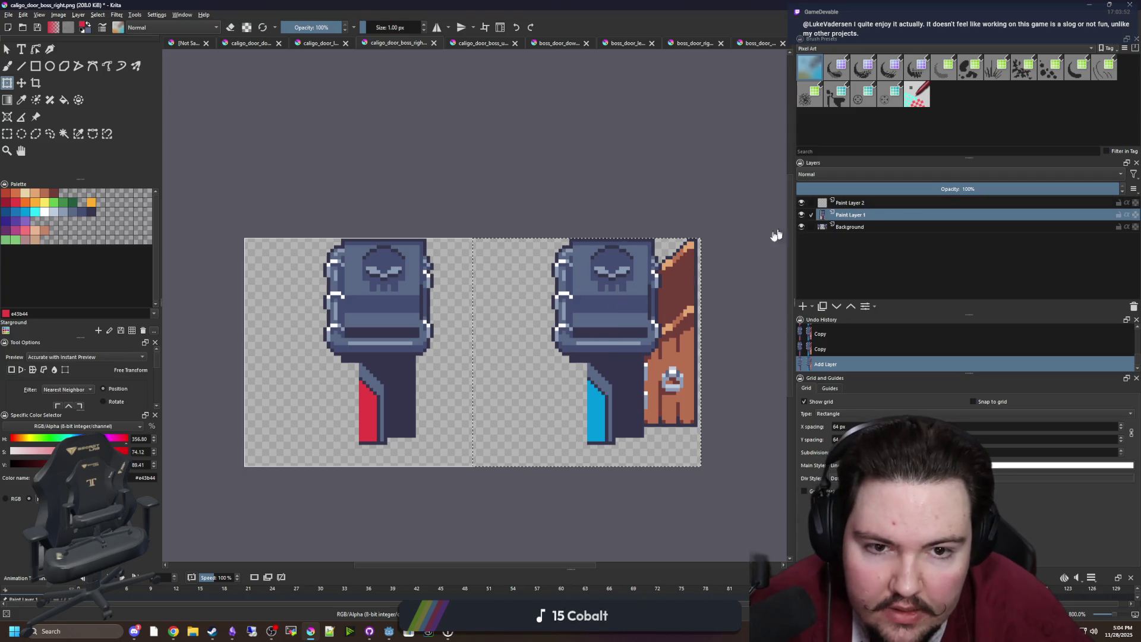
key(ctrl+c)
mouse_move(573, 323)
mouse_down()
mouse_move(407, 344)
mouse_move(346, 325)
mouse_up()
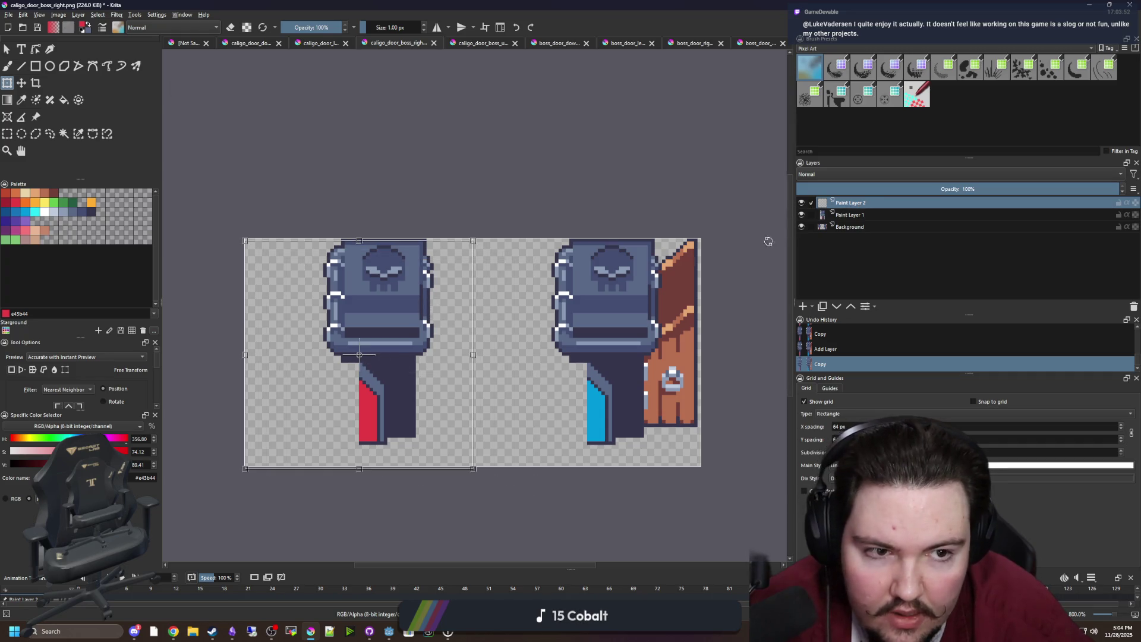
click(849, 227)
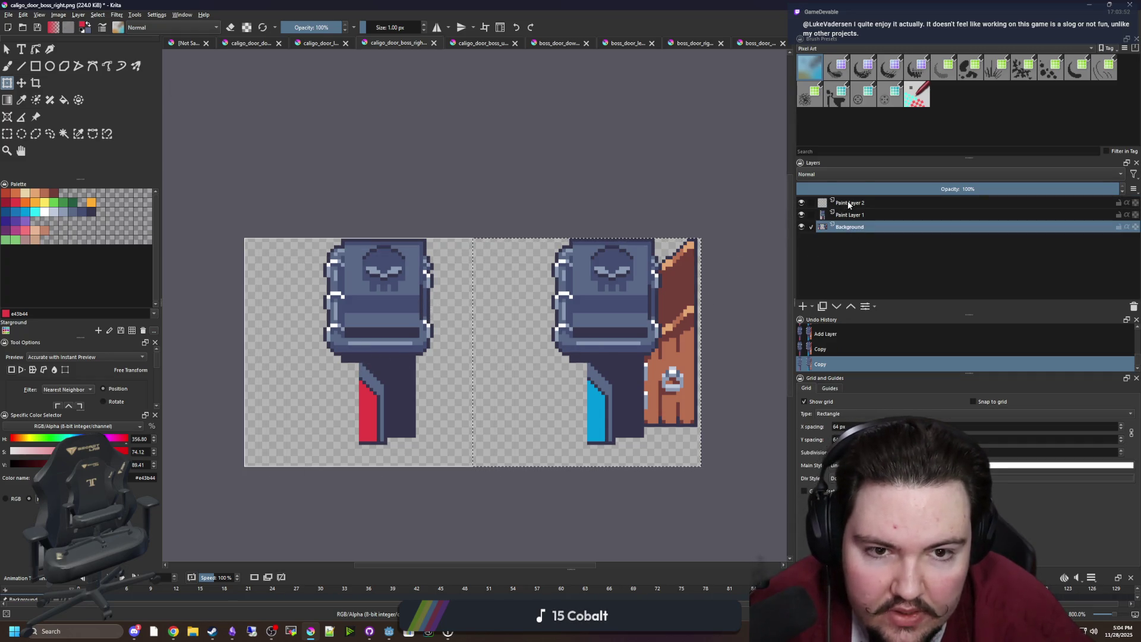
click(848, 203)
mouse_move(645, 303)
mouse_down()
mouse_move(420, 321)
mouse_move(410, 312)
mouse_move(436, 307)
mouse_up()
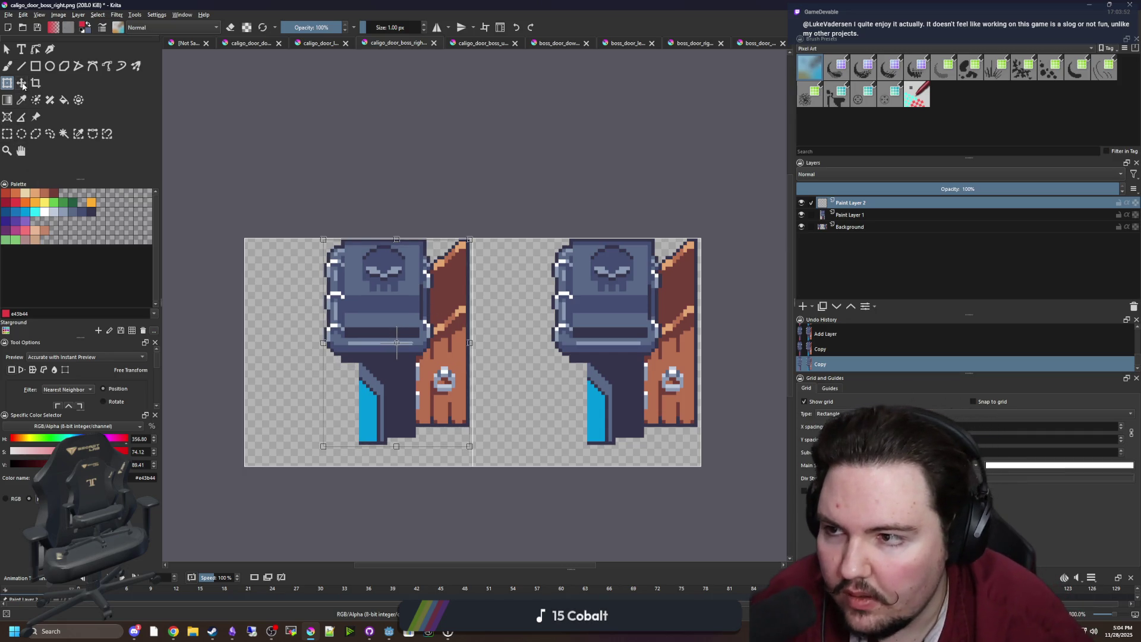
Step: Move the red-strip door into the right frame and hide the Background layer
click(21, 83)
key(ctrl+shift+a)
scroll(542, 305, up, 1)
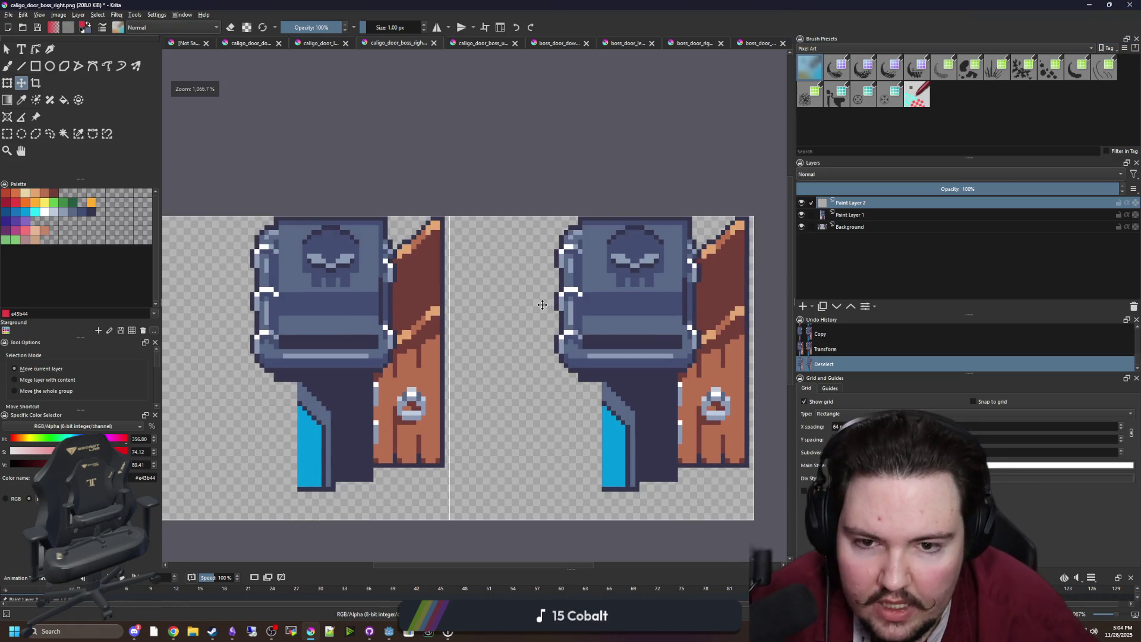
click(842, 216)
drag(474, 316, 722, 313)
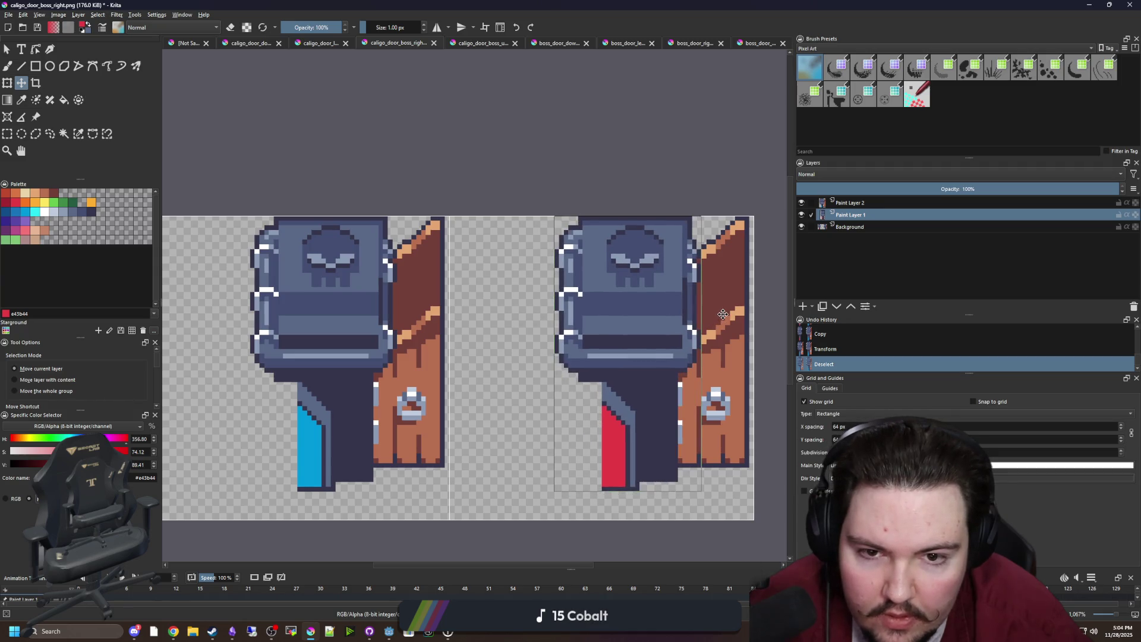
click(852, 205)
click(848, 227)
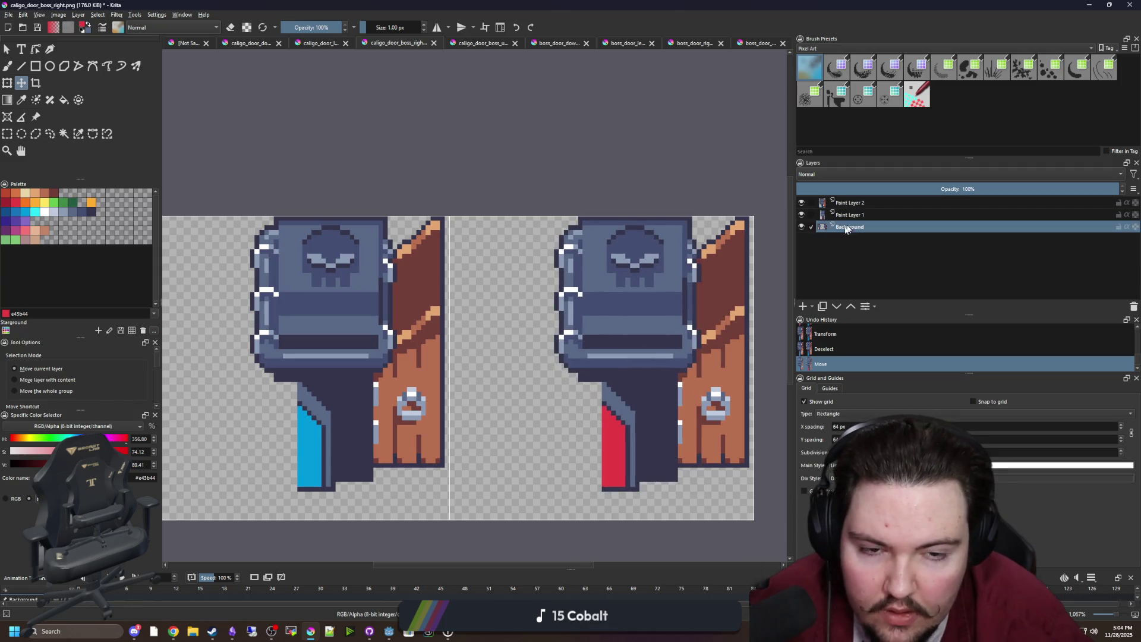
click(801, 228)
scroll(348, 267, down, 3)
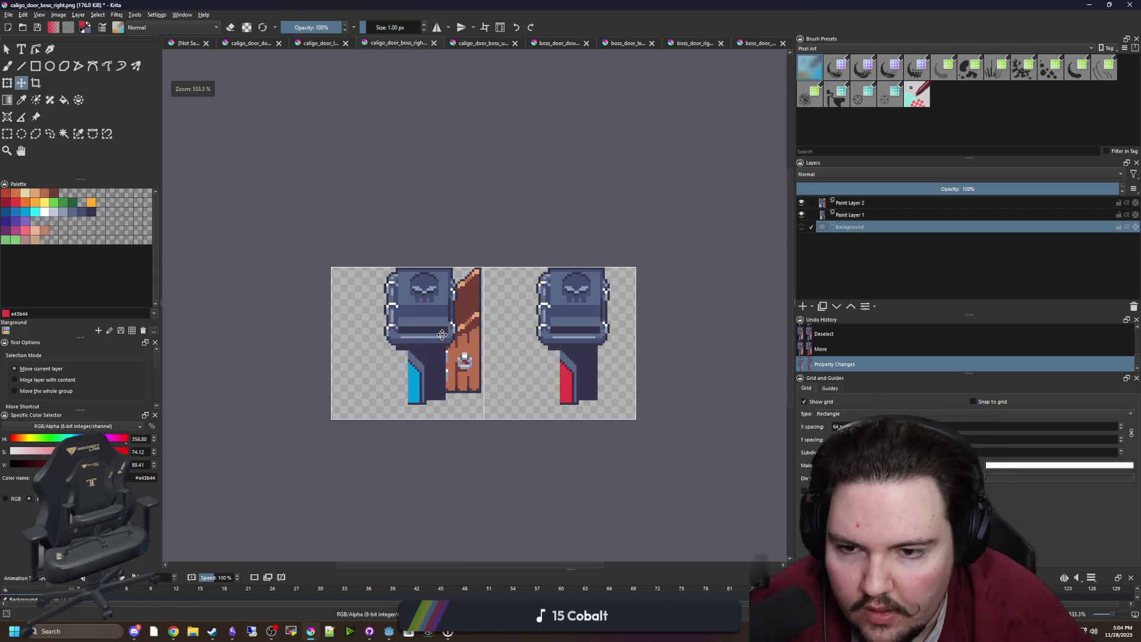
click(9, 15)
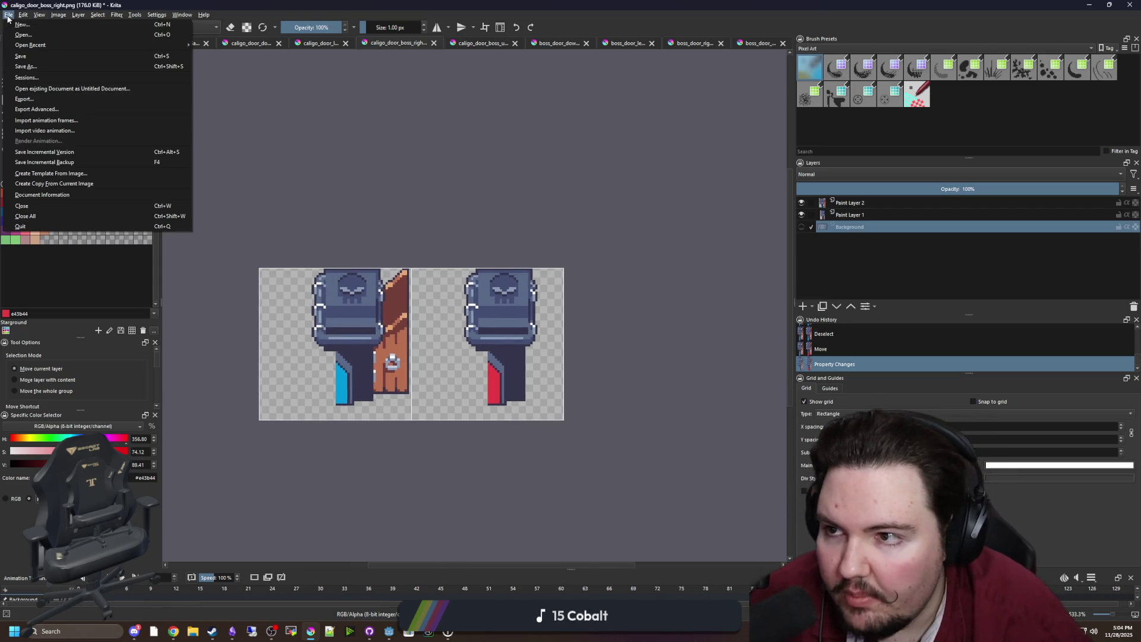
Step: Save the mirrored art as caligo_door_boss_left.png with default PNG options
click(34, 65)
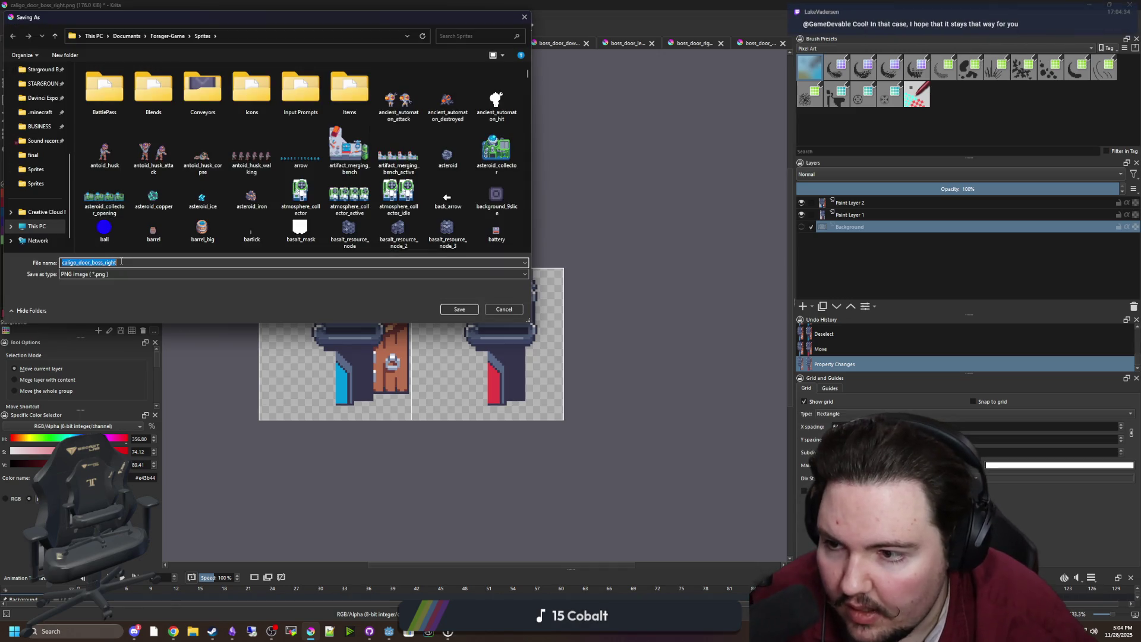
key(BackSpace)
key(BackSpace)
key(BackSpace)
text(left)
click(473, 305)
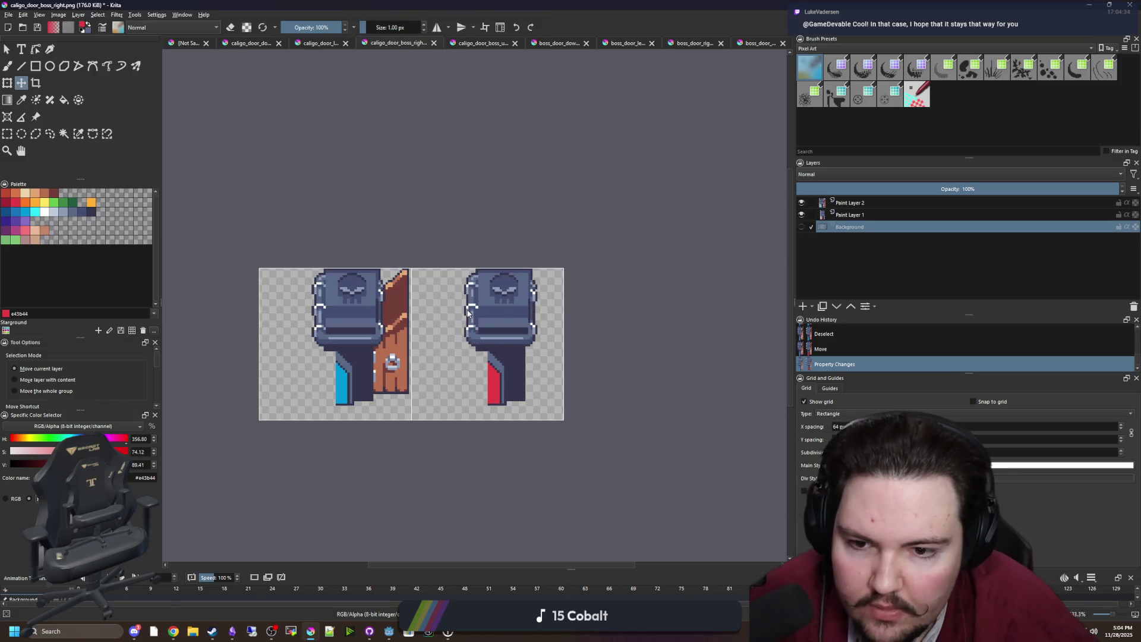
click(611, 417)
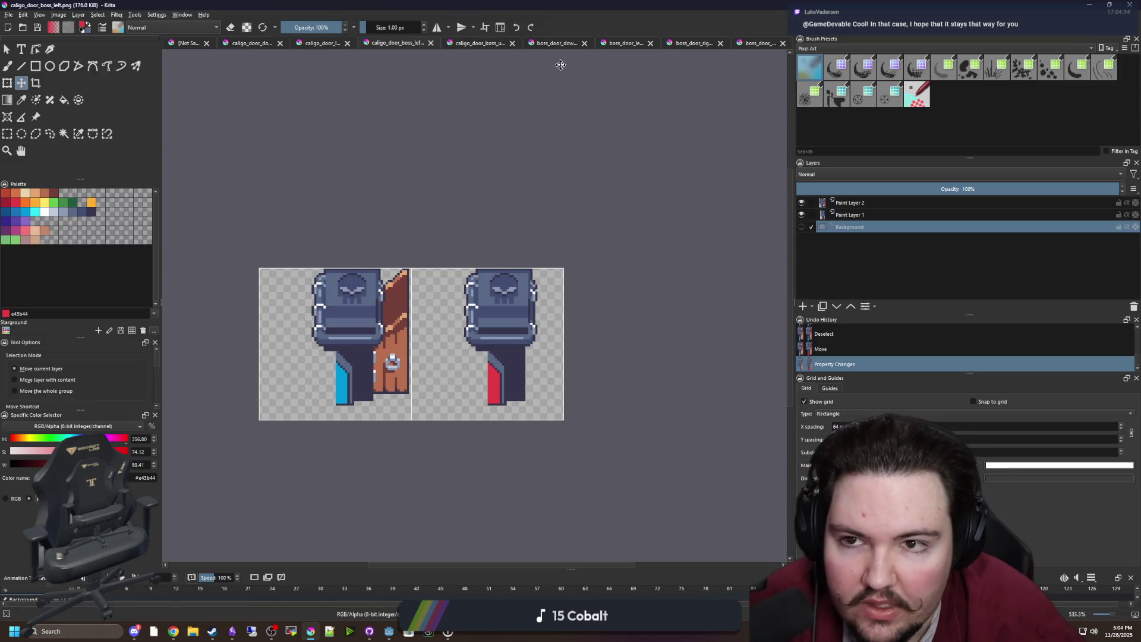
Step: Close the boss-left, caligo_door_boss_up and caligo_door_left images
click(431, 43)
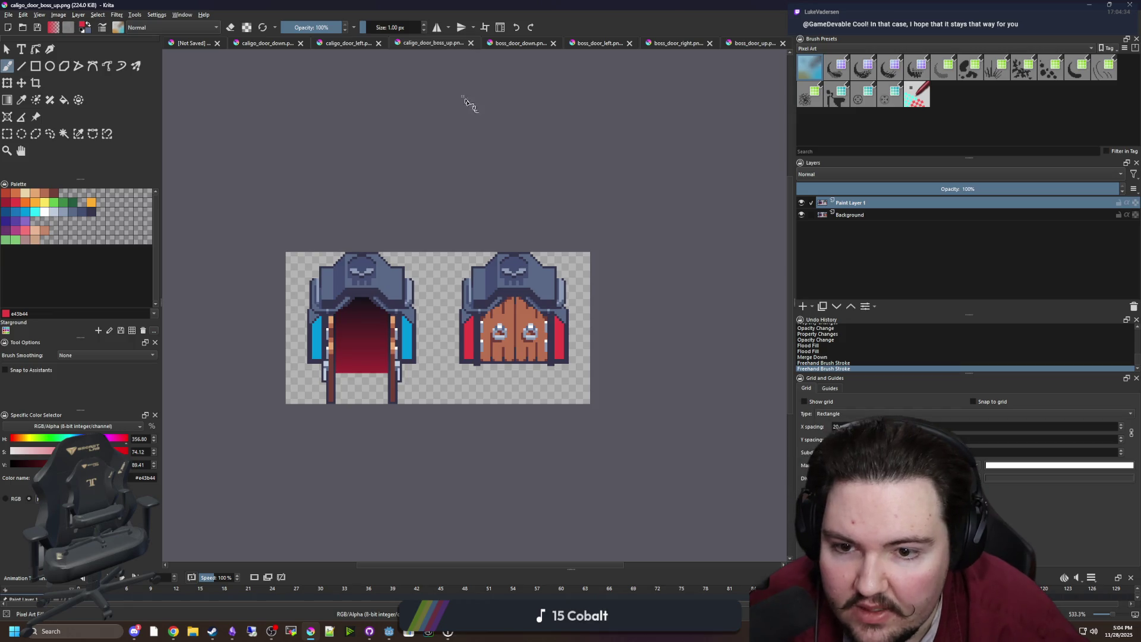
click(471, 43)
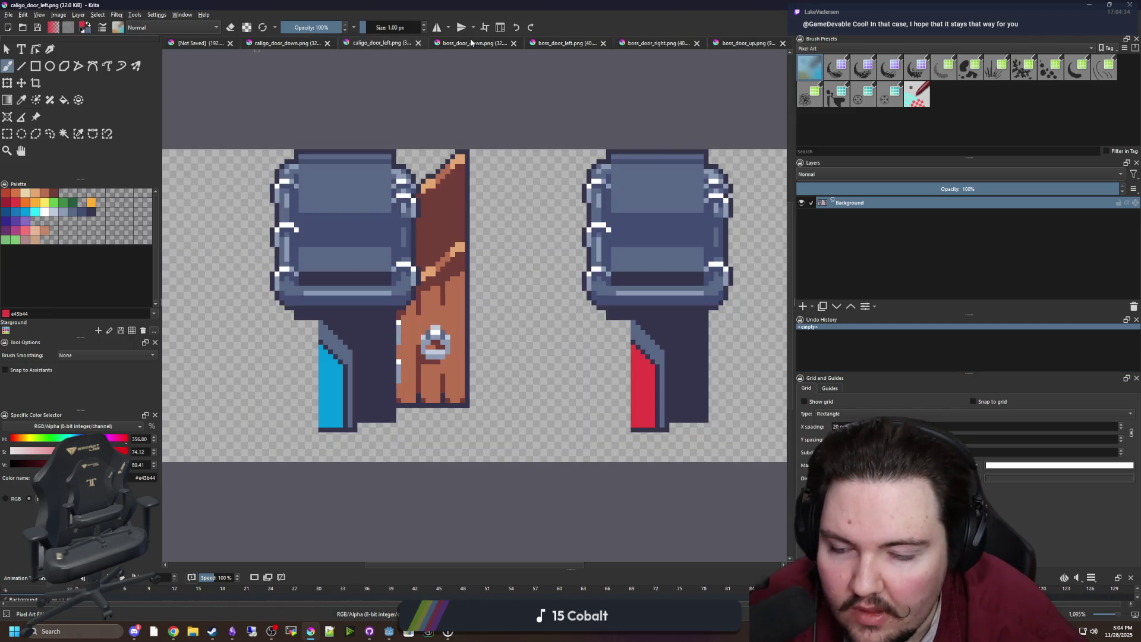
key(minus)
key(minus)
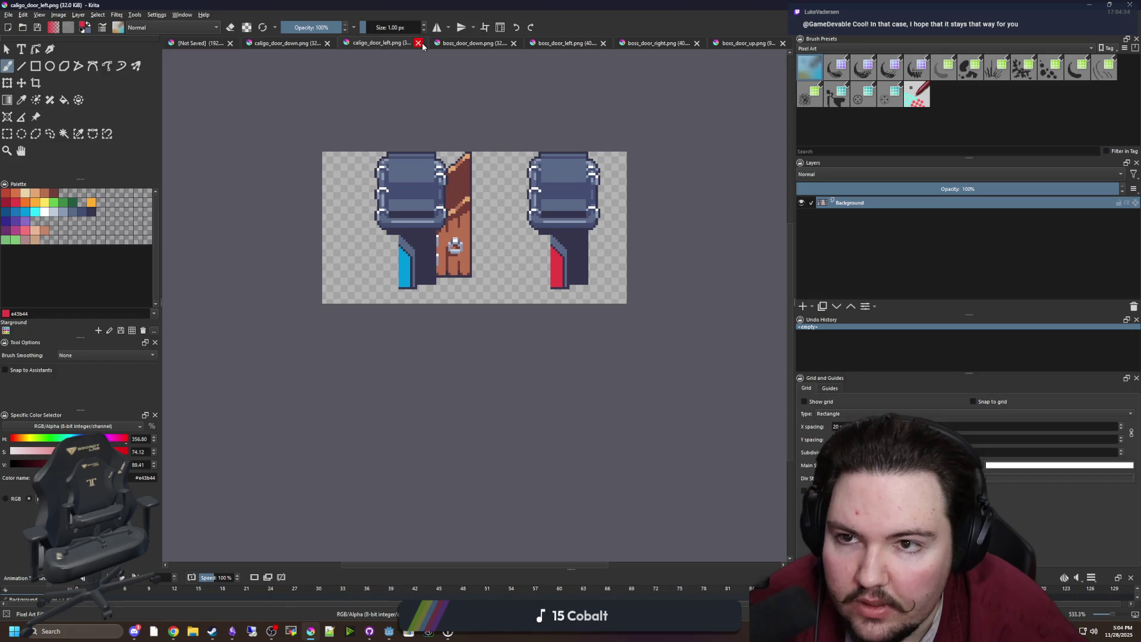
click(419, 43)
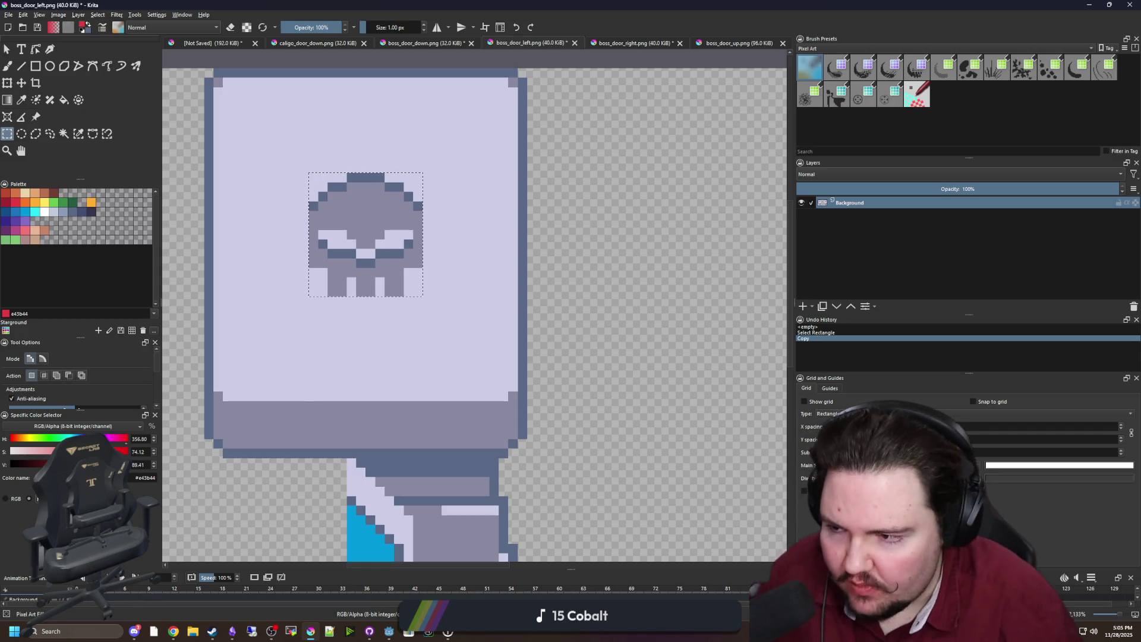
Step: In caligo_door_down, select the left door's top and move it up a few pixels
scroll(405, 371, down, 3)
scroll(405, 371, up, 1)
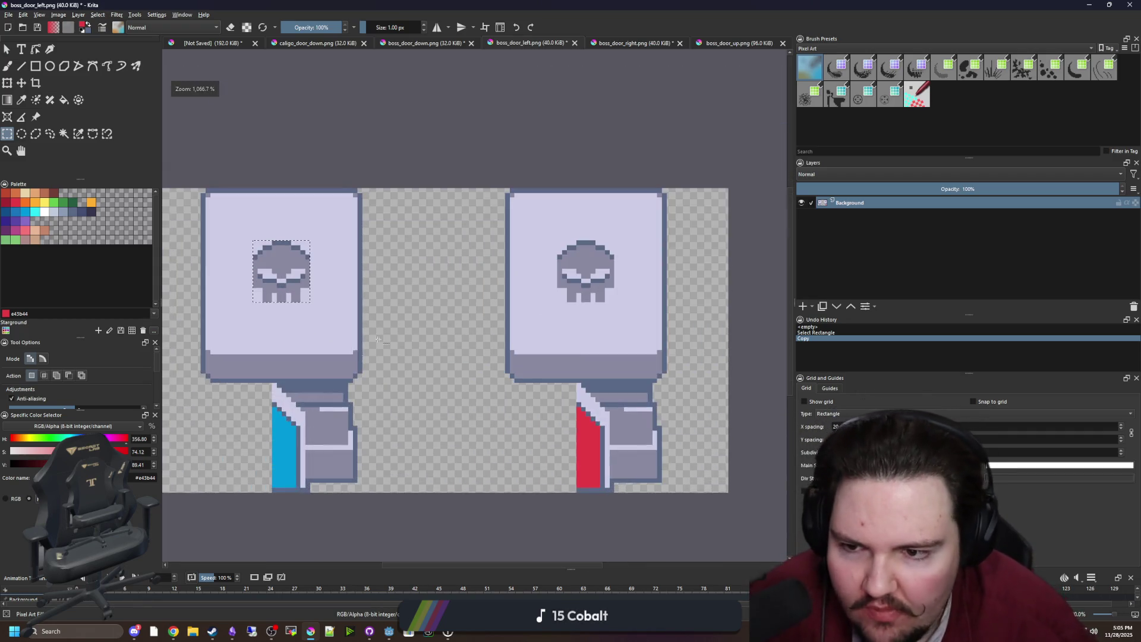
click(555, 134)
scroll(554, 134, down, 1)
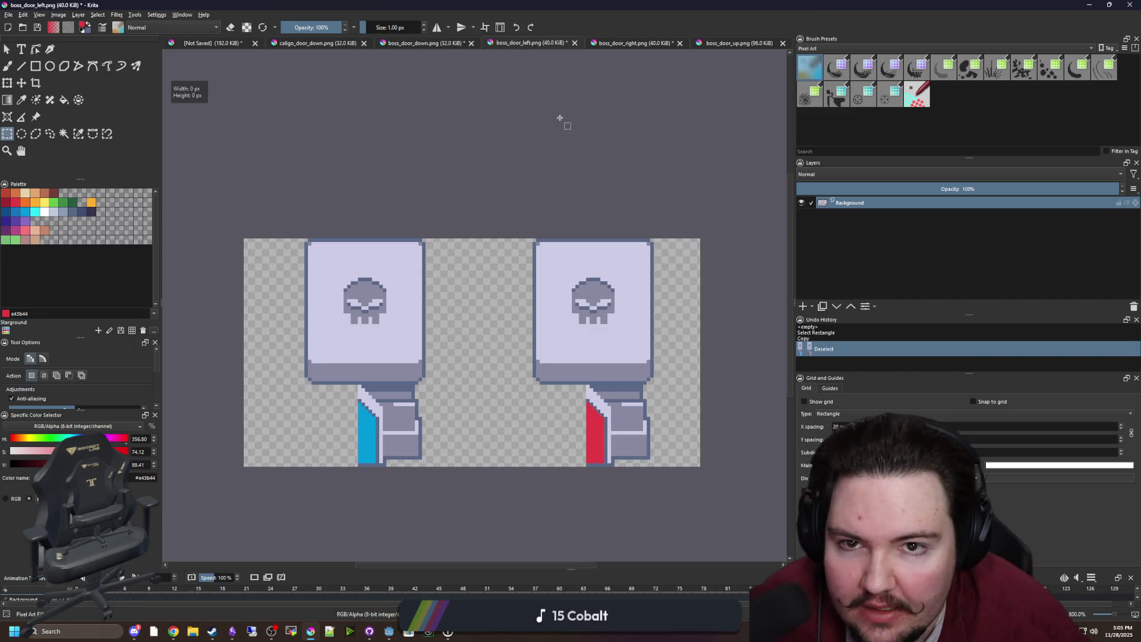
click(434, 45)
click(351, 45)
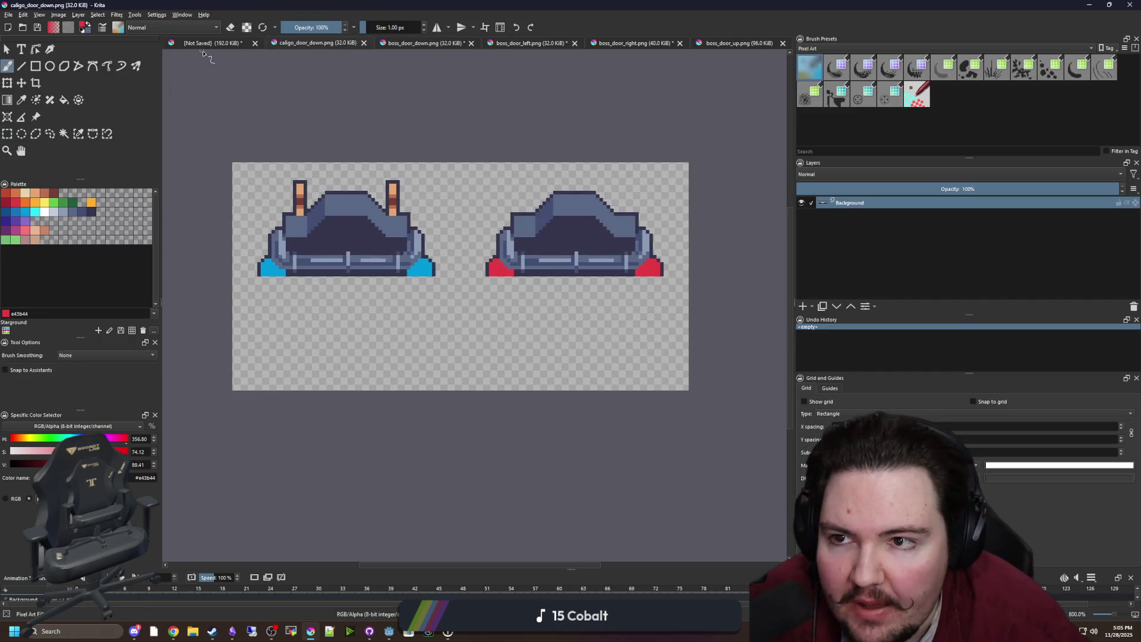
scroll(314, 189, up, 3)
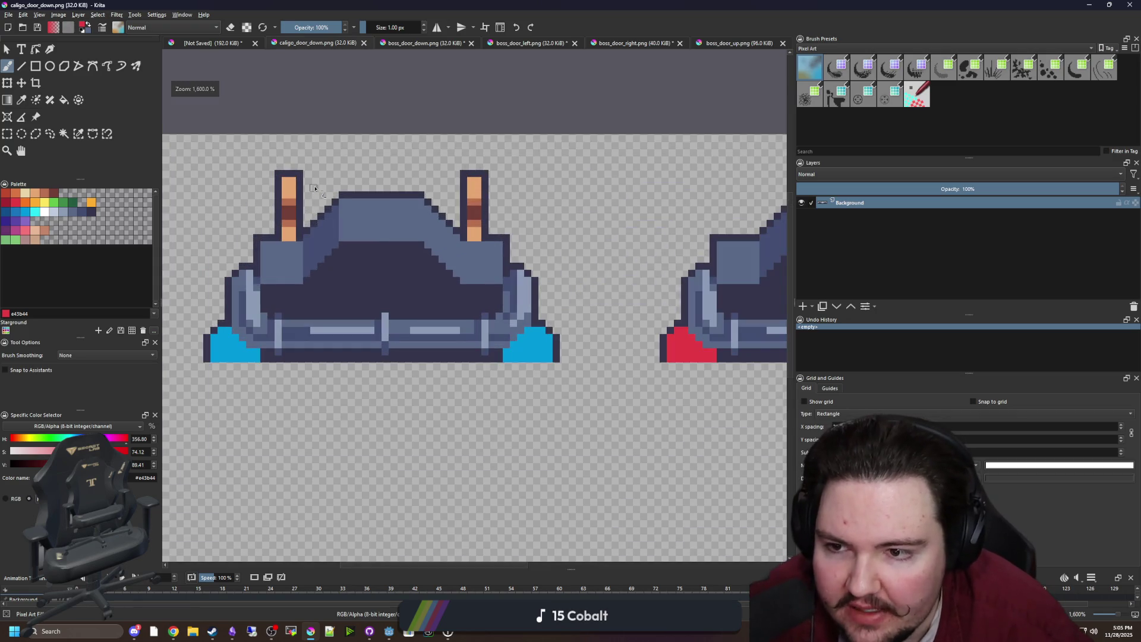
click(8, 134)
scroll(650, 302, down, 2)
scroll(650, 302, up, 1)
scroll(363, 272, up, 2)
mouse_move(274, 324)
mouse_down()
mouse_move(623, 186)
mouse_move(614, 179)
mouse_up()
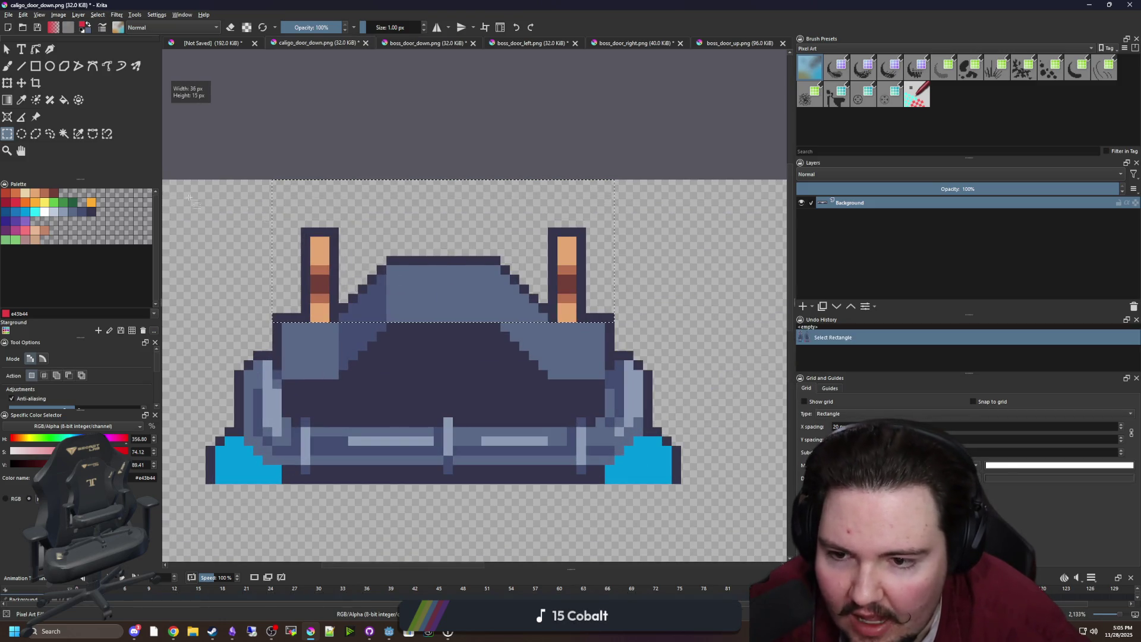
click(22, 83)
drag(433, 293, 443, 247)
key(ctrl+shift+a)
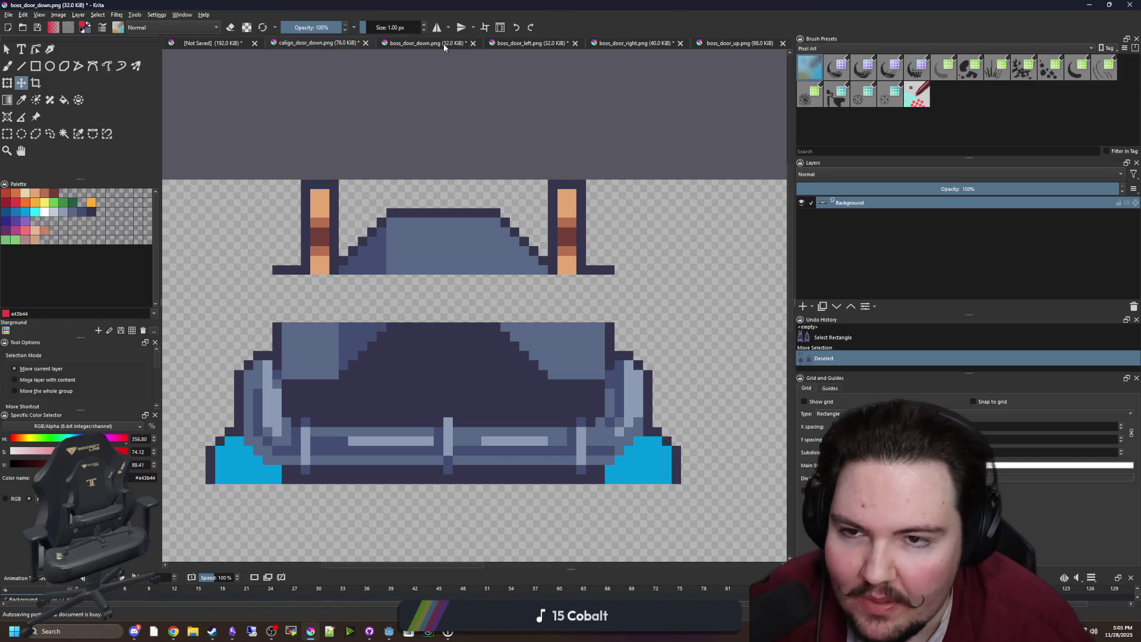
Step: Review the boss_door_down, left, right and up images, then return to caligo_door_down
click(443, 44)
click(311, 46)
click(499, 44)
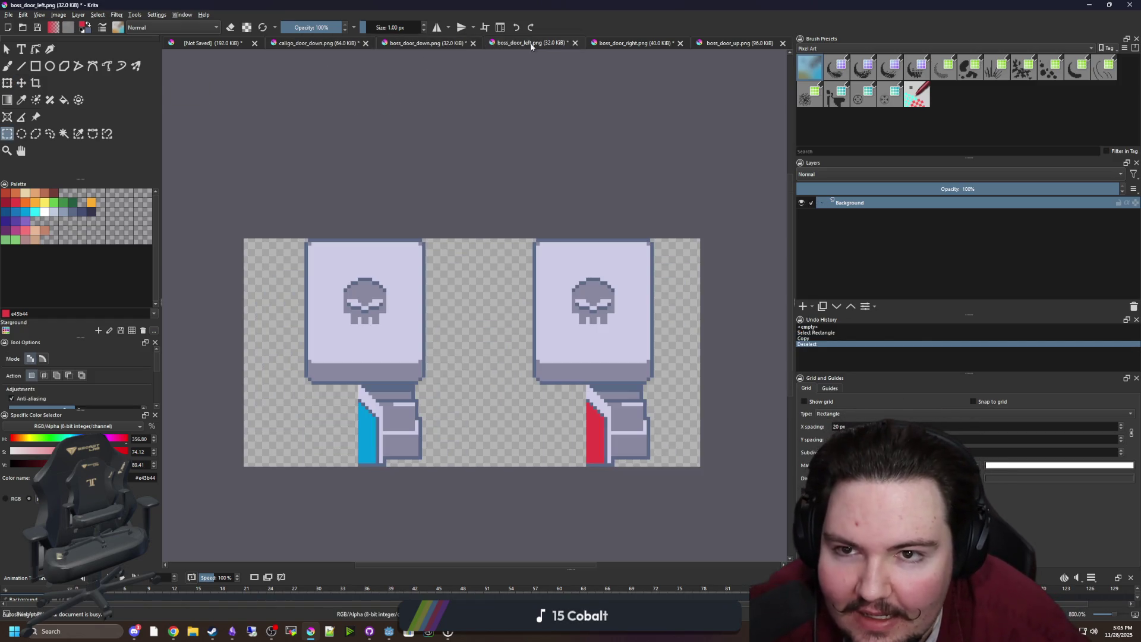
click(589, 44)
click(742, 44)
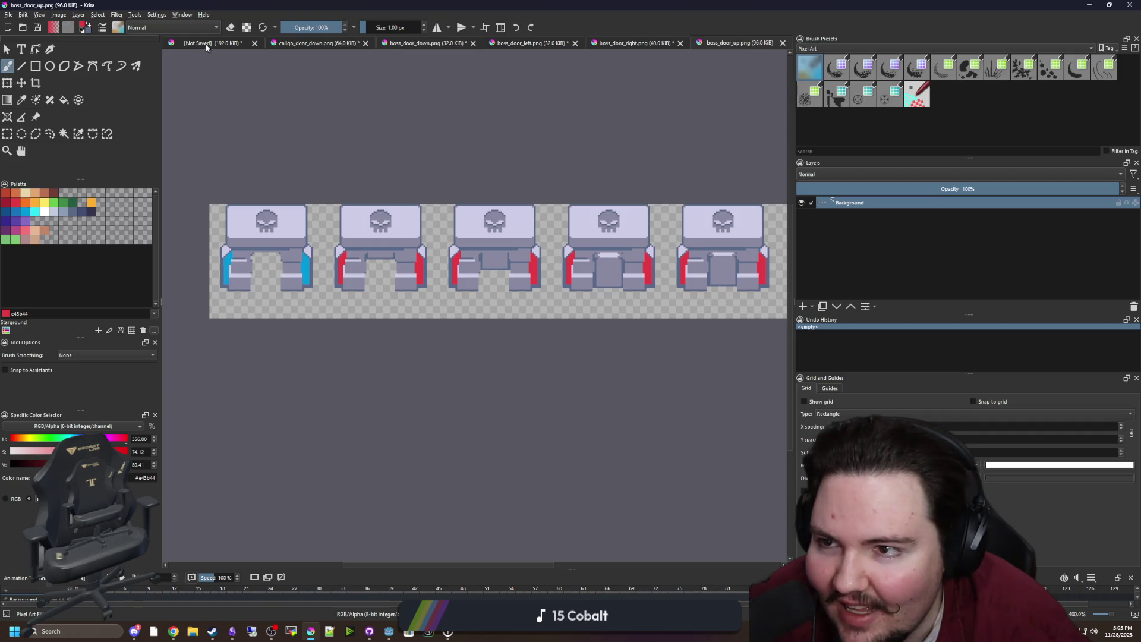
click(205, 47)
key(ctrl+Tab)
click(9, 15)
Step: Browse the sprites folder for a door image, then cancel the Open dialog
click(36, 34)
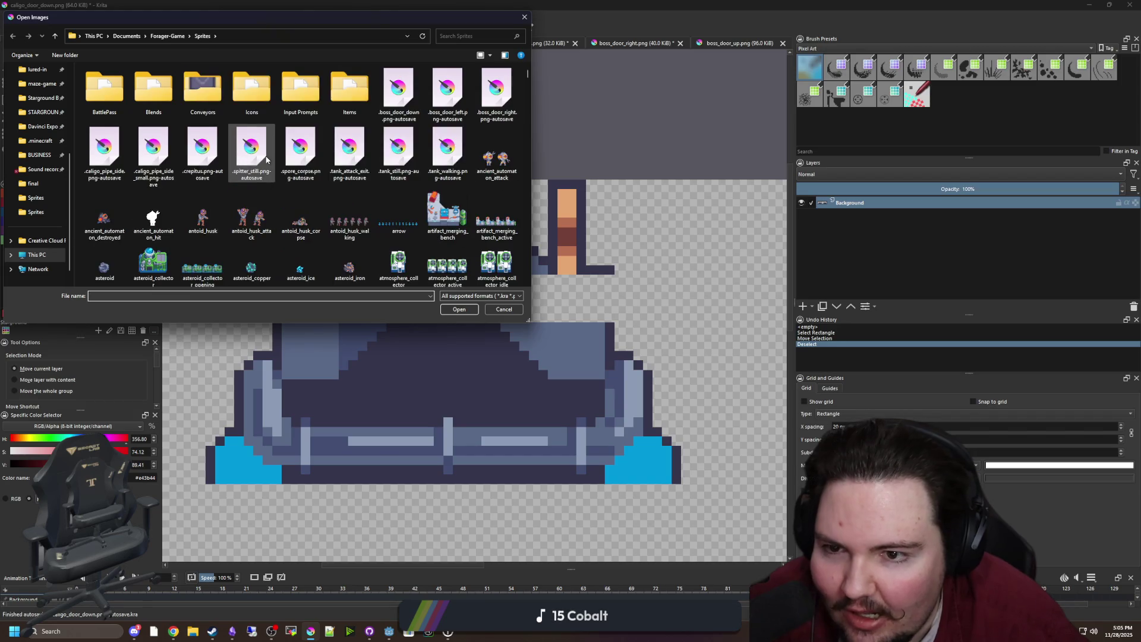
scroll(255, 164, down, 5)
scroll(269, 159, down, 5)
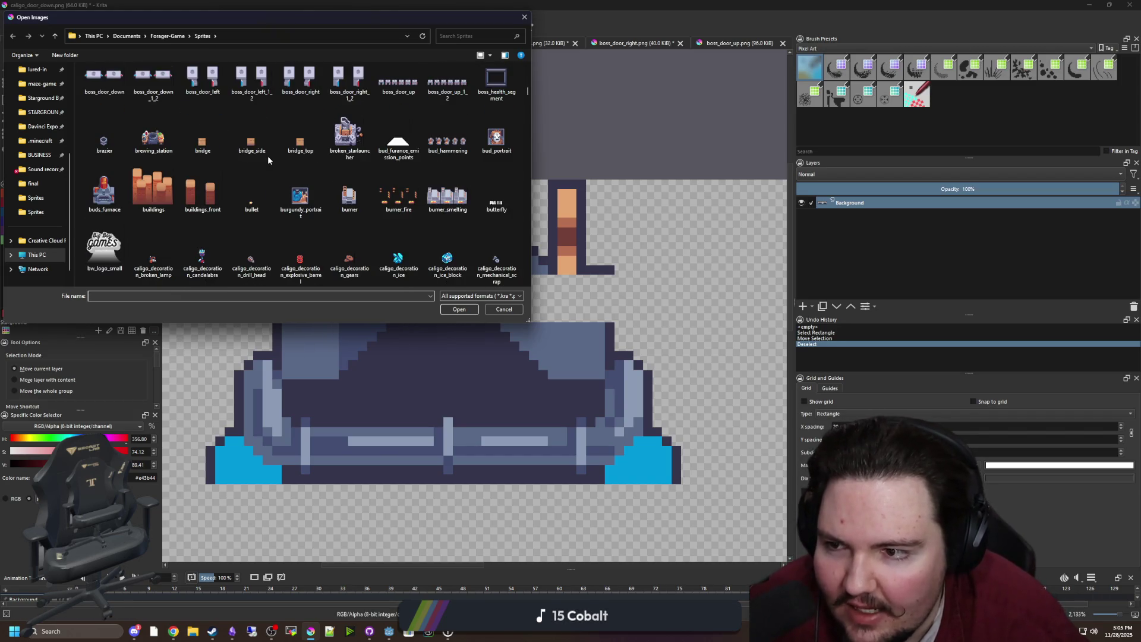
scroll(269, 159, down, 4)
click(298, 146)
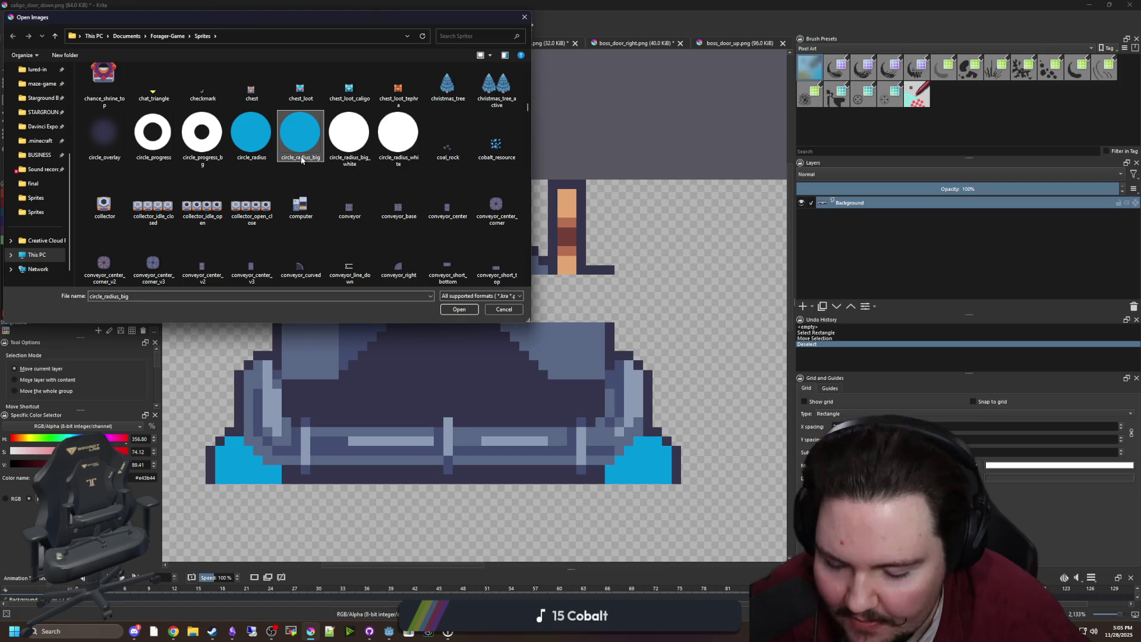
key(Right)
key(Right)
key(Right)
key(Right)
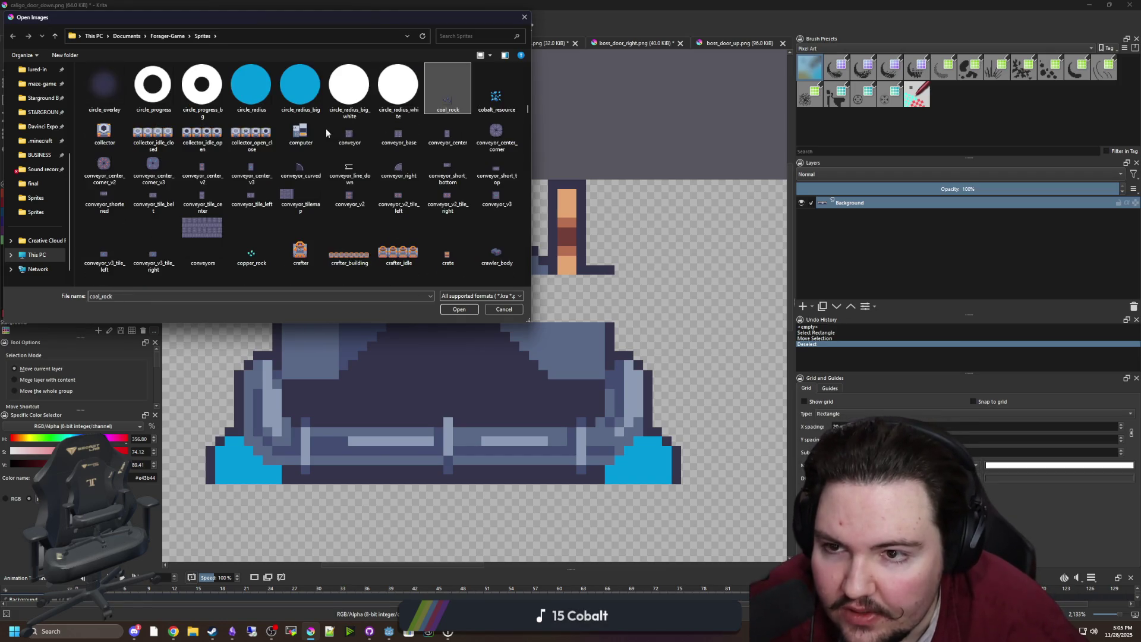
key(Right)
key(Right)
key(Right)
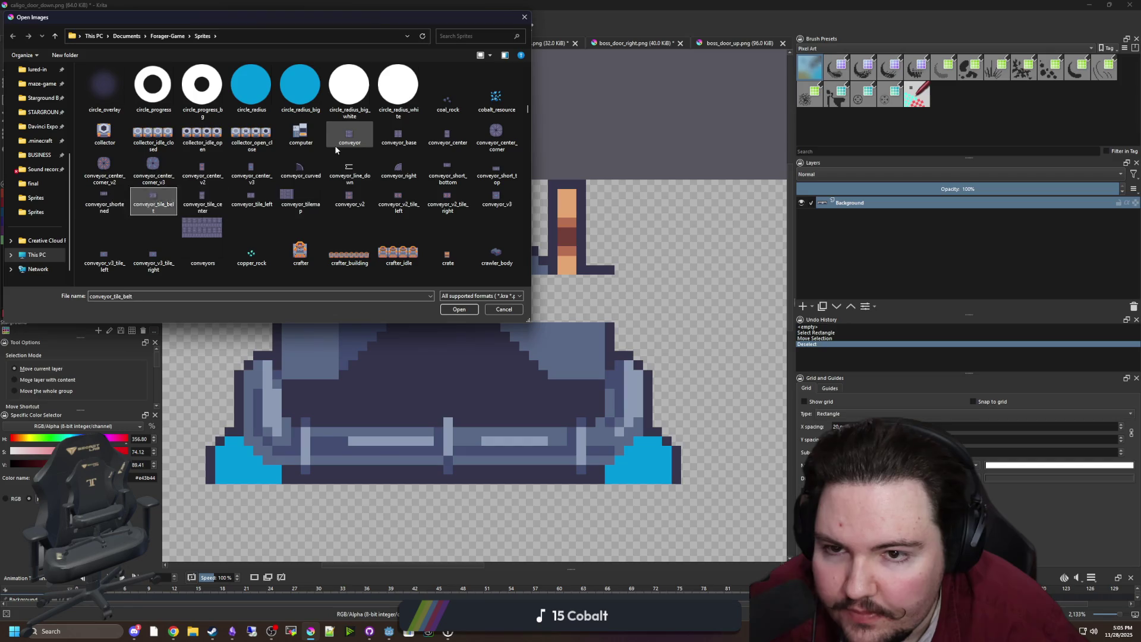
key(Right)
key(Right)
key(Right)
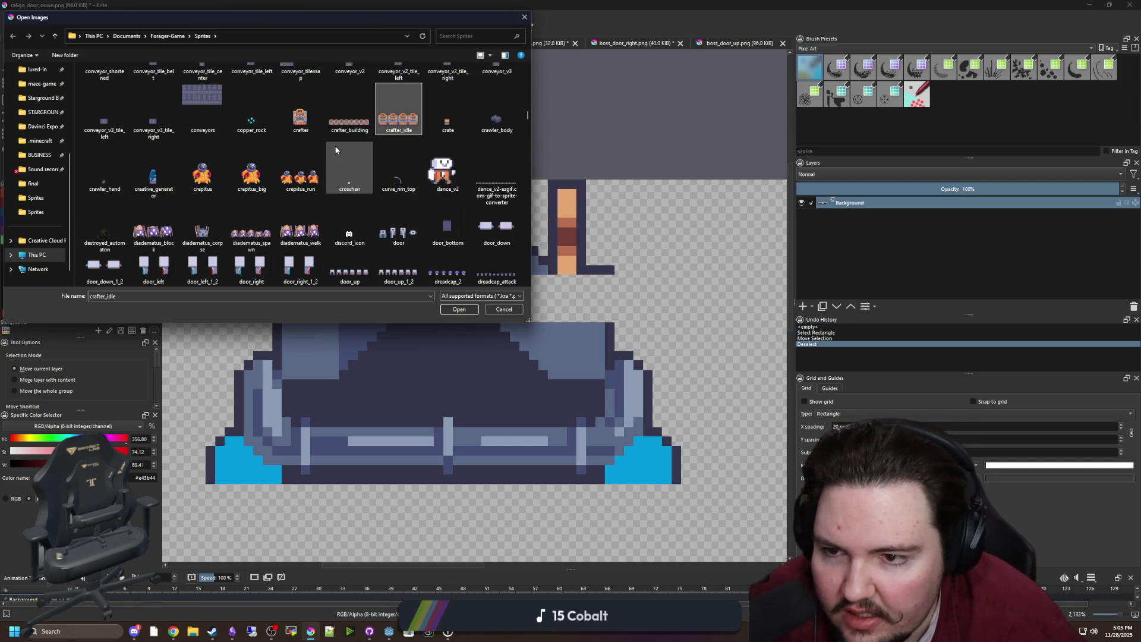
scroll(336, 150, up, 5)
key(Right)
key(Right)
key(Right)
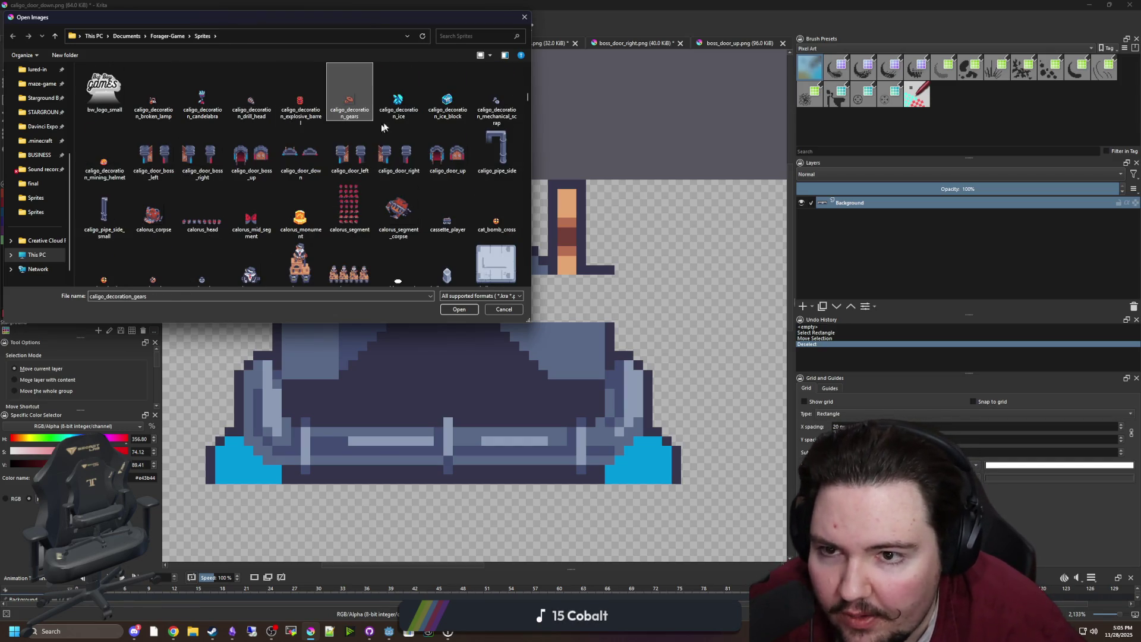
key(Escape)
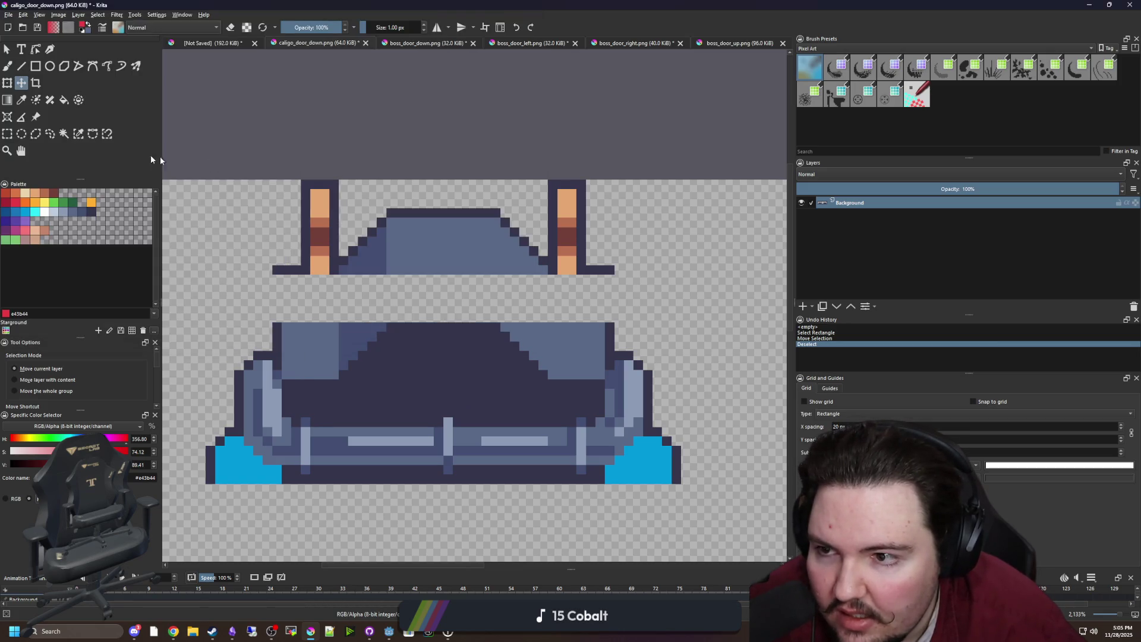
Step: Open caligo_door_boss_right.png and copy its skull face
key(ctrl+r)
scroll(340, 374, up, 5)
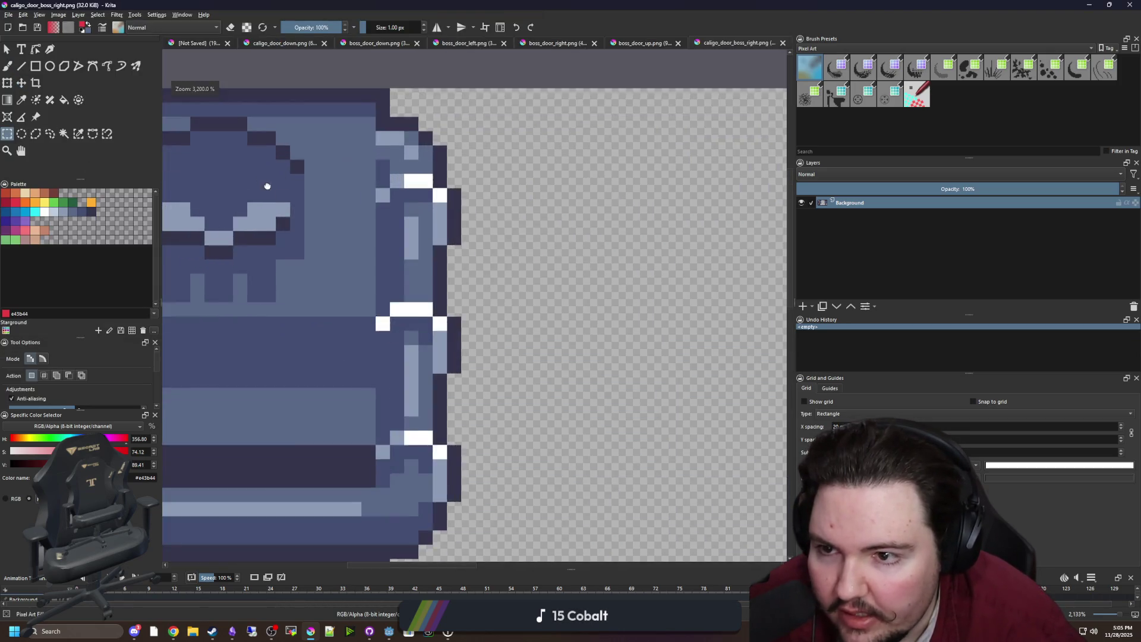
drag(319, 364, 493, 185)
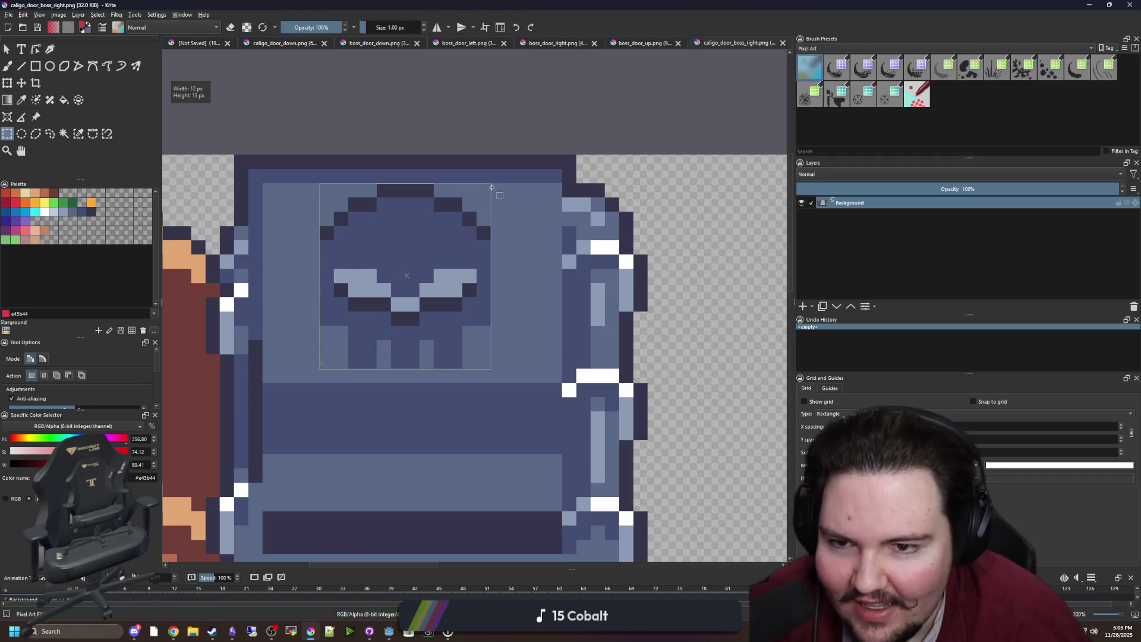
key(ctrl+c)
Step: Close caligo_door_boss_right without saving and return to caligo_door_down
click(783, 43)
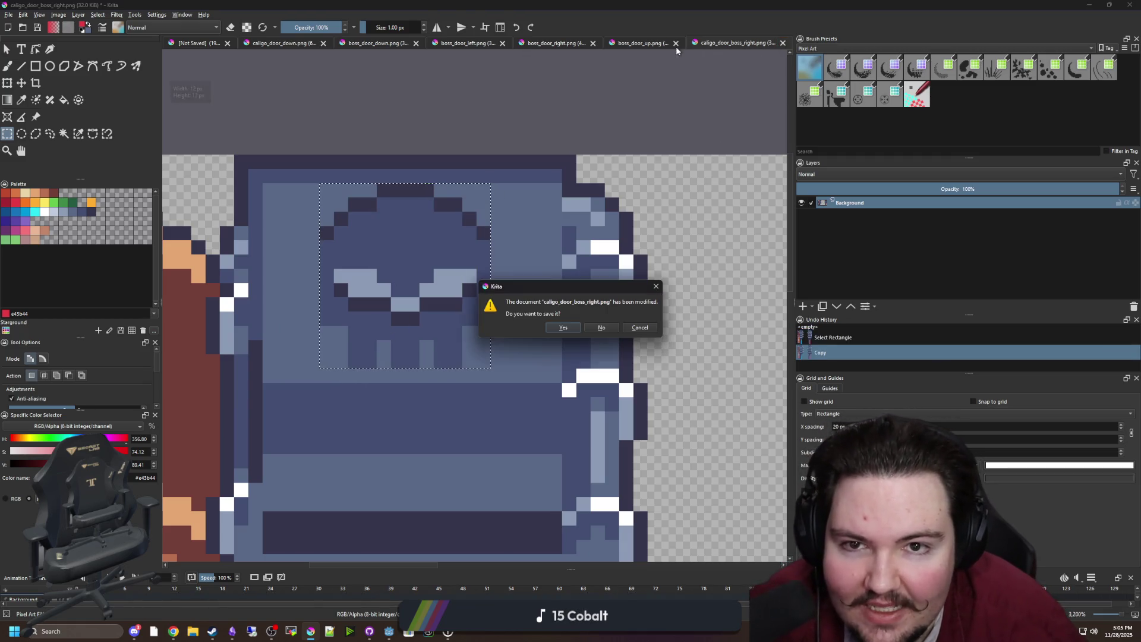
click(600, 327)
click(269, 43)
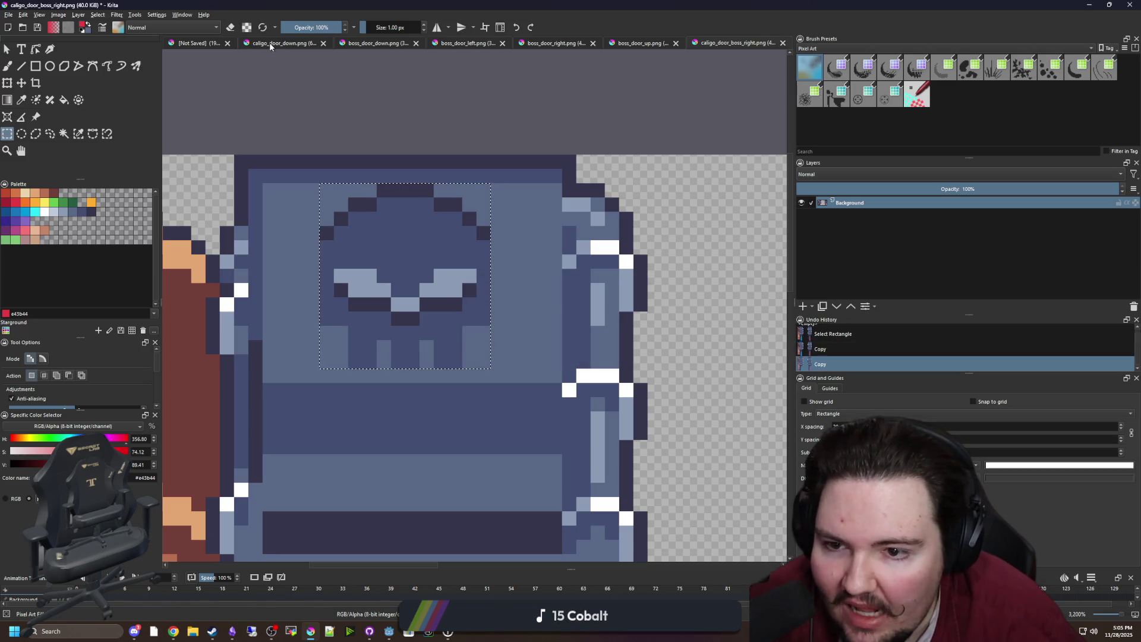
Step: Paste the skull face onto a new layer and nudge it up one pixel
click(801, 309)
key(ctrl+alt+v)
scroll(503, 305, up, 1)
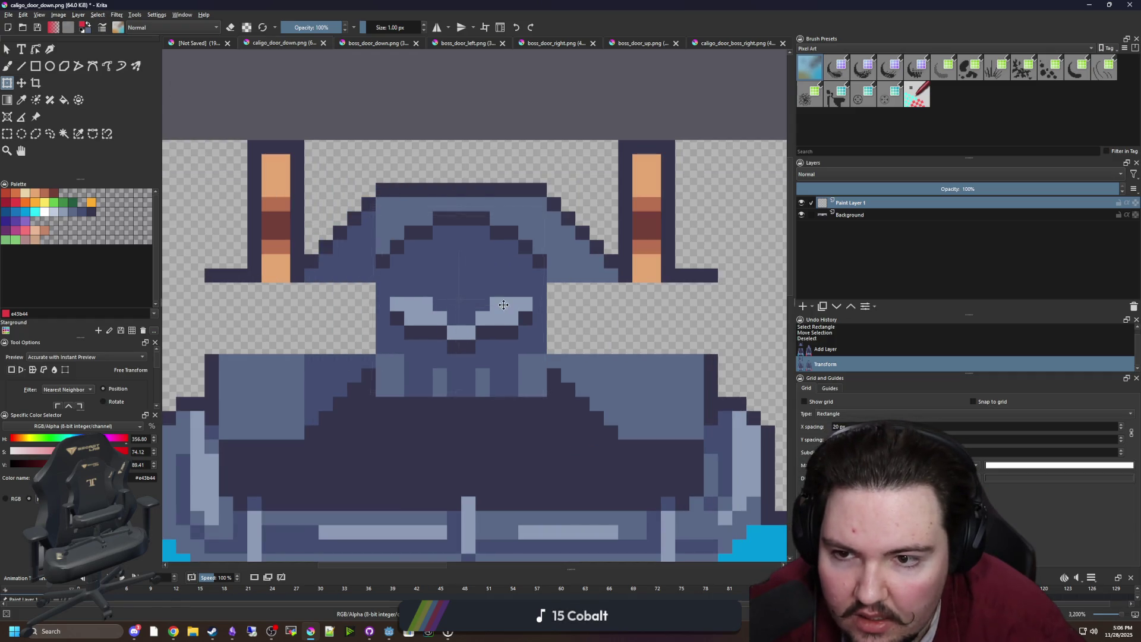
drag(503, 305, 504, 301)
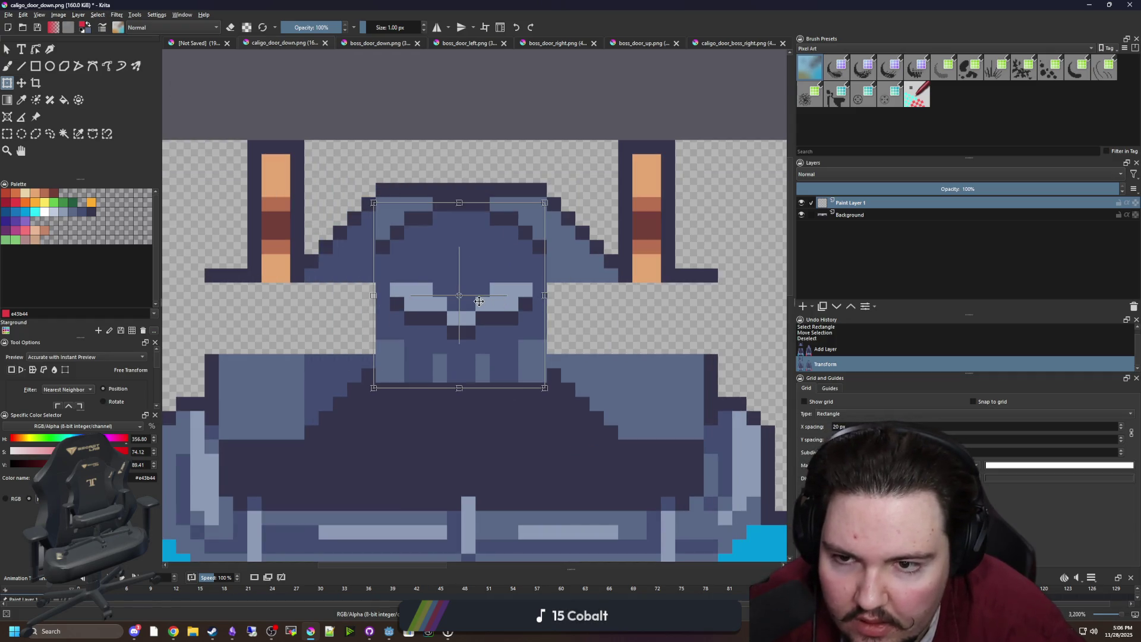
scroll(479, 301, down, 3)
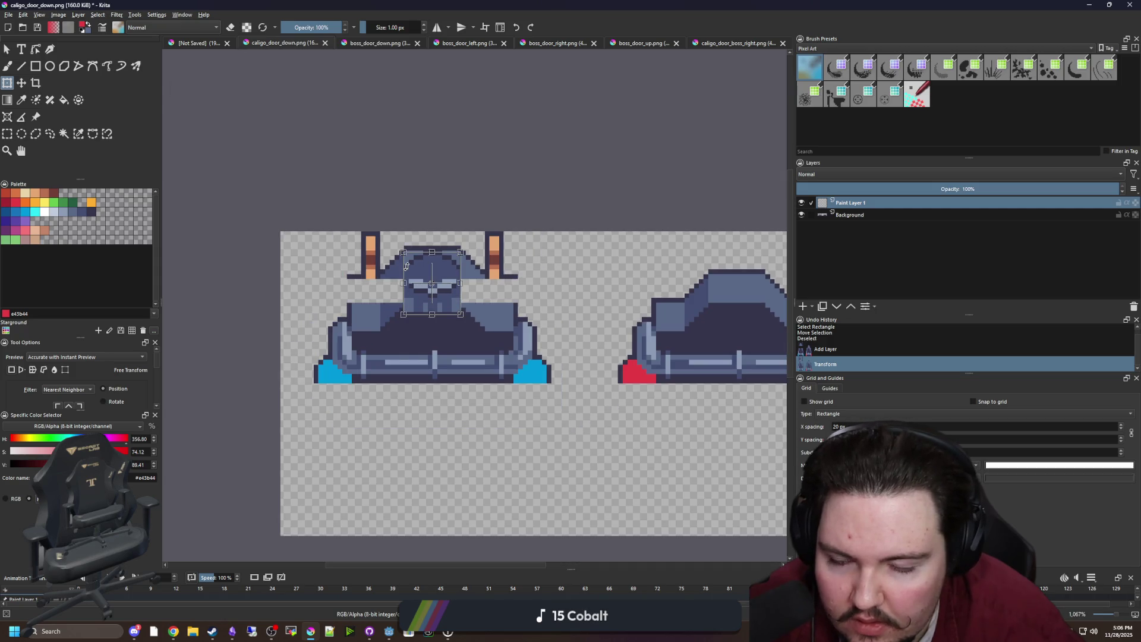
scroll(437, 271, up, 2)
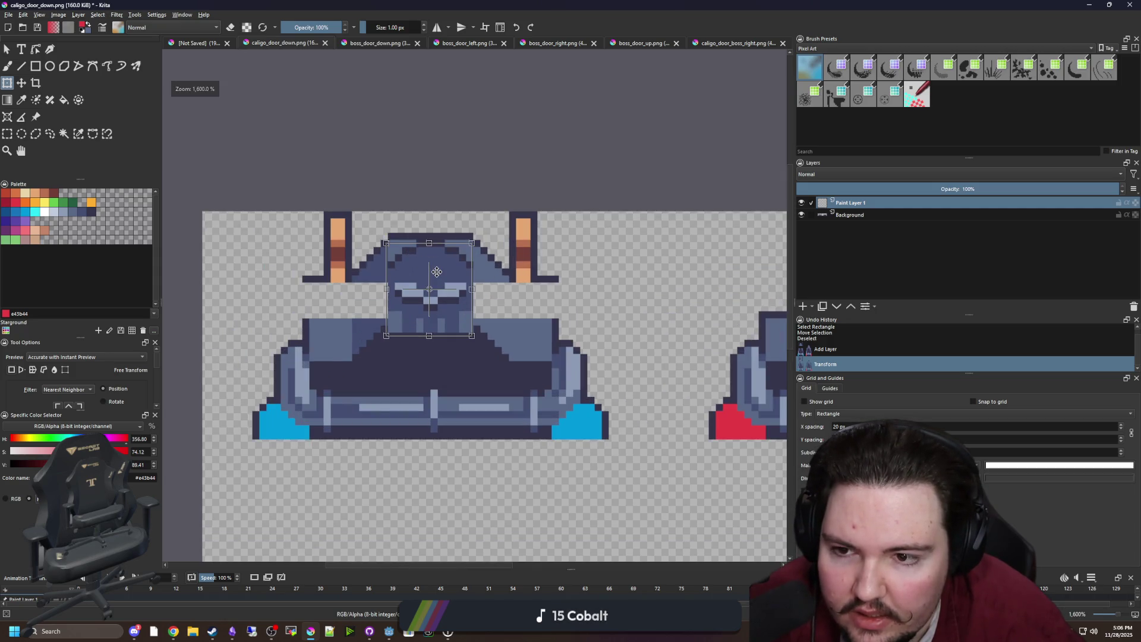
scroll(439, 266, up, 1)
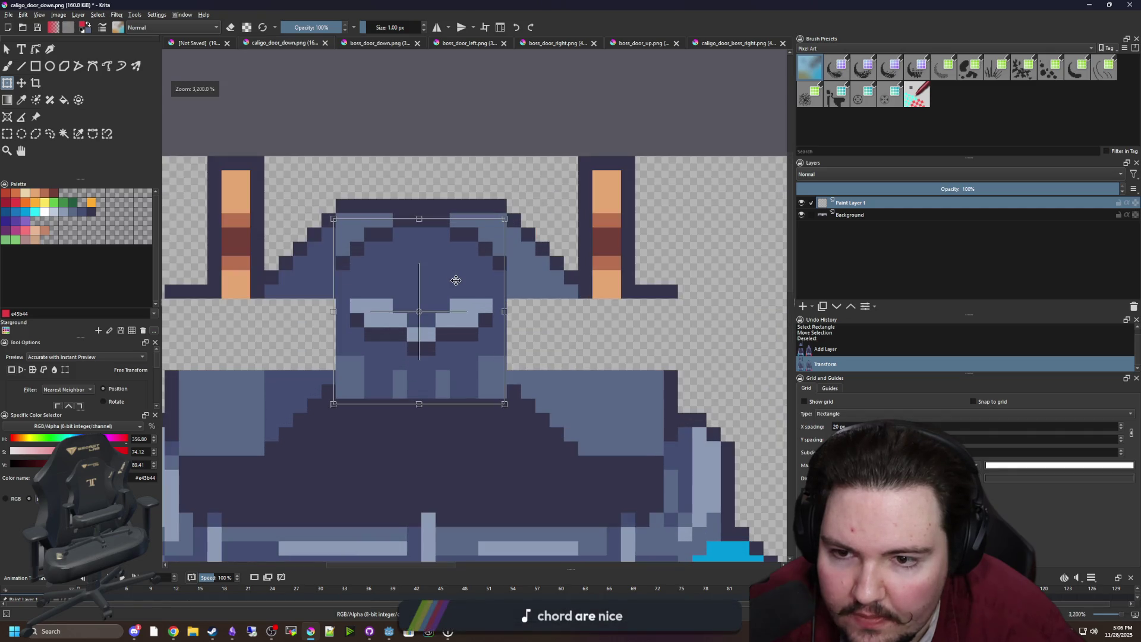
Step: Compare the boss door images, move the pasted helmet up, and try a dark edge stroke (undone)
click(726, 44)
click(646, 44)
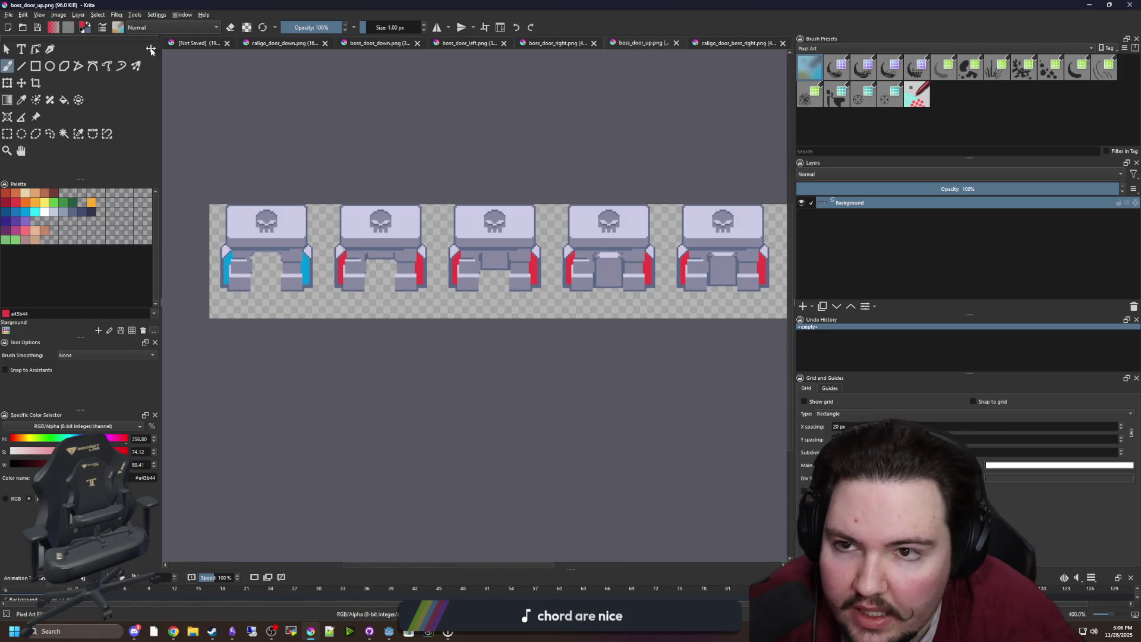
click(13, 13)
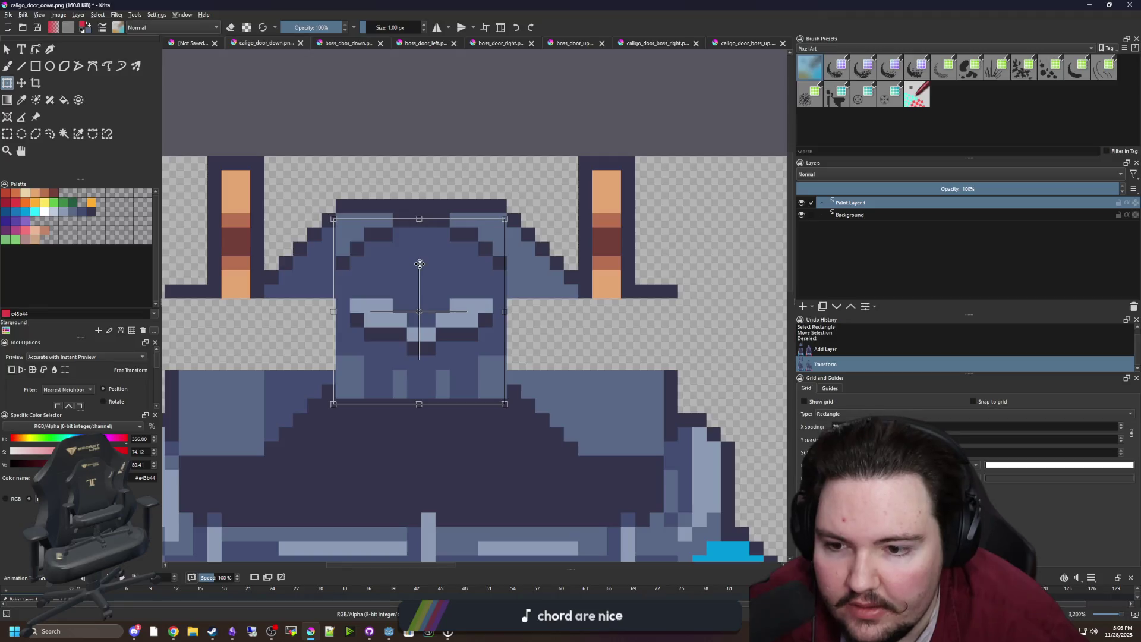
drag(414, 264, 404, 213)
key(p)
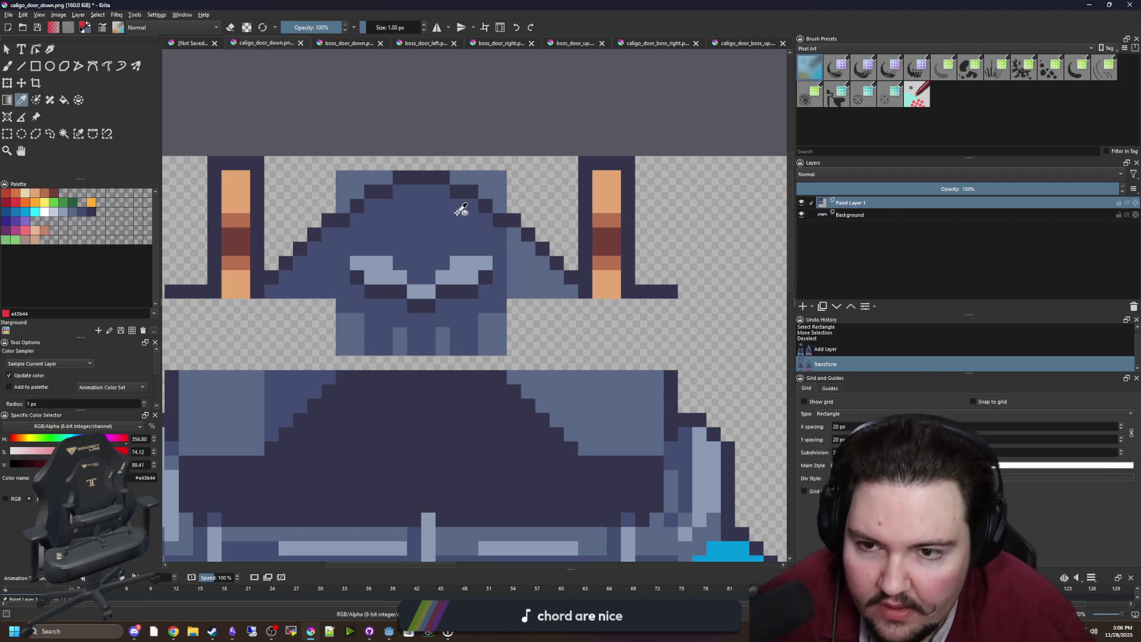
click(446, 174)
key(b)
drag(457, 163, 417, 169)
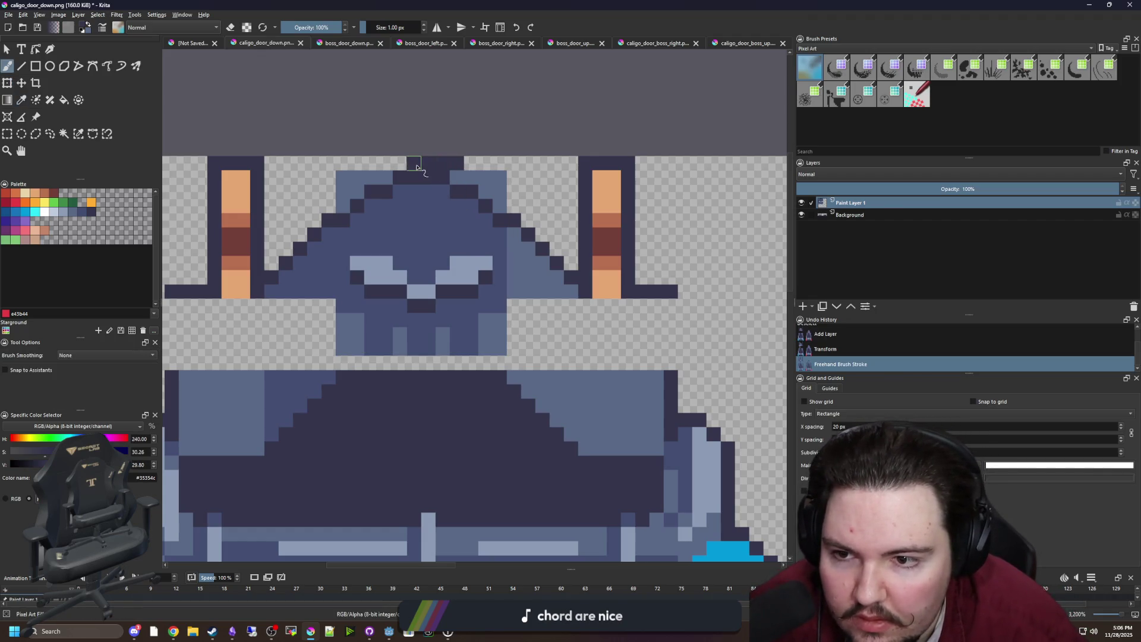
scroll(369, 188, down, 1)
key(ctrl+z)
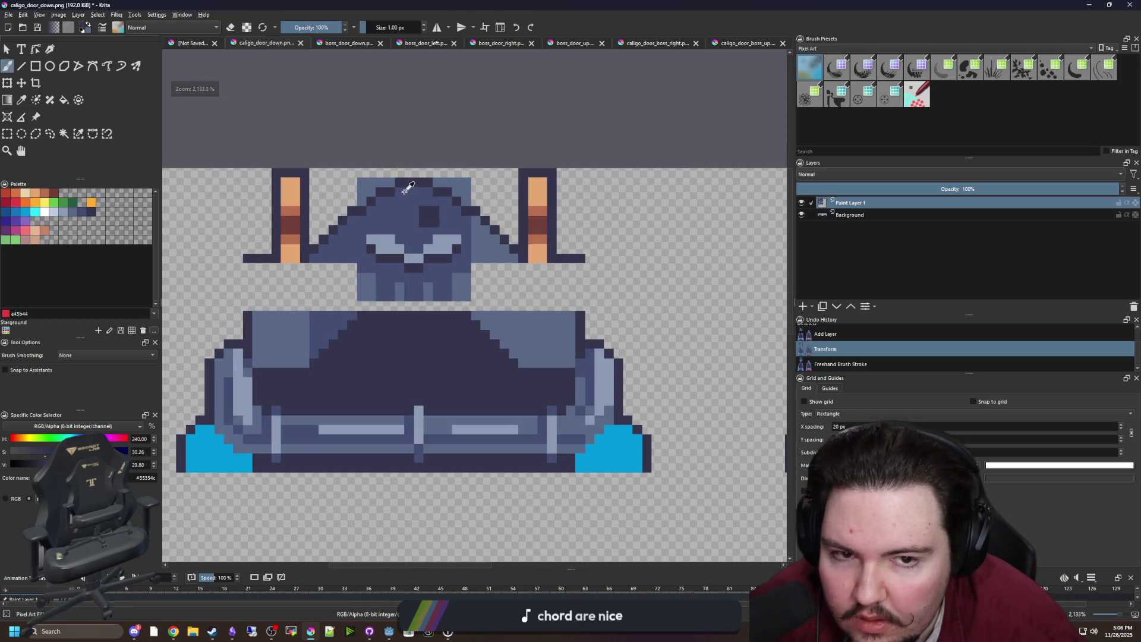
Step: With the skull layer hidden, move the background's upper blue shape up about 3 pixels
click(800, 202)
click(850, 214)
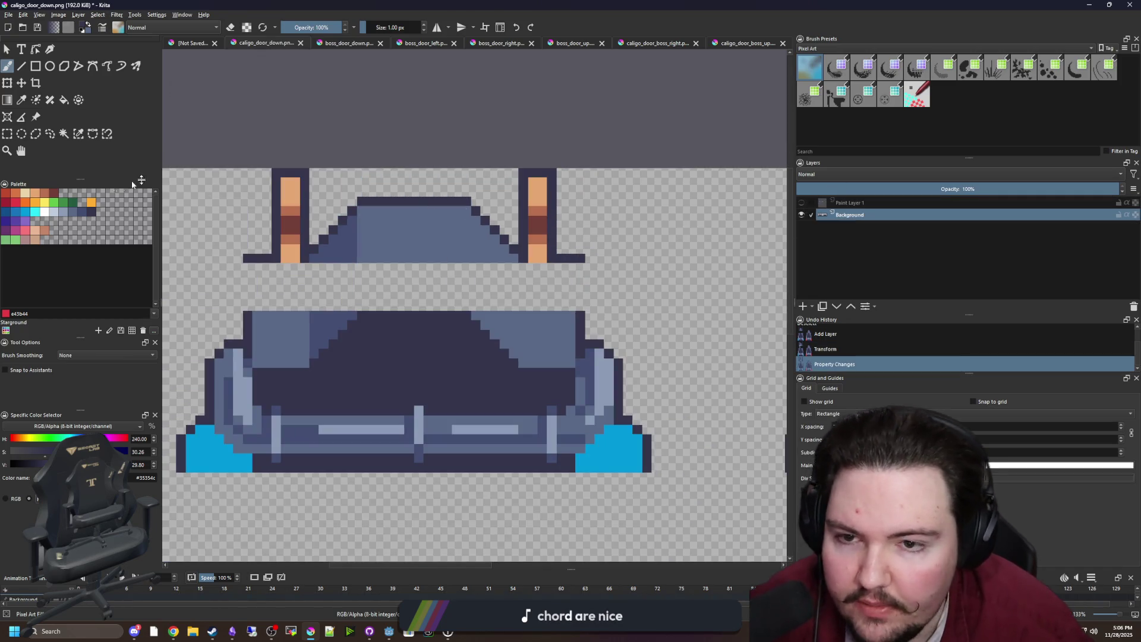
click(7, 133)
scroll(268, 278, up, 1)
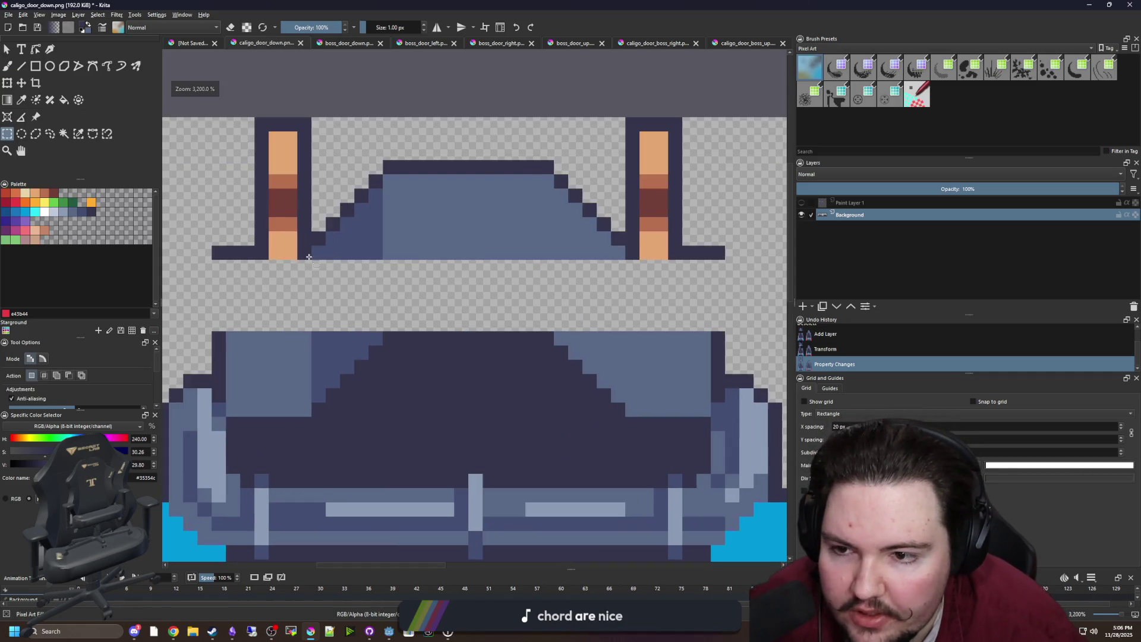
drag(311, 260, 612, 159)
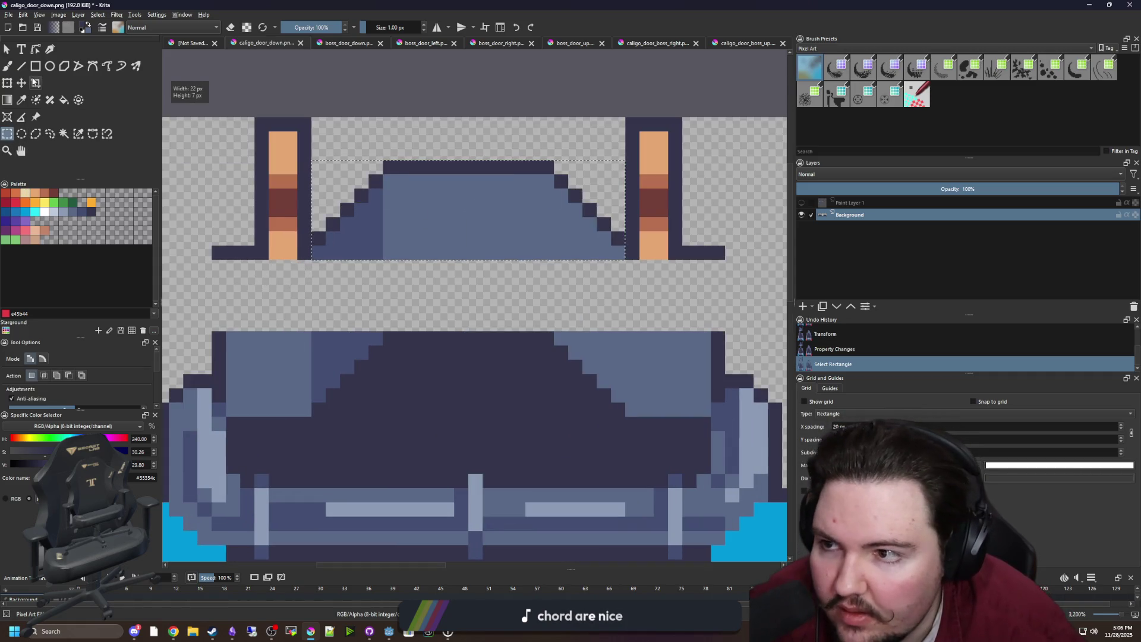
key(t)
drag(456, 219, 455, 177)
key(ctrl+shift+a)
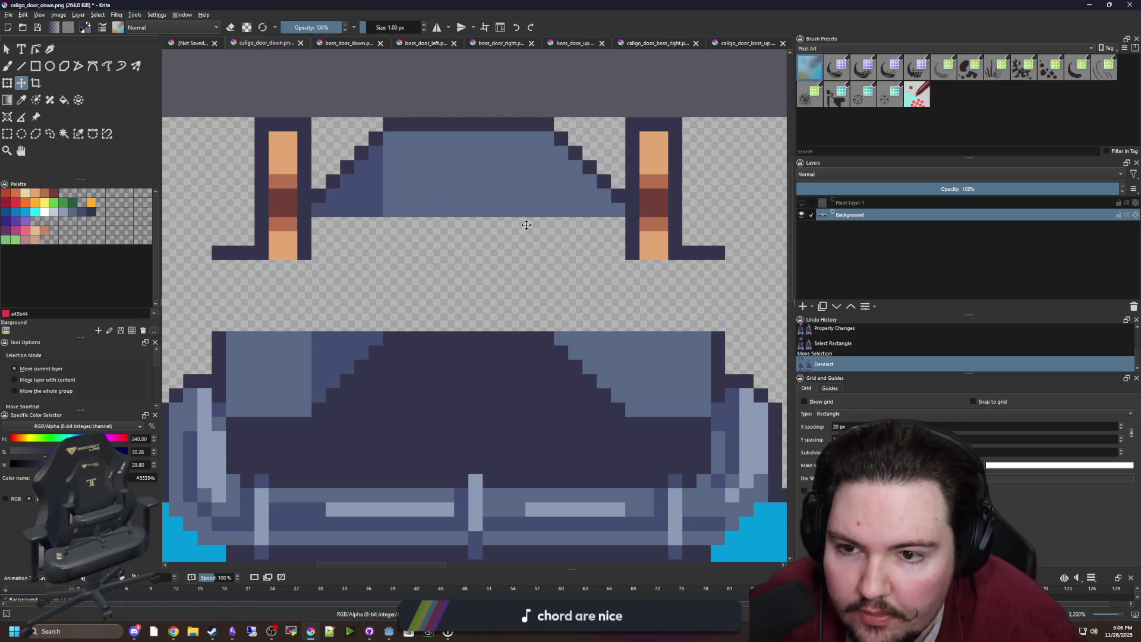
Step: Show the skull face layer, merge it into the background, and pick the lighter door blue
click(801, 203)
scroll(706, 247, up, 1)
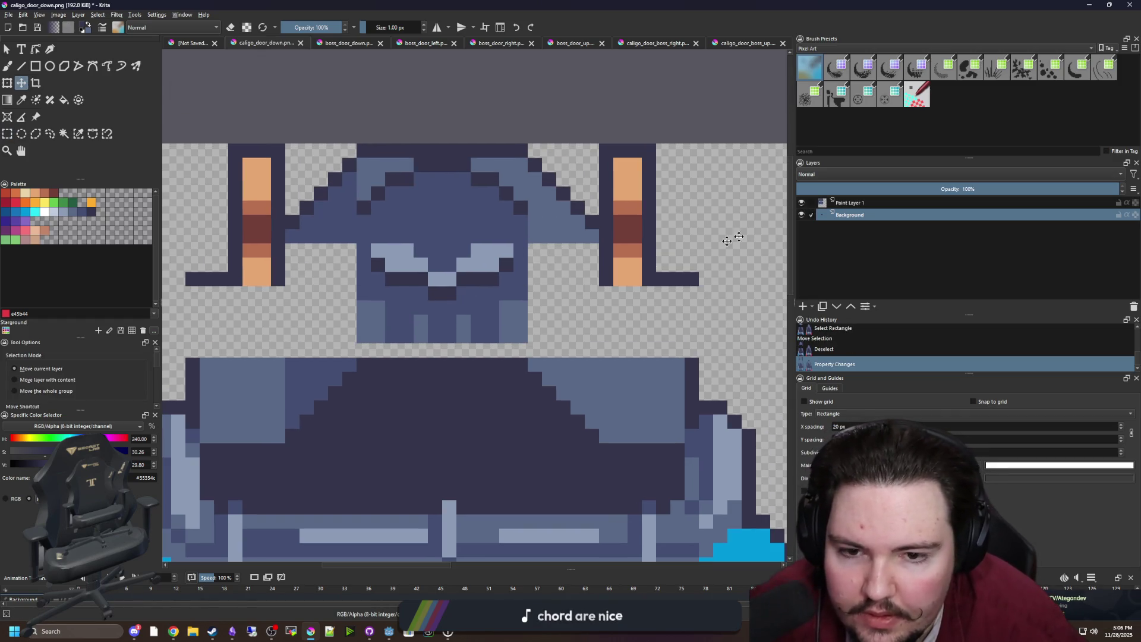
right_click(844, 204)
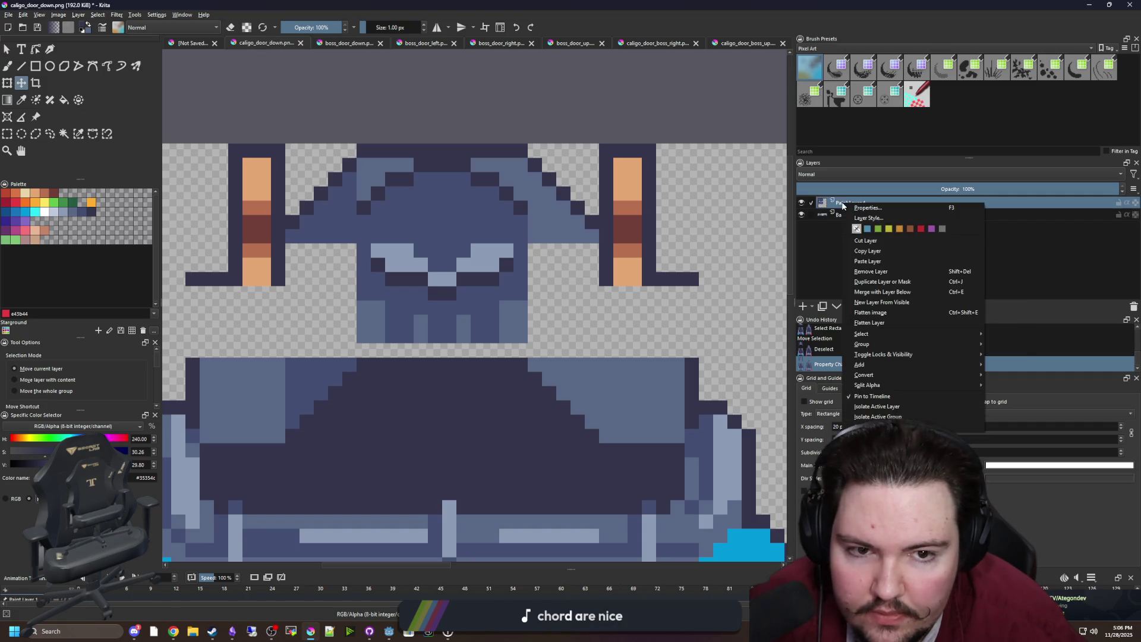
click(882, 292)
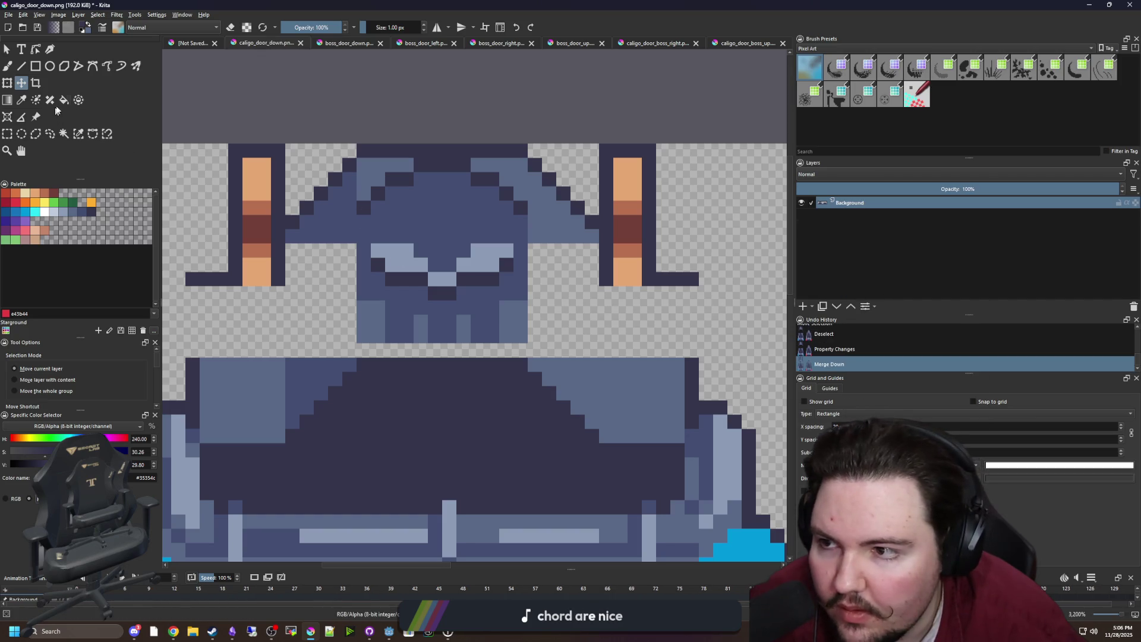
key(b)
ctrl+click(369, 173)
Step: Paint a lighter blue column on the door and darken its top-left corner pixel
mouse_move(349, 159)
mouse_down()
mouse_move(347, 342)
mouse_move(517, 349)
mouse_move(535, 315)
mouse_move(534, 240)
mouse_up()
click(535, 164)
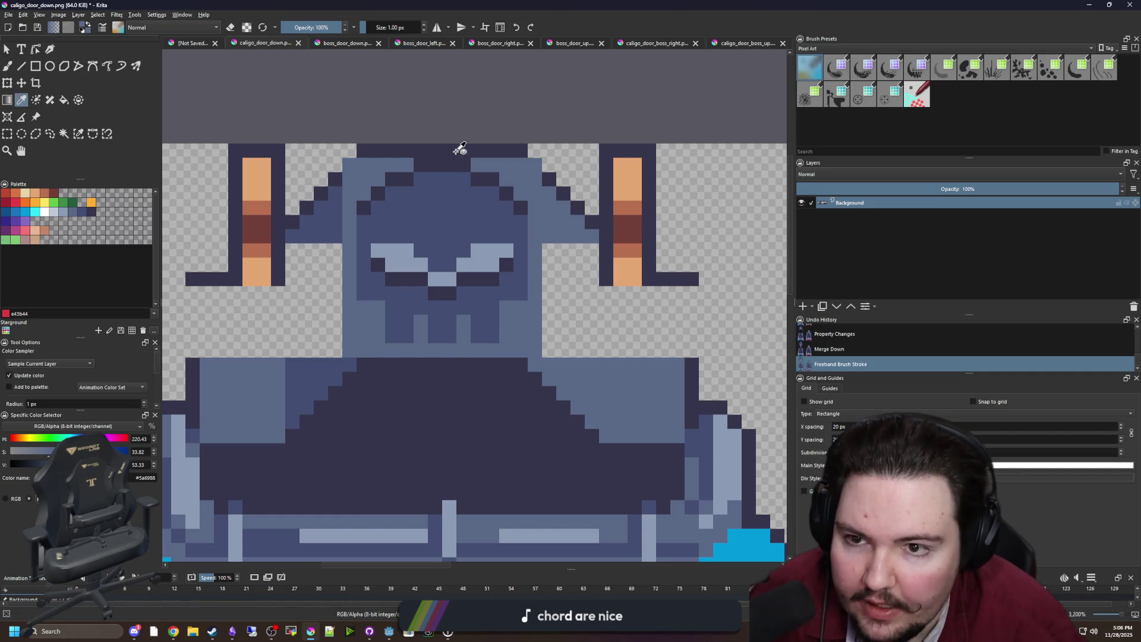
ctrl+click(457, 149)
click(349, 150)
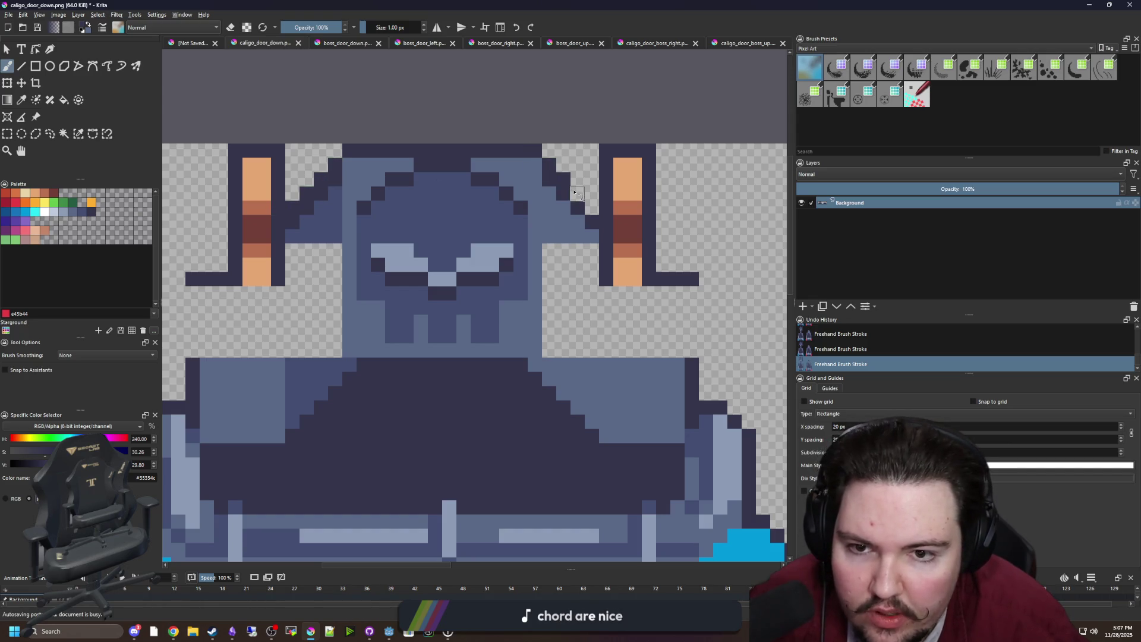
scroll(351, 207, up, 2)
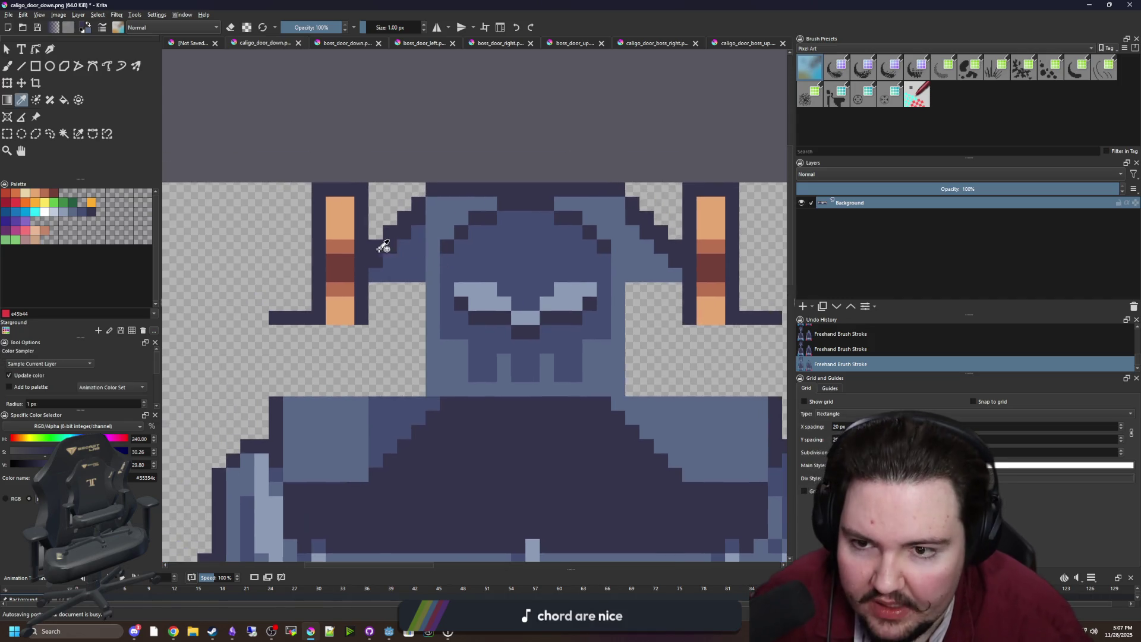
ctrl+click(443, 226)
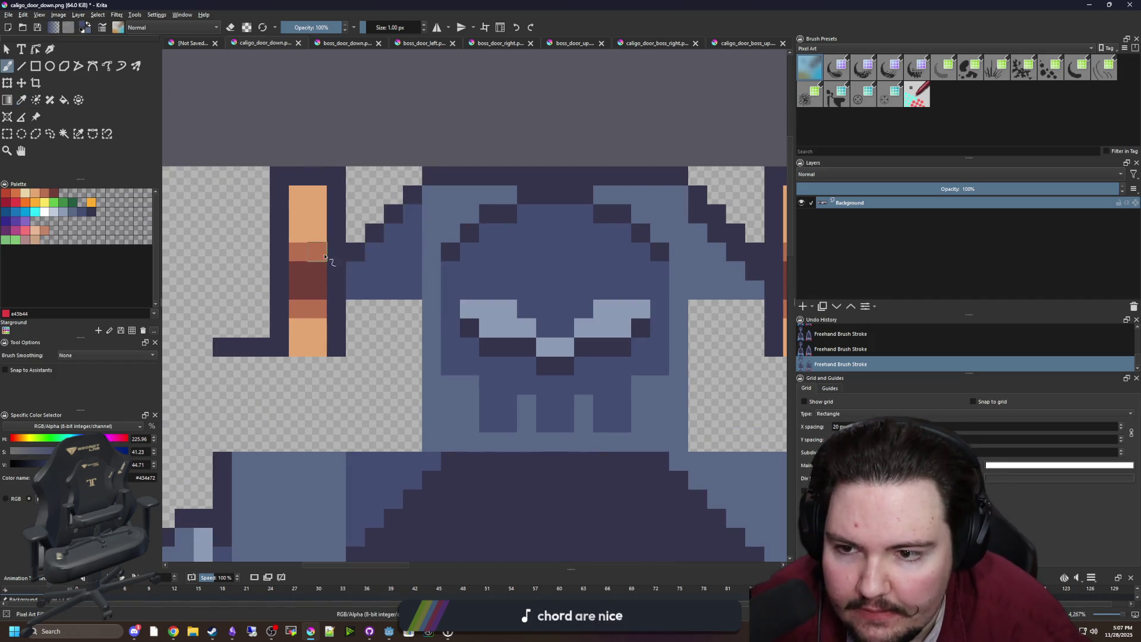
scroll(345, 261, down, 5)
scroll(393, 276, up, 2)
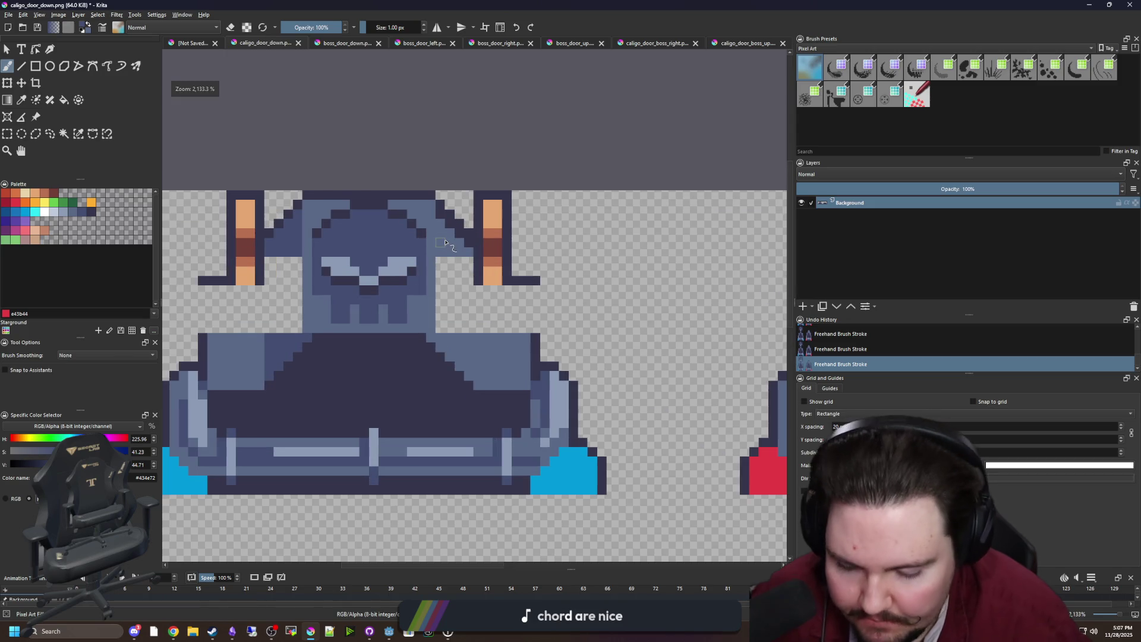
scroll(460, 224, up, 3)
ctrl+click(446, 242)
scroll(515, 293, down, 3)
scroll(436, 297, up, 1)
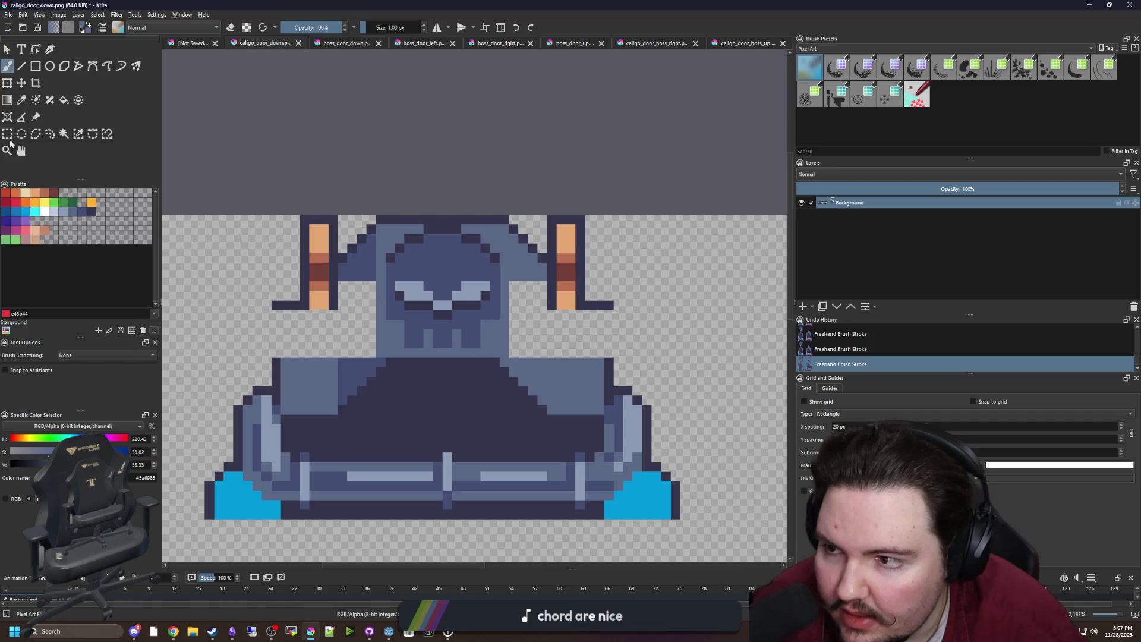
Step: Select a 1×13 pixel column beside the lamp and paint it blue
click(8, 134)
scroll(387, 362, up, 1)
drag(389, 366, 393, 169)
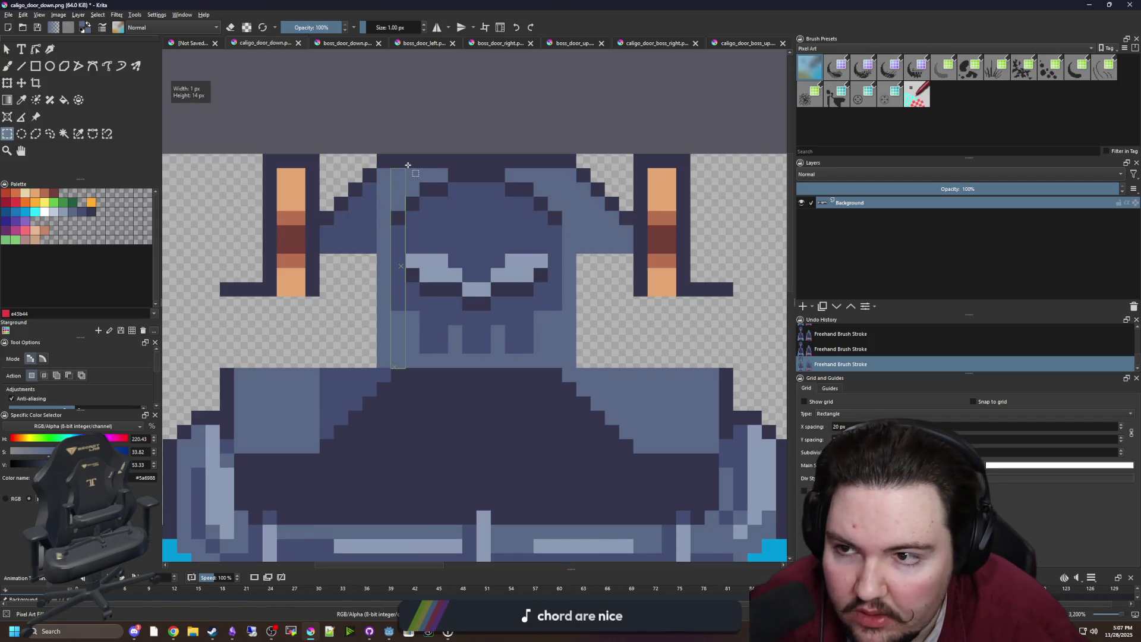
scroll(356, 375, down, 1)
drag(345, 378, 352, 254)
scroll(352, 254, up, 2)
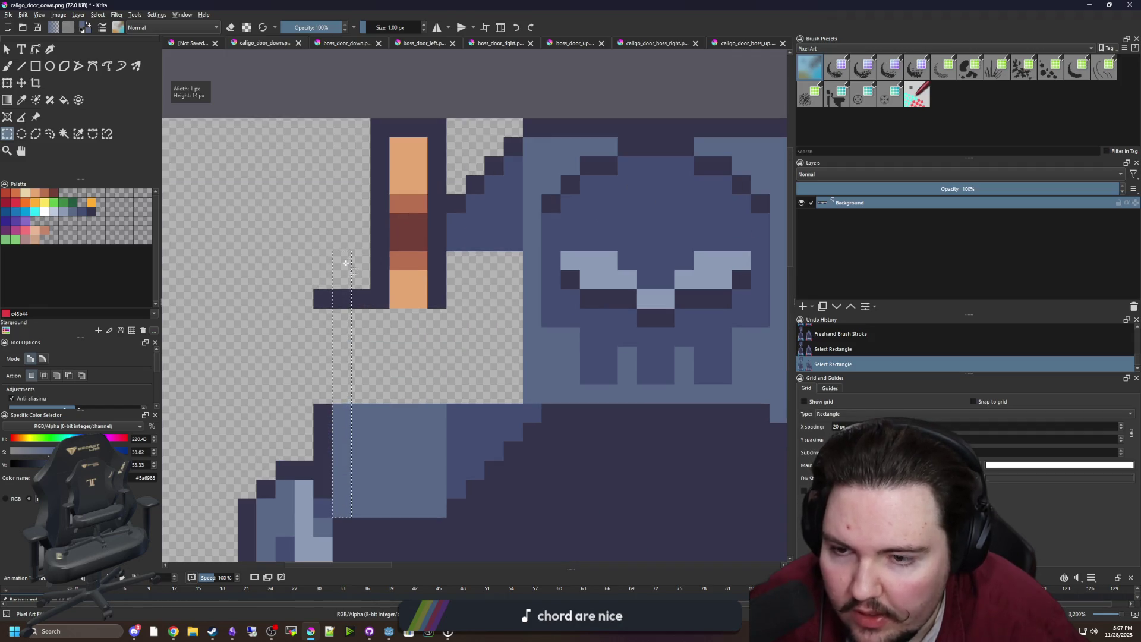
key(p)
key(b)
mouse_move(349, 306)
mouse_down()
mouse_move(342, 254)
mouse_move(354, 241)
mouse_move(397, 237)
mouse_up()
key(p)
click(362, 297)
key(ctrl+shift+a)
key(b)
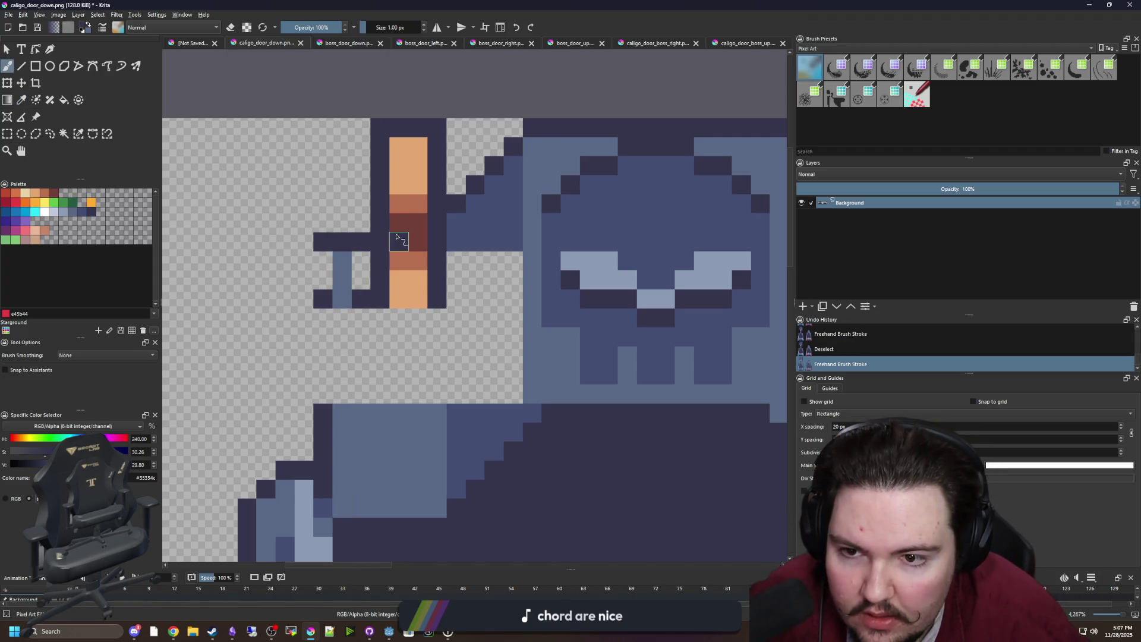
Step: Draw dark outlines from the left lamp and along the door's left and right edges
scroll(356, 297, right, 3)
scroll(312, 327, down, 1)
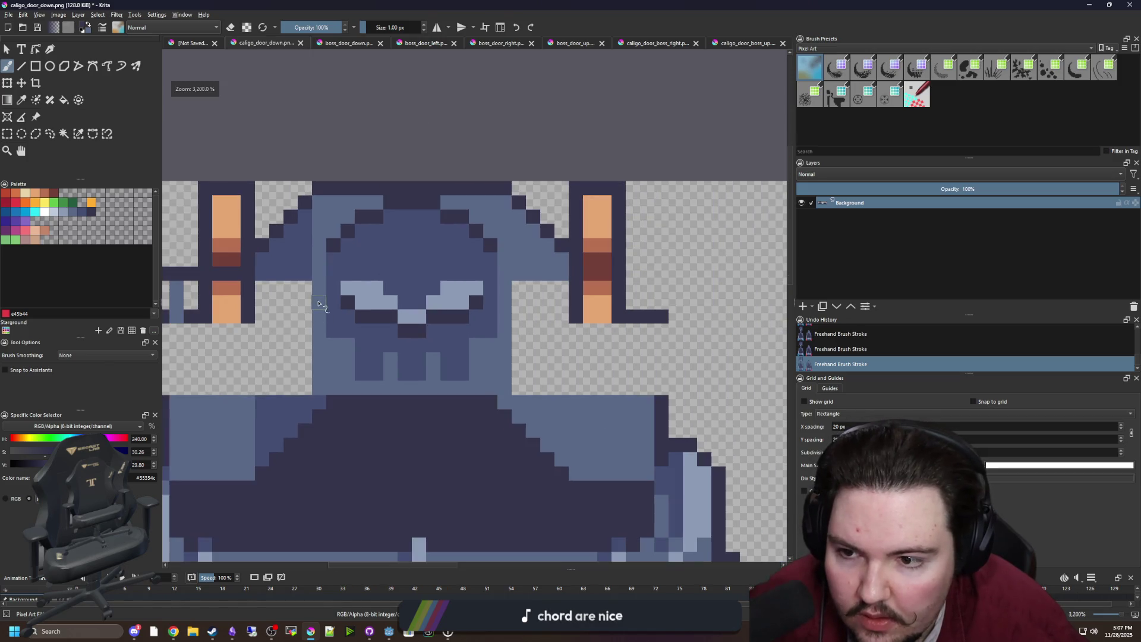
drag(591, 278, 652, 278)
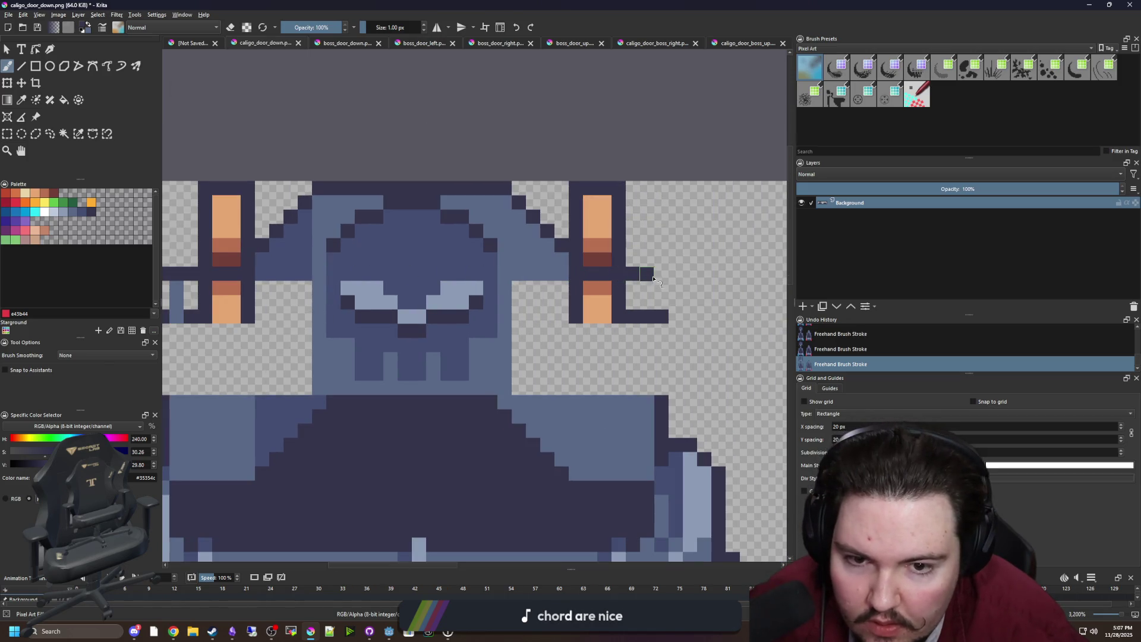
scroll(683, 282, down, 1)
scroll(293, 323, up, 2)
drag(329, 368, 331, 257)
scroll(416, 297, down, 1)
scroll(505, 347, up, 1)
drag(527, 376, 527, 260)
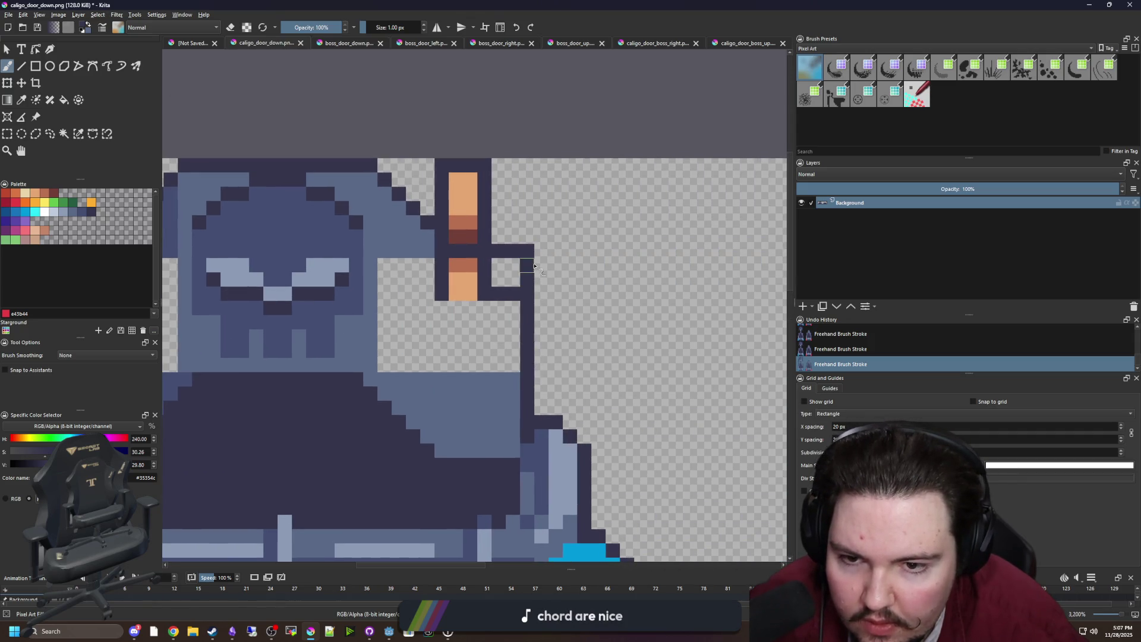
scroll(527, 267, down, 1)
scroll(562, 313, up, 1)
Step: Fill the empty areas beside the face and lamp blue and cover the lamps' lower pixels
key(f)
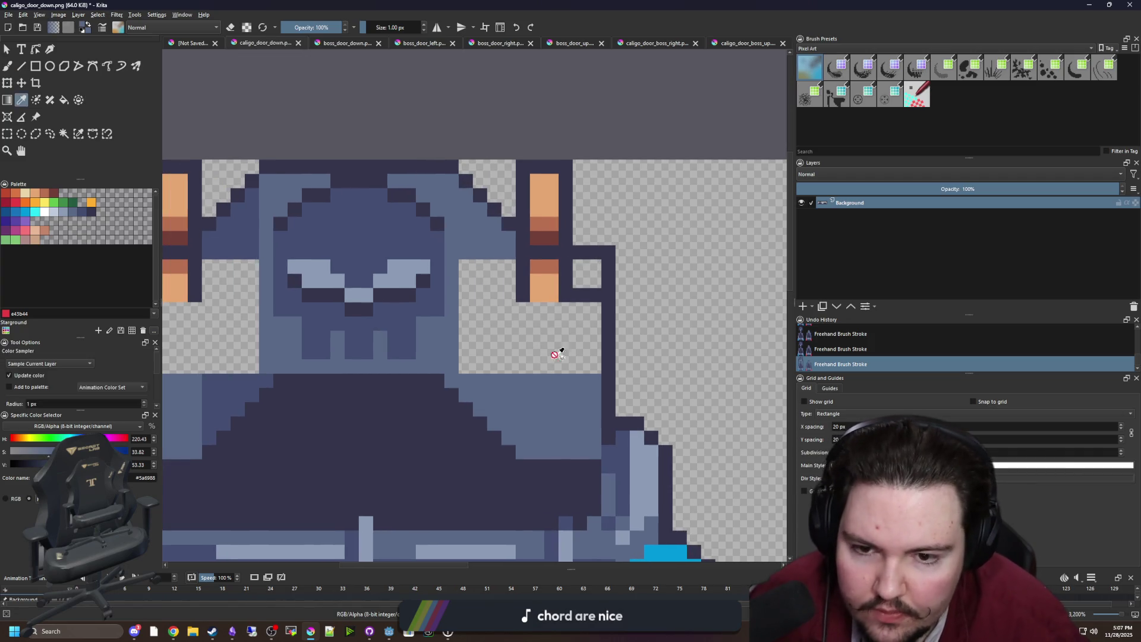
click(560, 354)
click(587, 289)
key(b)
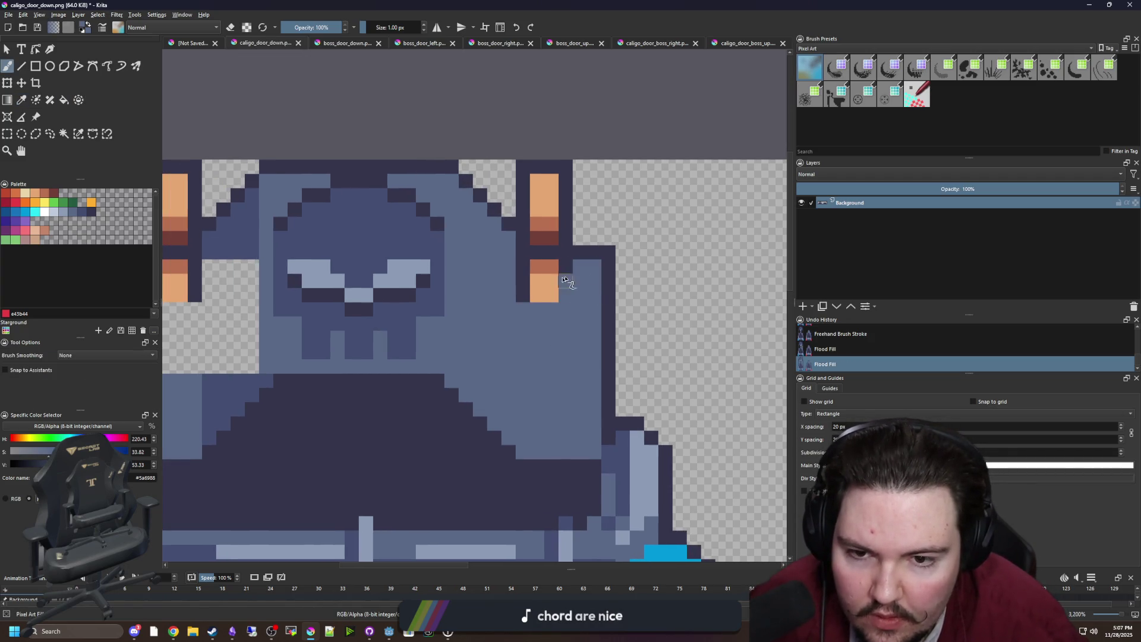
drag(517, 279, 535, 311)
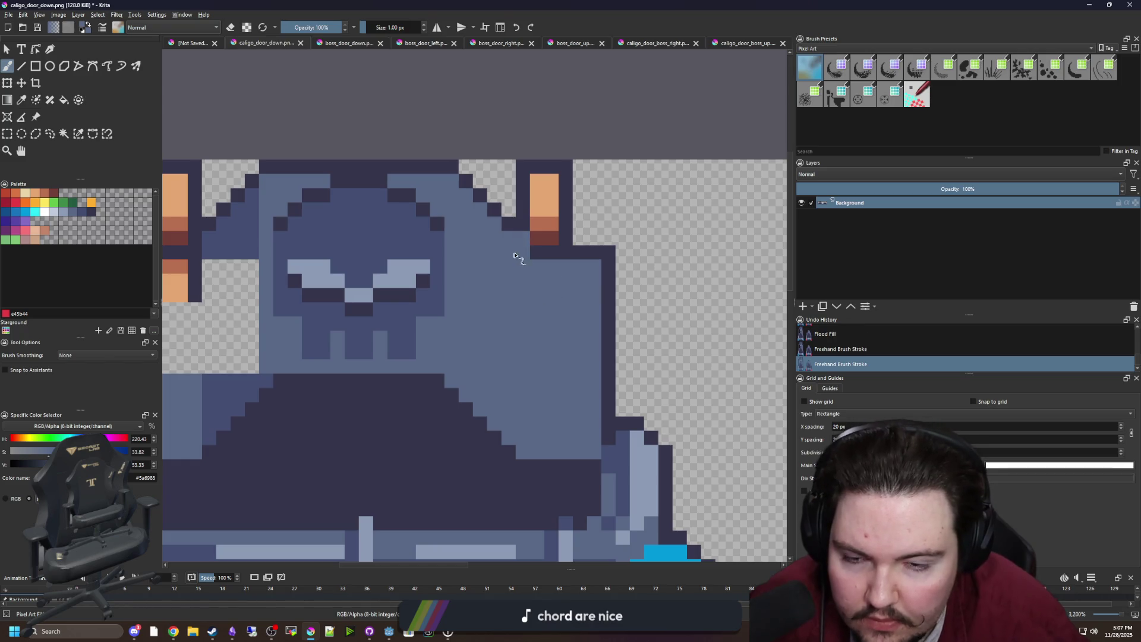
drag(328, 272, 474, 301)
scroll(360, 313, up, 1)
ctrl+click(400, 265)
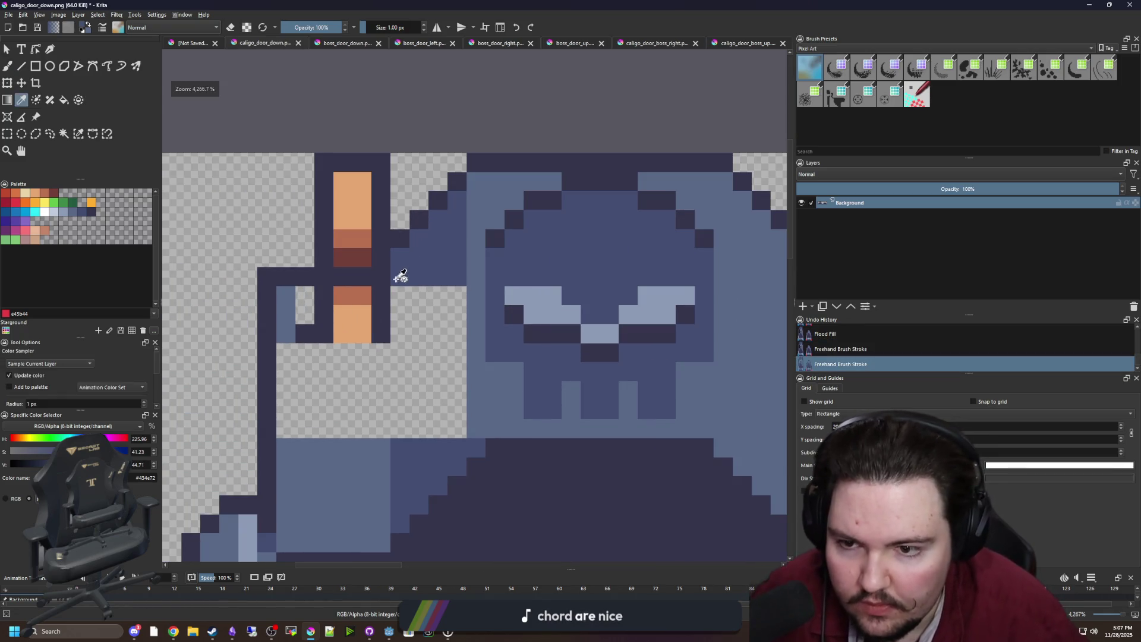
mouse_move(383, 314)
mouse_down()
mouse_move(350, 321)
mouse_move(377, 315)
mouse_up()
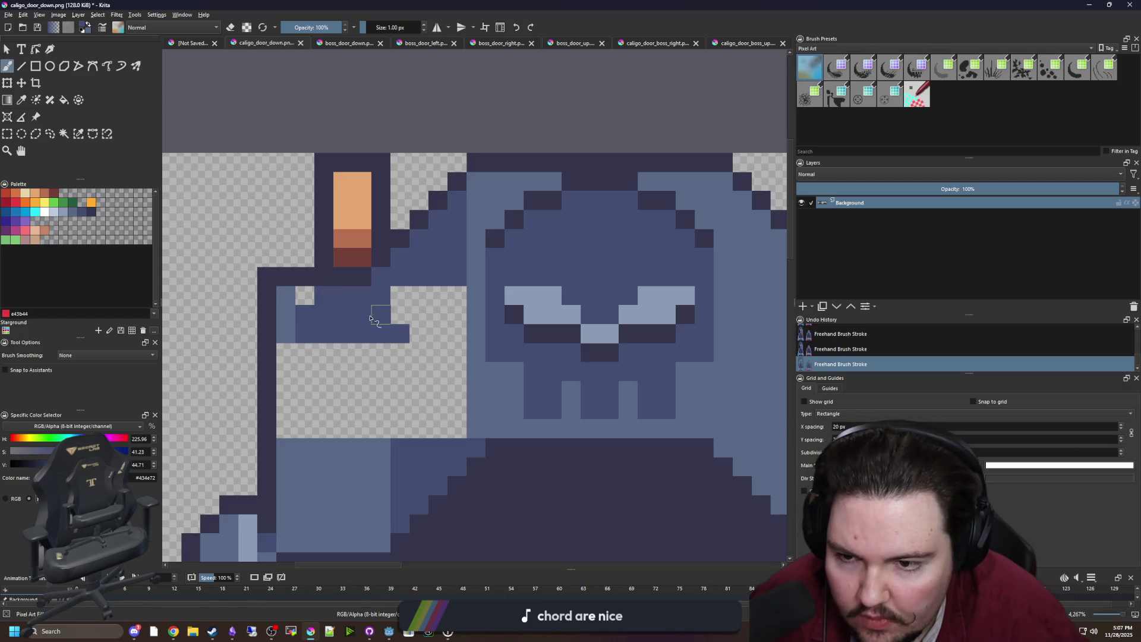
Step: Fill the left side blue, add a light-blue column, and shade it with mid-blue #434e72
key(f)
click(330, 374)
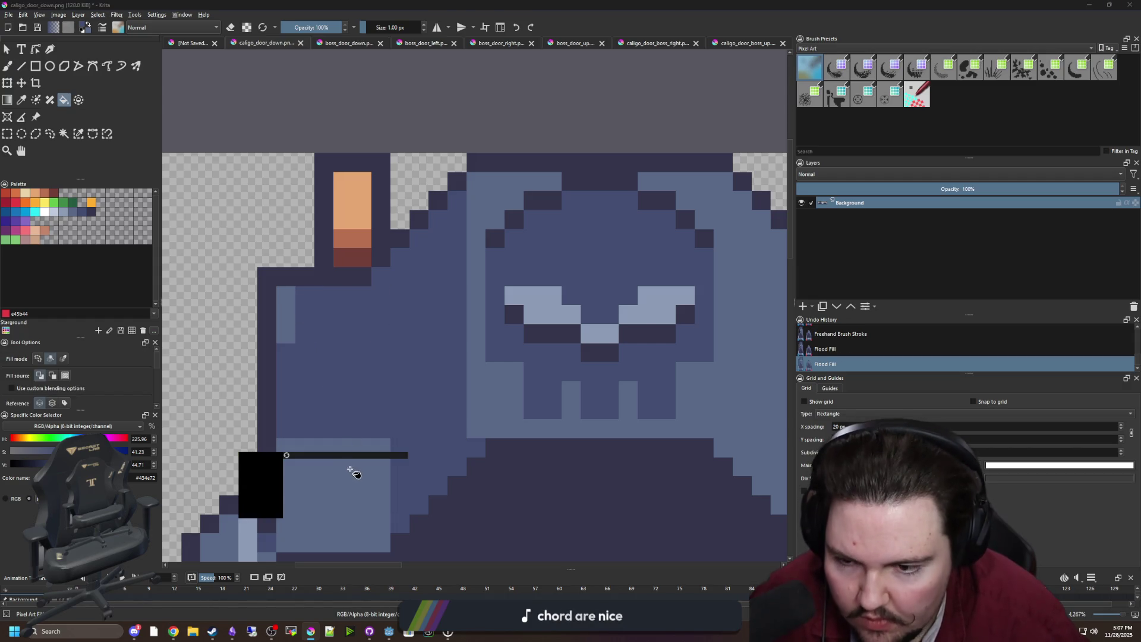
ctrl+click(376, 387)
key(b)
drag(376, 385, 379, 234)
key(f)
click(328, 306)
key(b)
ctrl+click(394, 420)
drag(377, 499, 377, 216)
Step: Darken the stair edge pixels with the outline colour and mirror the view to check the door
key(p)
drag(487, 309, 362, 316)
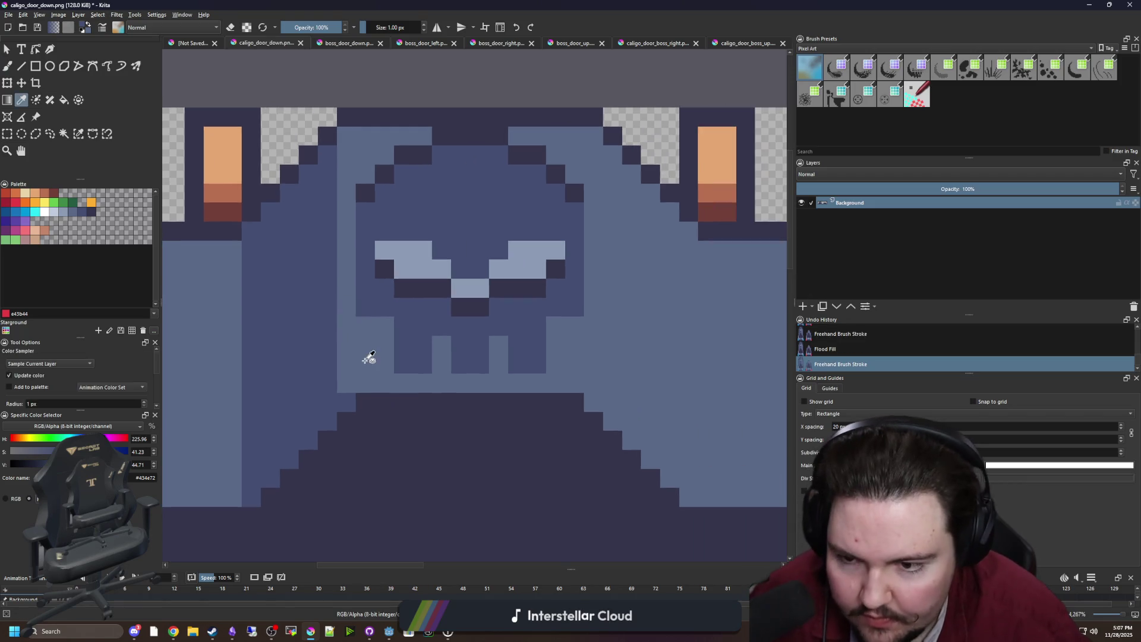
click(392, 450)
drag(391, 450, 497, 349)
key(b)
drag(456, 301, 417, 346)
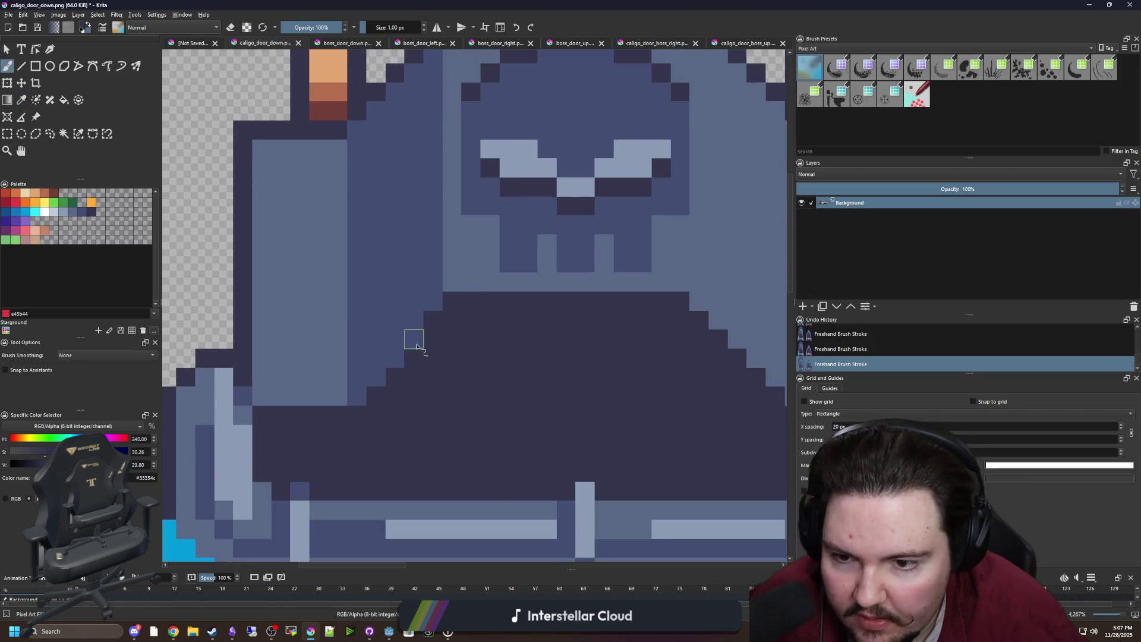
key(m)
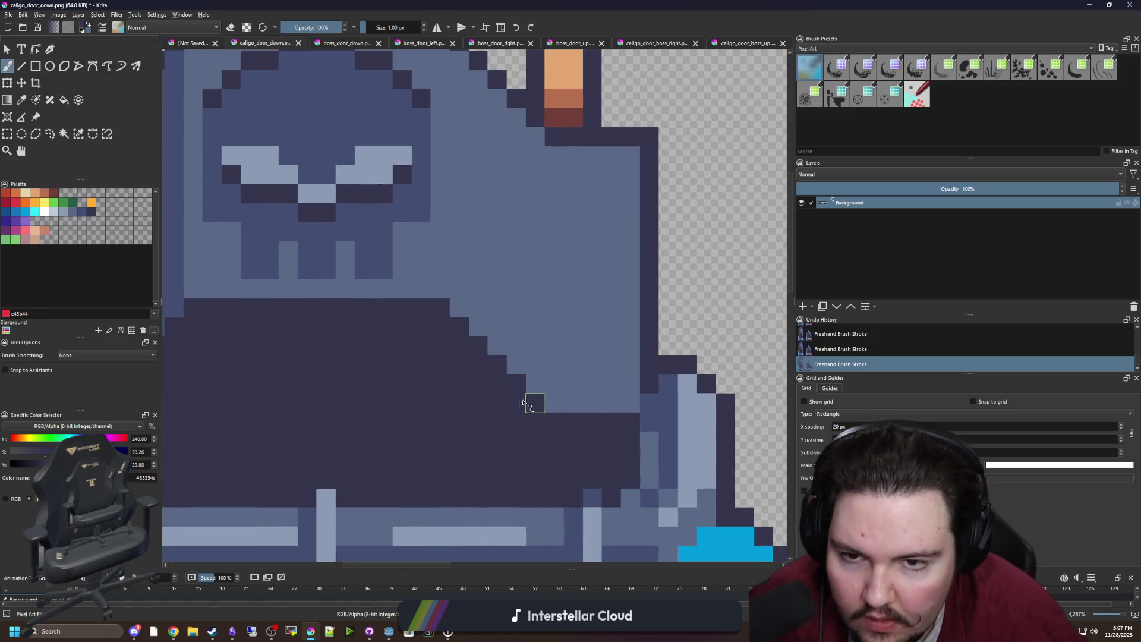
scroll(533, 404, down, 3)
scroll(465, 364, down, 5)
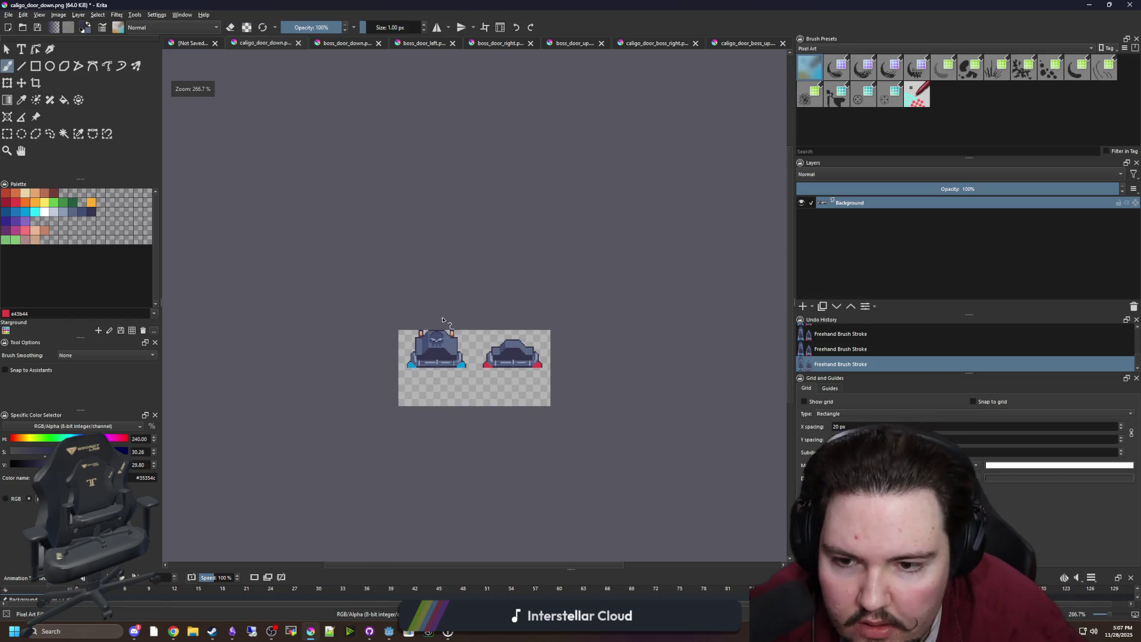
scroll(437, 365, up, 5)
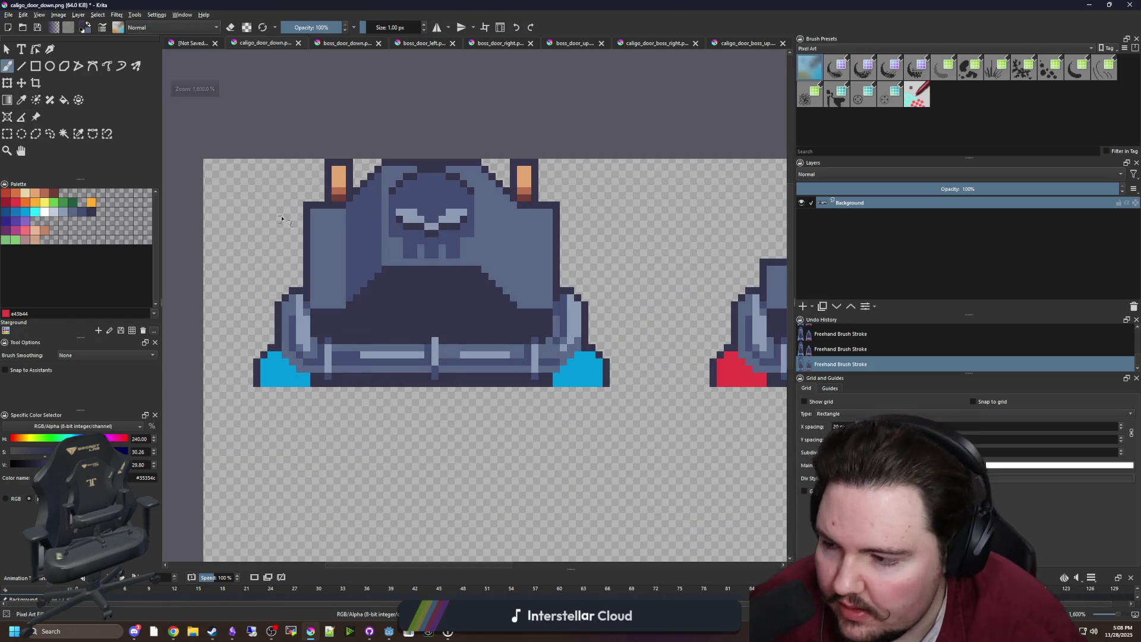
scroll(331, 274, up, 1)
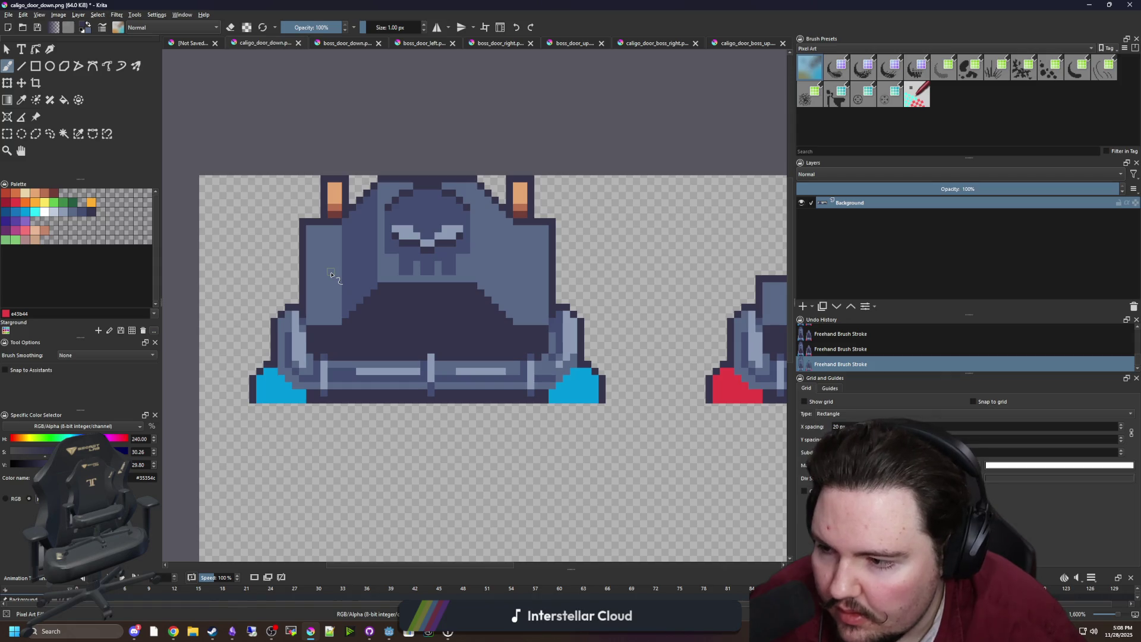
drag(331, 274, 322, 316)
key(ctrl+r)
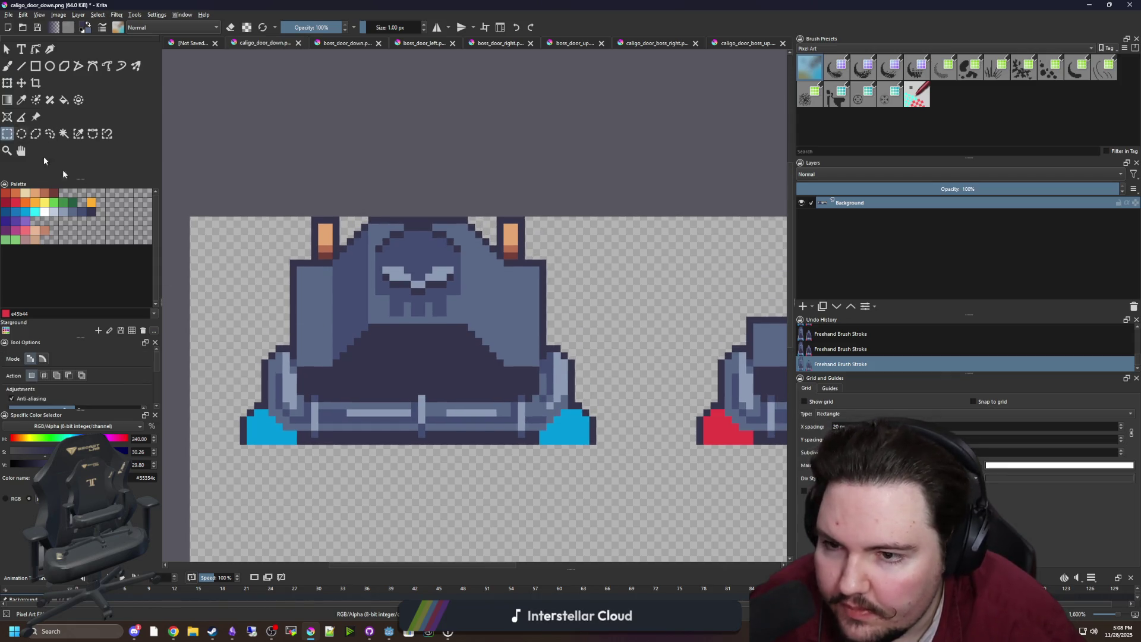
Step: Copy the door sprite to a new layer and position it over the second door
mouse_move(242, 445)
mouse_down()
mouse_move(392, 321)
mouse_move(596, 217)
mouse_up()
key(ctrl+c)
key(Insert)
drag(523, 341, 462, 339)
scroll(462, 338, down, 2)
key(ctrl+t)
mouse_move(246, 375)
mouse_down()
mouse_move(486, 375)
mouse_move(496, 392)
mouse_up()
scroll(486, 375, up, 3)
key(ctrl+shift+a)
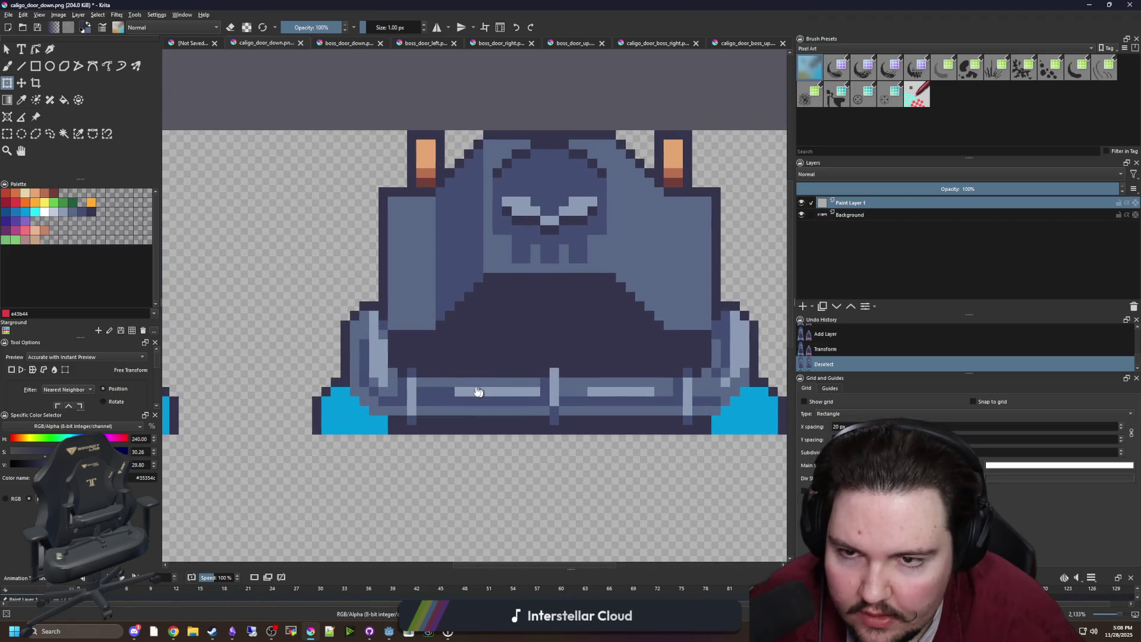
key(ctrl+r)
scroll(417, 174, up, 2)
Step: Erase the orange light blocks and leftover red pixels from the copied door
drag(426, 182, 349, 89)
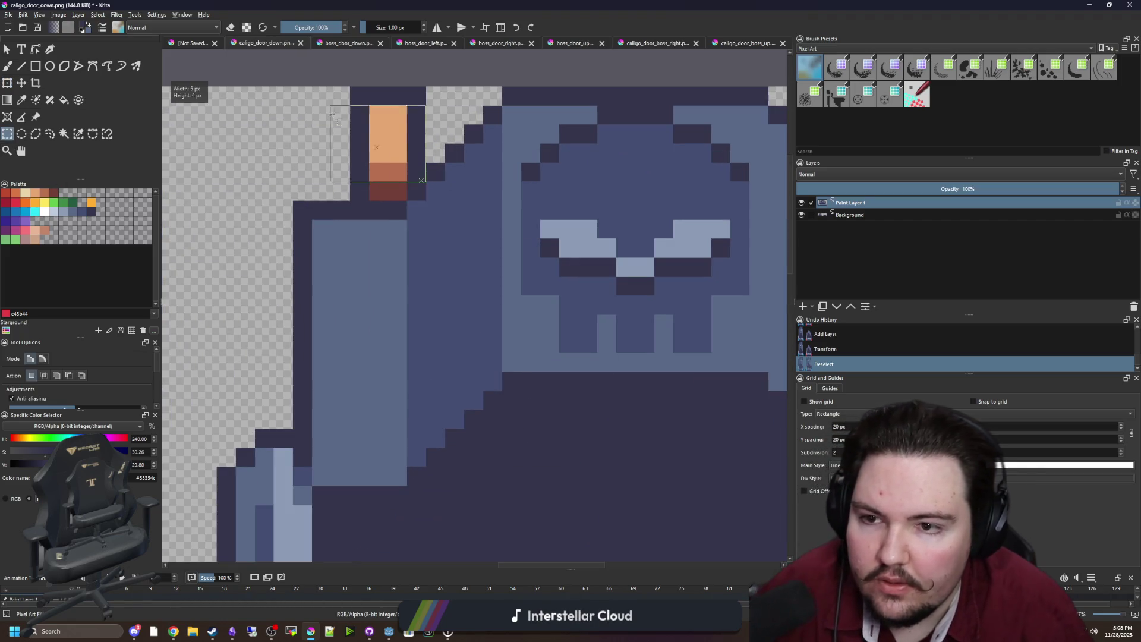
key(Delete)
key(ctrl+shift+a)
drag(402, 197, 370, 183)
key(Delete)
scroll(402, 197, down, 2)
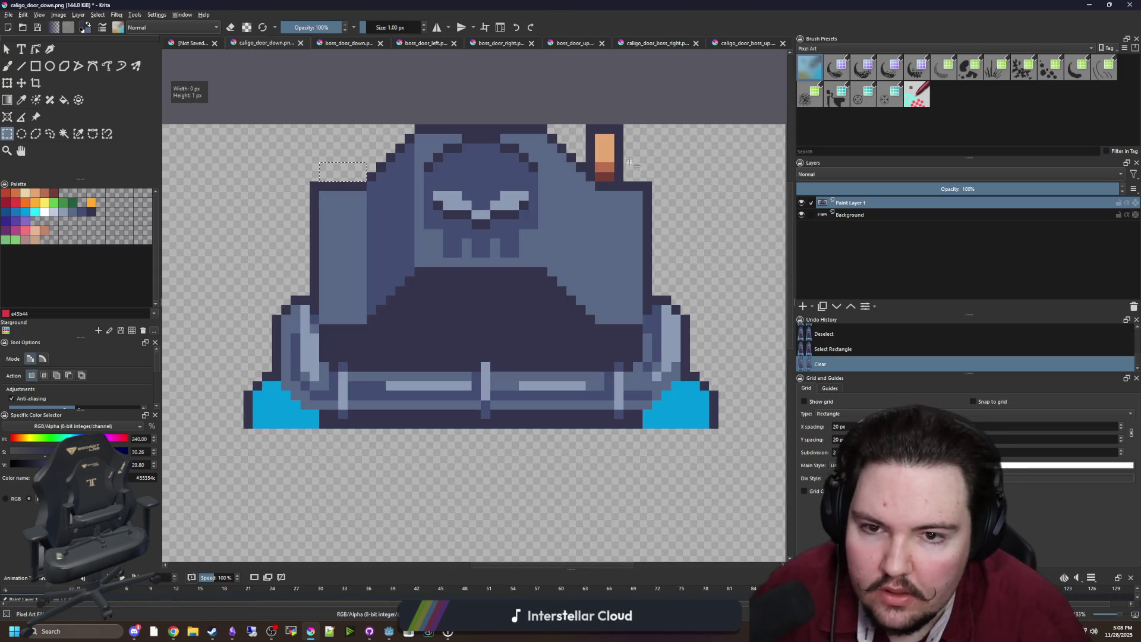
scroll(588, 179, up, 3)
drag(618, 265, 542, 42)
key(Delete)
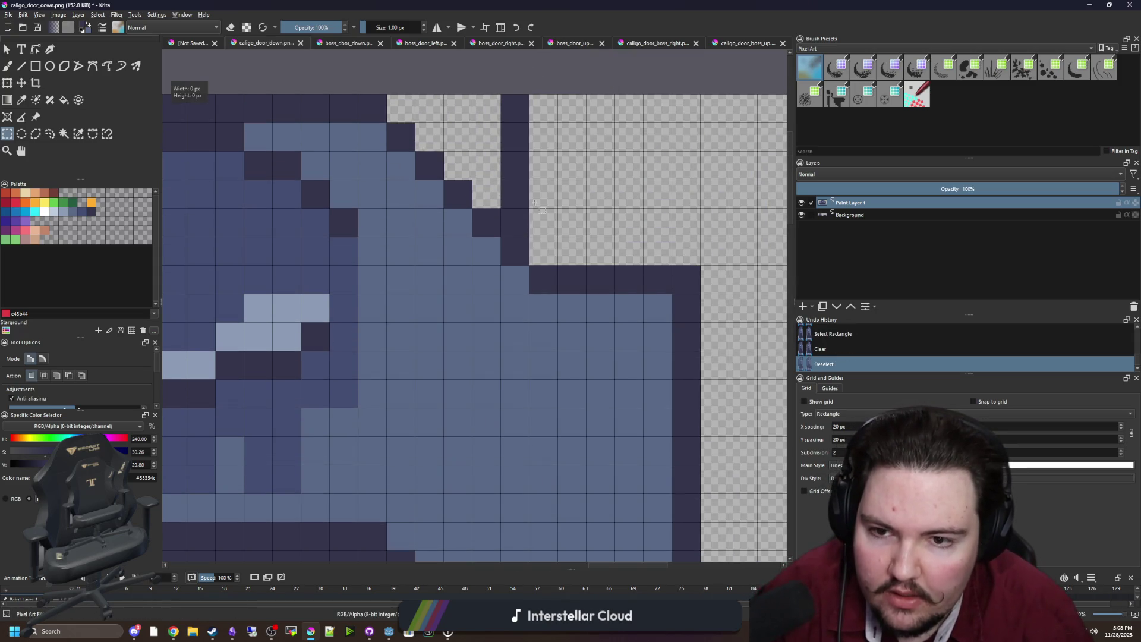
scroll(504, 231, down, 3)
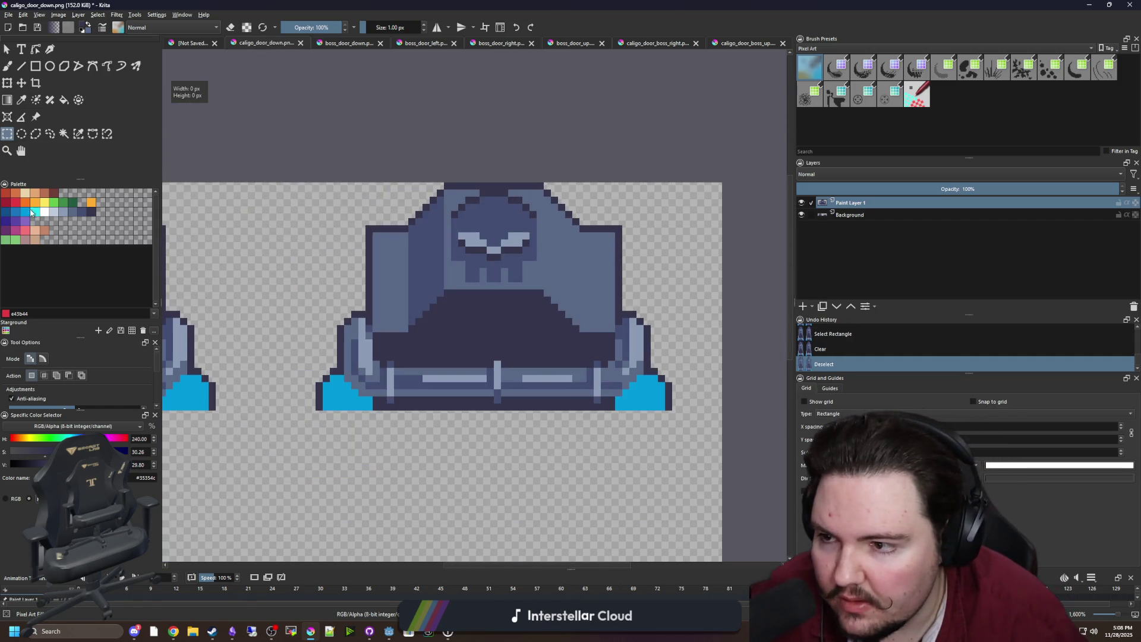
Step: Flood-fill the copied door's two blue corners with red
click(18, 205)
key(f)
click(347, 395)
click(642, 395)
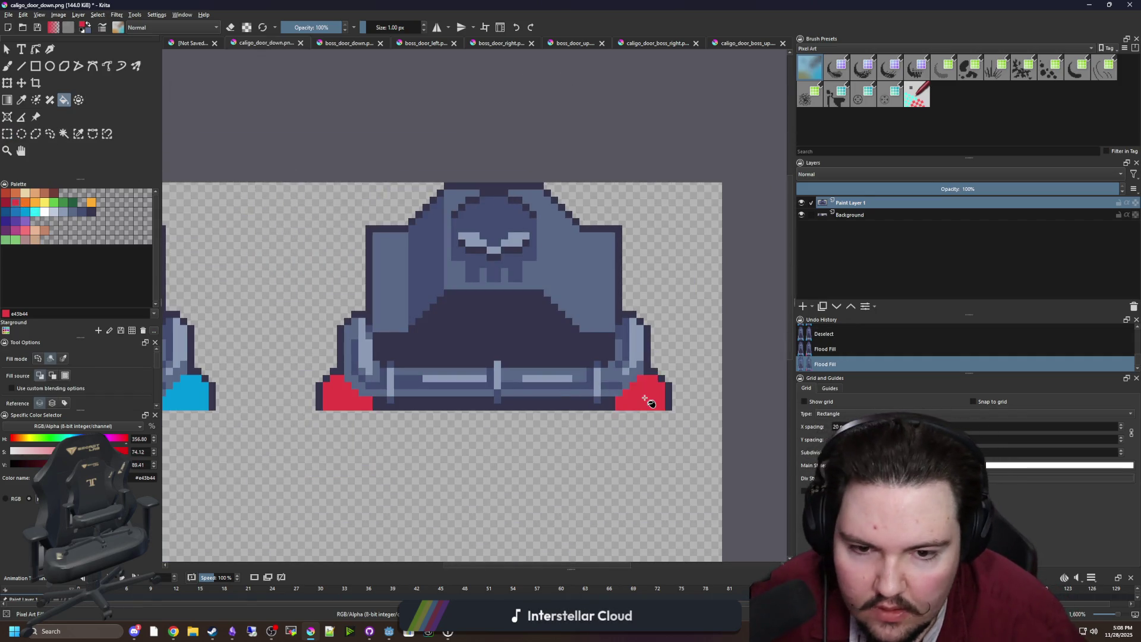
scroll(642, 394, down, 3)
click(9, 14)
Step: Save the sheet as PNG caligo_door_boss_down, then restore Krita down to reveal Godot
click(38, 66)
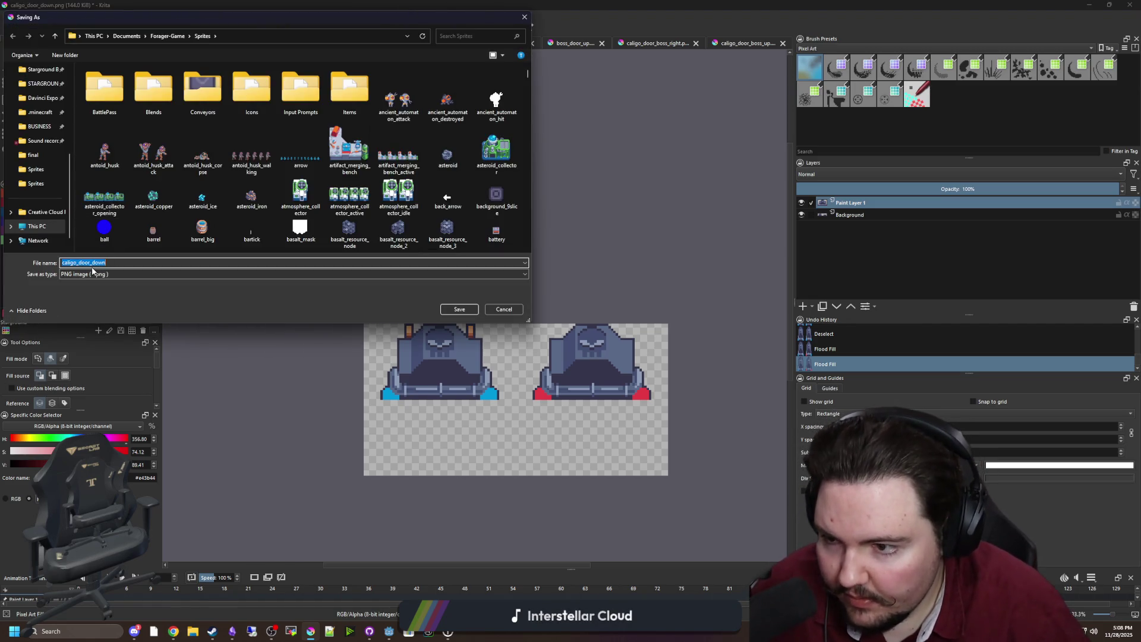
click(91, 262)
text(boss_)
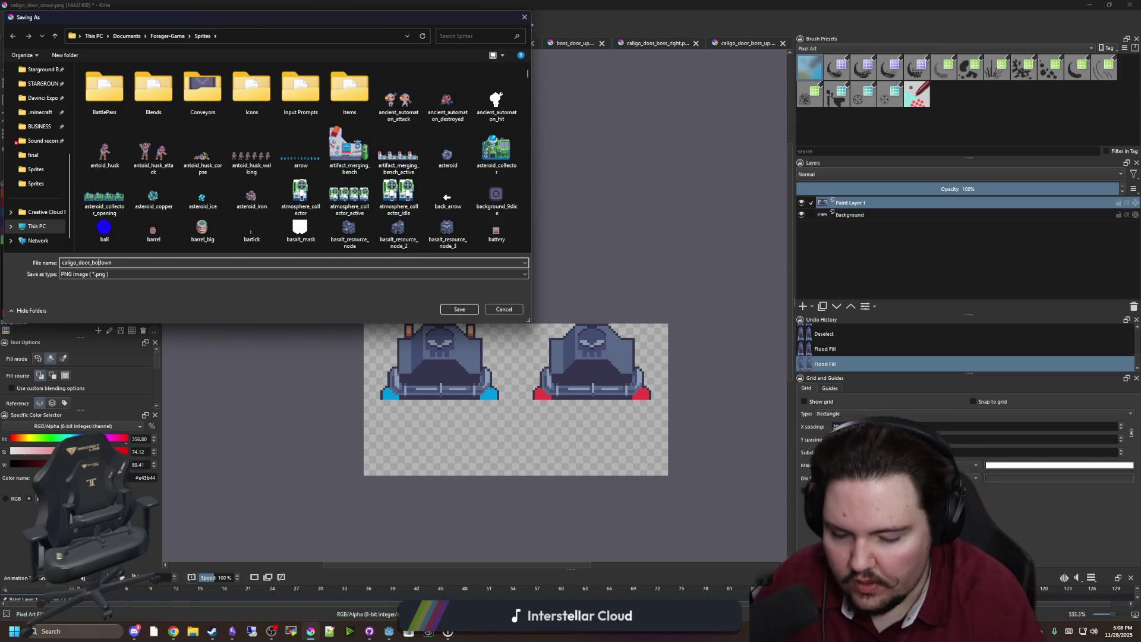
click(468, 309)
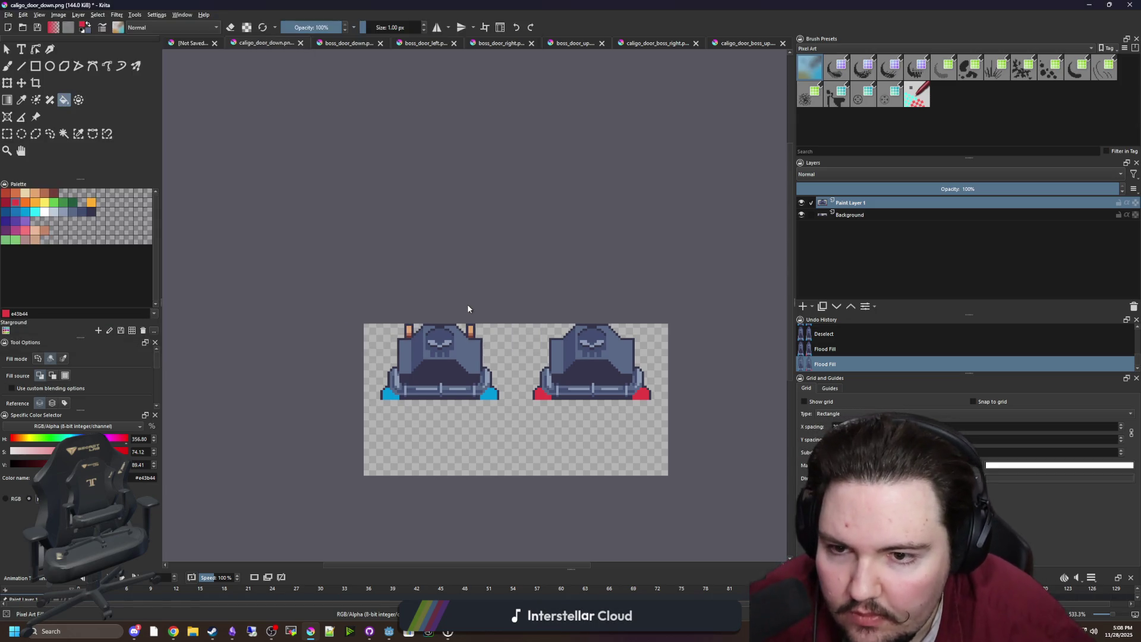
click(615, 415)
drag(426, 4, 425, 373)
click(425, 322)
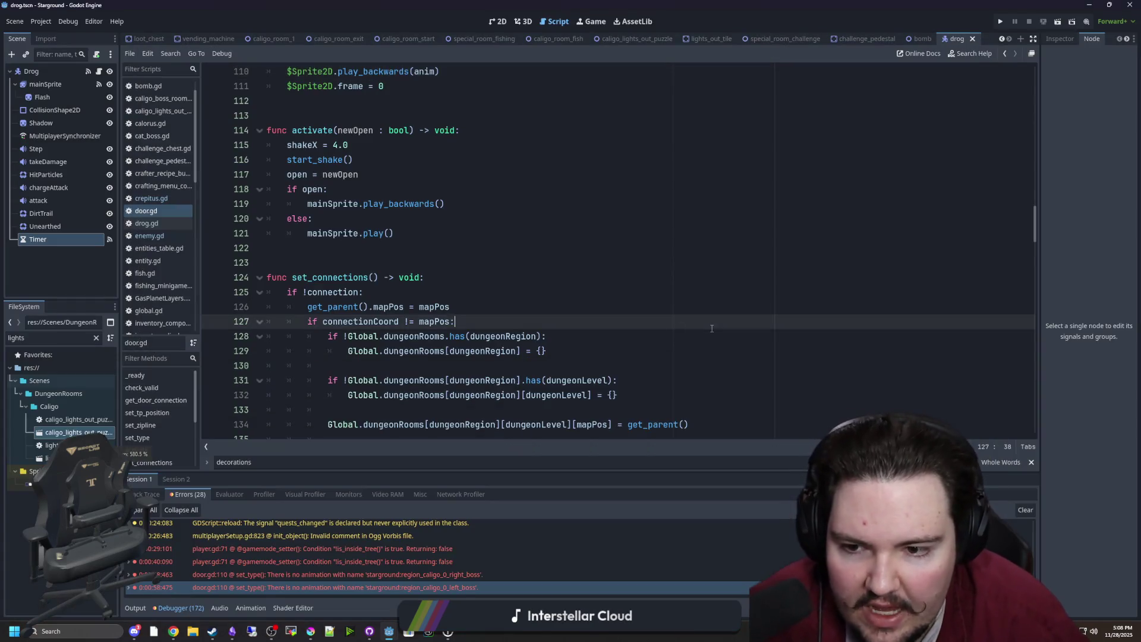
Step: Filter the FileSystem for 'door' and open the door.tscn scene
click(543, 247)
click(96, 337)
text(do)
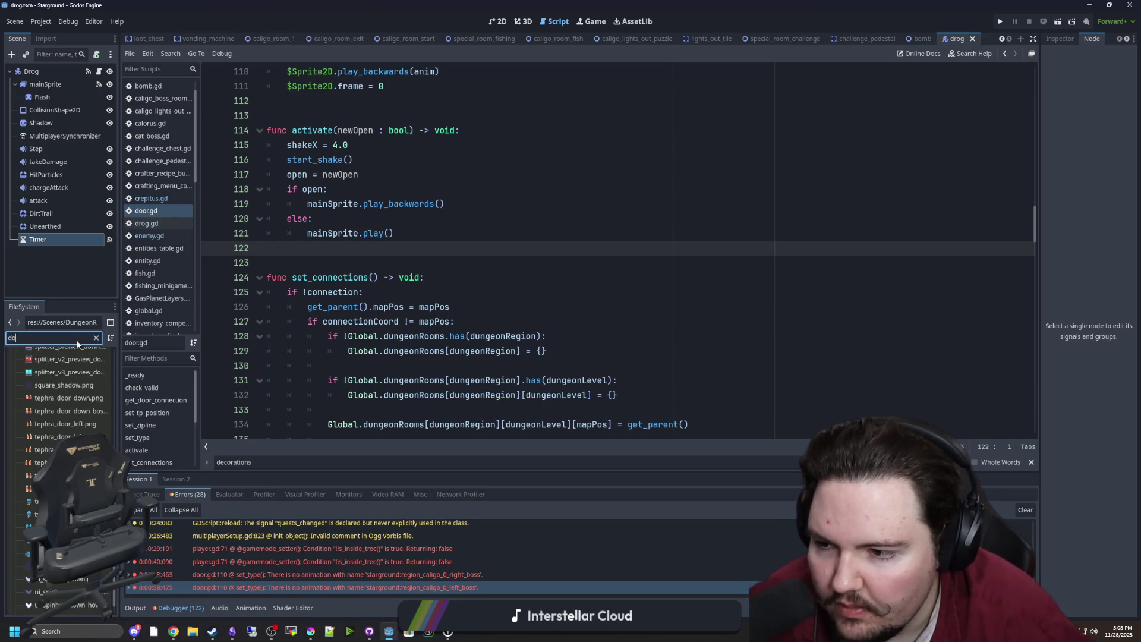
text(ors)
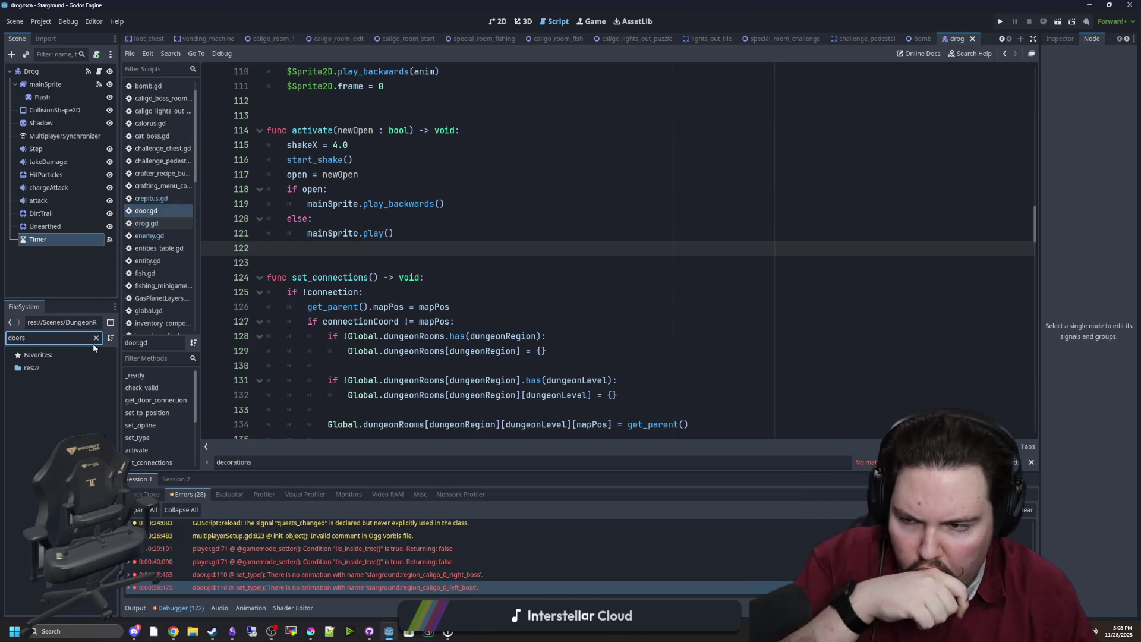
key(BackSpace)
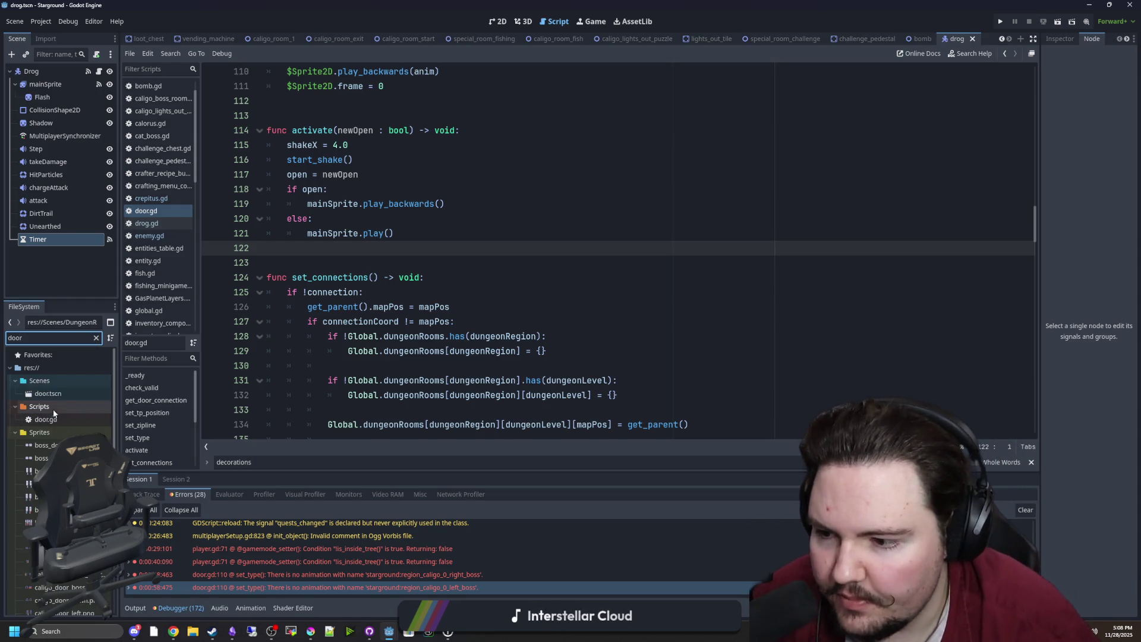
click(63, 395)
double_click(63, 394)
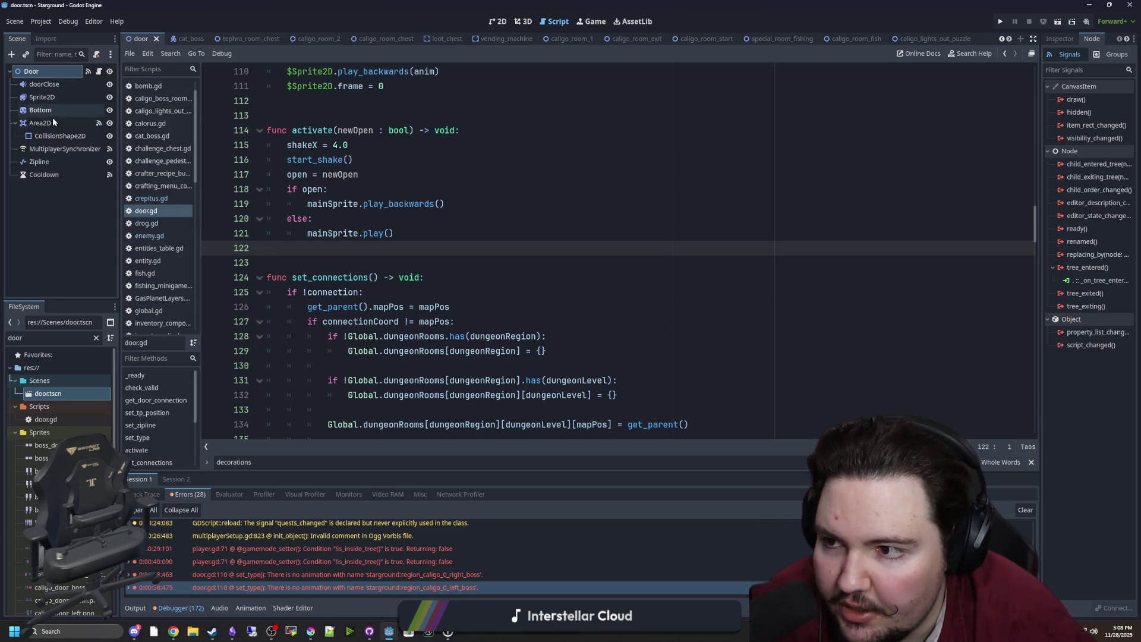
Step: Select the Sprite2D node and enlarge the SpriteFrames editor with a wider Animations list
click(43, 97)
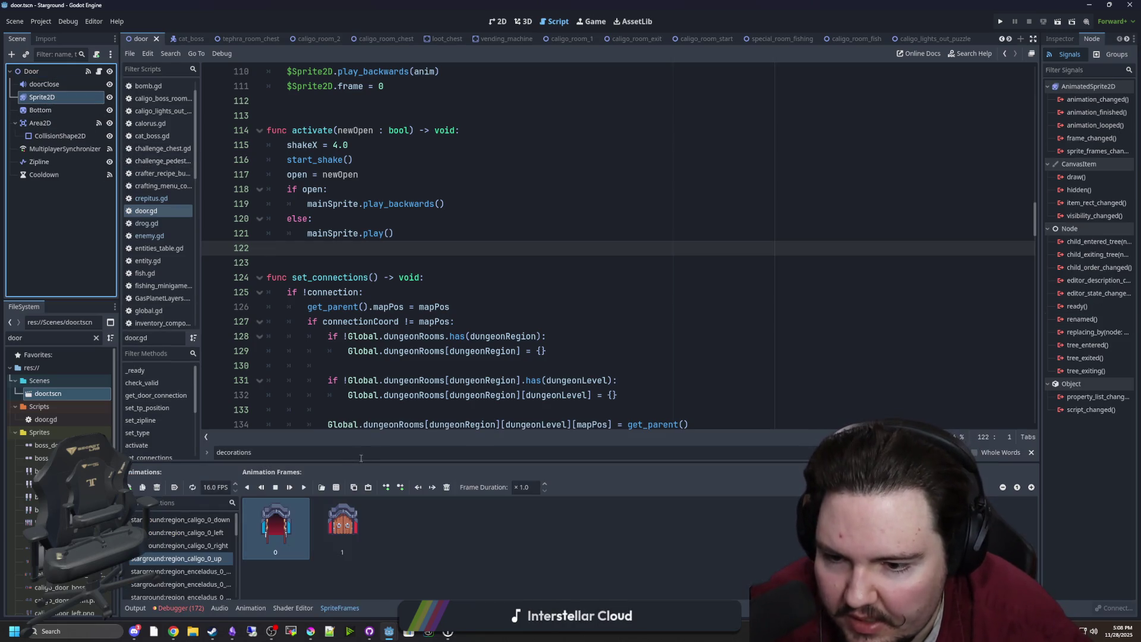
drag(336, 462, 321, 238)
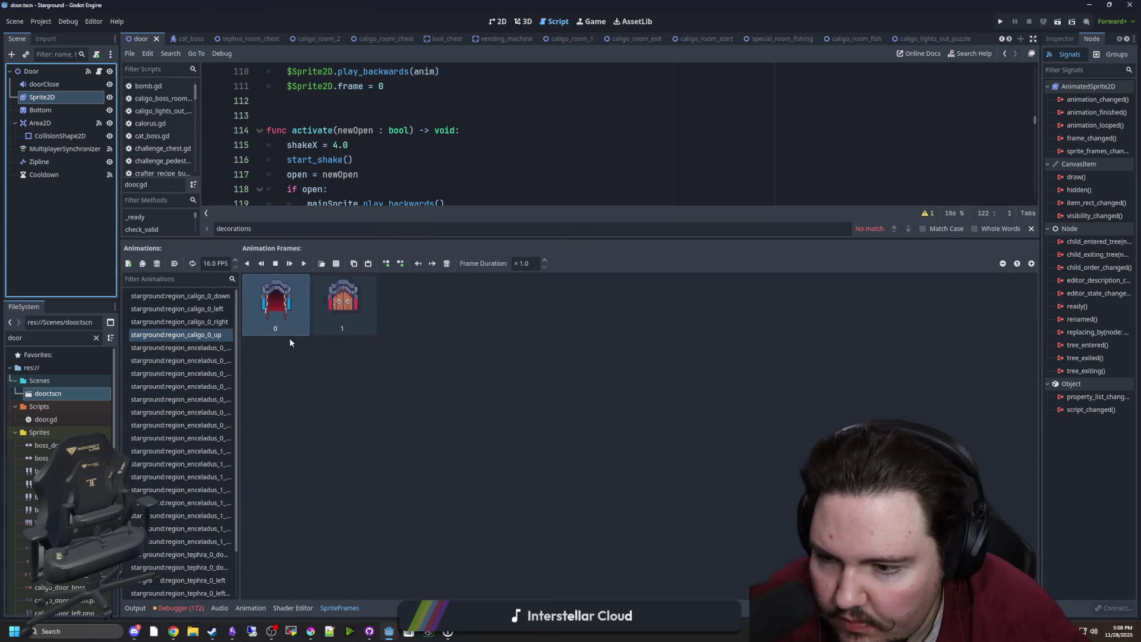
drag(240, 356, 487, 357)
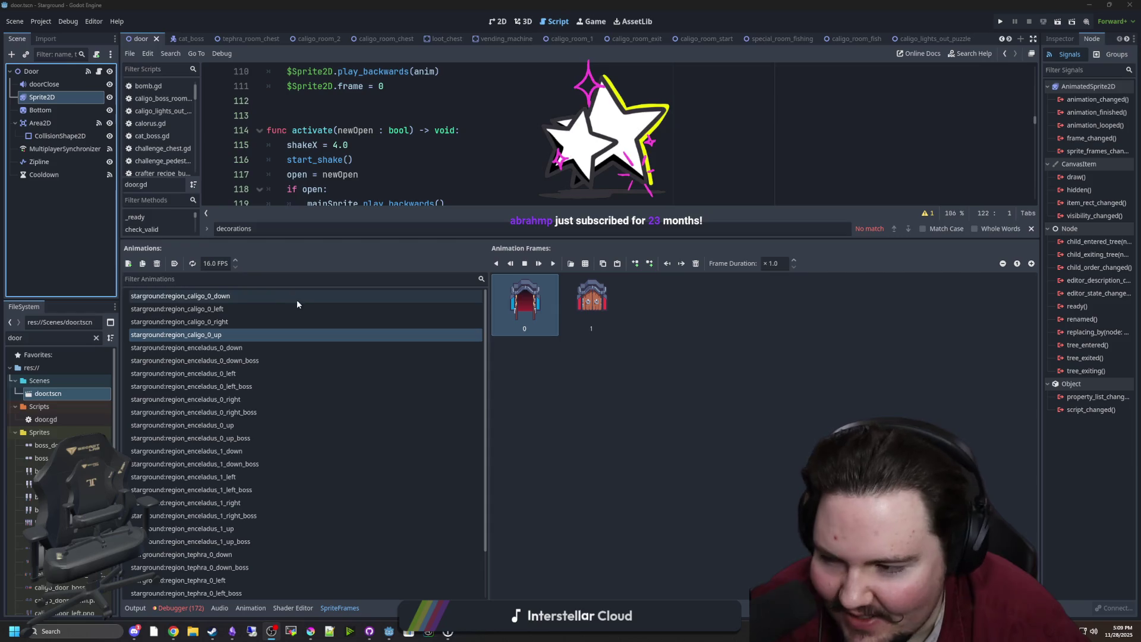
Step: Preview the frames of the caligo_0 down, up, right and left animations
click(229, 297)
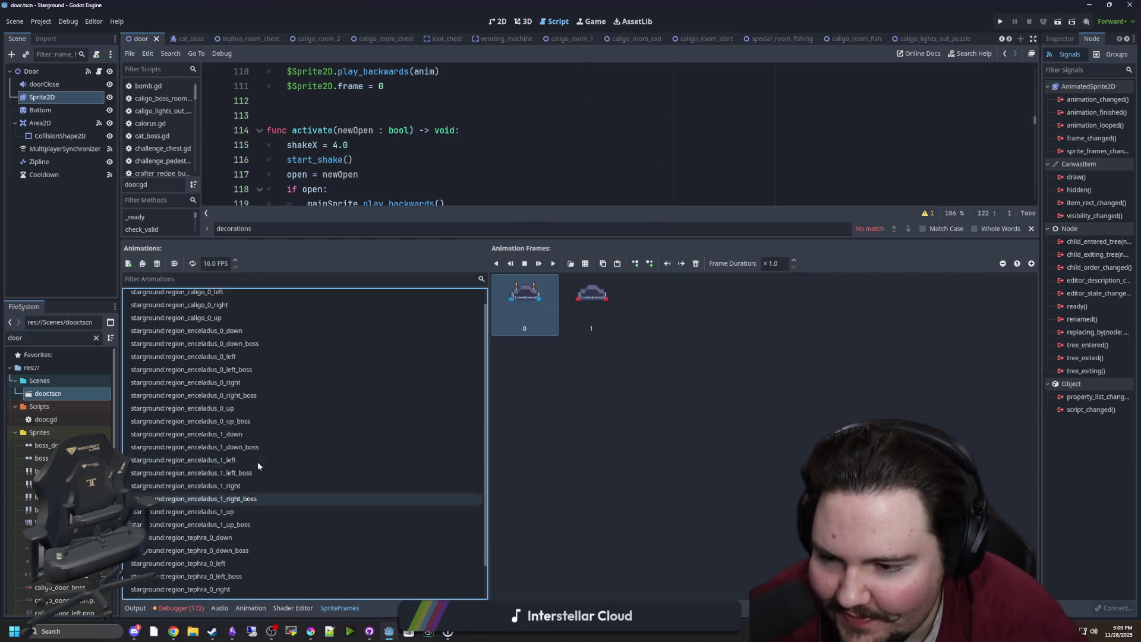
click(209, 336)
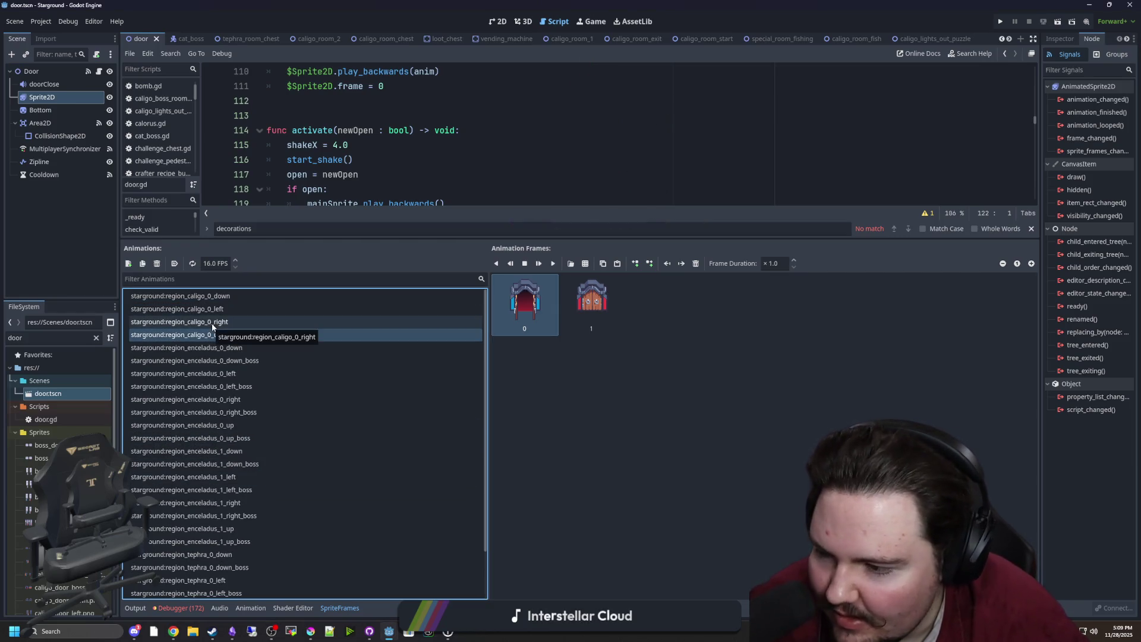
click(224, 325)
click(210, 299)
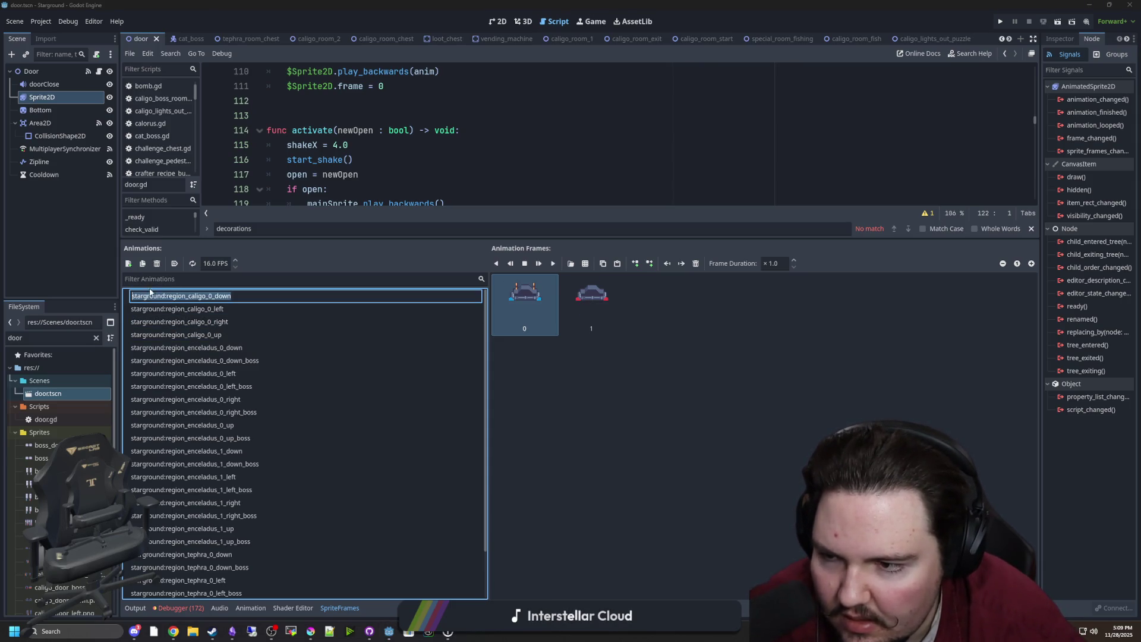
click(158, 310)
click(151, 299)
Step: Add a trial empty animation, then delete it again
click(128, 263)
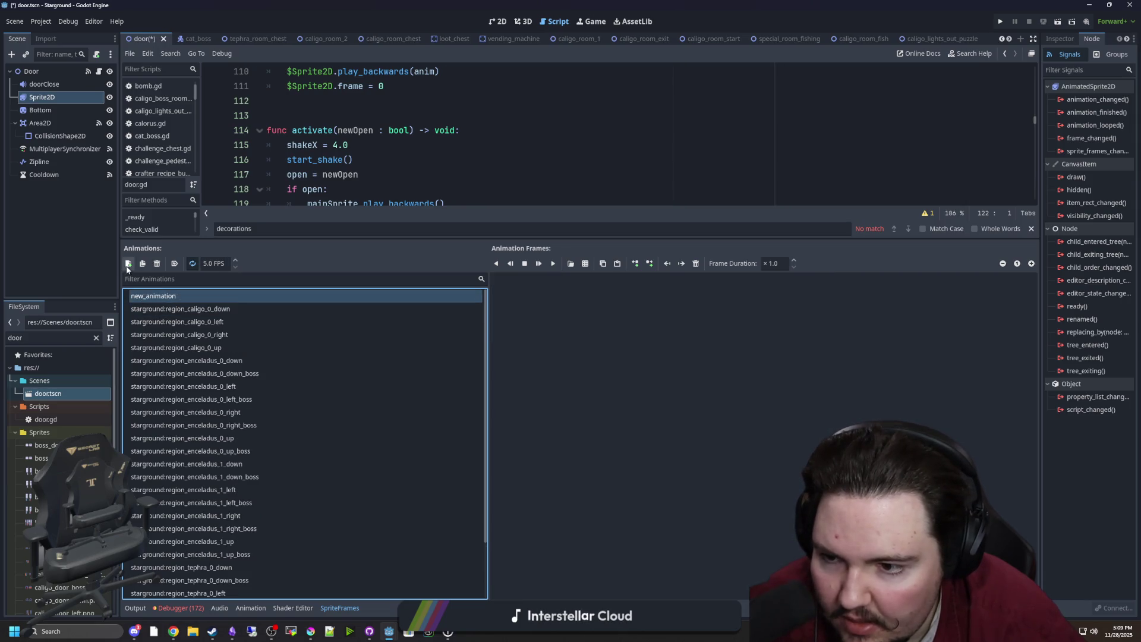
double_click(158, 300)
click(217, 261)
text(16)
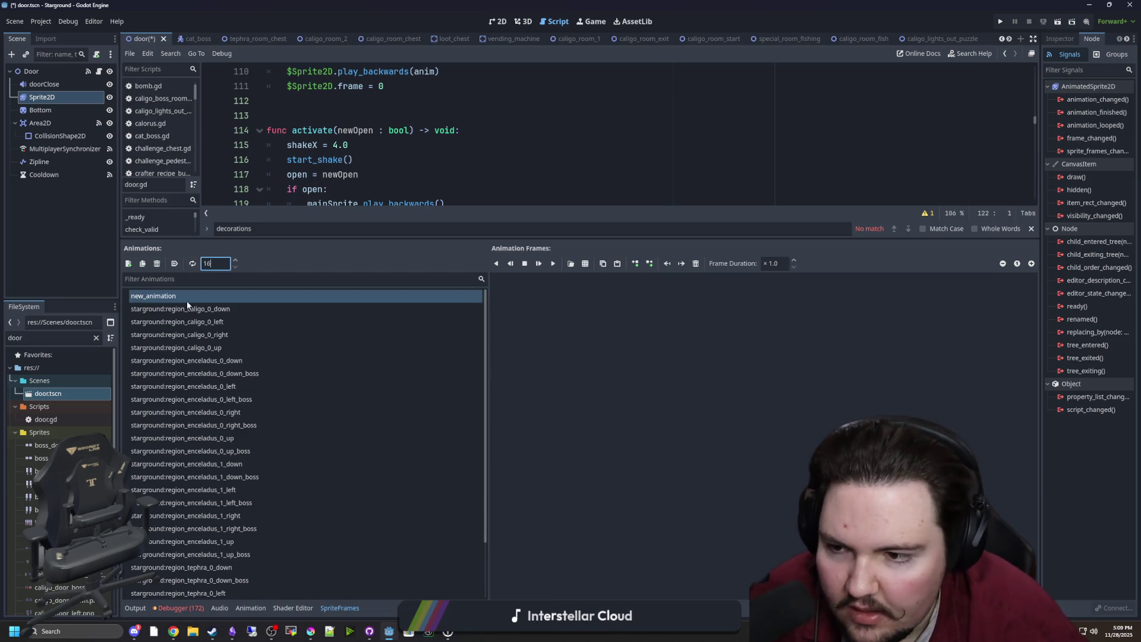
double_click(185, 297)
click(173, 300)
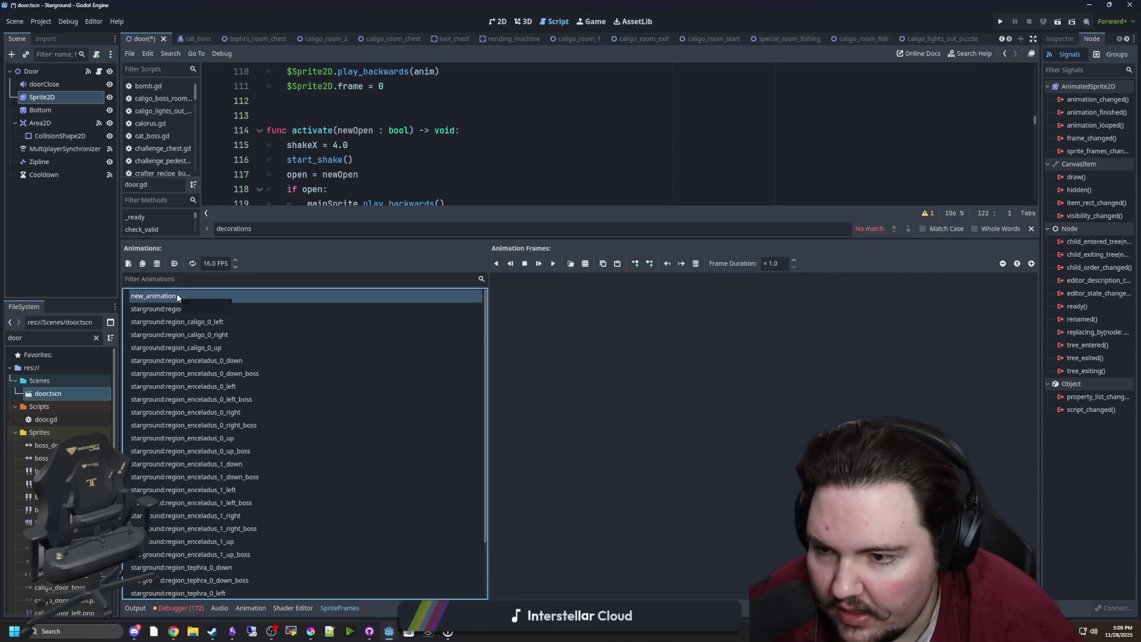
click(157, 263)
click(542, 328)
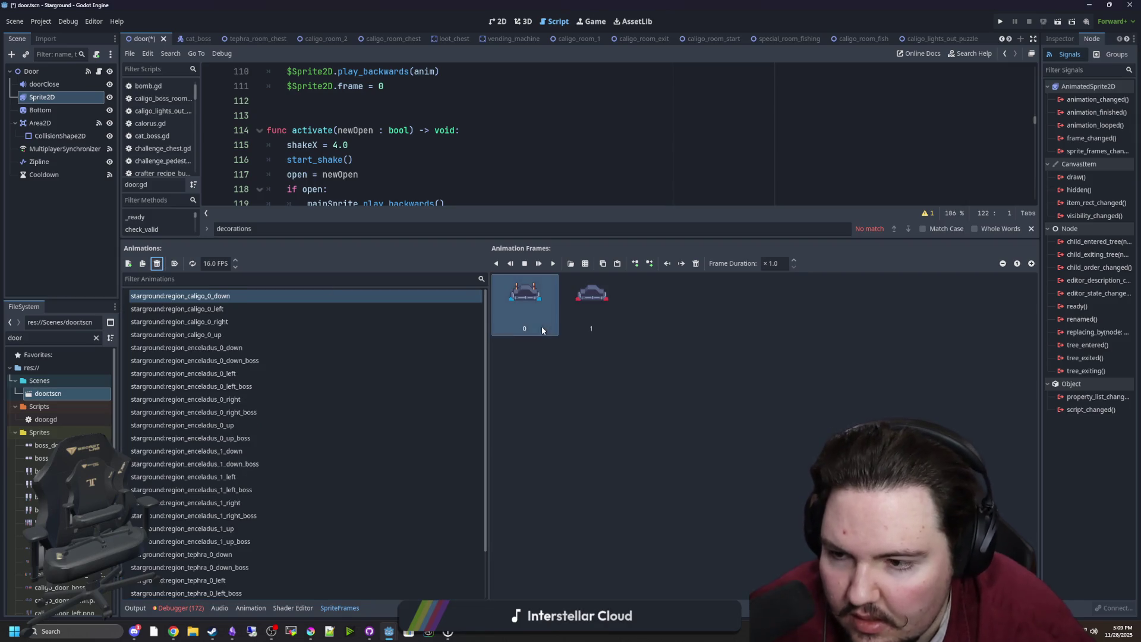
Step: Duplicate the down and left animations as region_caligo_0_down_boss and region_caligo_0_left_boss
click(143, 264)
click(215, 297)
text(starground:region_caligo_0_down_b)
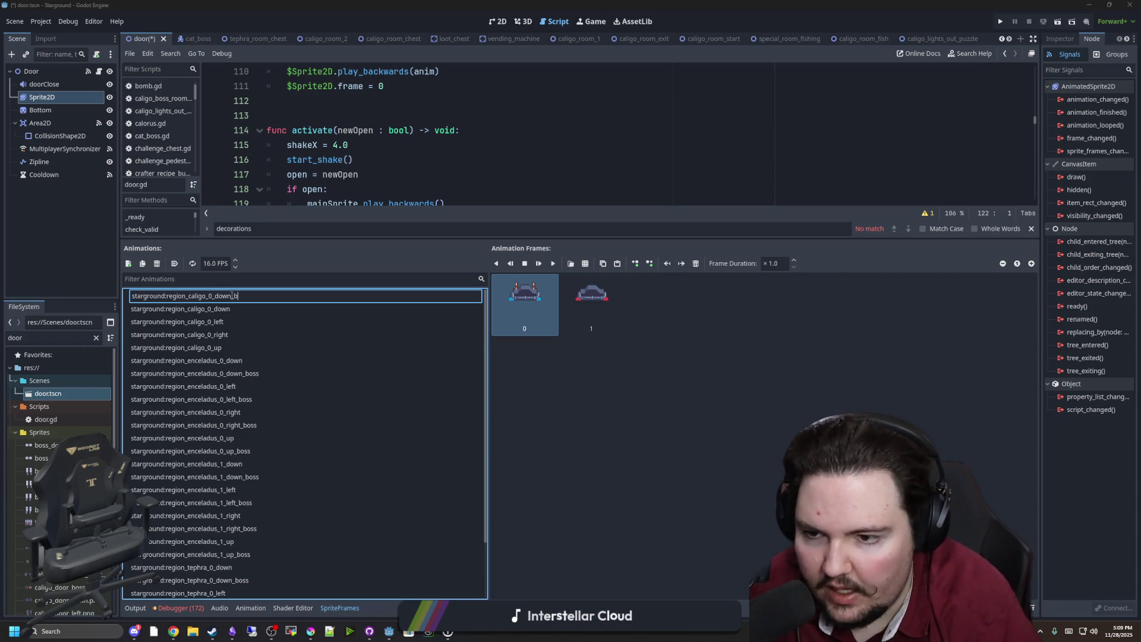
text(oss)
key(Return)
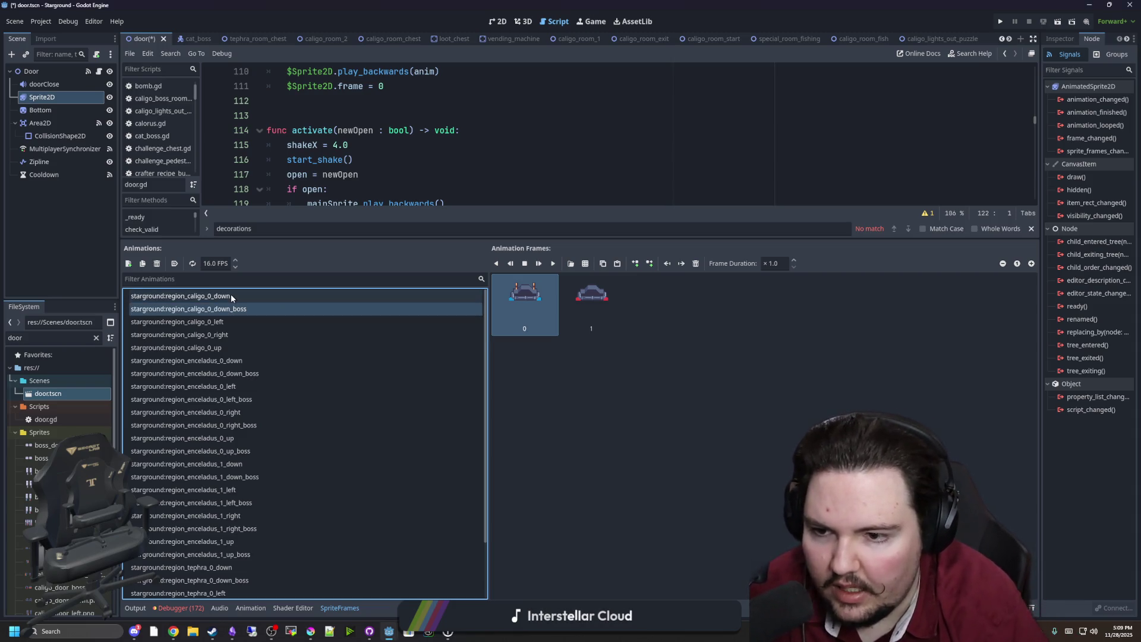
click(225, 321)
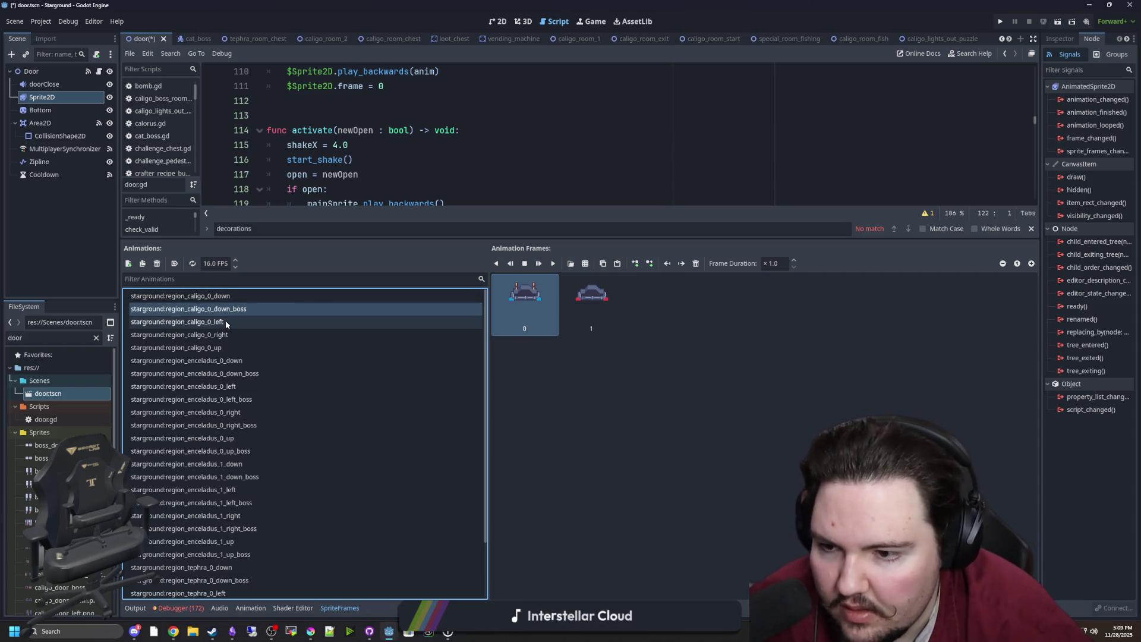
click(143, 268)
click(244, 295)
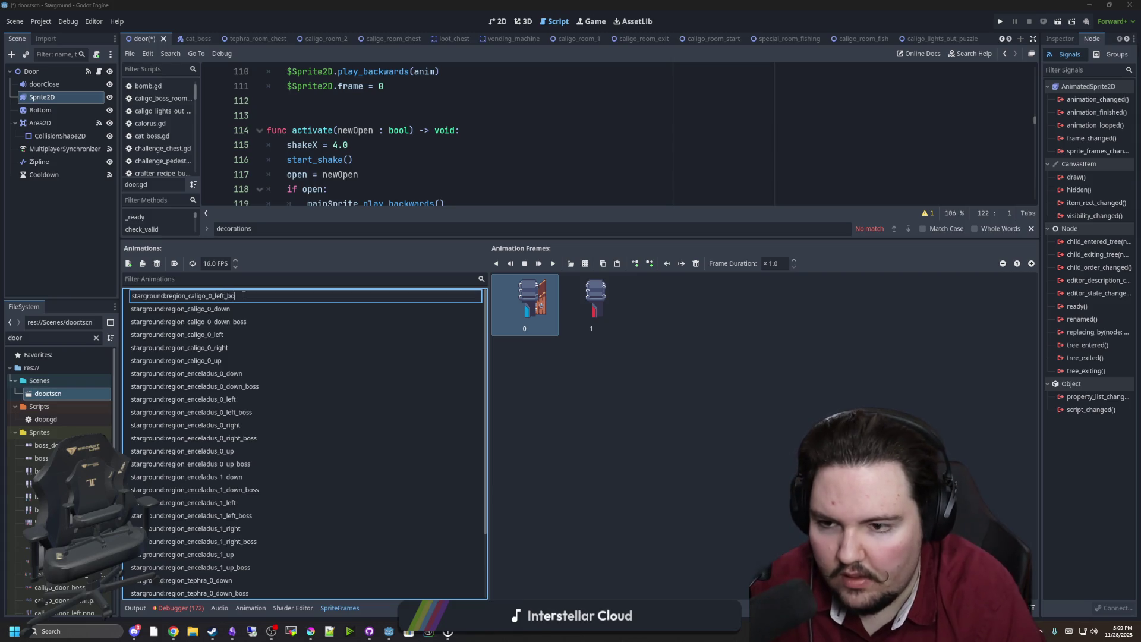
text(ss)
key(Return)
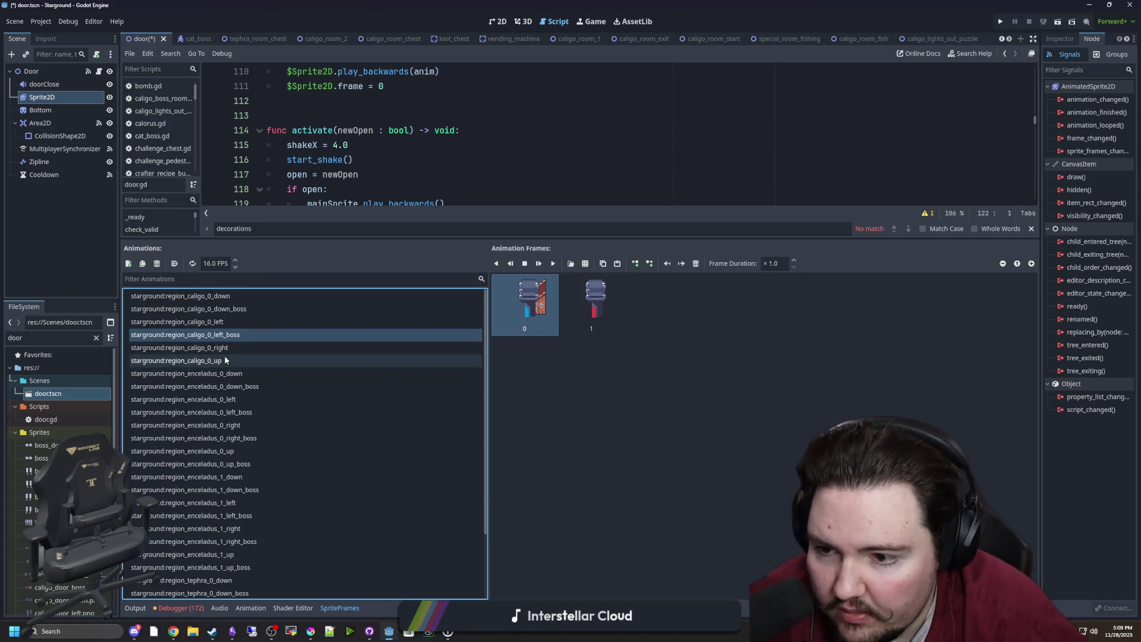
Step: Duplicate the right and up animations as region_caligo_0_right_boss and region_caligo_0_up_boss
click(230, 348)
click(143, 264)
click(233, 295)
text(starground:region_caligo_0_right_b)
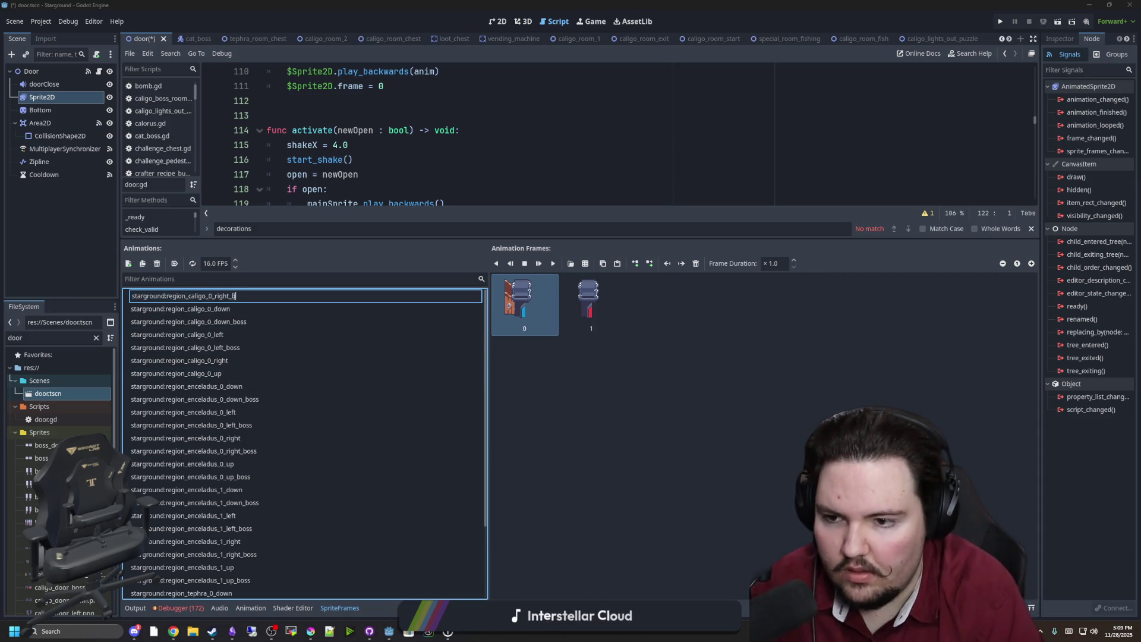
text(oss)
key(Return)
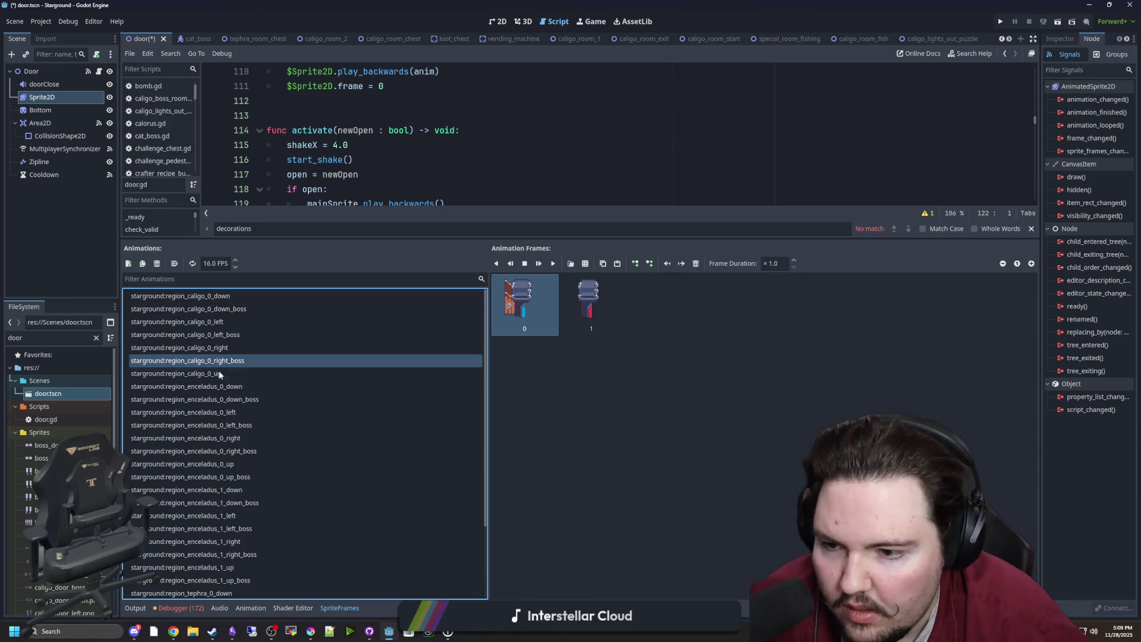
click(219, 373)
click(143, 263)
click(254, 296)
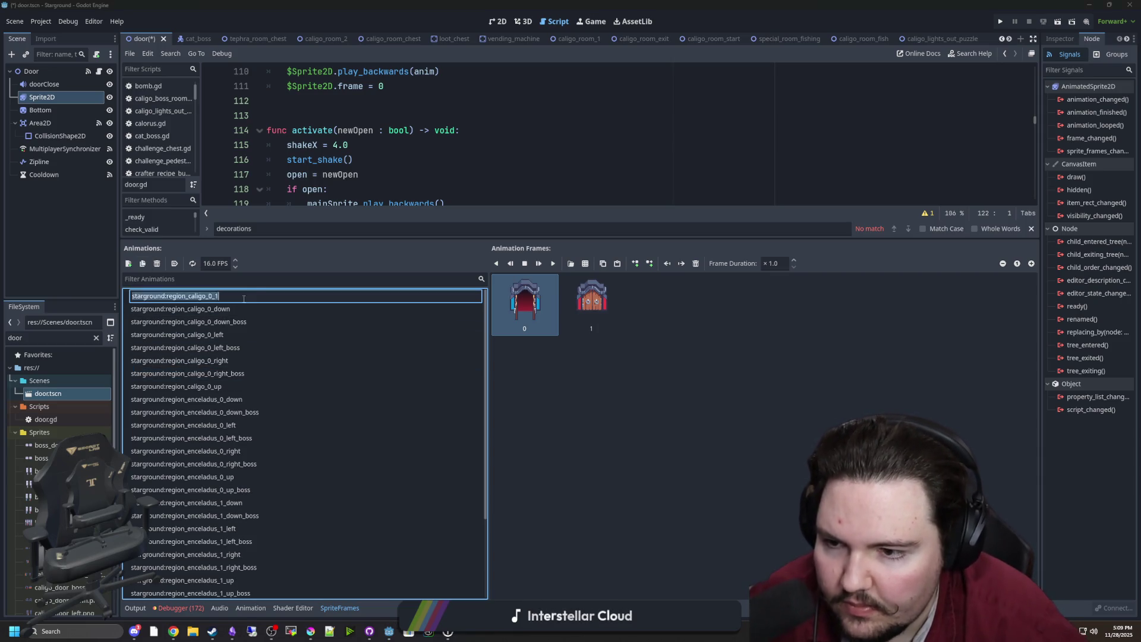
click(254, 296)
text(boss)
key(Return)
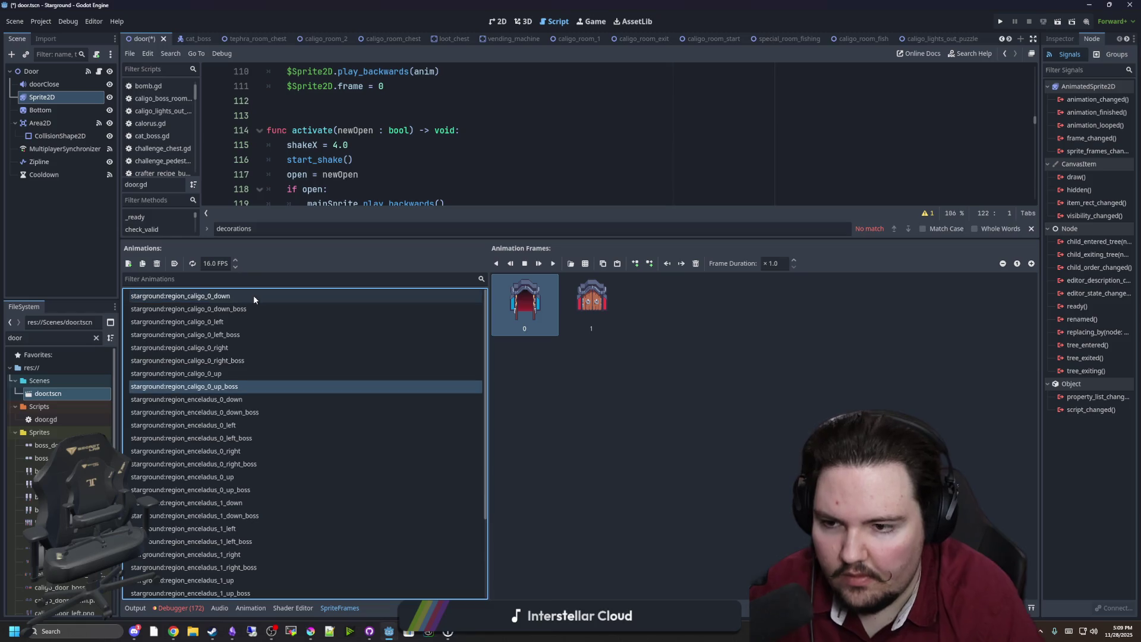
Step: Select the region_caligo_0_down_boss animation and focus its frames
click(214, 297)
click(232, 309)
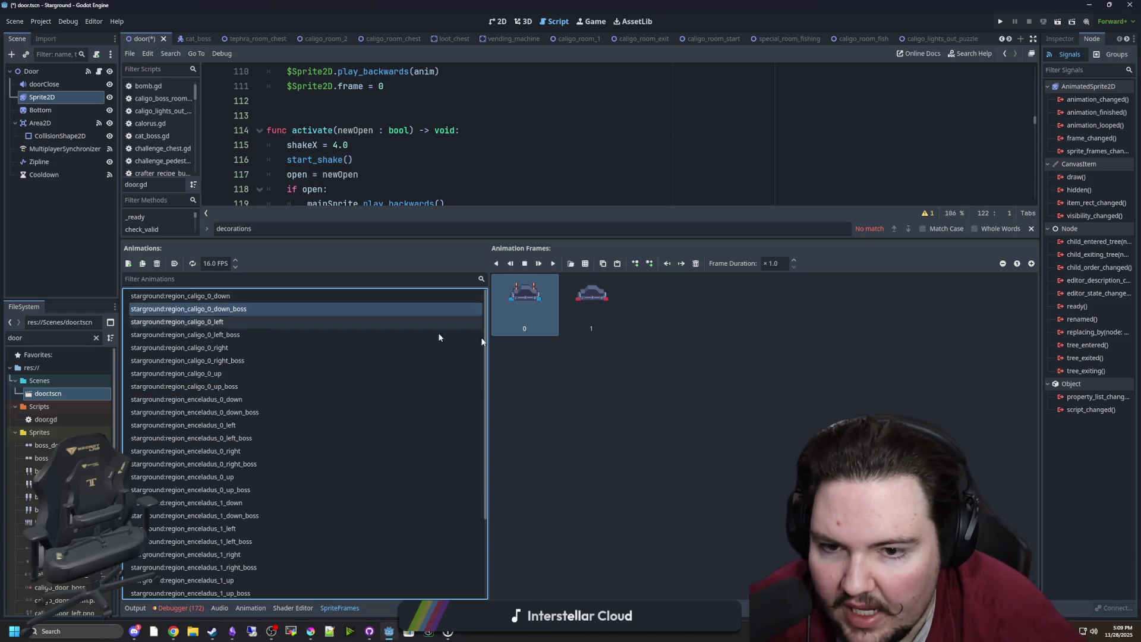
click(537, 309)
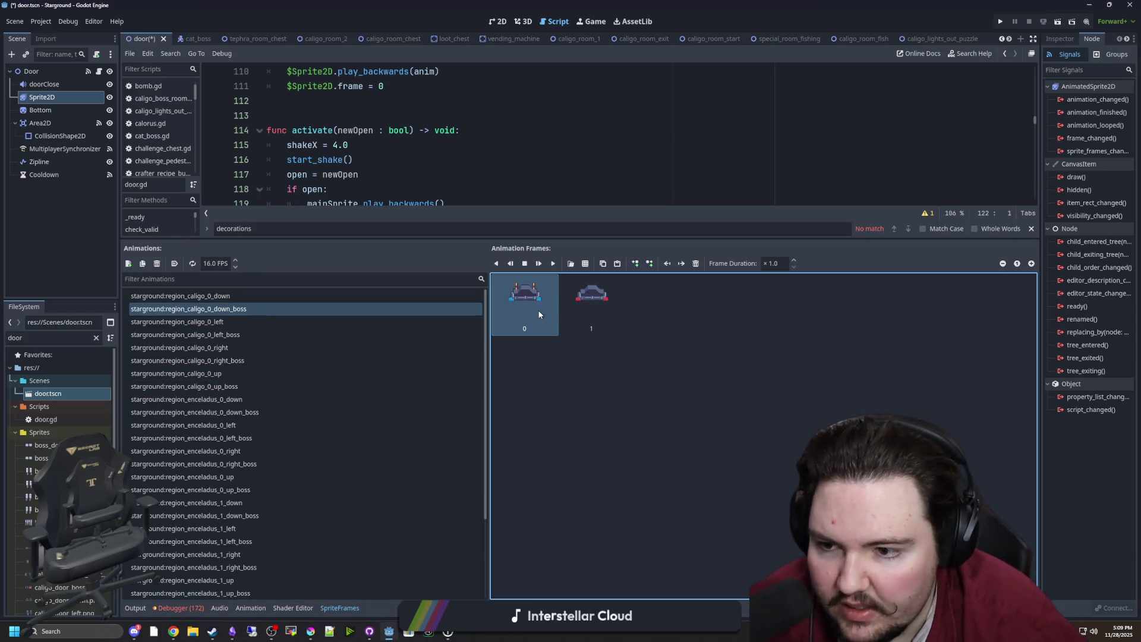
Step: Replace caligo_0_down_boss's old frames with both cells of caligo_door_boss_down.png
click(695, 263)
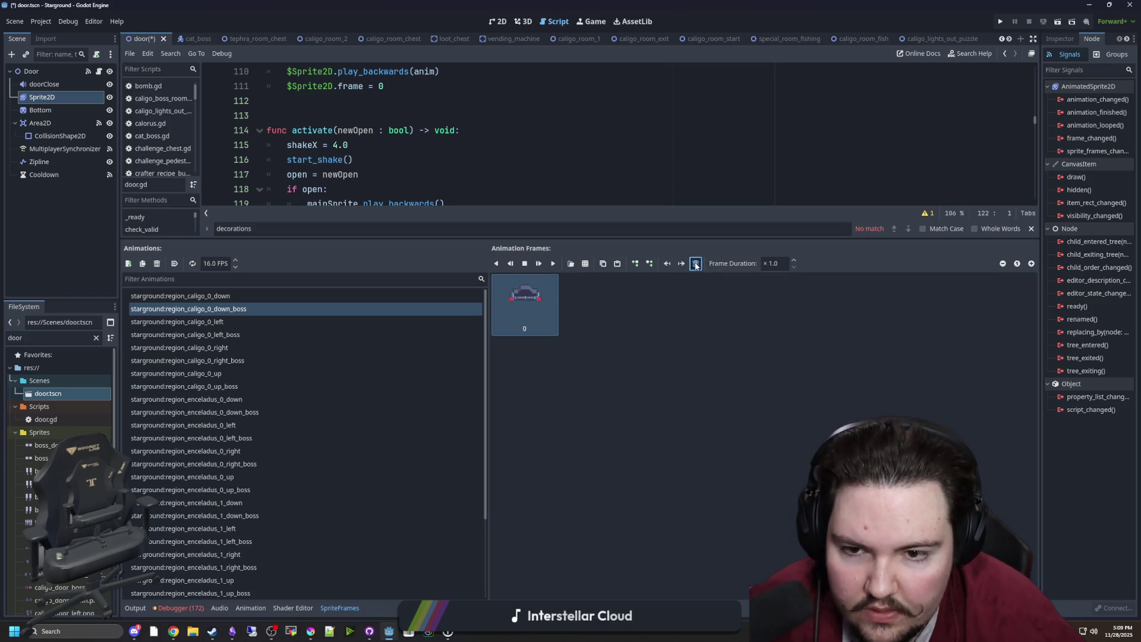
click(695, 263)
click(587, 264)
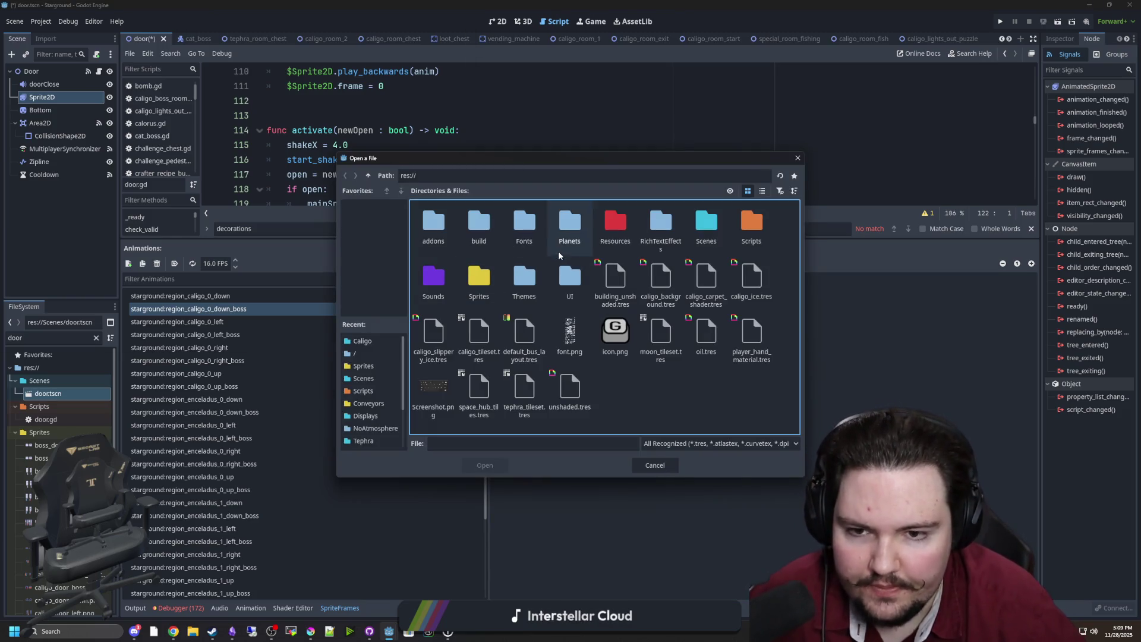
click(478, 279)
key(Return)
scroll(572, 309, down, 5)
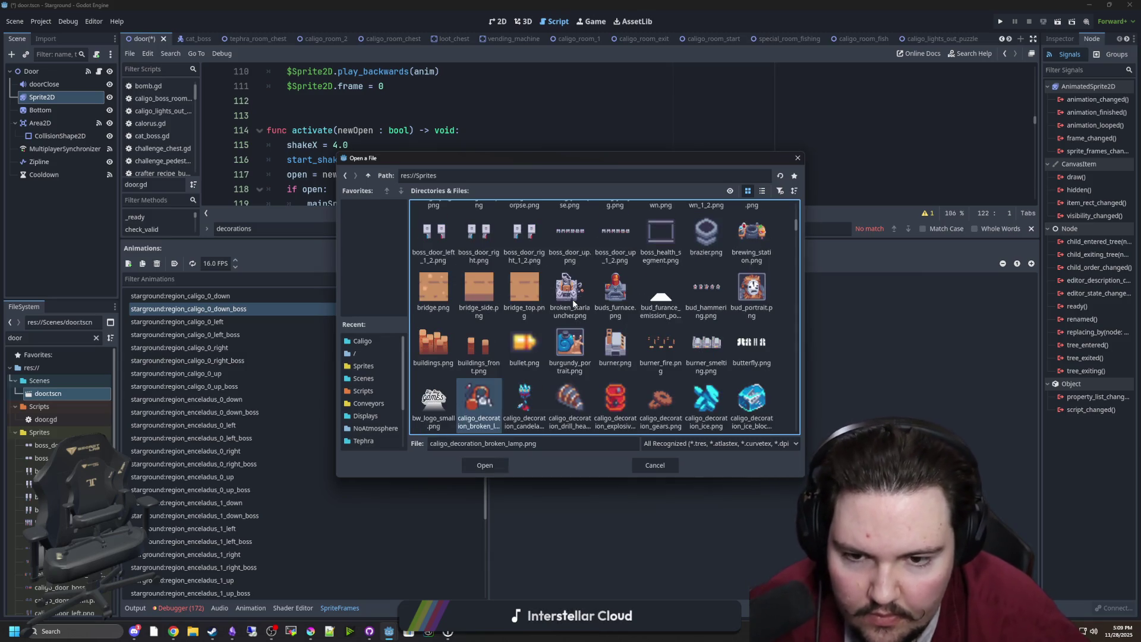
click(524, 285)
scroll(572, 298, down, 1)
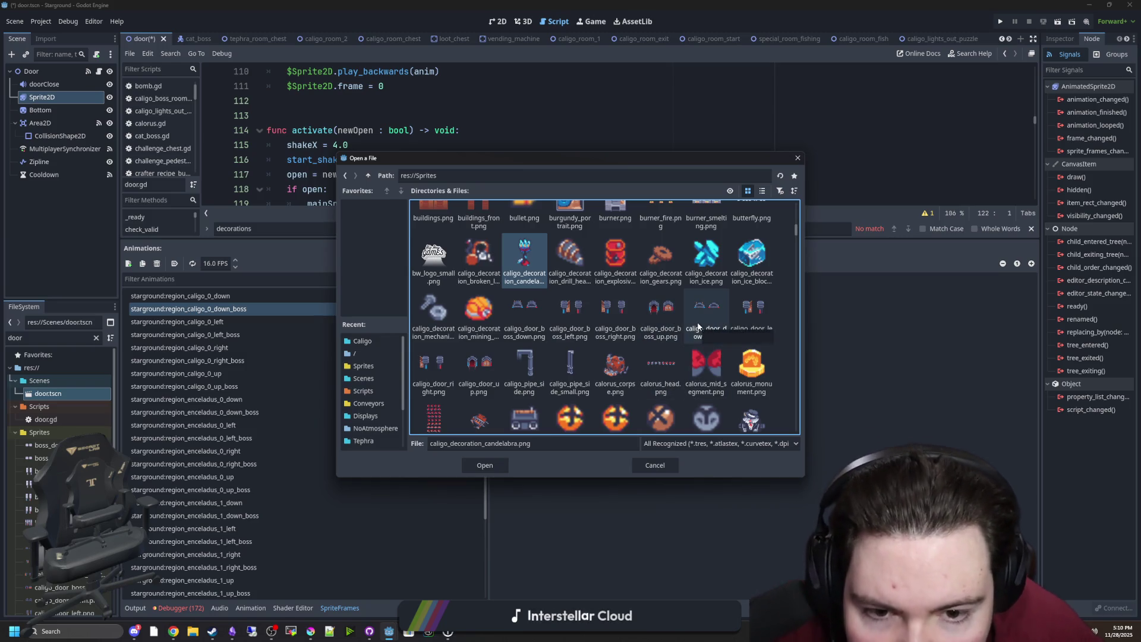
double_click(526, 314)
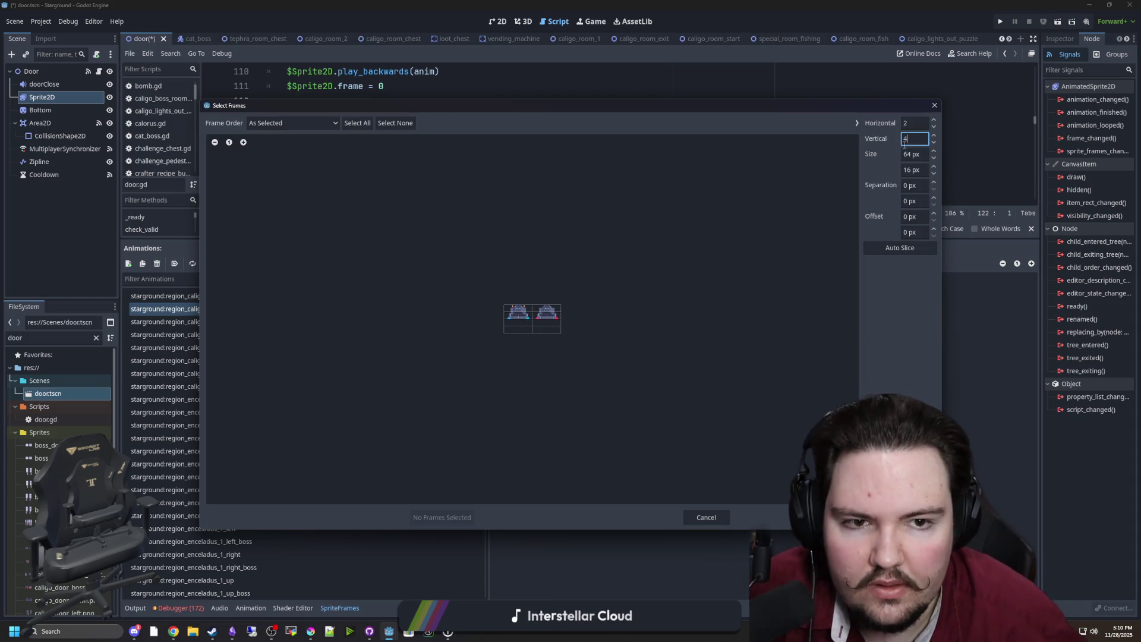
click(512, 327)
click(546, 318)
click(455, 522)
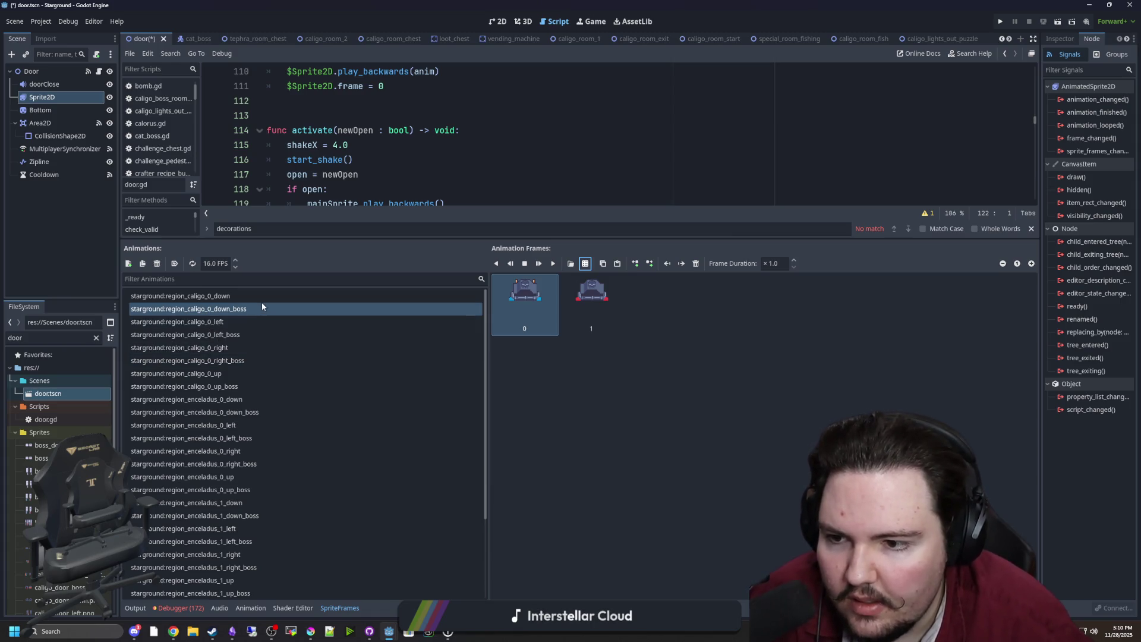
Step: Give caligo_0_left_boss the two frames from caligo_door_boss_left.png
click(228, 335)
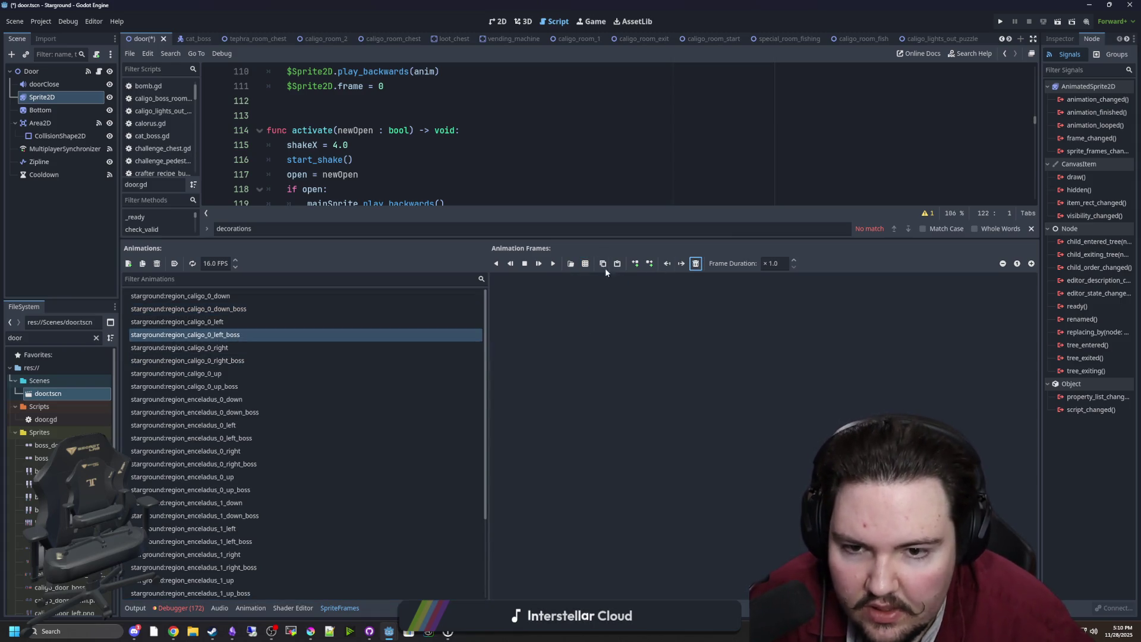
click(585, 262)
text(caligo_decoration_broken_lamp.png)
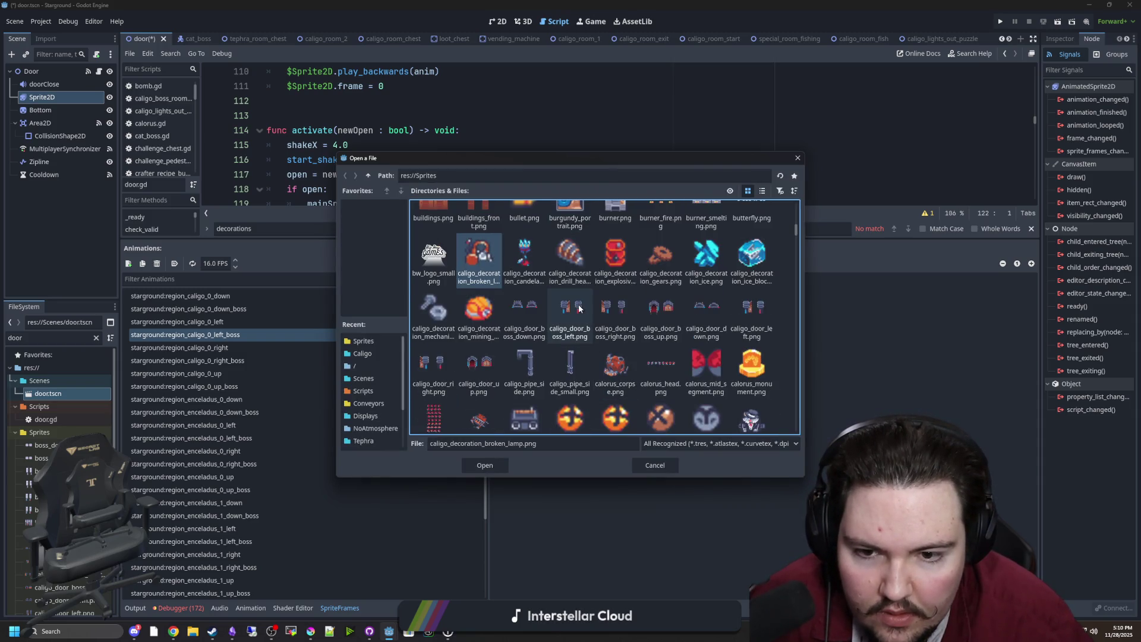
double_click(578, 305)
click(527, 309)
click(547, 318)
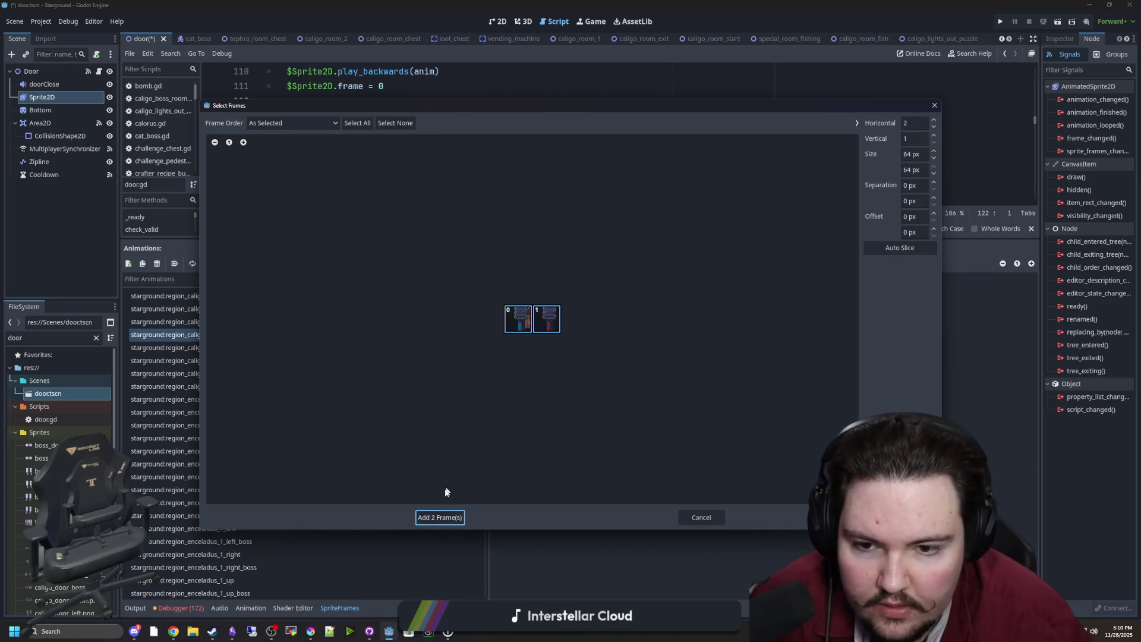
click(442, 517)
Step: Replace caligo_0_right_boss's old frames with both cells of caligo_door_boss_right.png
click(231, 360)
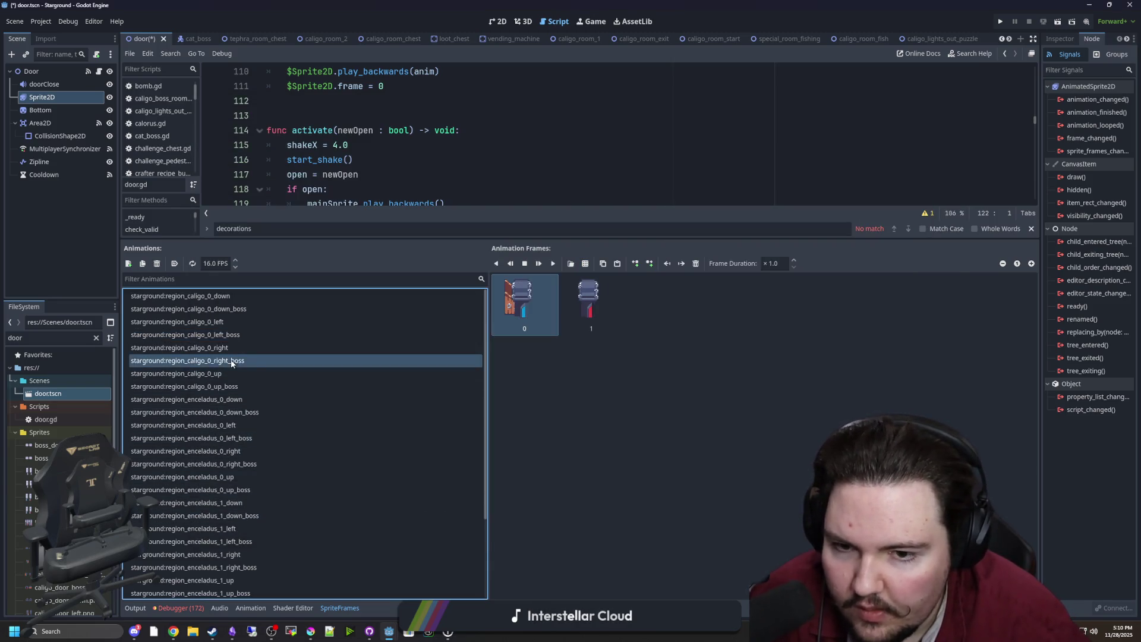
click(695, 263)
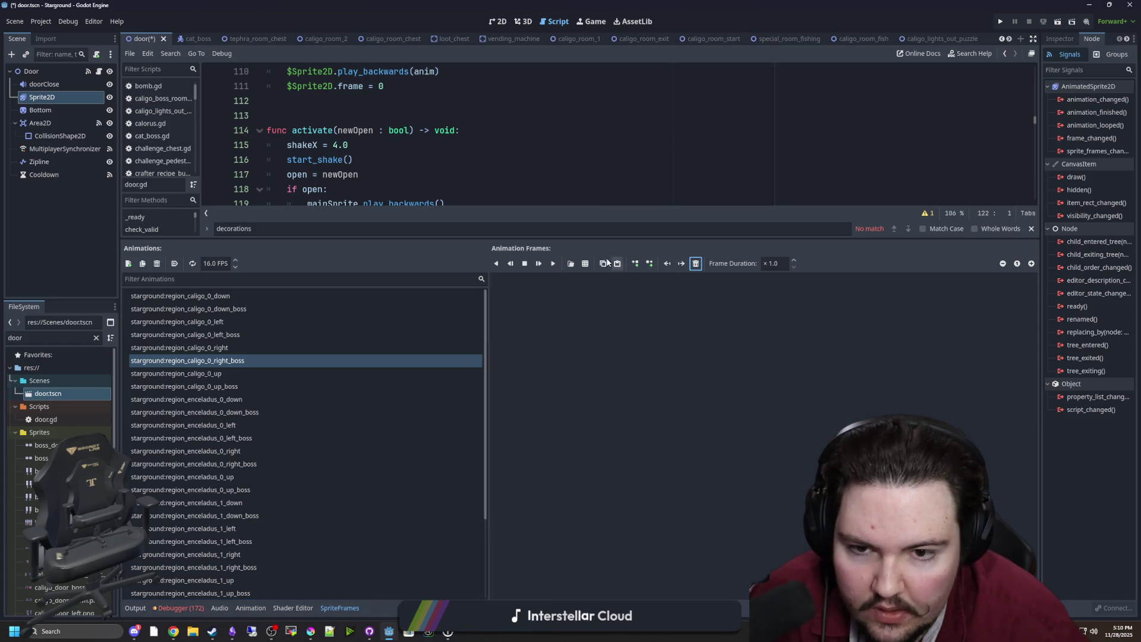
click(586, 263)
scroll(653, 326, down, 3)
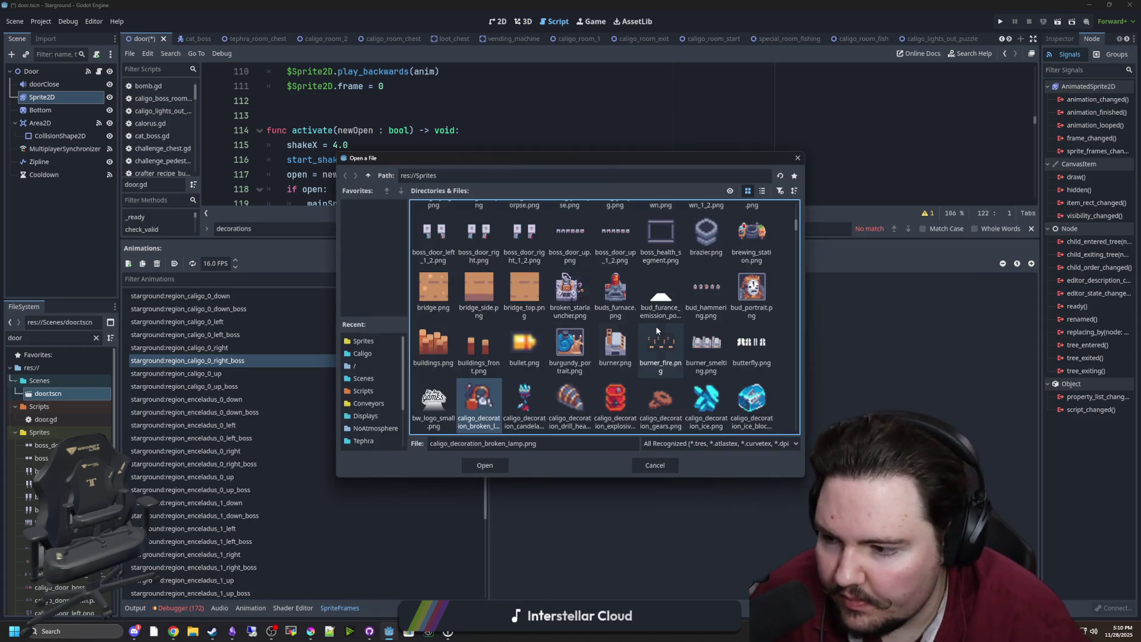
key(c)
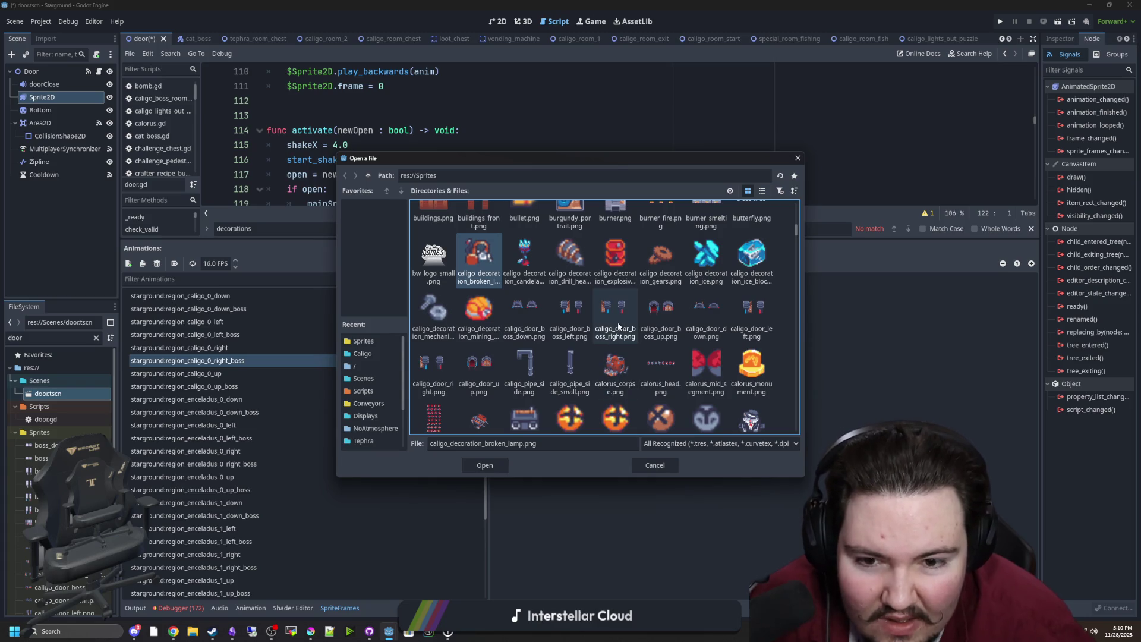
double_click(621, 310)
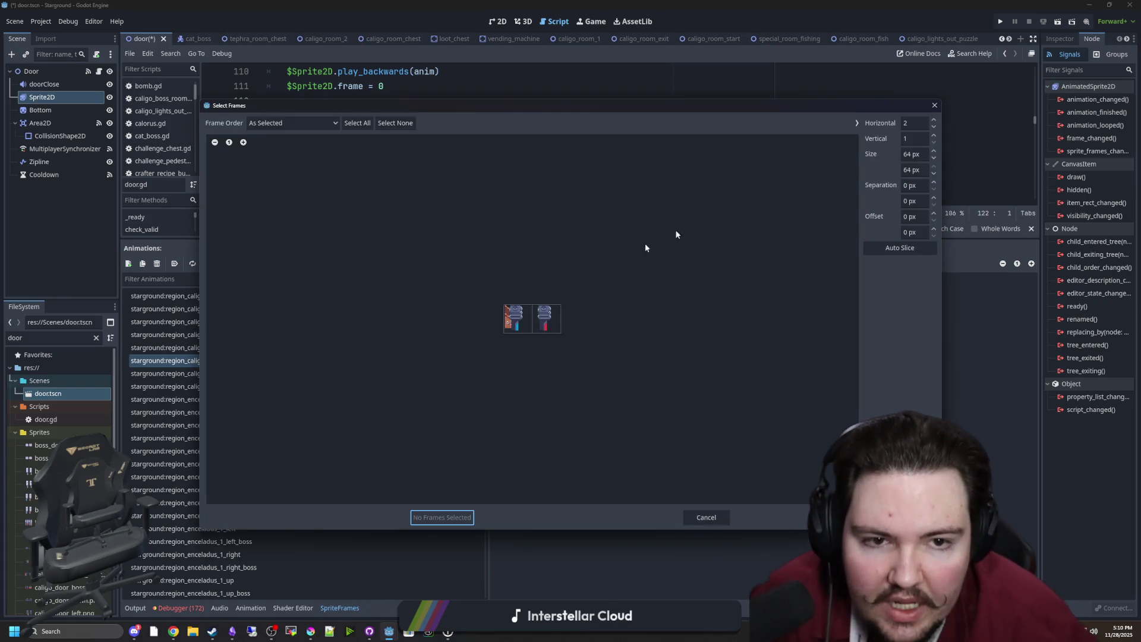
click(517, 318)
click(546, 319)
click(442, 517)
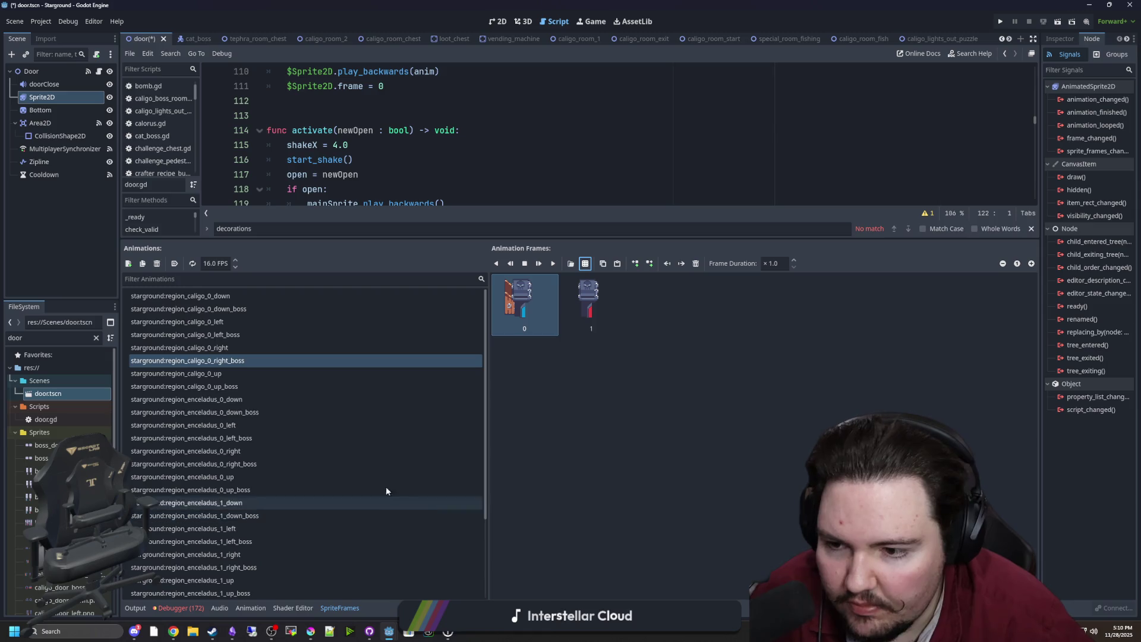
Step: Replace caligo_0_up_boss's old frames with both cells of caligo_door_boss_up.png
click(226, 388)
click(695, 263)
click(695, 263)
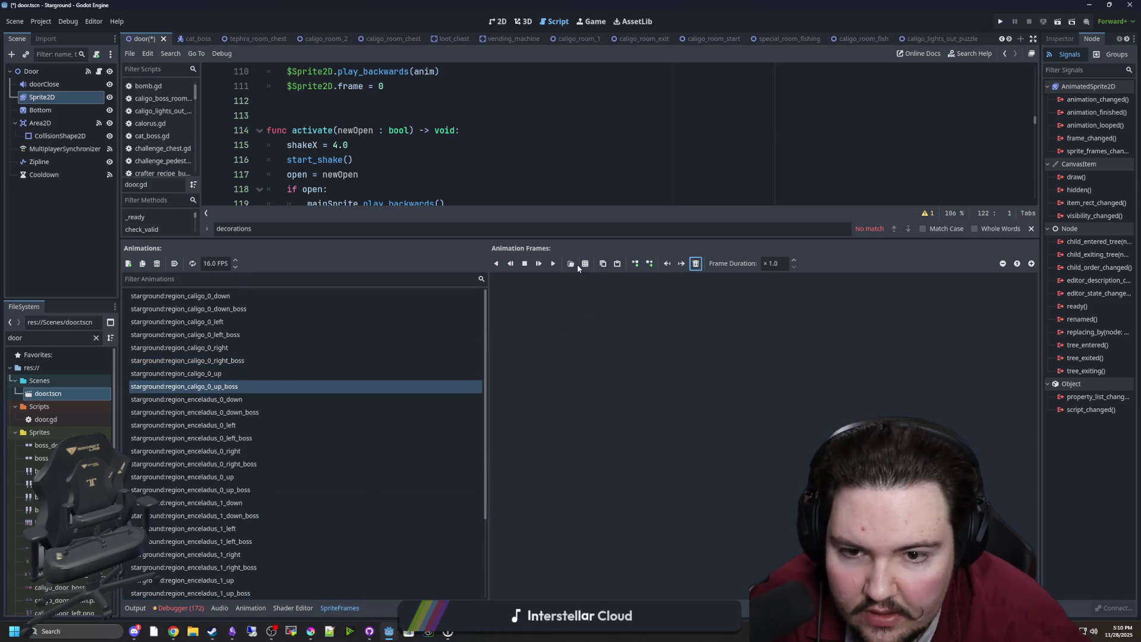
click(570, 264)
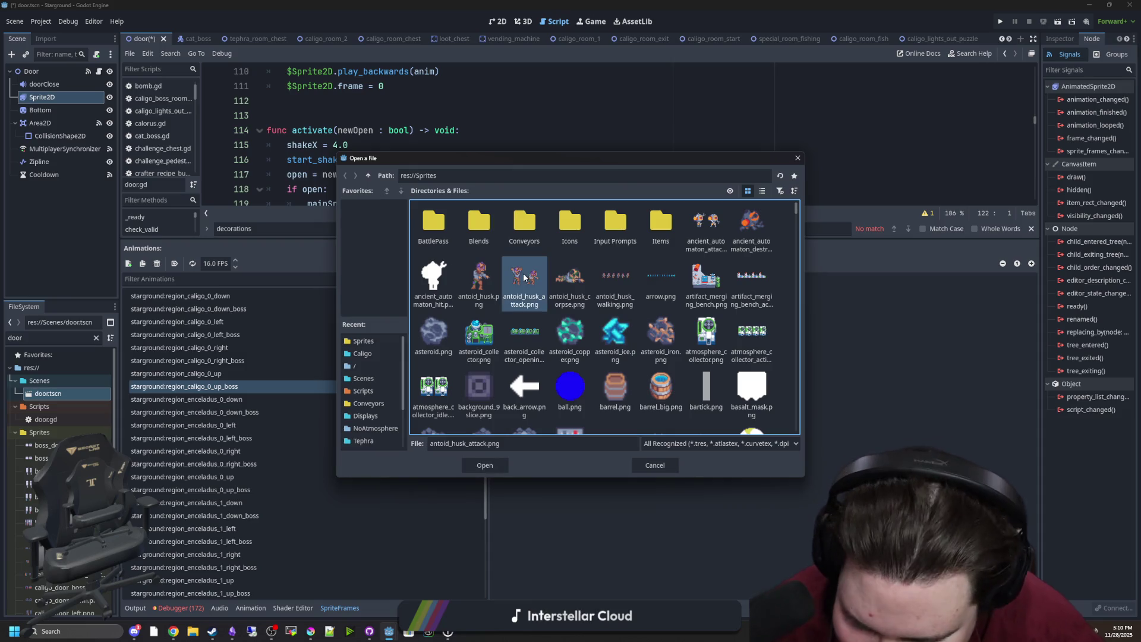
scroll(534, 297, down, 3)
click(479, 404)
scroll(568, 320, down, 2)
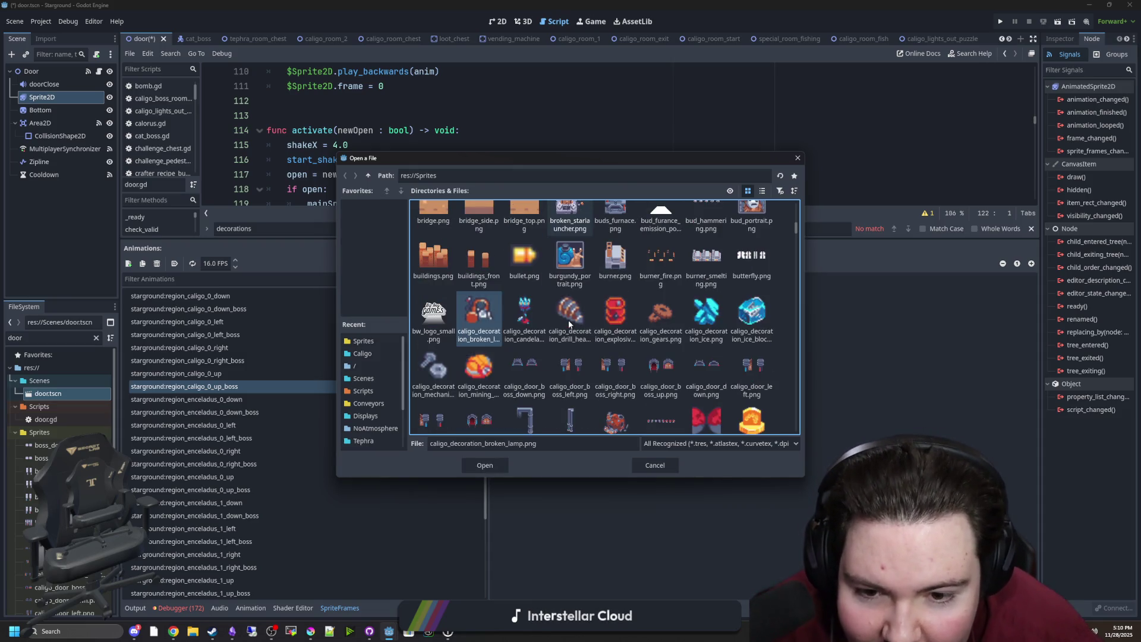
click(665, 386)
double_click(665, 386)
click(517, 319)
click(548, 317)
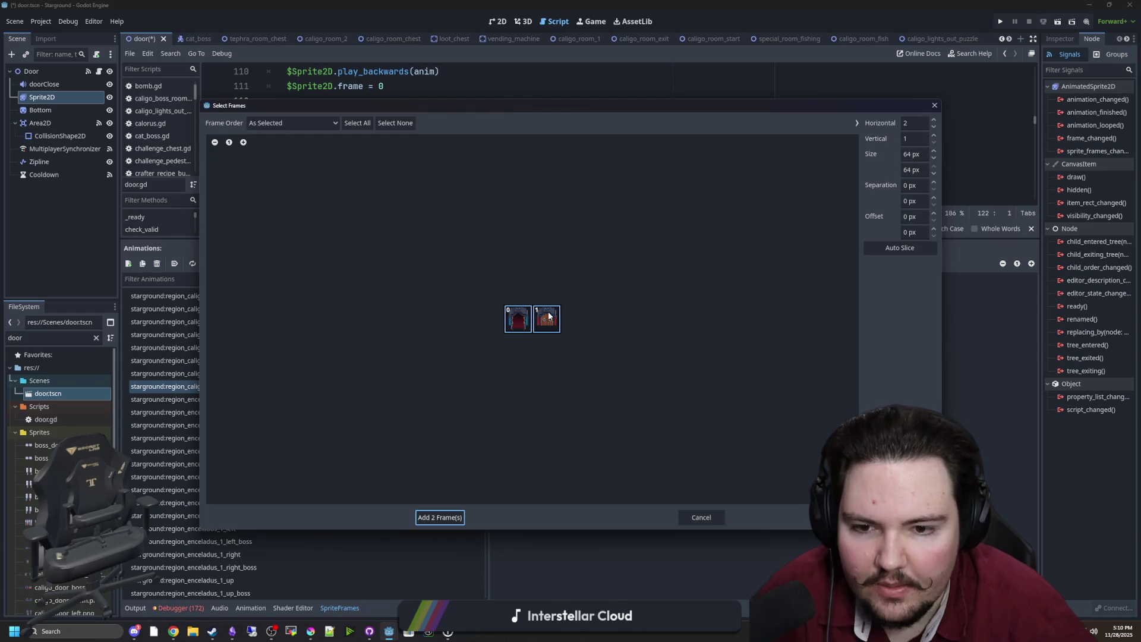
click(441, 517)
Step: Compare the up and right boss animations' new frames with the regular caligo_0_up frames
click(237, 363)
key(Down)
key(Up)
key(Down)
key(Up)
key(Down)
key(Up)
click(222, 386)
click(233, 369)
click(244, 358)
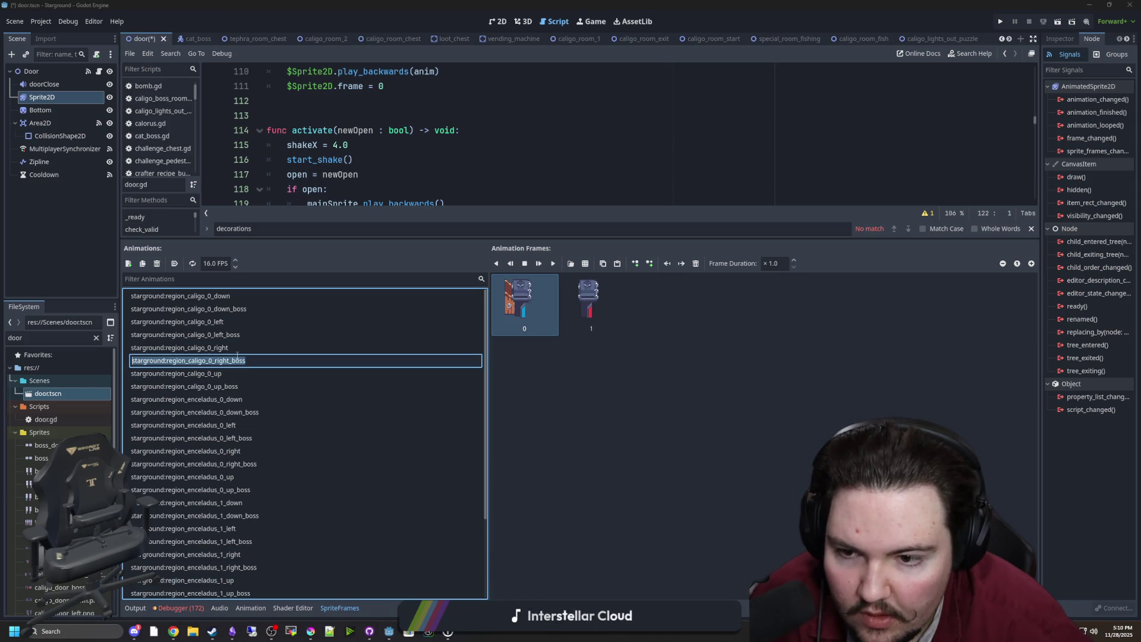
Step: Review the right, left and down boss frames against their regular caligo_0 counterparts
double_click(235, 360)
key(Escape)
click(237, 349)
click(233, 363)
click(237, 348)
click(241, 335)
click(237, 321)
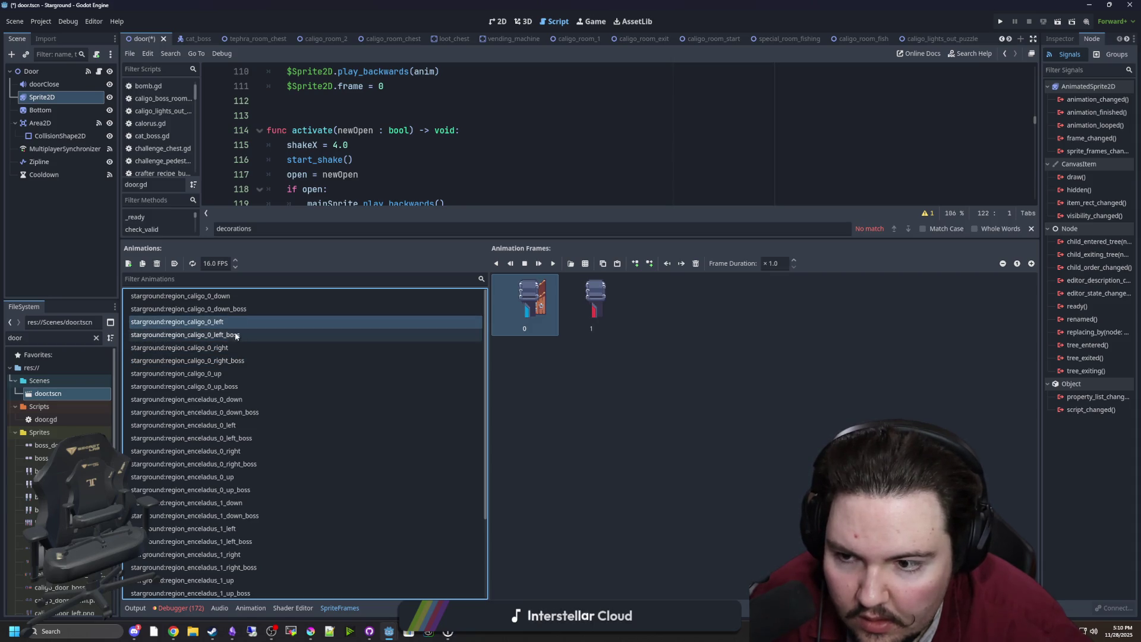
click(239, 334)
click(240, 313)
click(240, 297)
click(240, 309)
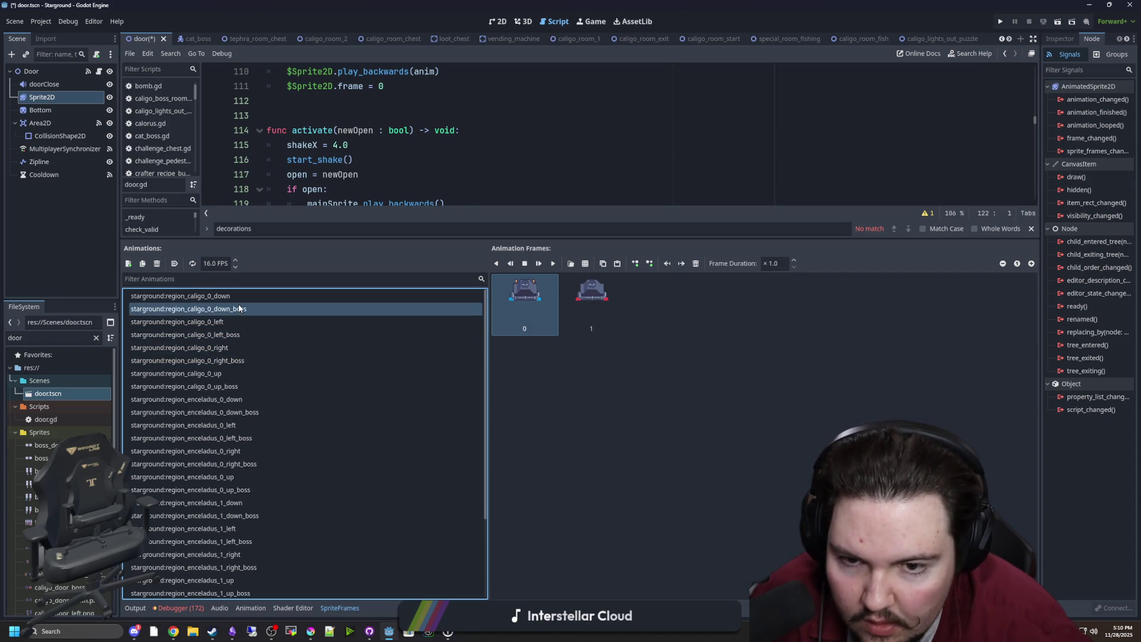
click(715, 409)
Step: Enlarge the door script editor and save the door scene
click(612, 176)
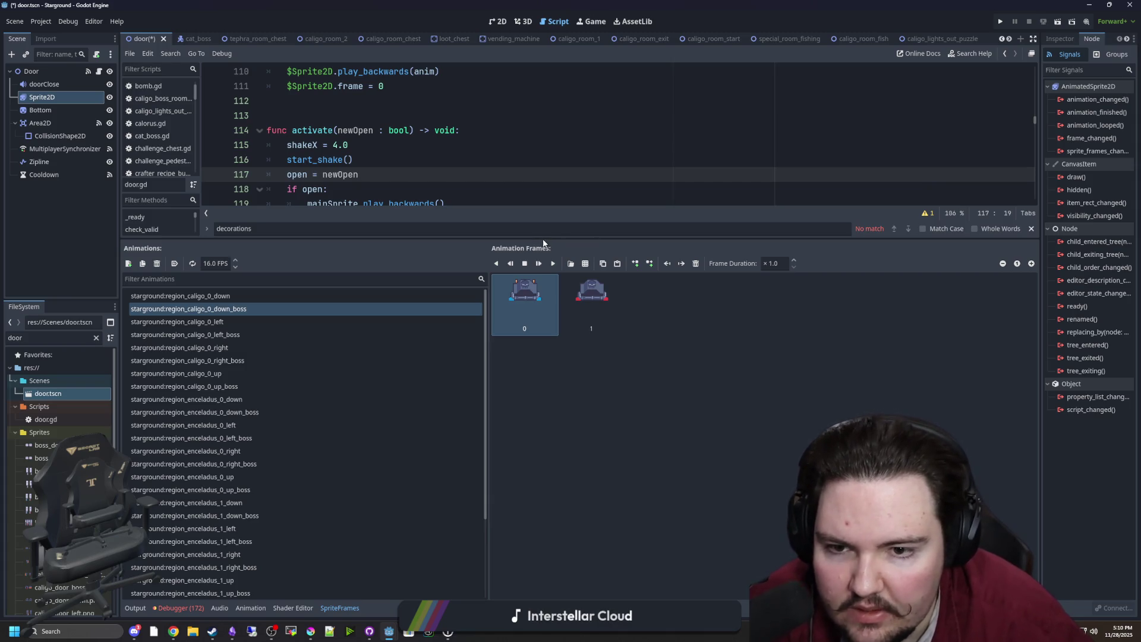
drag(547, 238, 546, 461)
click(485, 274)
key(ctrl+s)
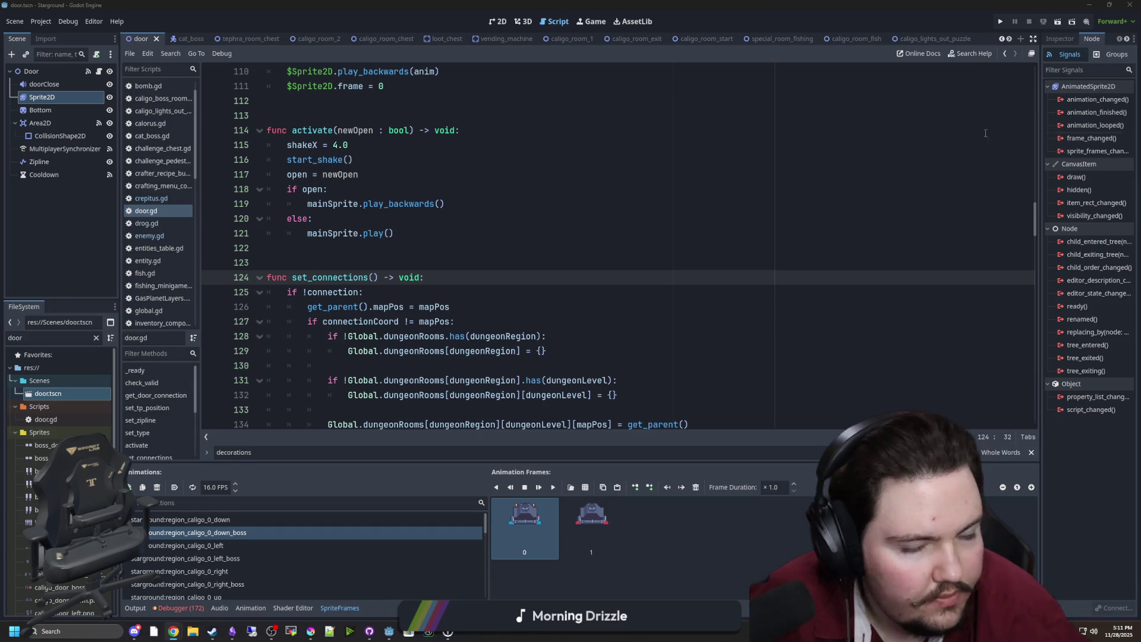
Step: Save the door scene again from the script editor
click(679, 209)
click(517, 262)
key(ctrl+s)
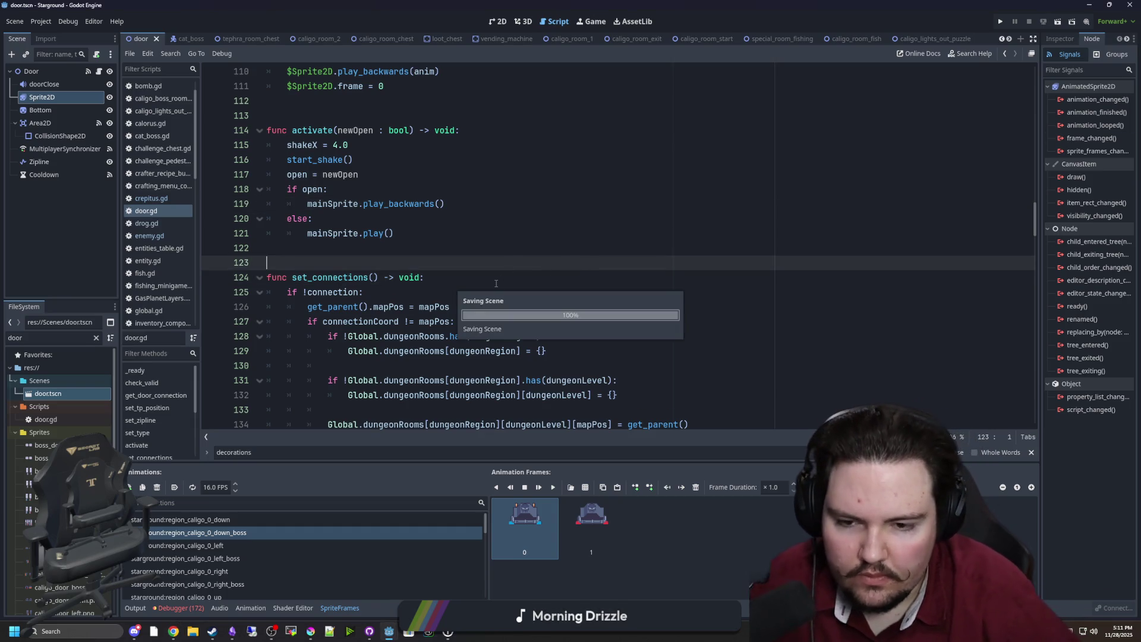
scroll(496, 283, down, 4)
scroll(496, 284, down, 1)
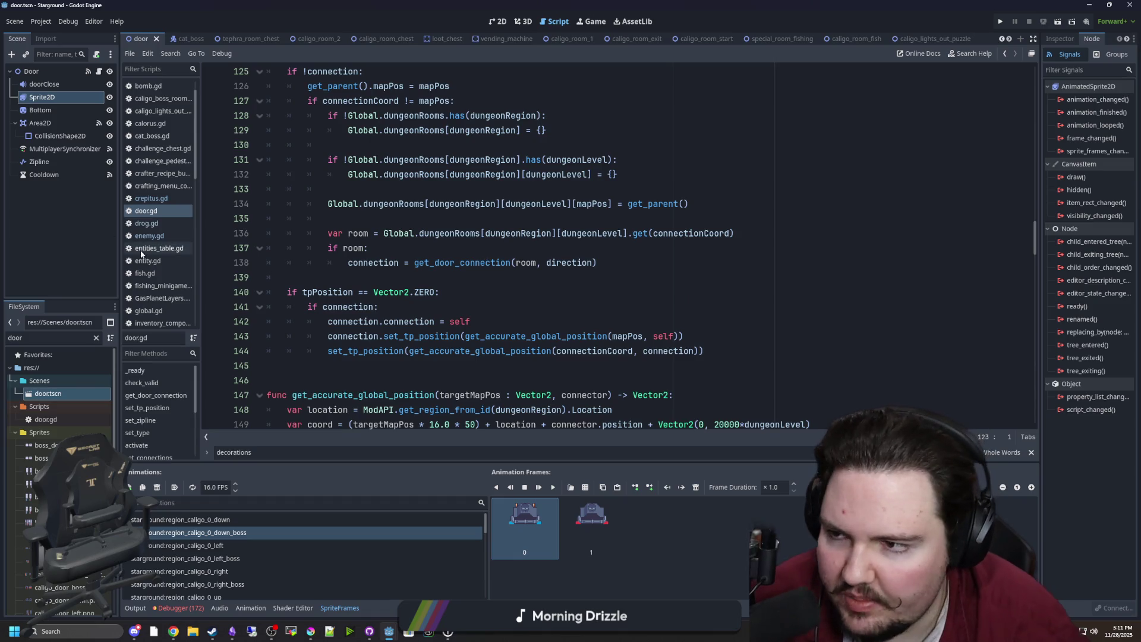
Step: Show the synchronizer's replicated properties, resize the panels, and filter files by 'room'
click(62, 148)
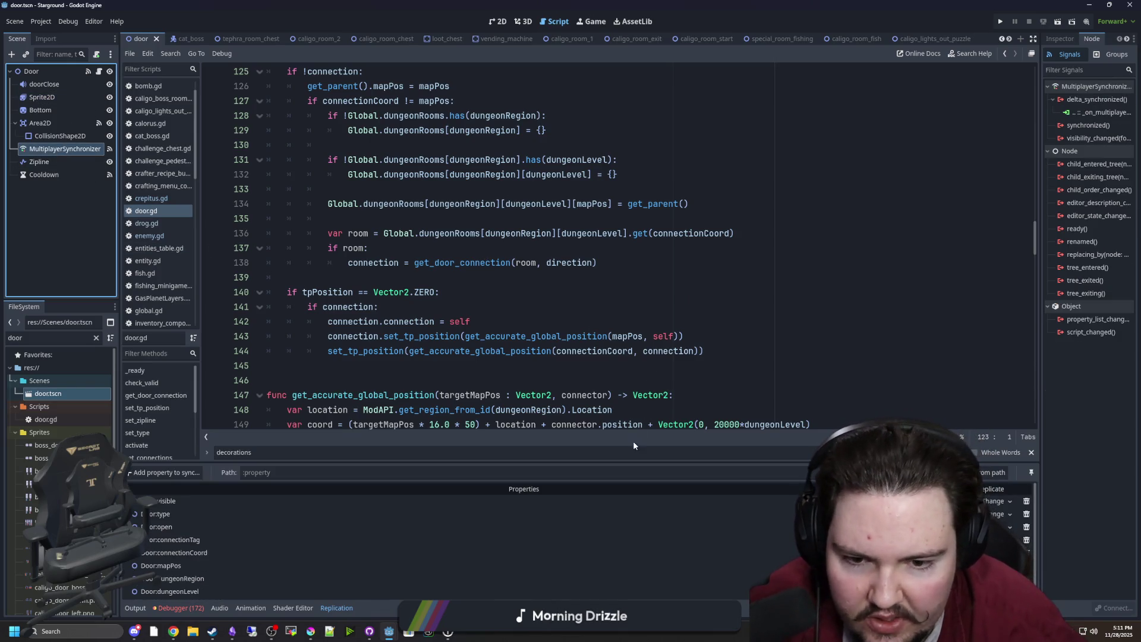
drag(621, 461, 621, 410)
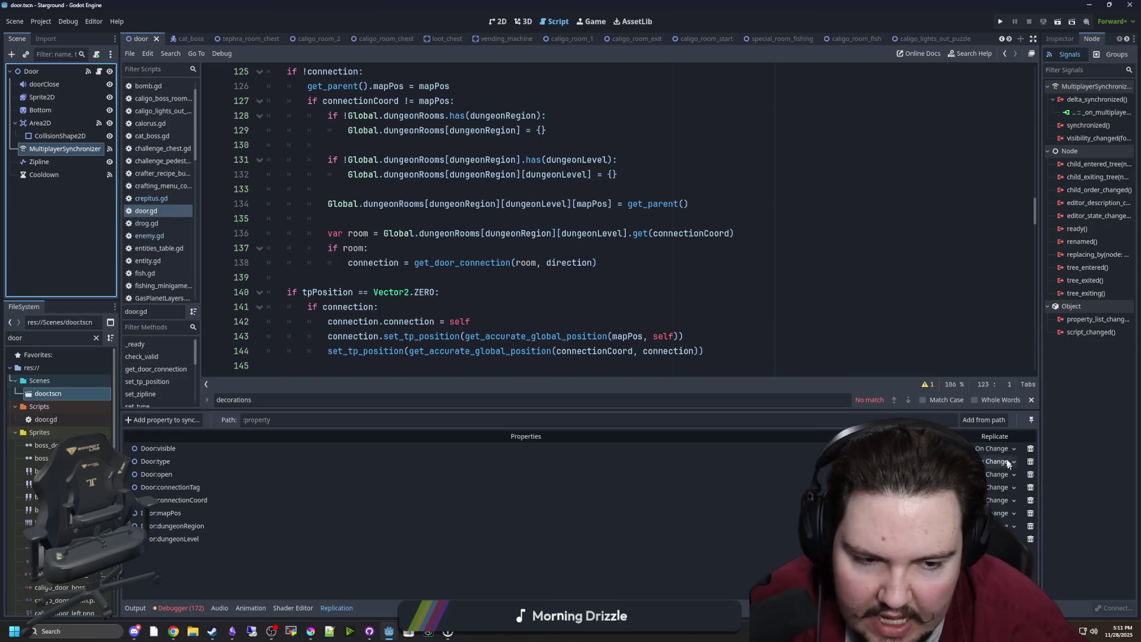
drag(484, 409, 484, 443)
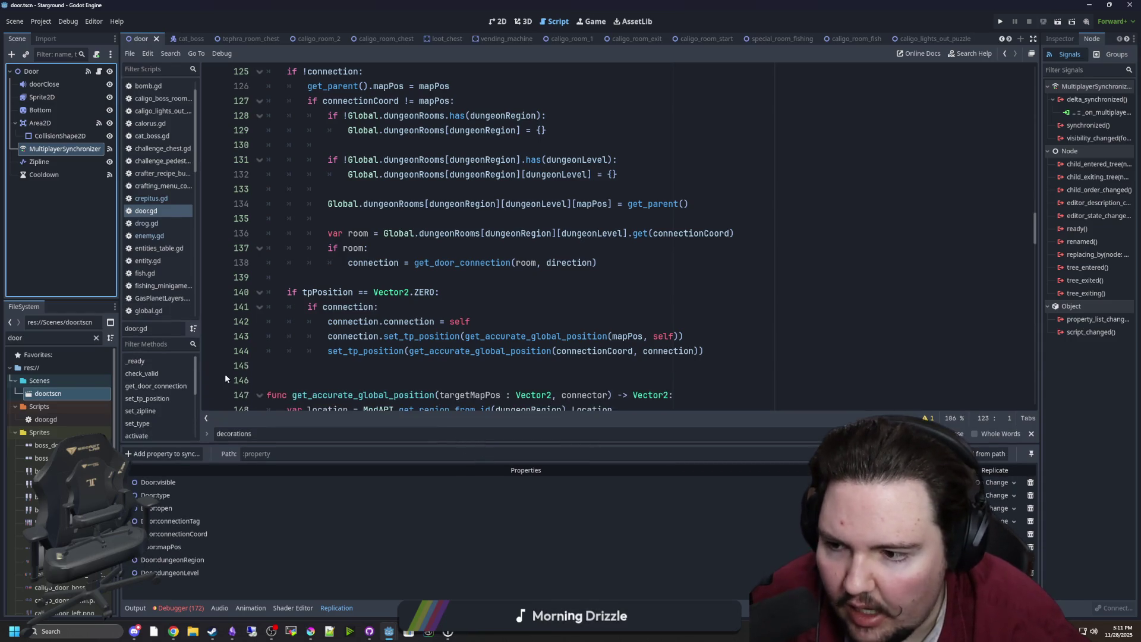
click(96, 338)
text(room)
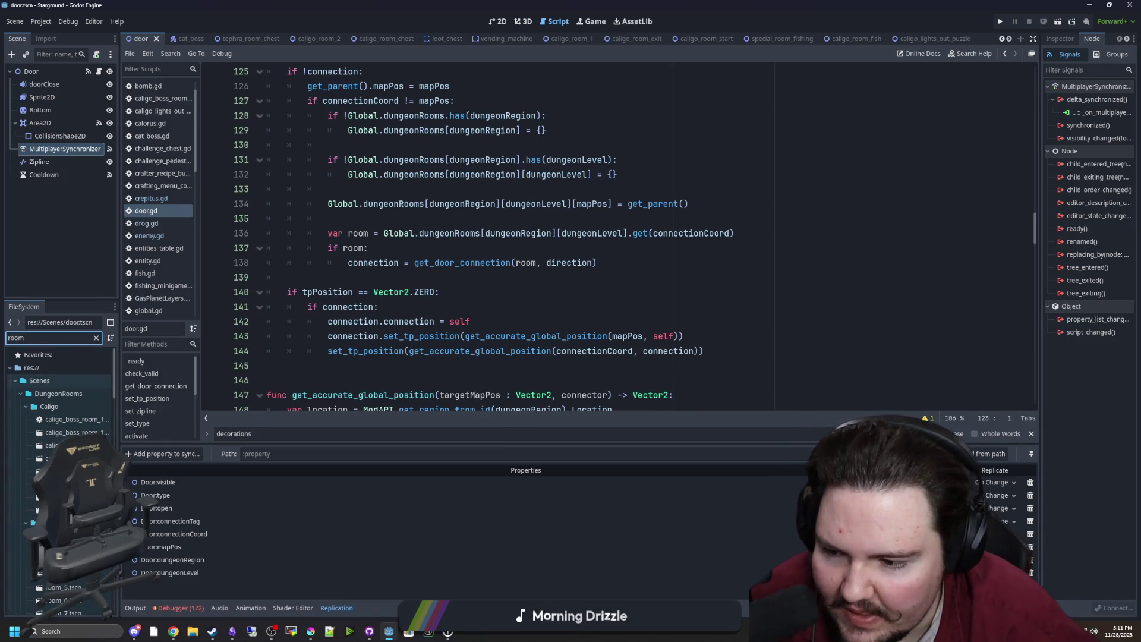
Step: Open room_1 and room_2 and inspect room_2's multiplayer synchronizer
double_click(59, 535)
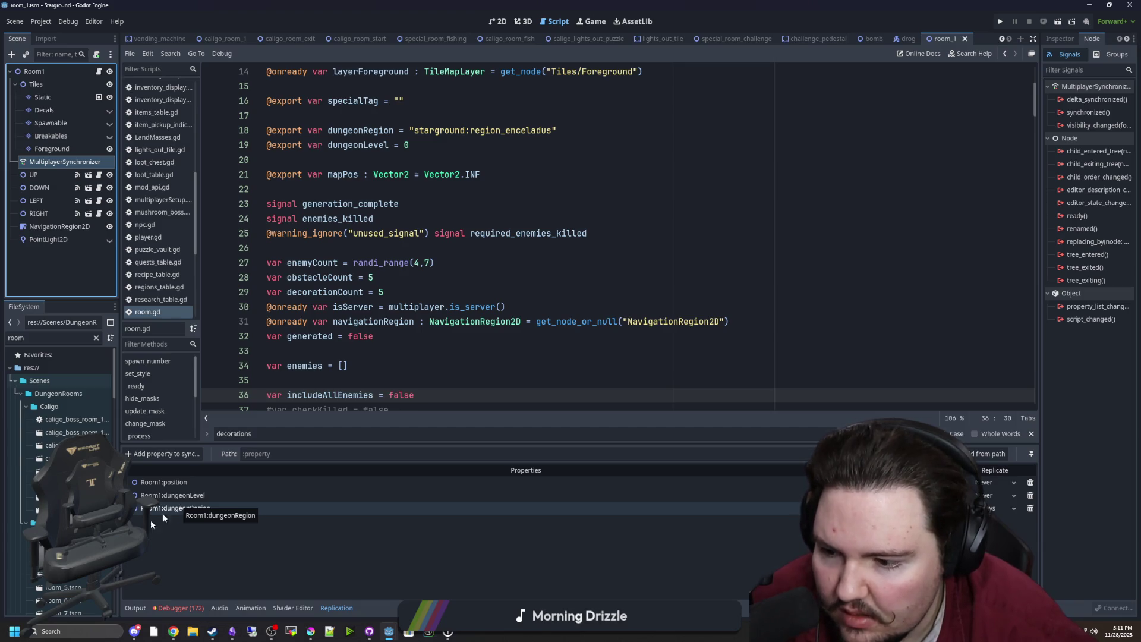
double_click(59, 548)
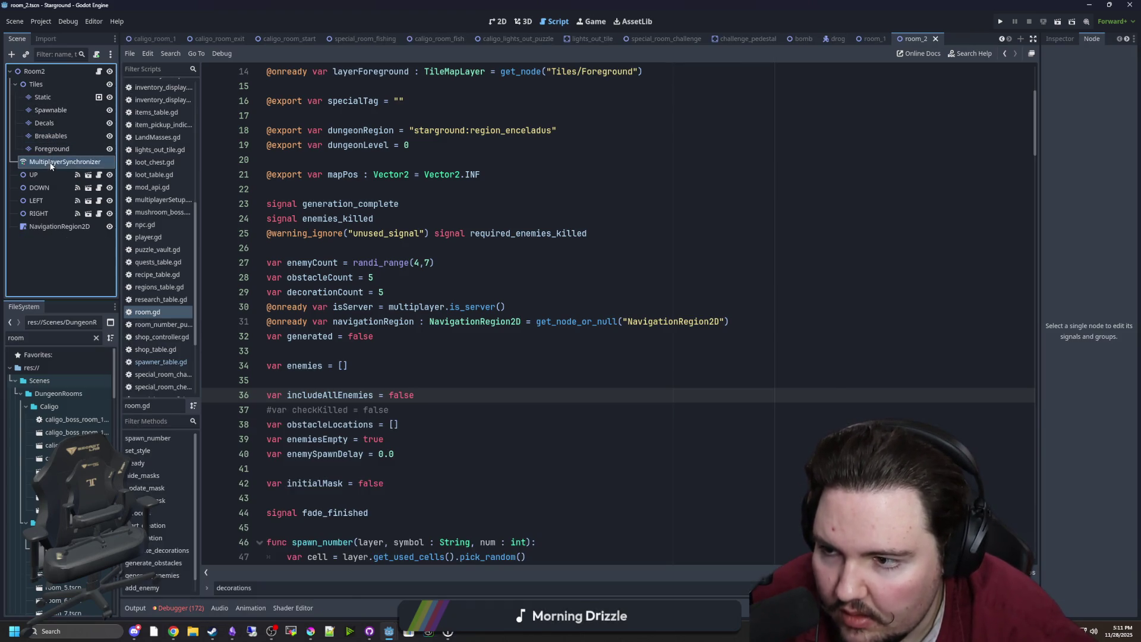
click(51, 166)
scroll(59, 392, down, 3)
scroll(57, 436, down, 3)
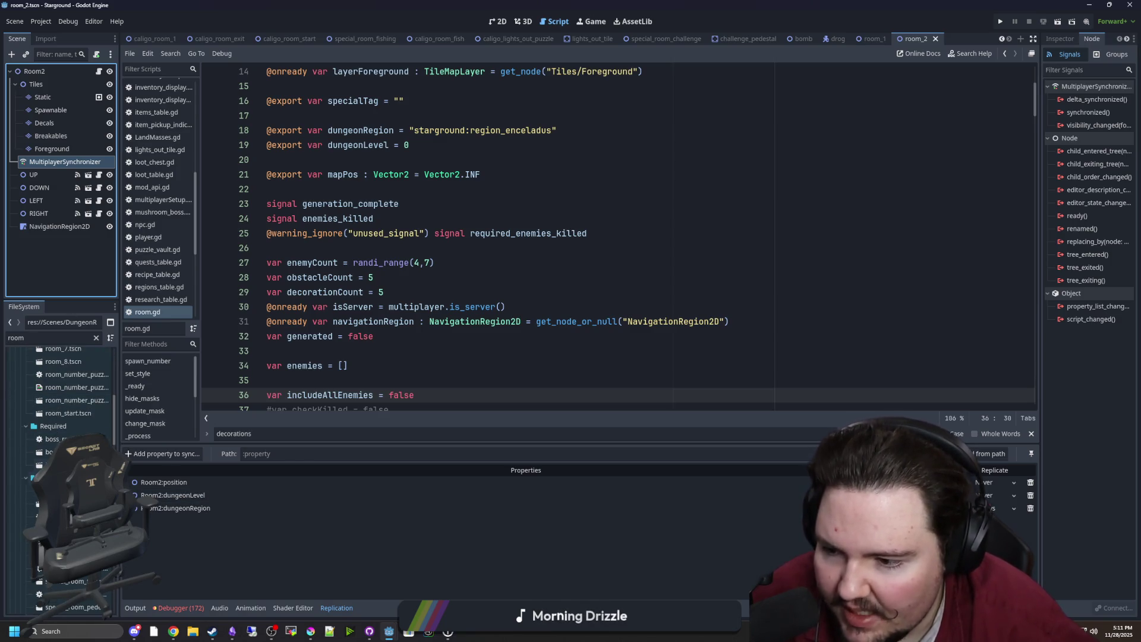
Step: Inspect the synchronizers in special_room_challenge, tephra_room_1 and tephra_room_chest
double_click(65, 581)
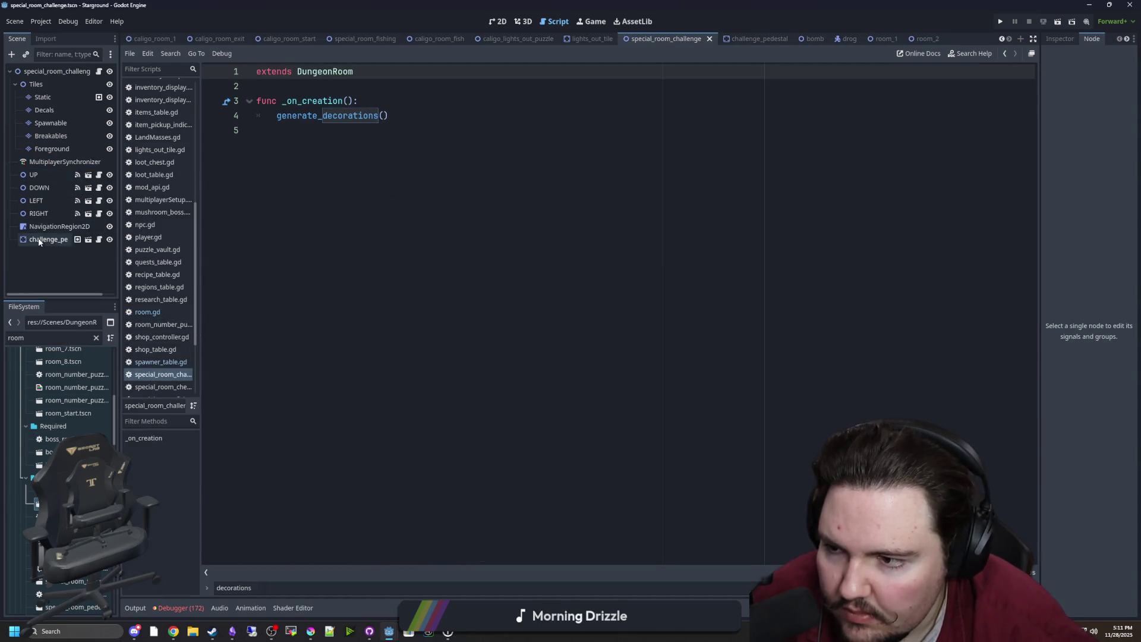
click(50, 160)
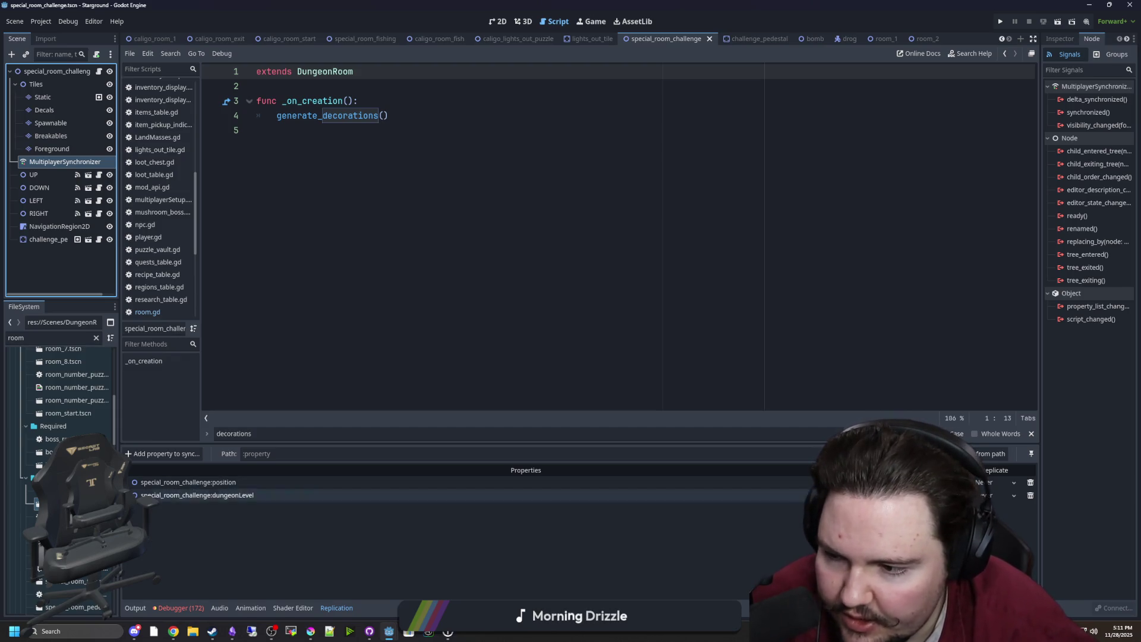
scroll(65, 416, down, 5)
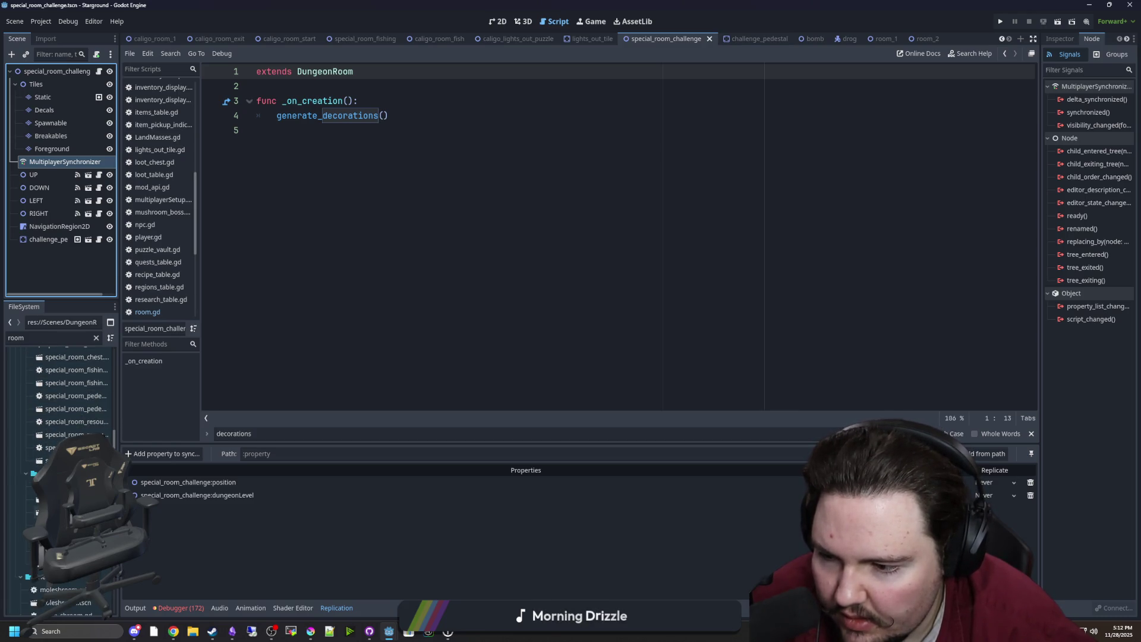
double_click(65, 487)
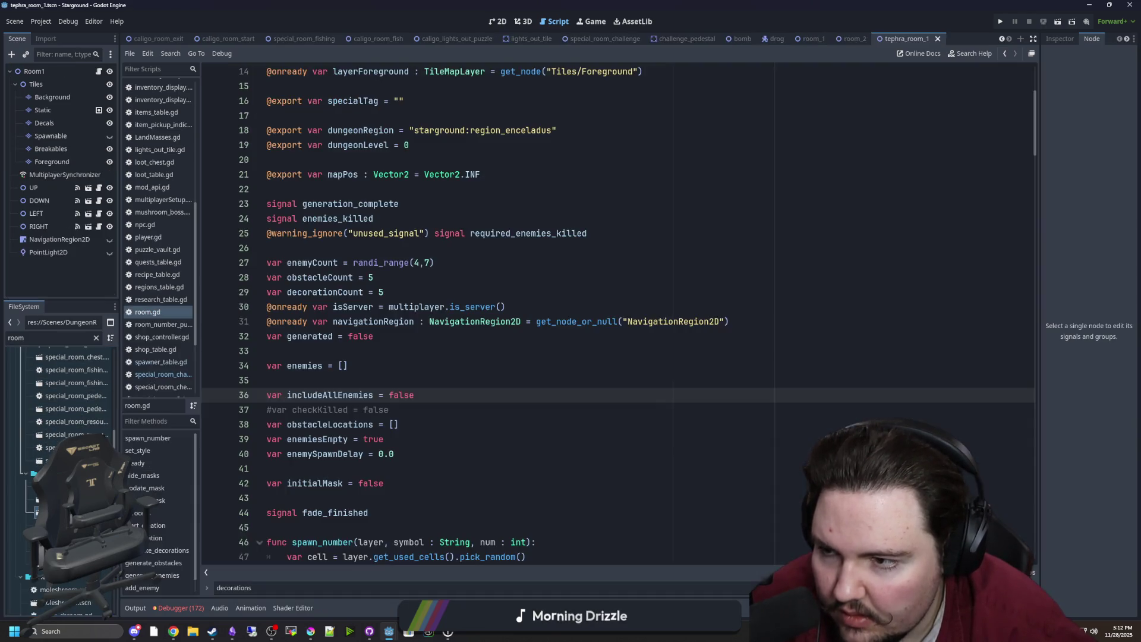
click(67, 174)
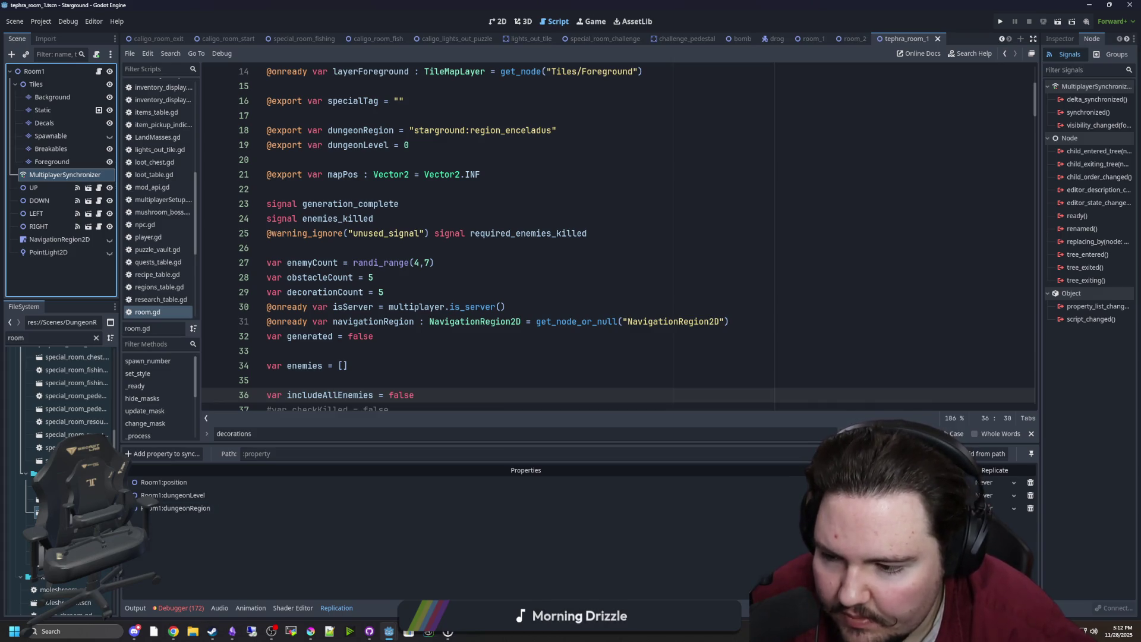
double_click(66, 499)
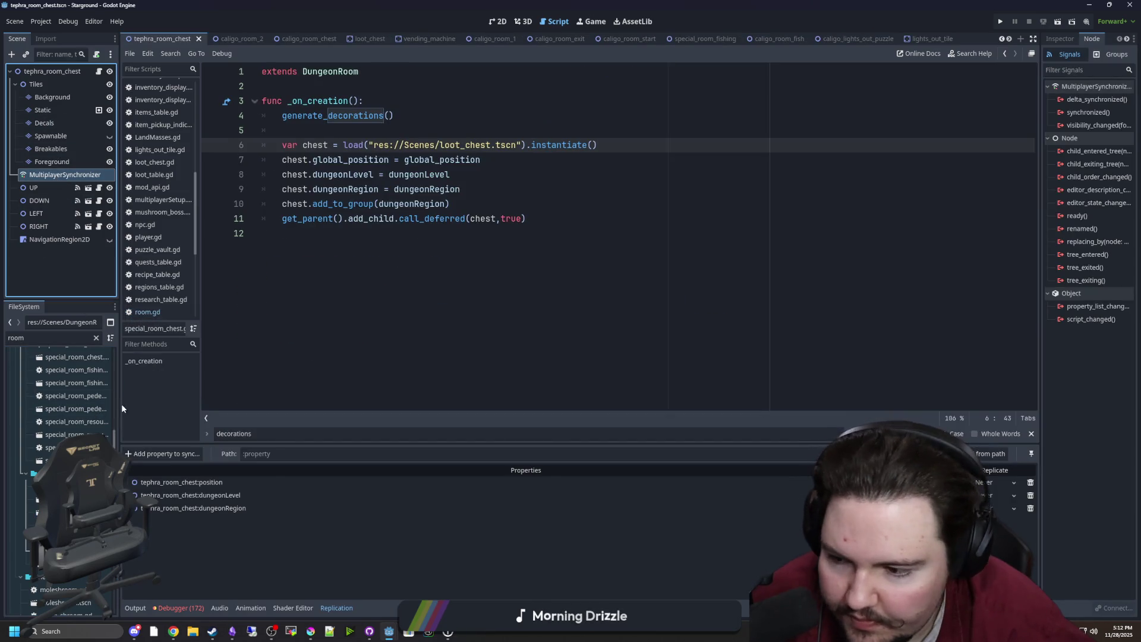
scroll(106, 410, up, 10)
Step: Change room_1's dungeonRegion replication mode, then open room_2 and room_3
double_click(43, 458)
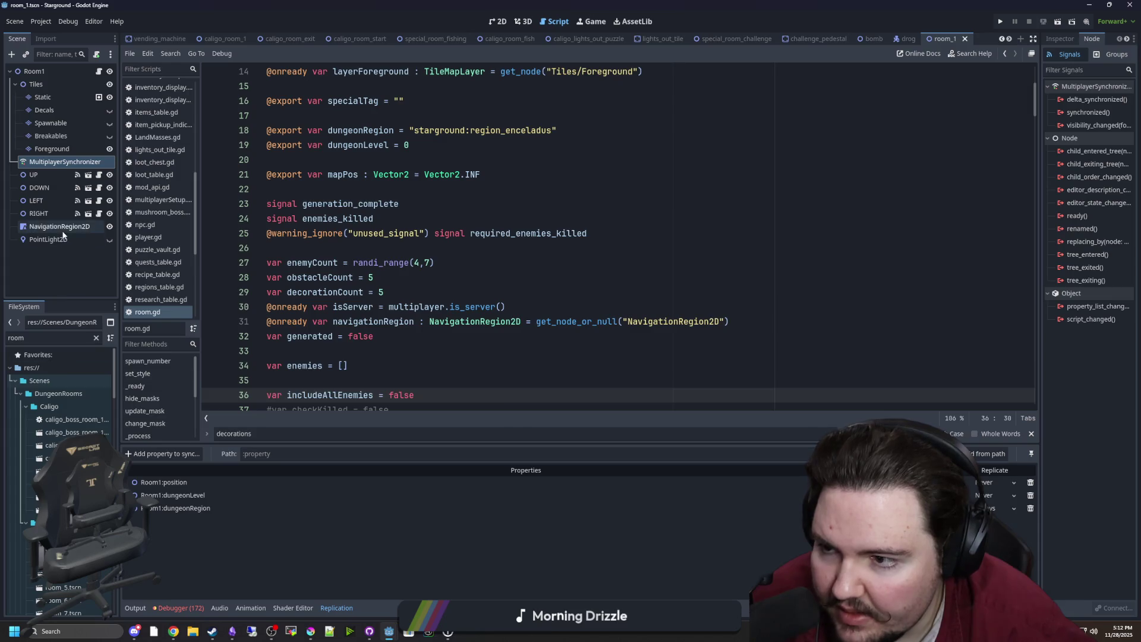
click(51, 161)
click(999, 511)
click(1000, 520)
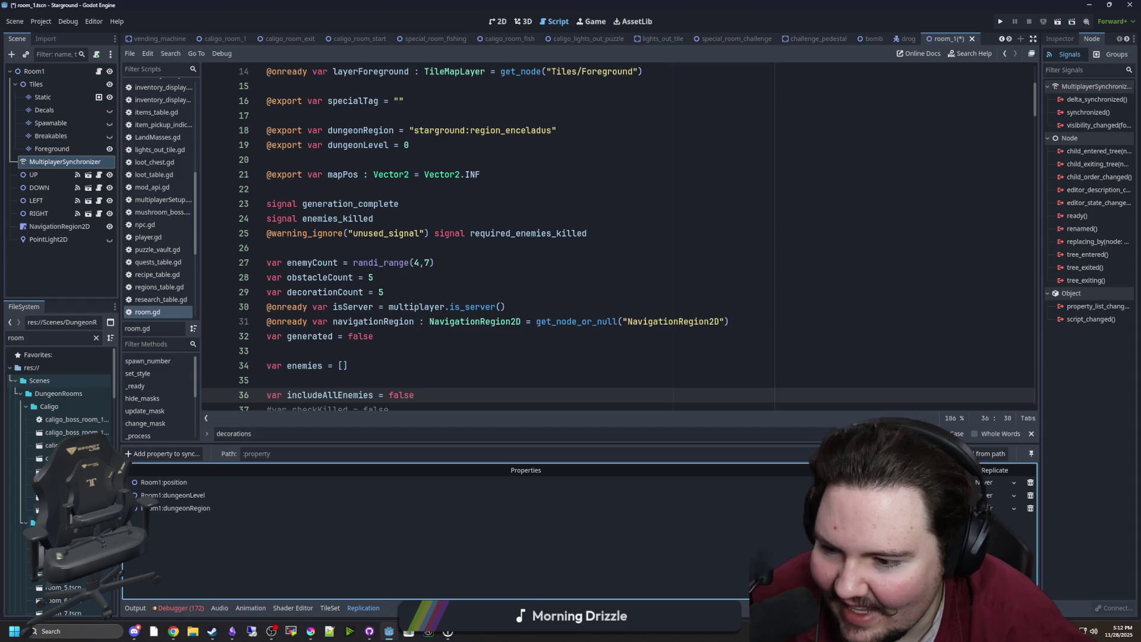
double_click(59, 549)
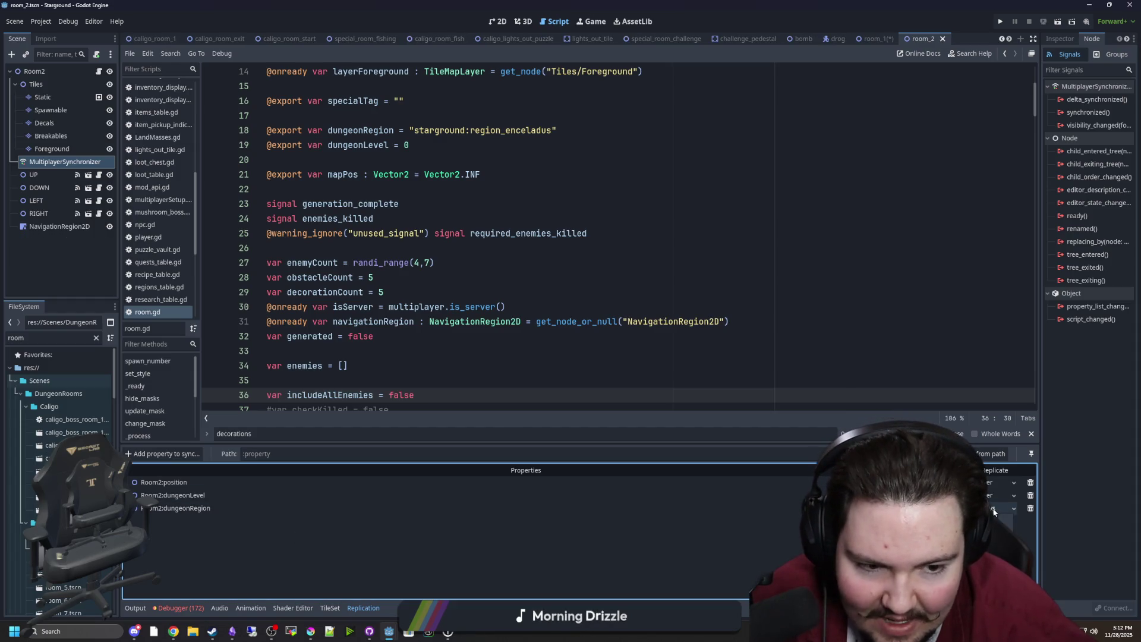
double_click(59, 560)
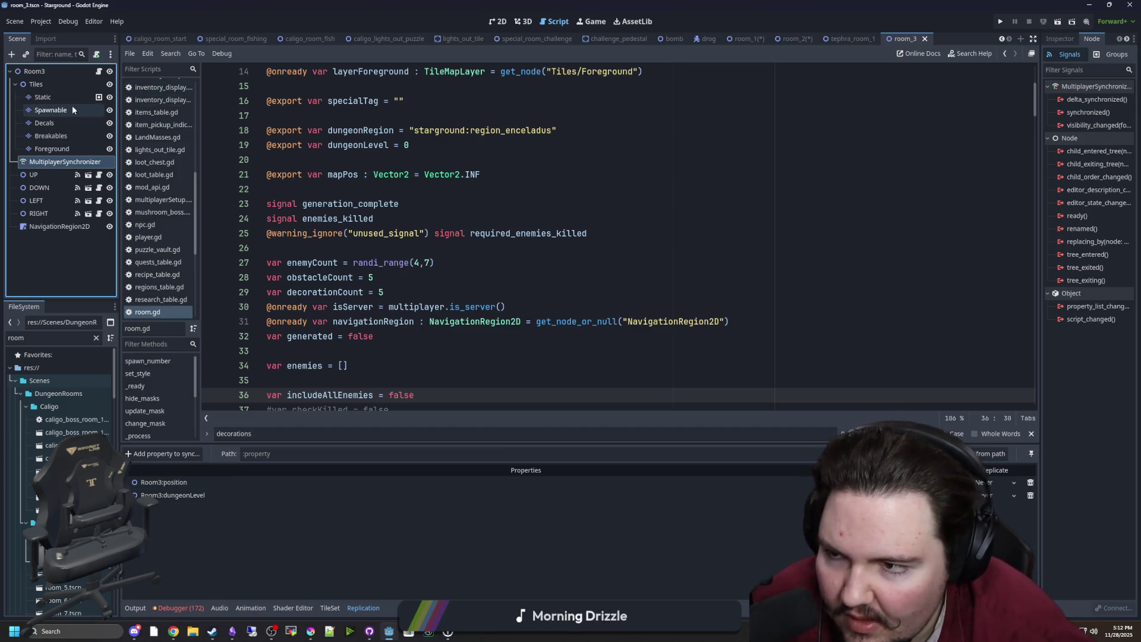
Step: Search room.gd for dungeonRegion to locate the variable
scroll(458, 308, up, 5)
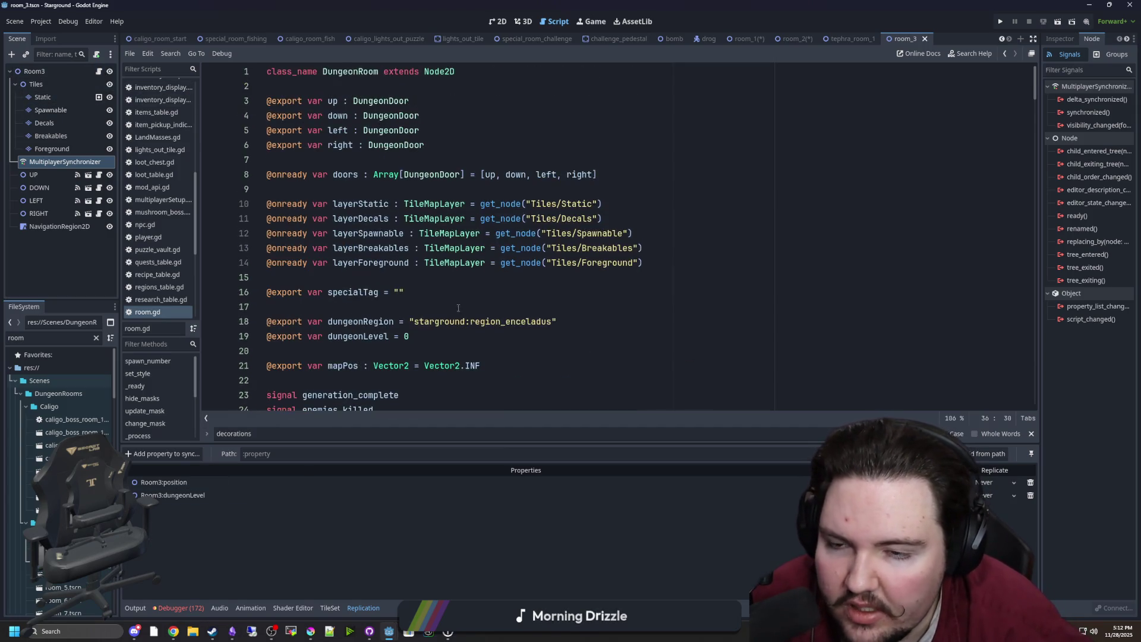
scroll(473, 294, down, 5)
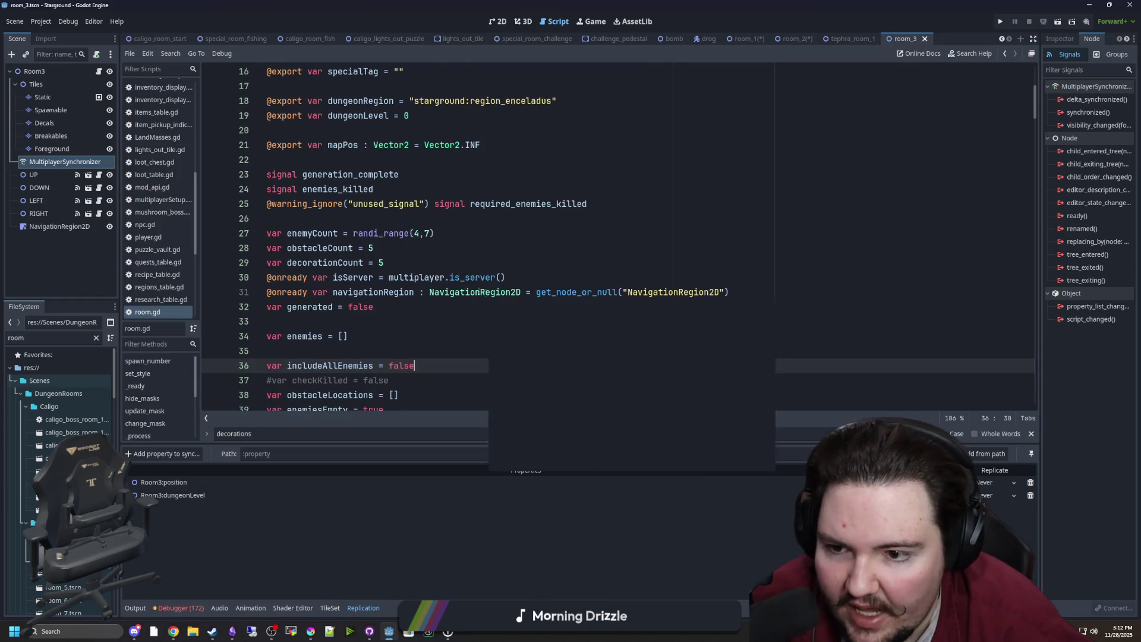
scroll(476, 279, up, 2)
click(444, 209)
key(ctrl+f)
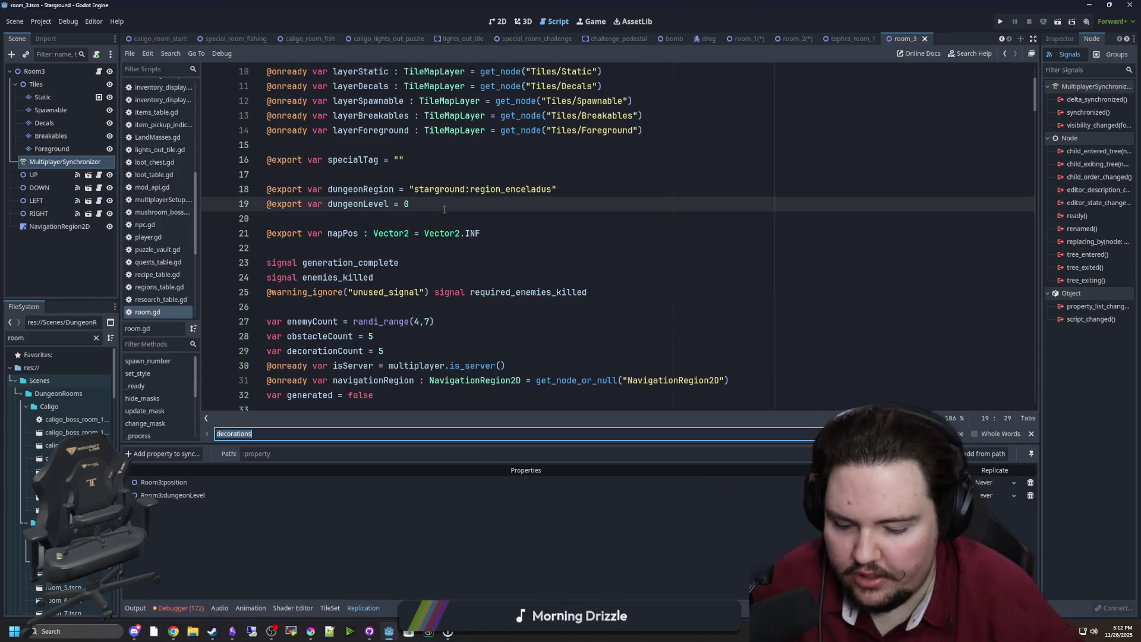
text(dungeonRedgion)
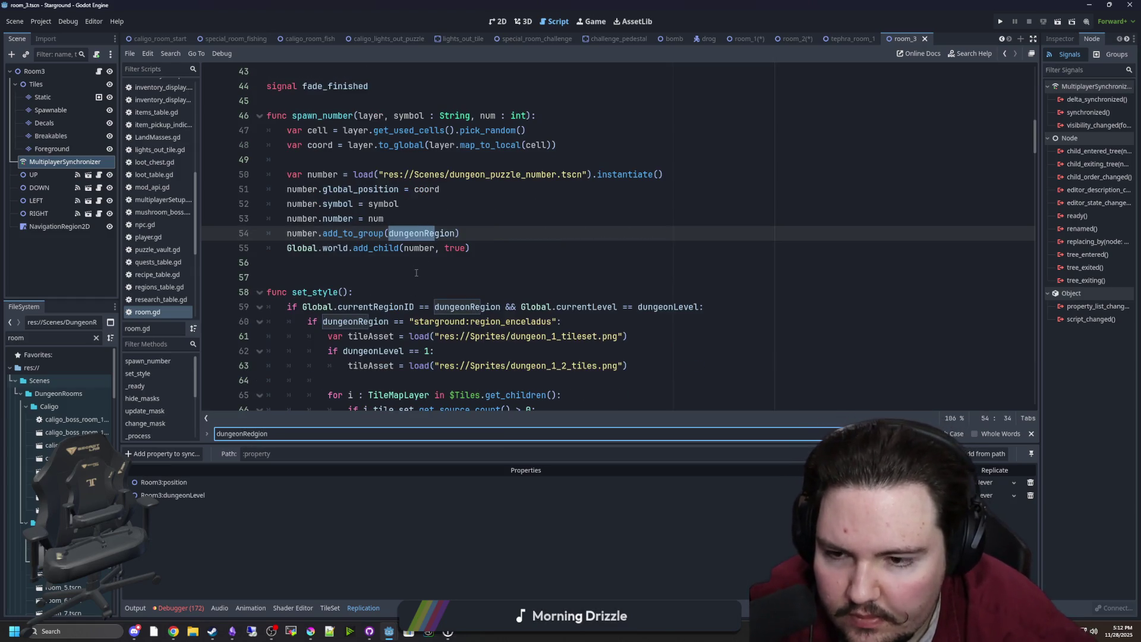
scroll(416, 273, down, 1)
scroll(418, 270, down, 2)
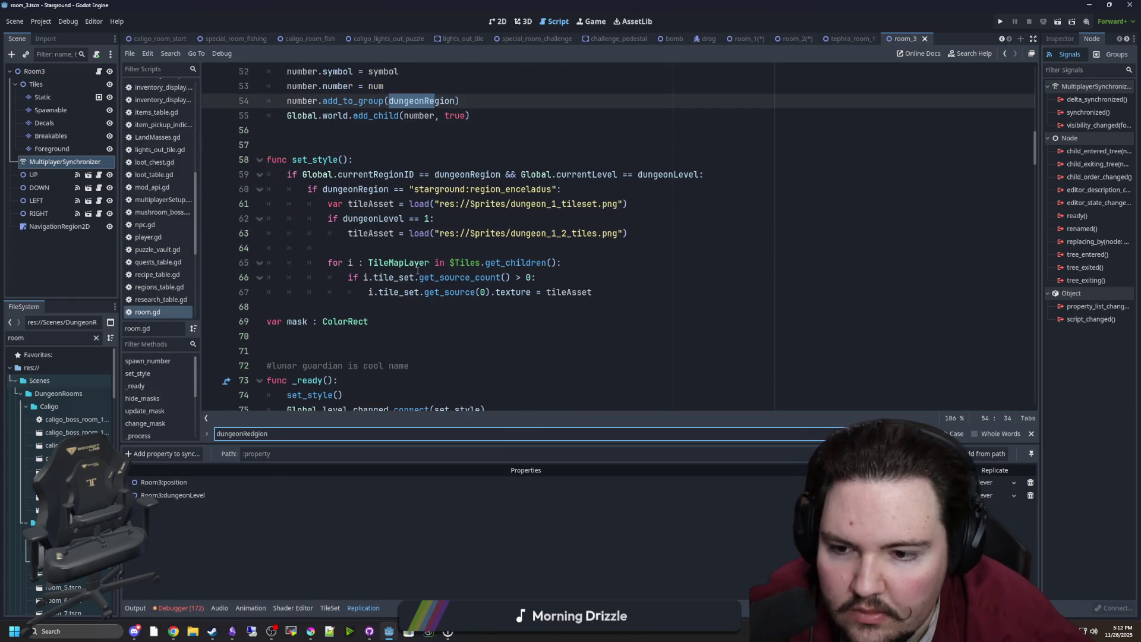
click(416, 322)
Step: Add Room3's dungeonRegion property to the MultiplayerSynchronizer's synced list
click(46, 178)
click(64, 162)
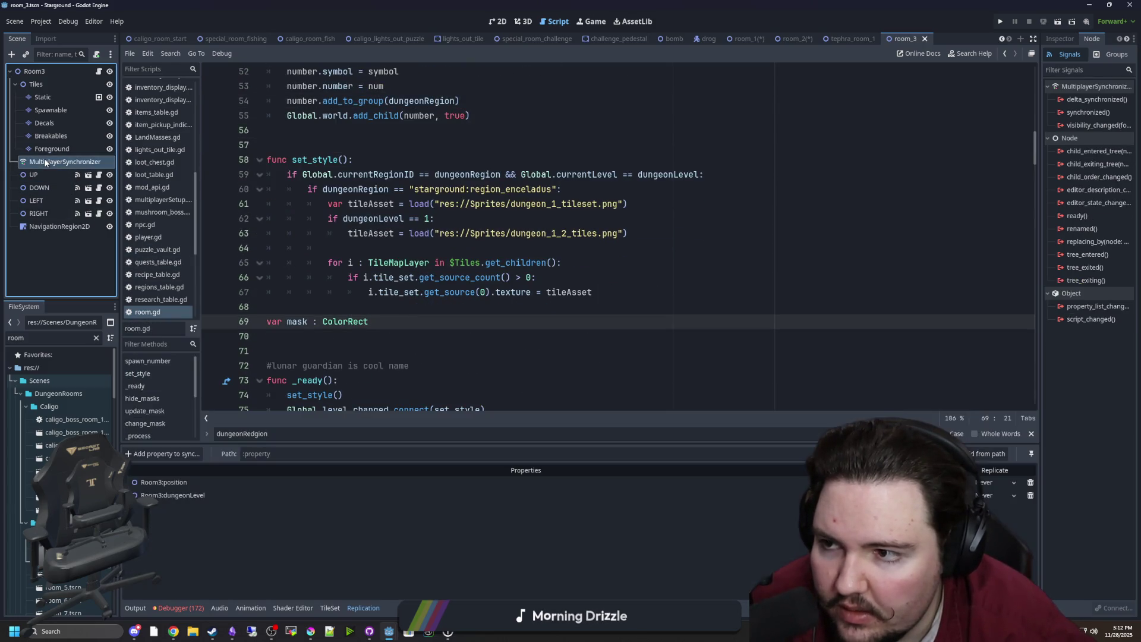
click(162, 453)
double_click(531, 192)
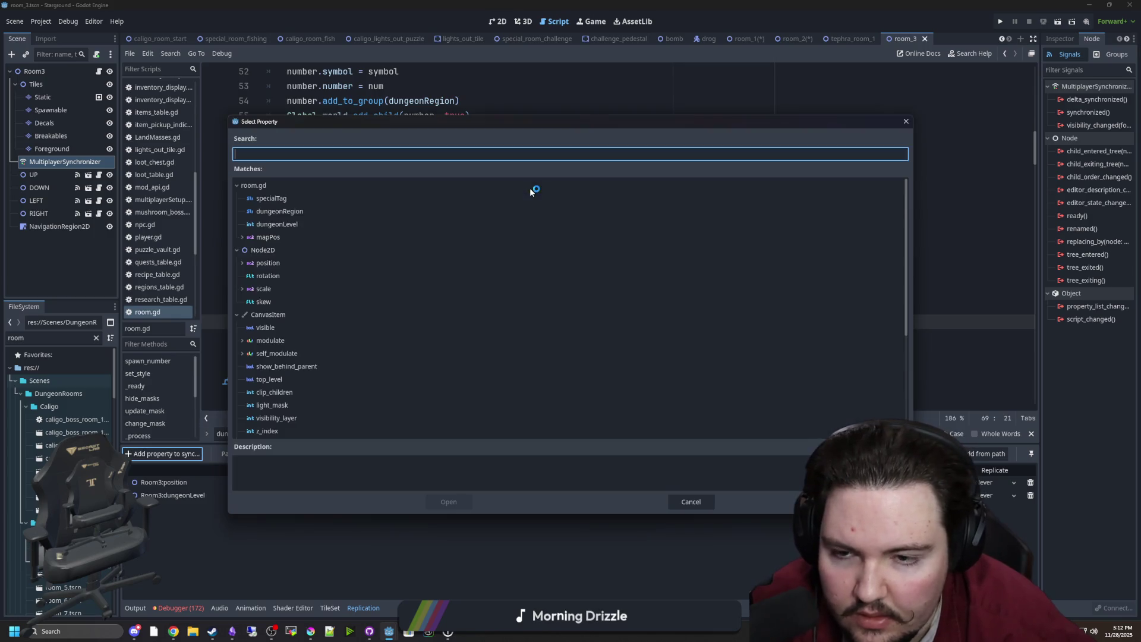
double_click(291, 197)
click(998, 514)
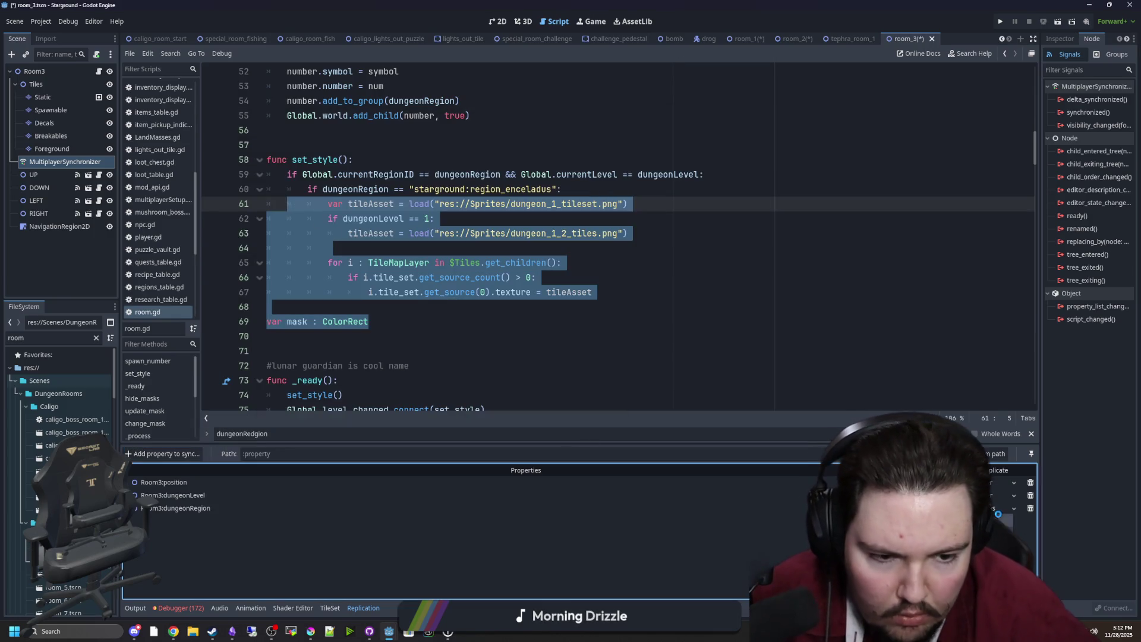
click(757, 322)
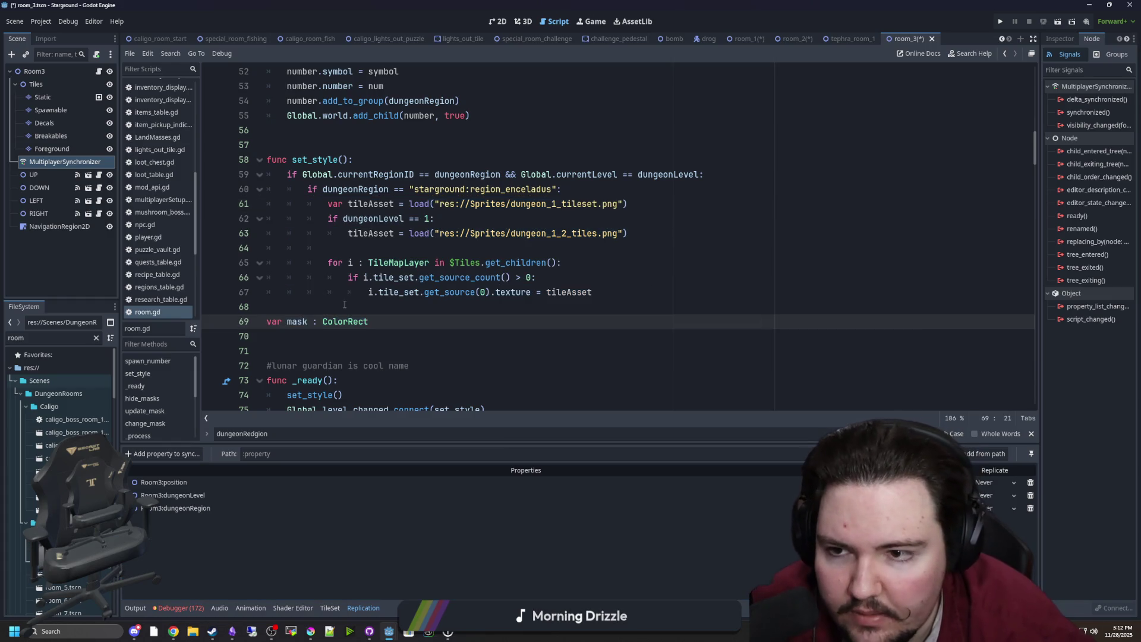
scroll(355, 283, up, 5)
scroll(355, 283, down, 11)
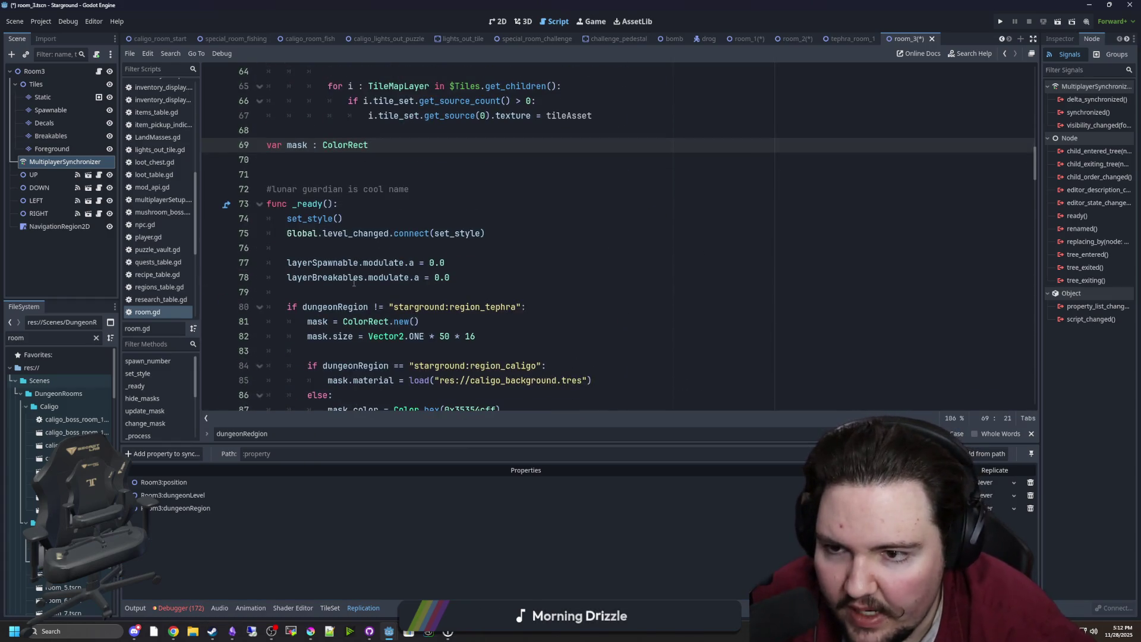
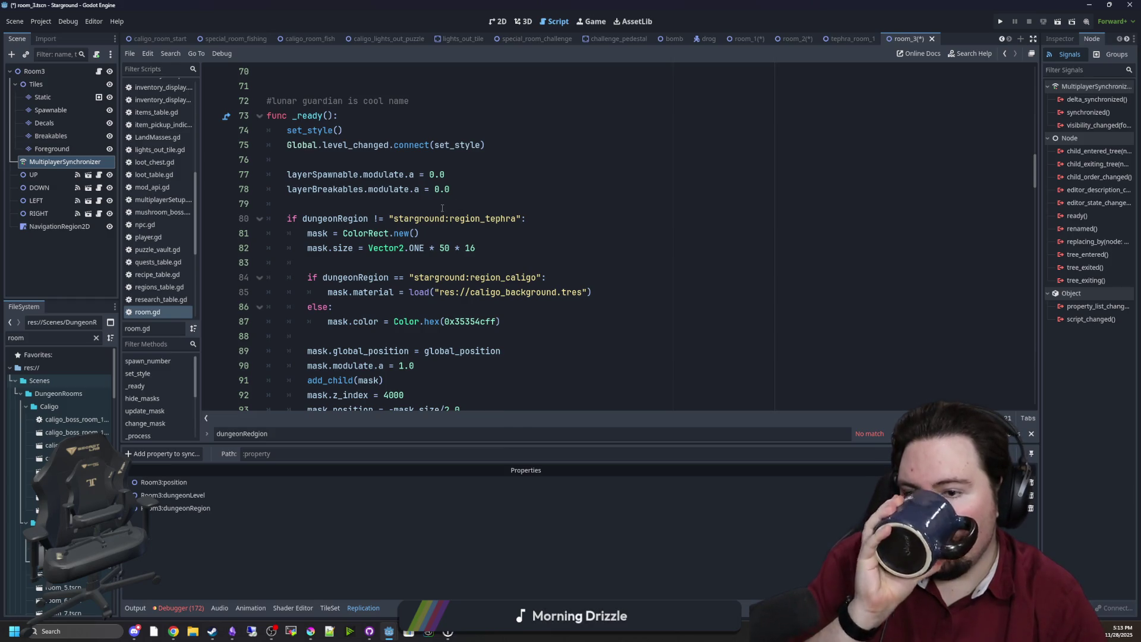
Step: Review room.gd's _ready, update_mask and change_mask code, then open the room_4 scene
scroll(439, 206, down, 7)
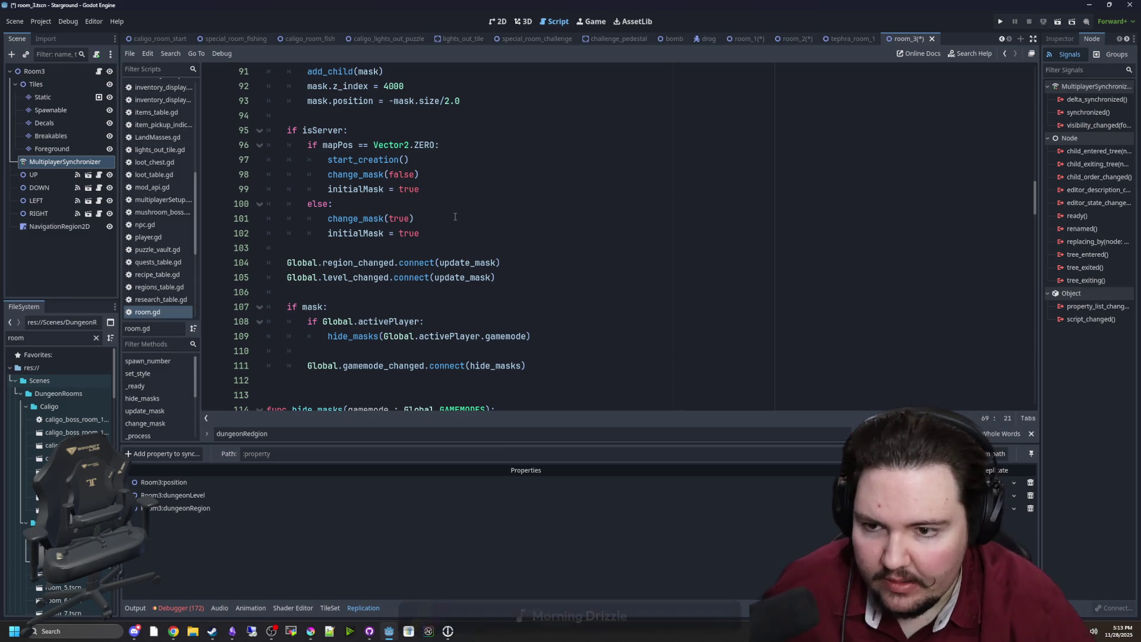
scroll(454, 214, down, 2)
scroll(453, 198, down, 1)
scroll(453, 198, down, 5)
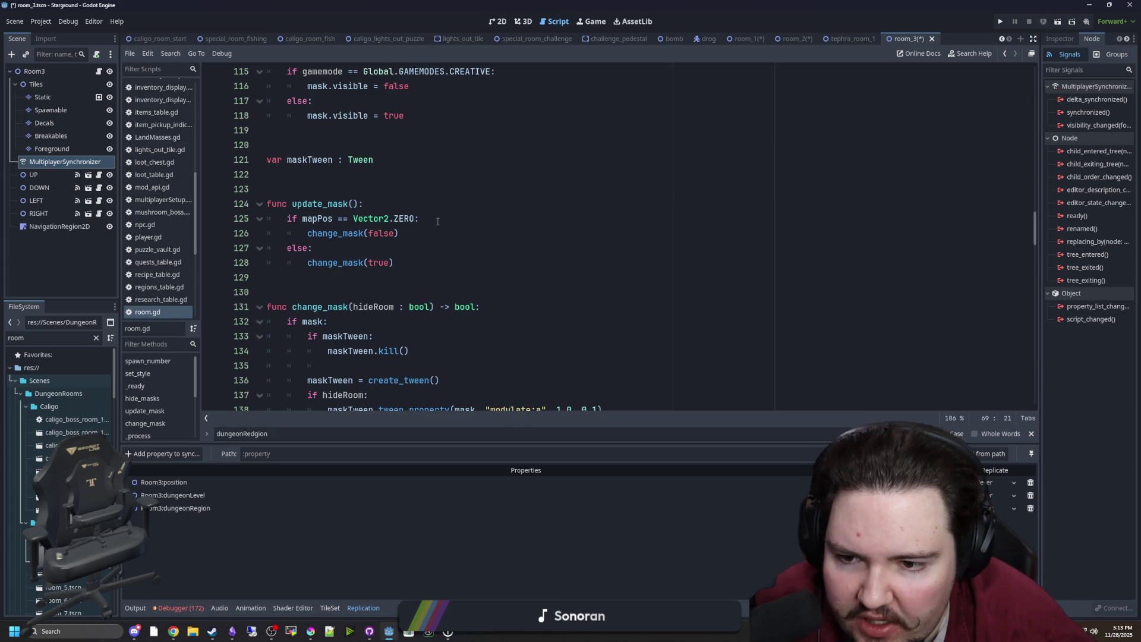
scroll(437, 221, up, 20)
scroll(59, 416, down, 1)
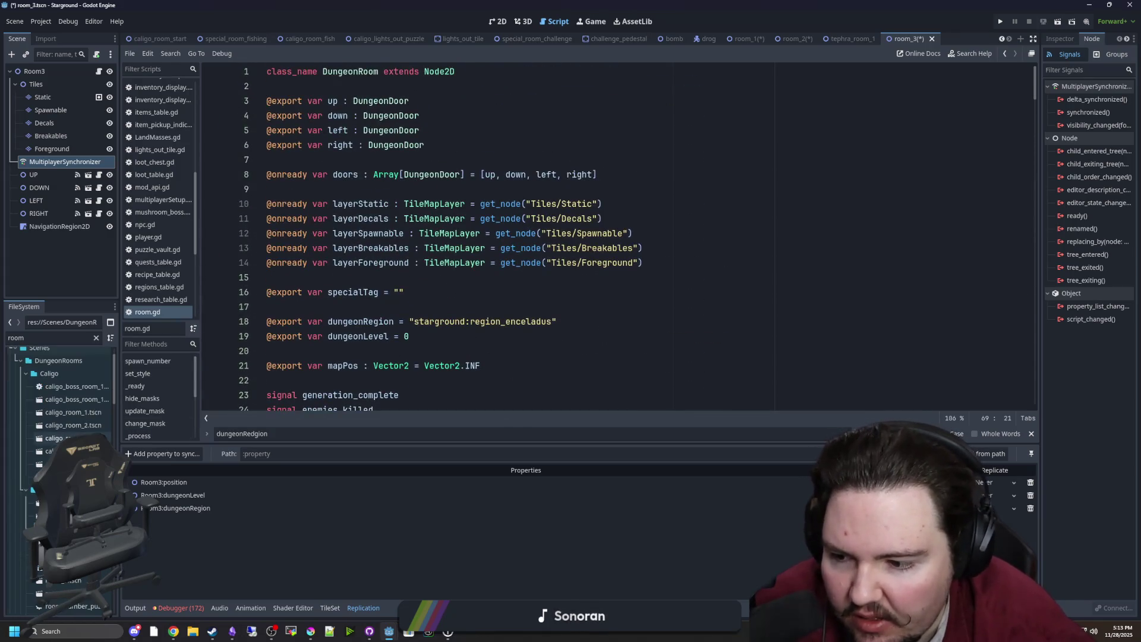
click(59, 415)
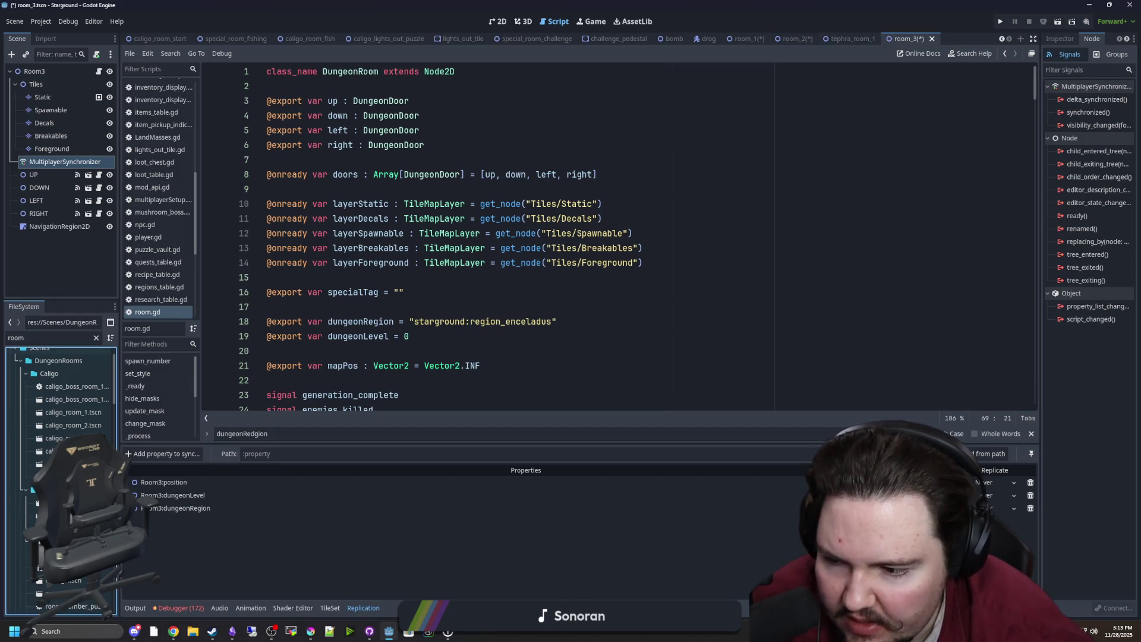
key(Return)
Step: Add dungeonRegion to Room4's MultiplayerSynchronizer replicated properties
click(89, 162)
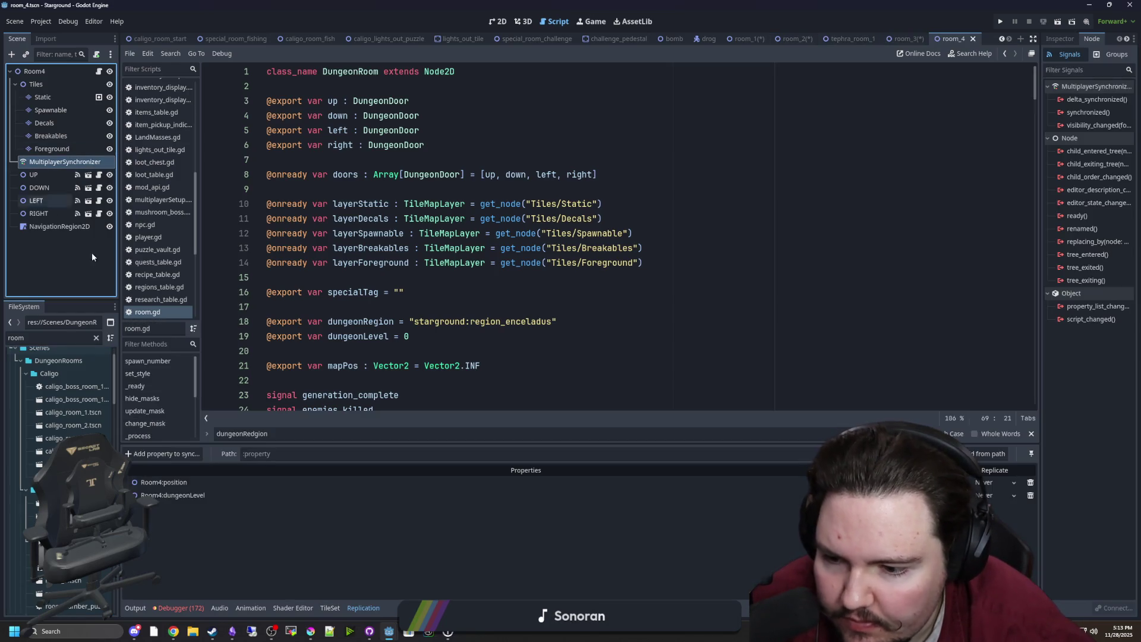
click(172, 454)
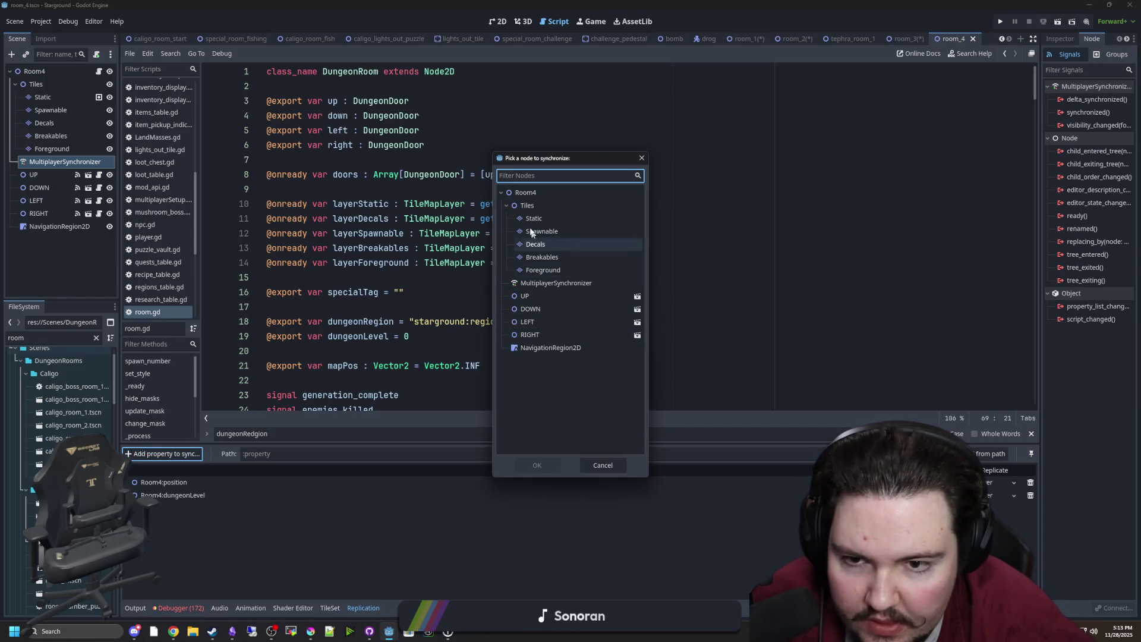
double_click(526, 194)
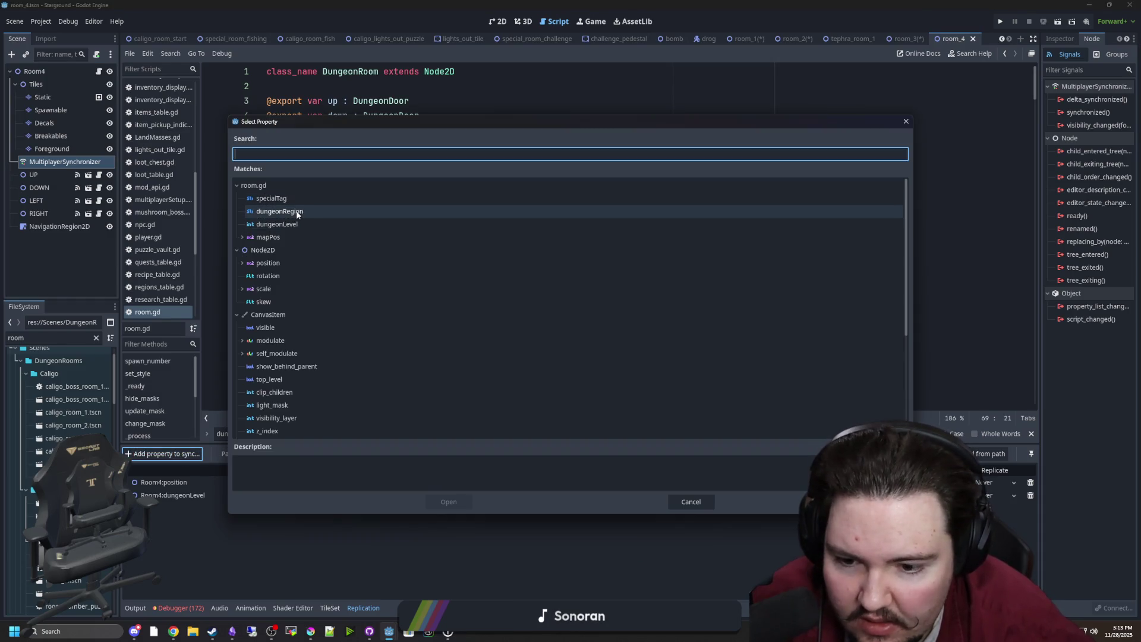
double_click(297, 212)
click(997, 521)
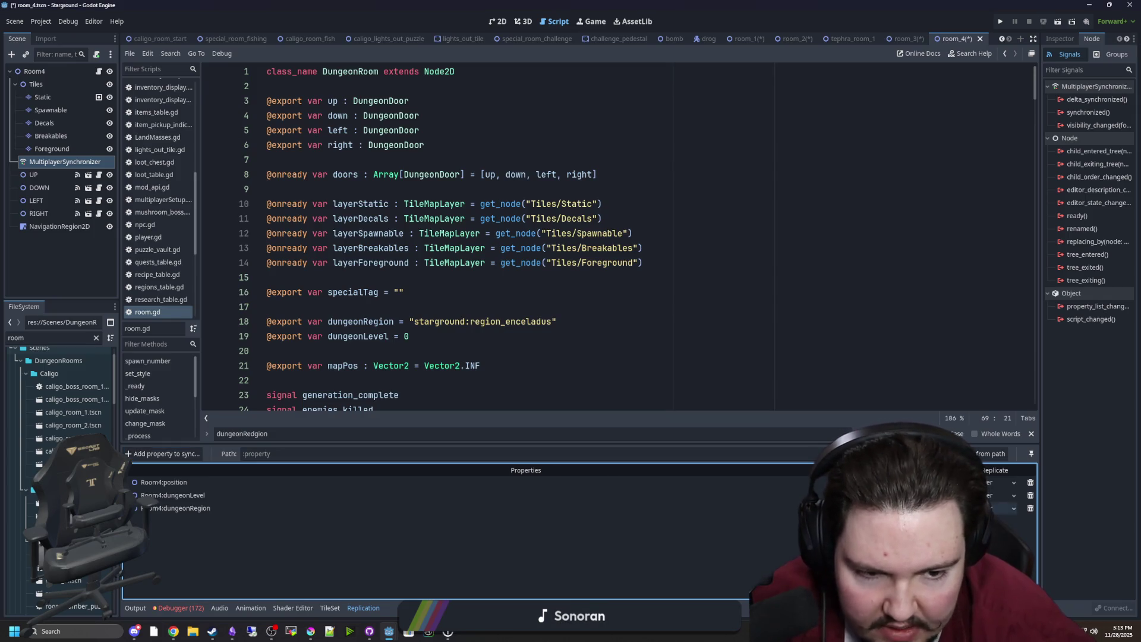
Step: In room_5, add dungeonRegion to the MultiplayerSynchronizer's replicated properties
scroll(66, 416, down, 2)
double_click(65, 522)
click(65, 162)
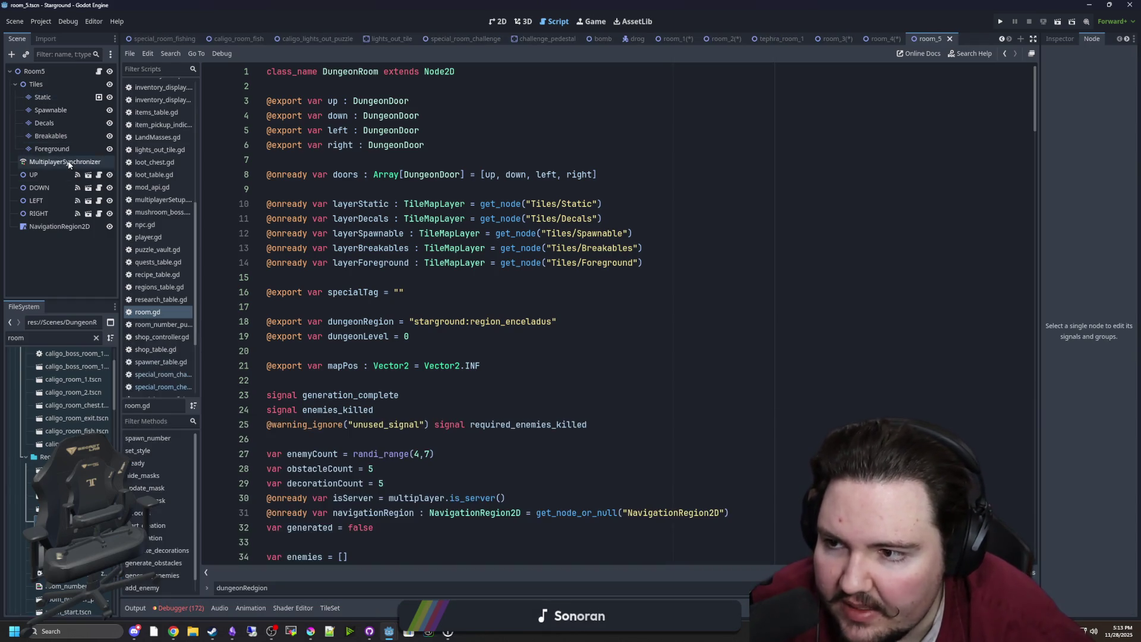
click(161, 454)
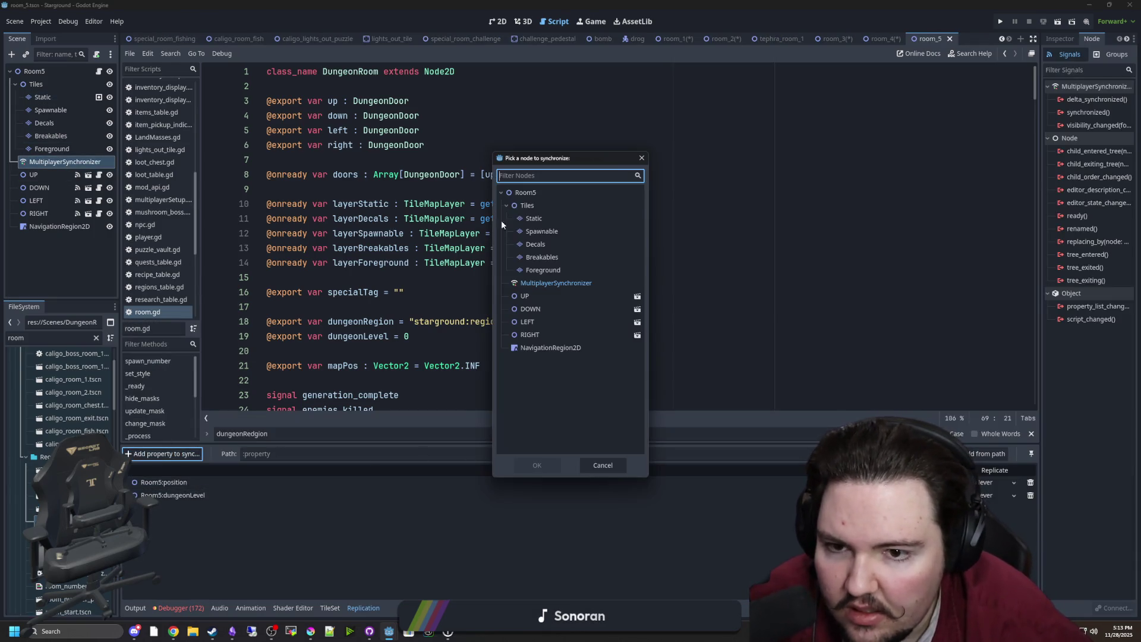
double_click(532, 193)
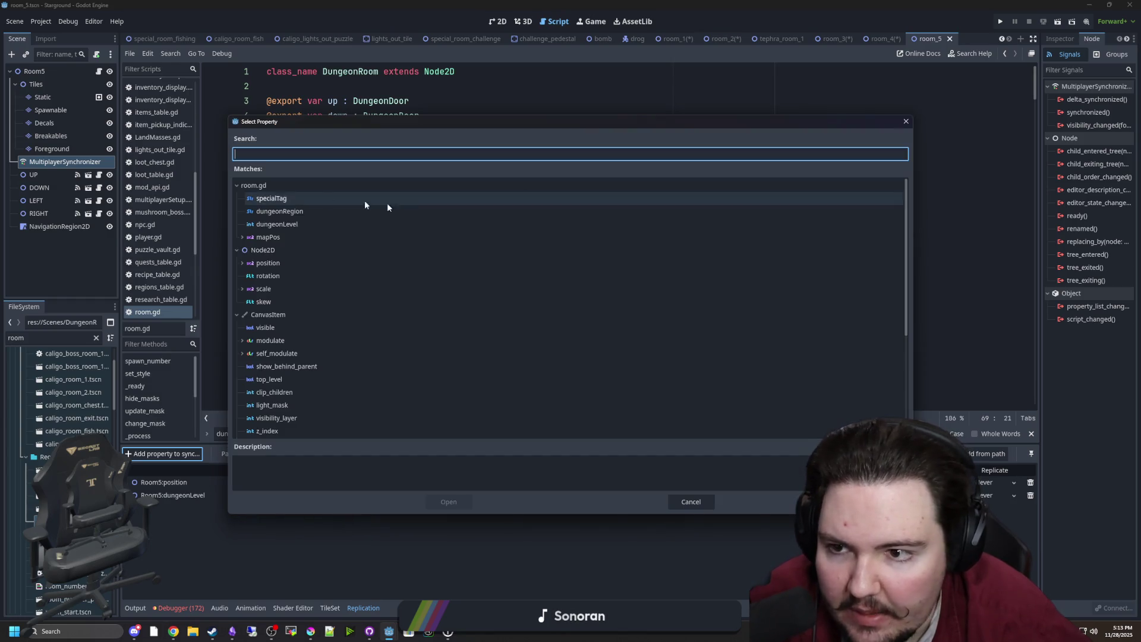
double_click(293, 215)
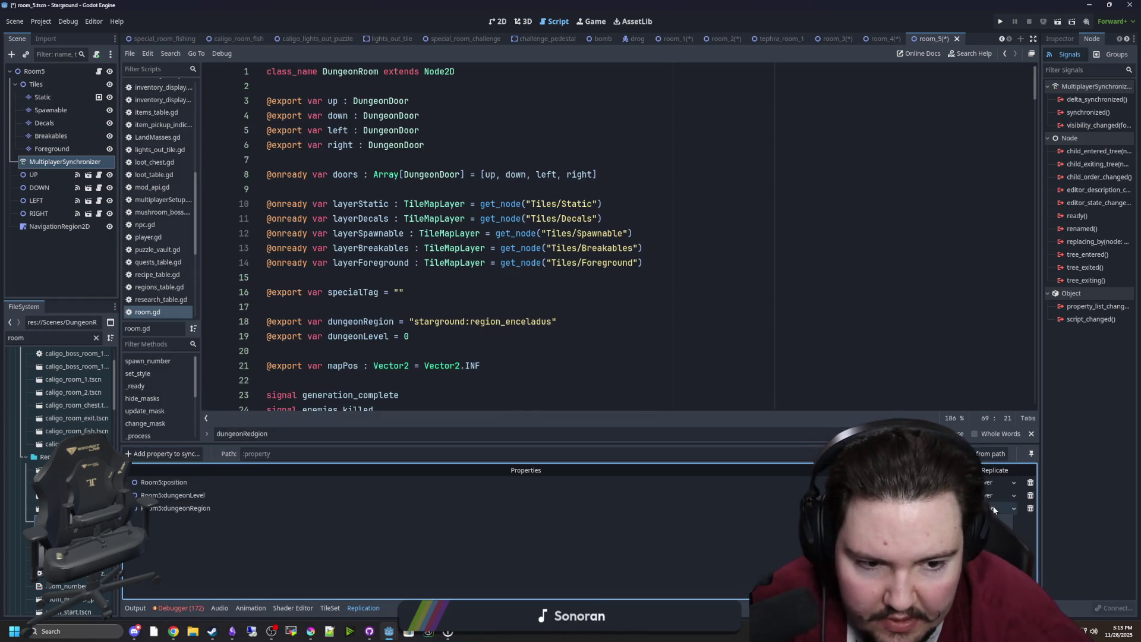
Step: In room_6, add dungeonRegion to the MultiplayerSynchronizer's replicated properties
scroll(65, 416, down, 2)
double_click(63, 468)
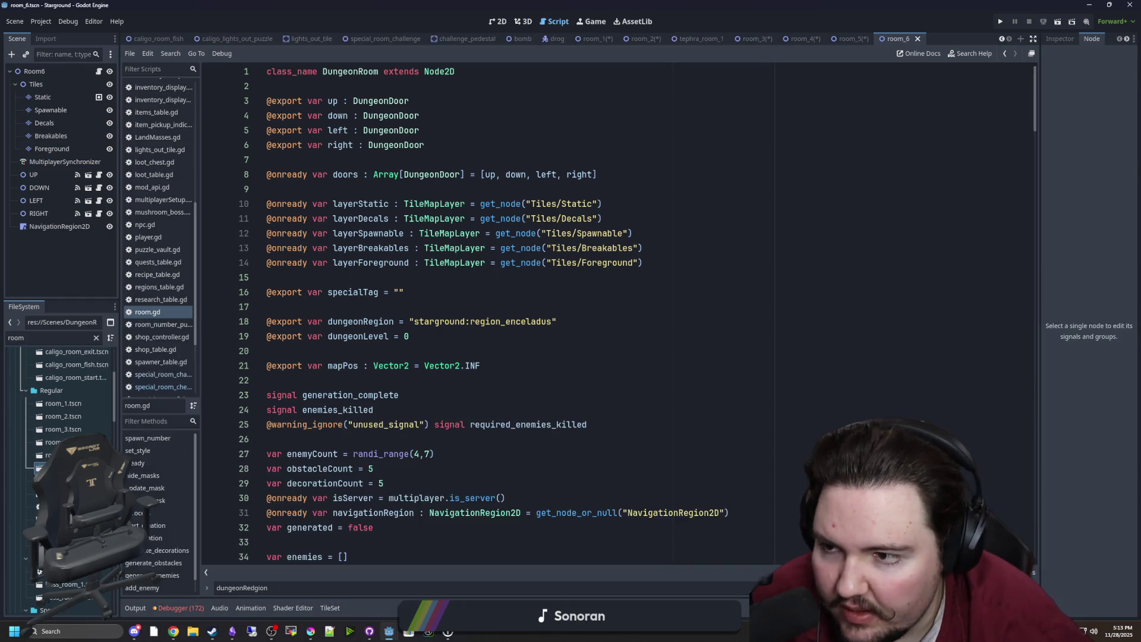
click(38, 163)
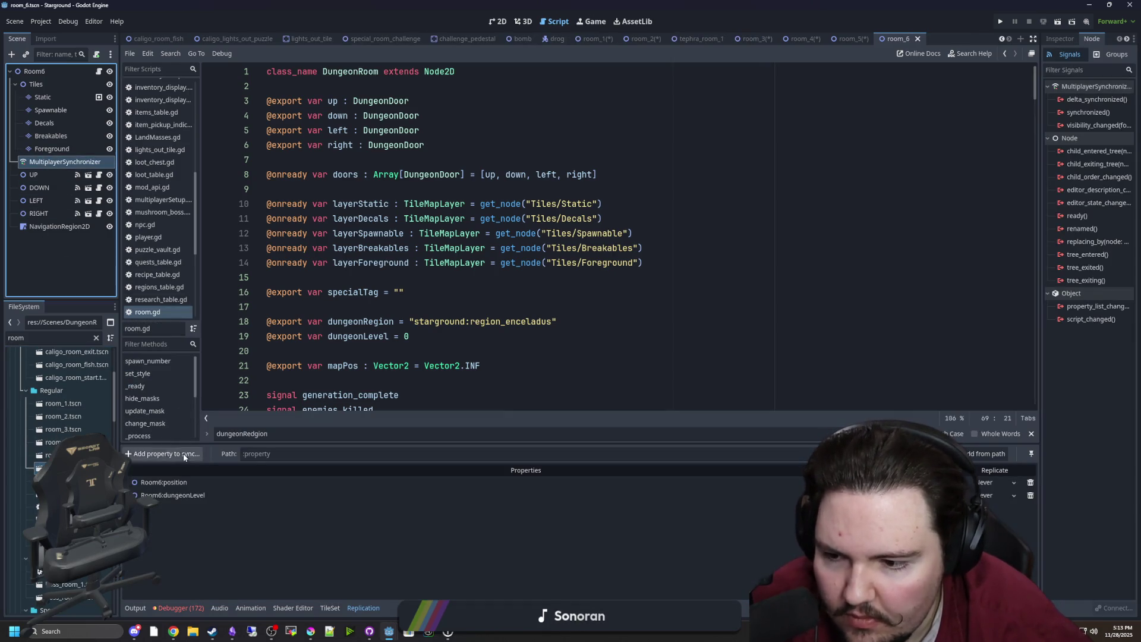
click(135, 453)
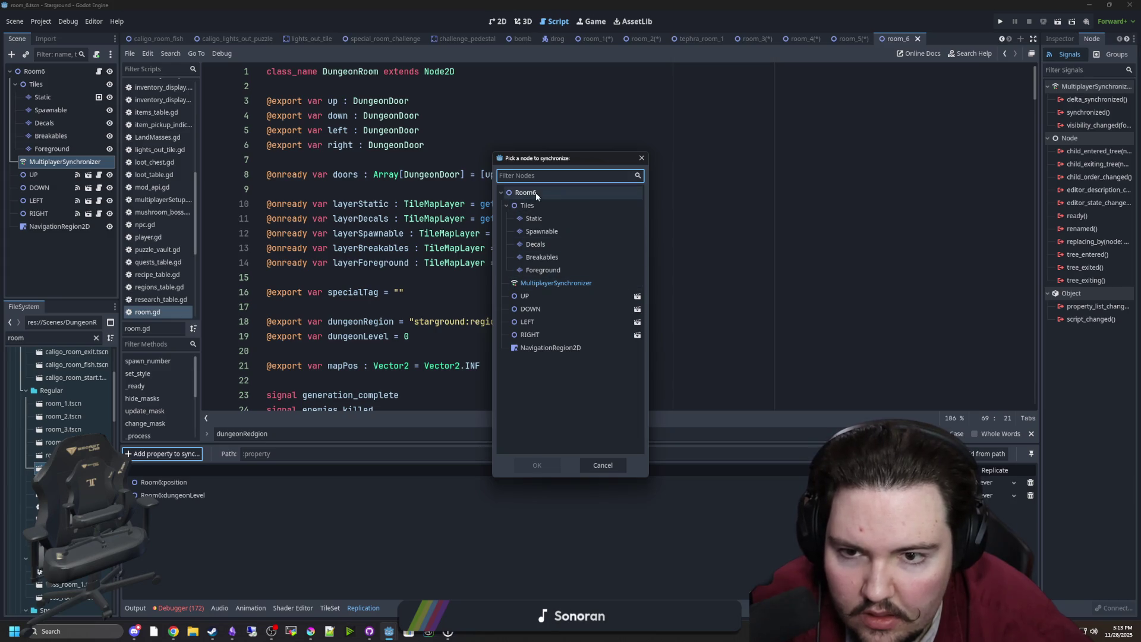
double_click(526, 192)
double_click(279, 210)
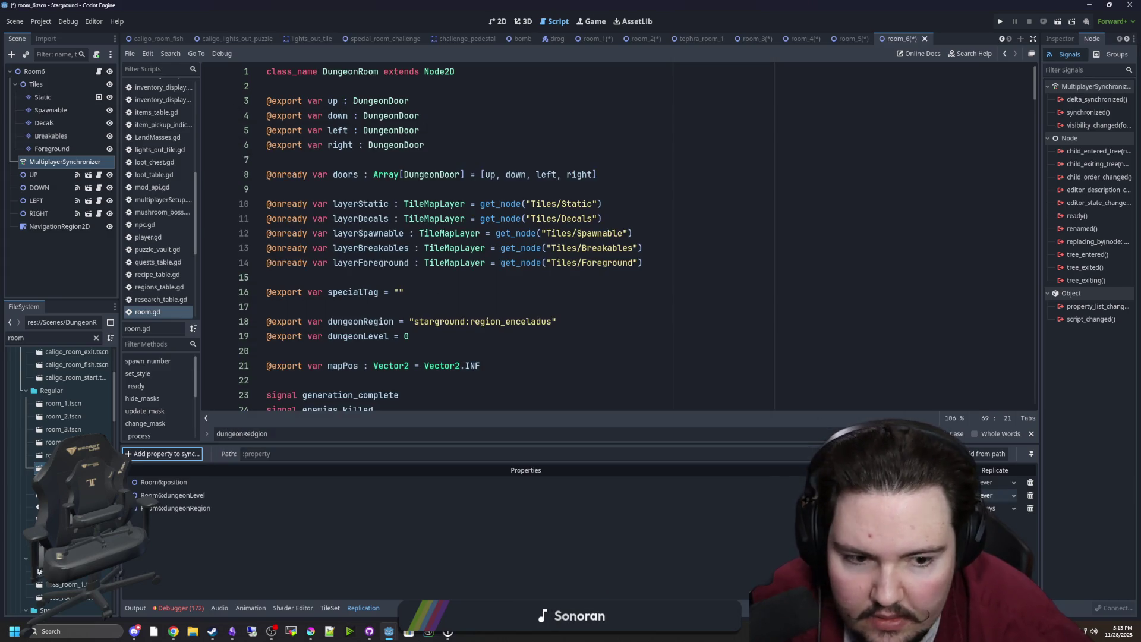
Step: In room_7, add dungeonRegion to the MultiplayerSynchronizer's replicated properties
double_click(62, 481)
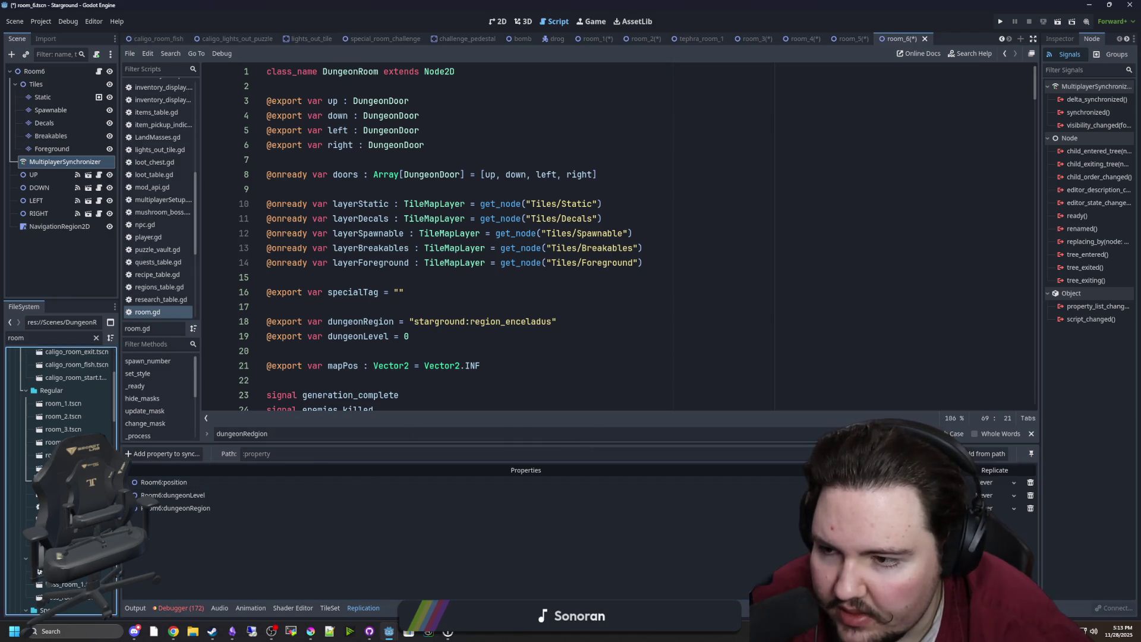
click(59, 162)
click(162, 454)
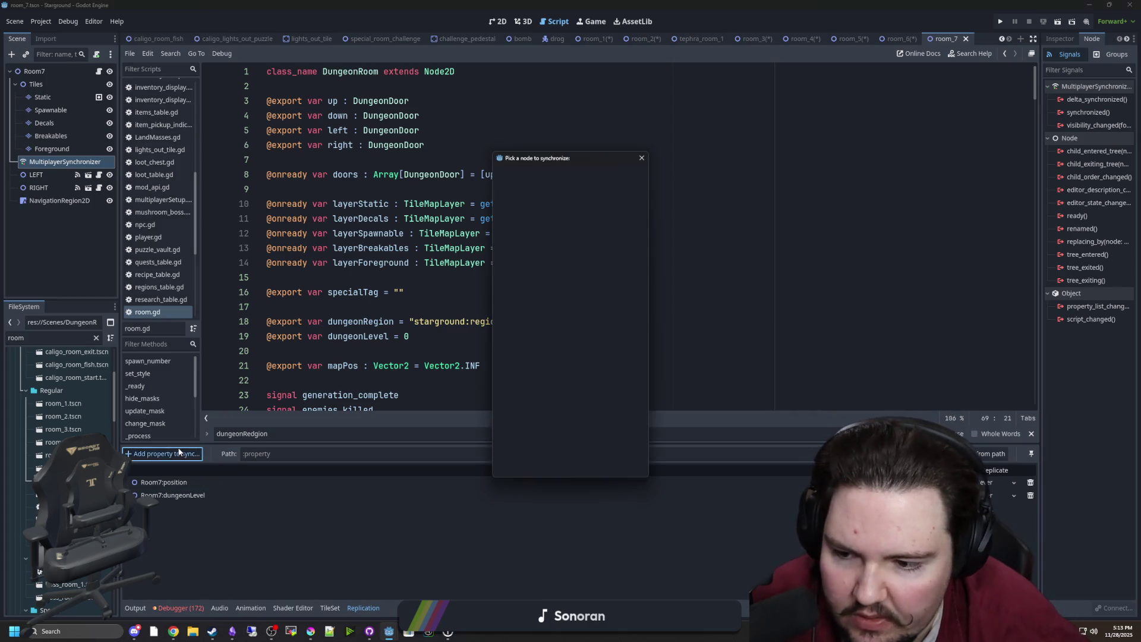
double_click(537, 191)
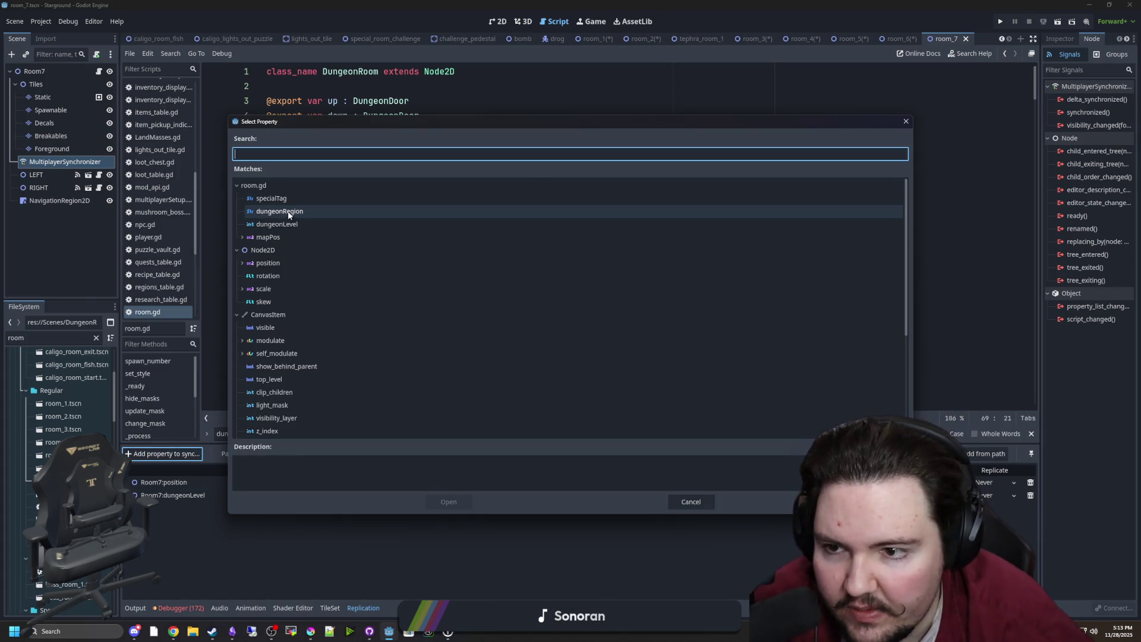
click(287, 204)
click(274, 212)
double_click(273, 212)
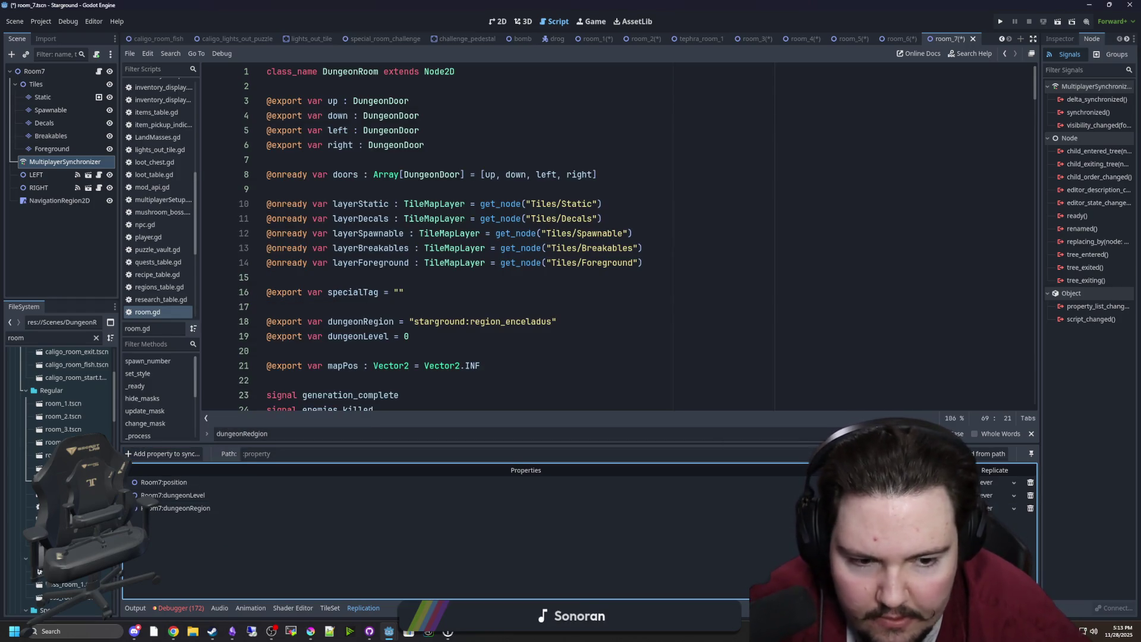
Step: In room_8, add dungeonRegion to the MultiplayerSynchronizer's replicated properties
double_click(62, 495)
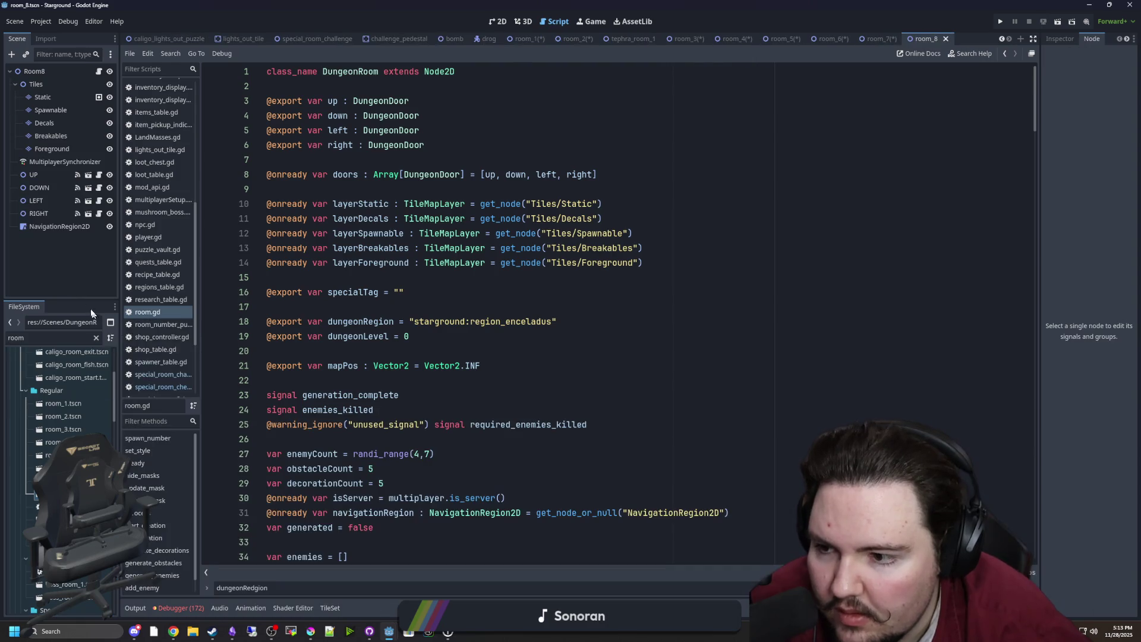
click(64, 162)
click(162, 454)
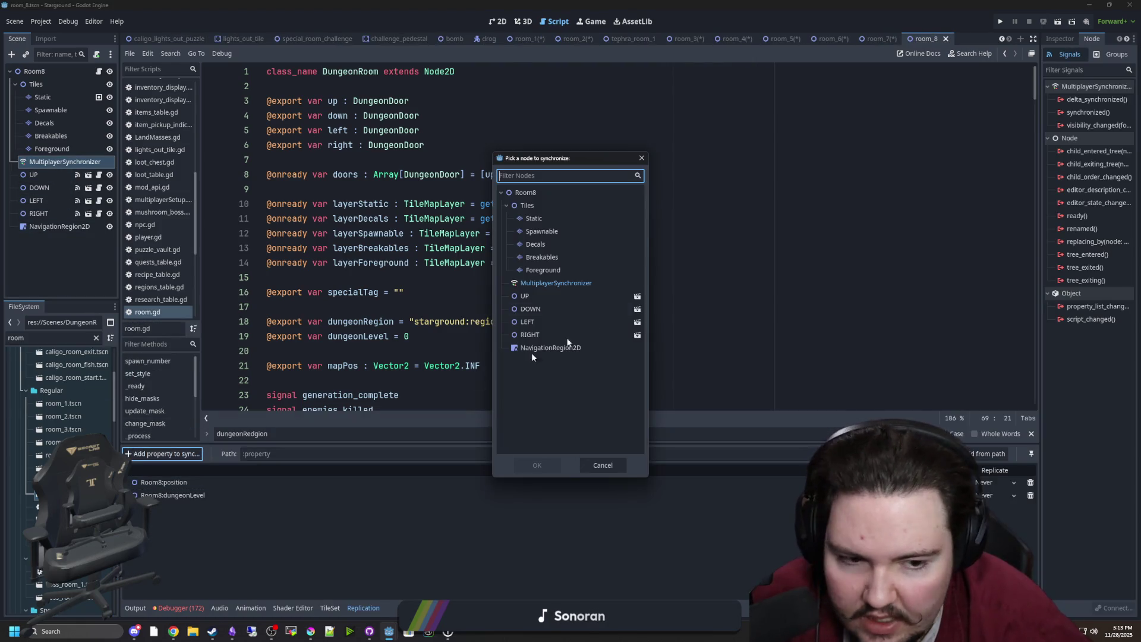
double_click(563, 192)
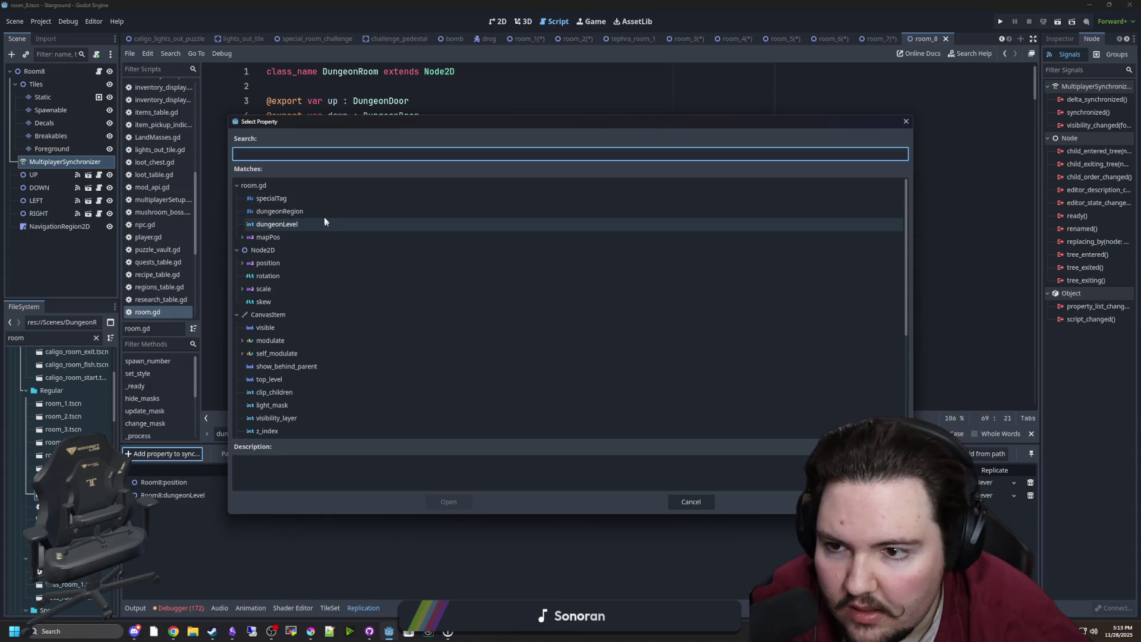
double_click(319, 213)
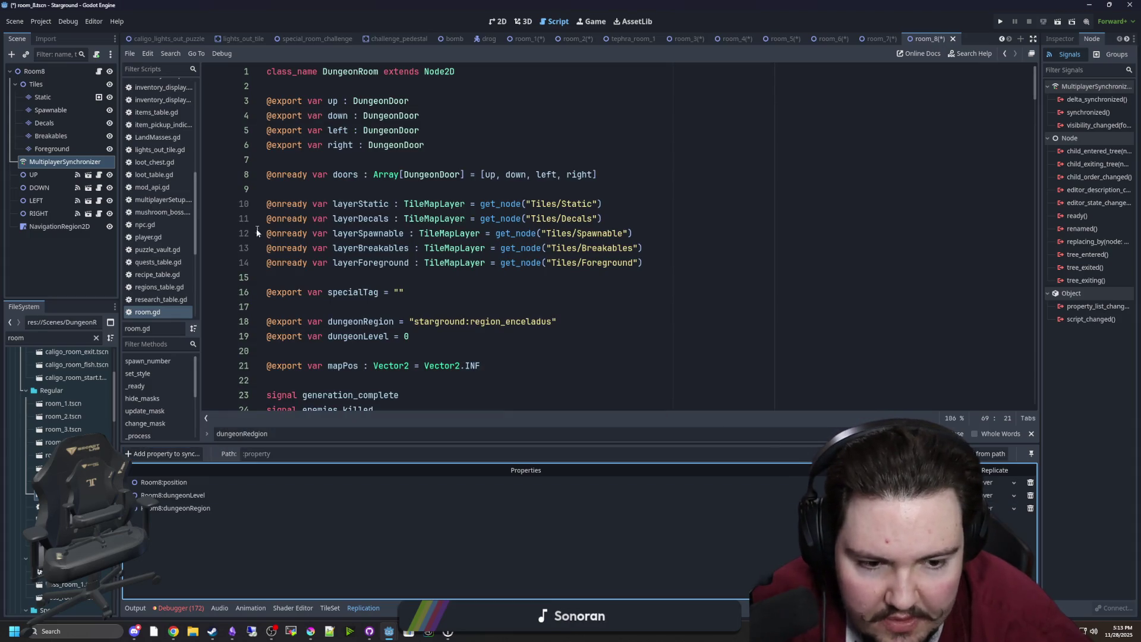
Step: Open scenes room_1 through room_8 and then room_number_puzzle
double_click(79, 404)
double_click(65, 416)
double_click(68, 430)
double_click(62, 443)
double_click(59, 455)
double_click(60, 468)
double_click(59, 481)
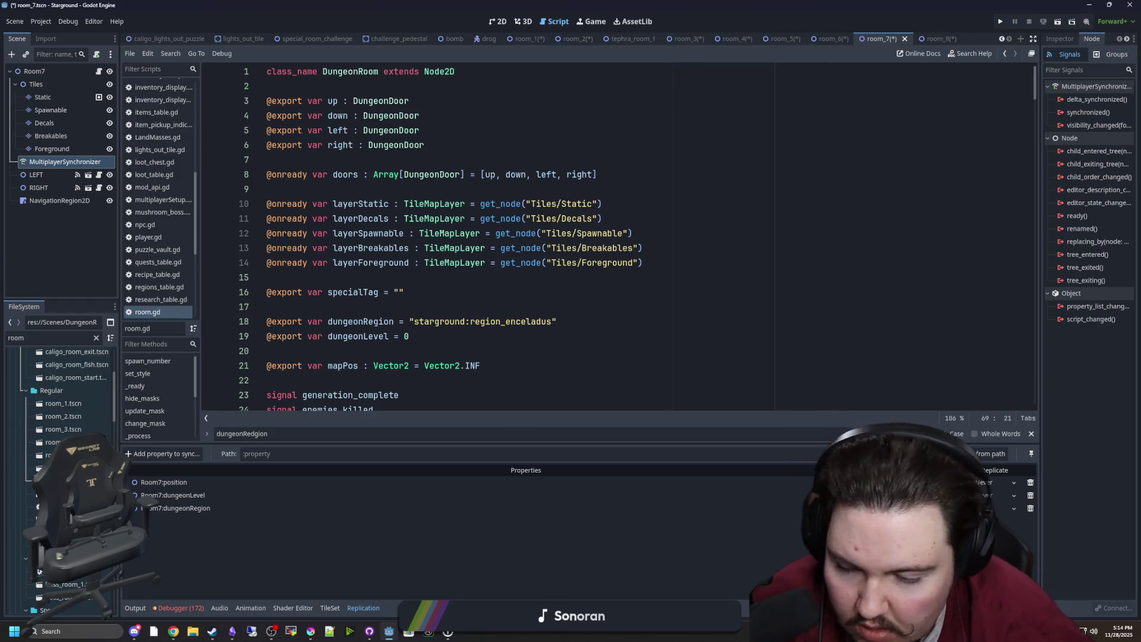
double_click(60, 495)
double_click(59, 507)
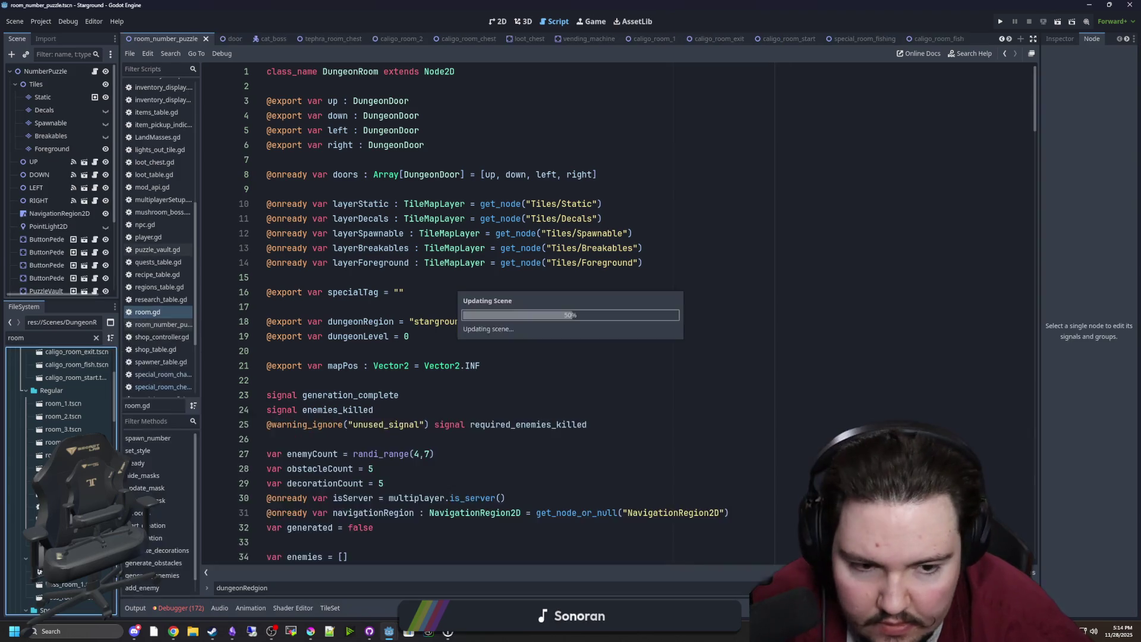
Step: Check the puzzle room synchronizer's dungeonRegion replication, save the scene and close it
scroll(59, 273, down, 3)
click(53, 282)
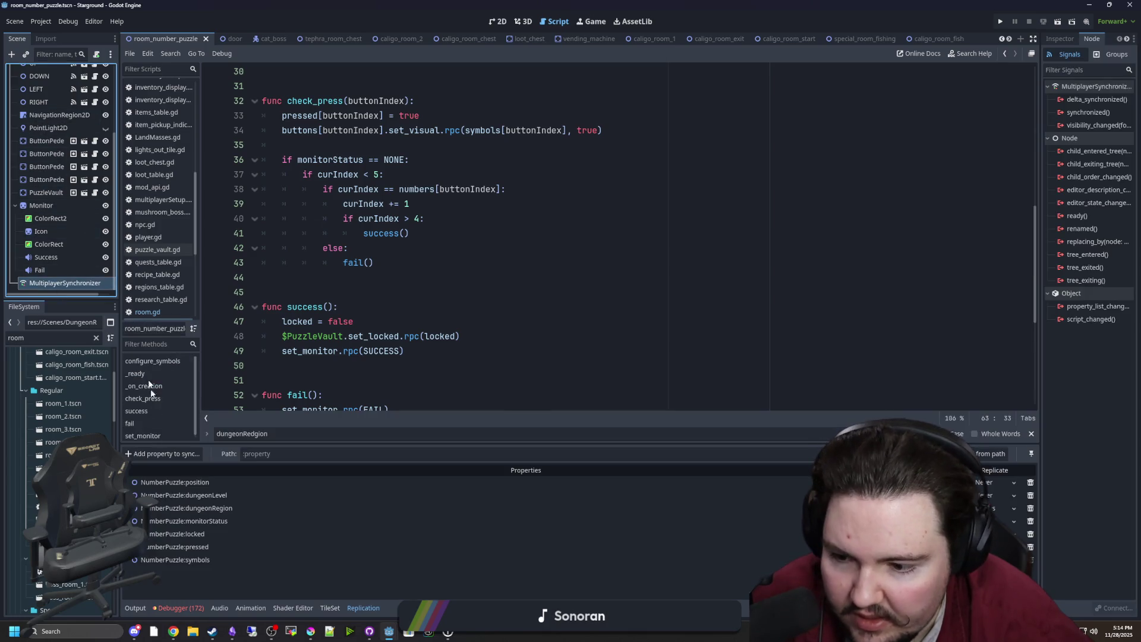
click(1004, 508)
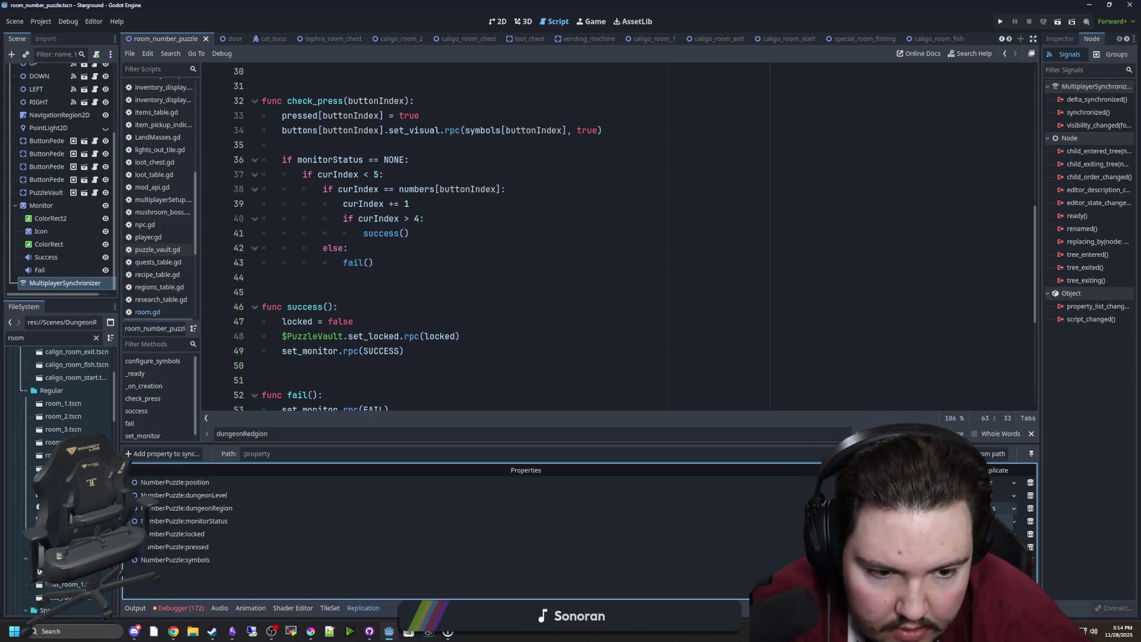
click(568, 287)
key(ctrl+s)
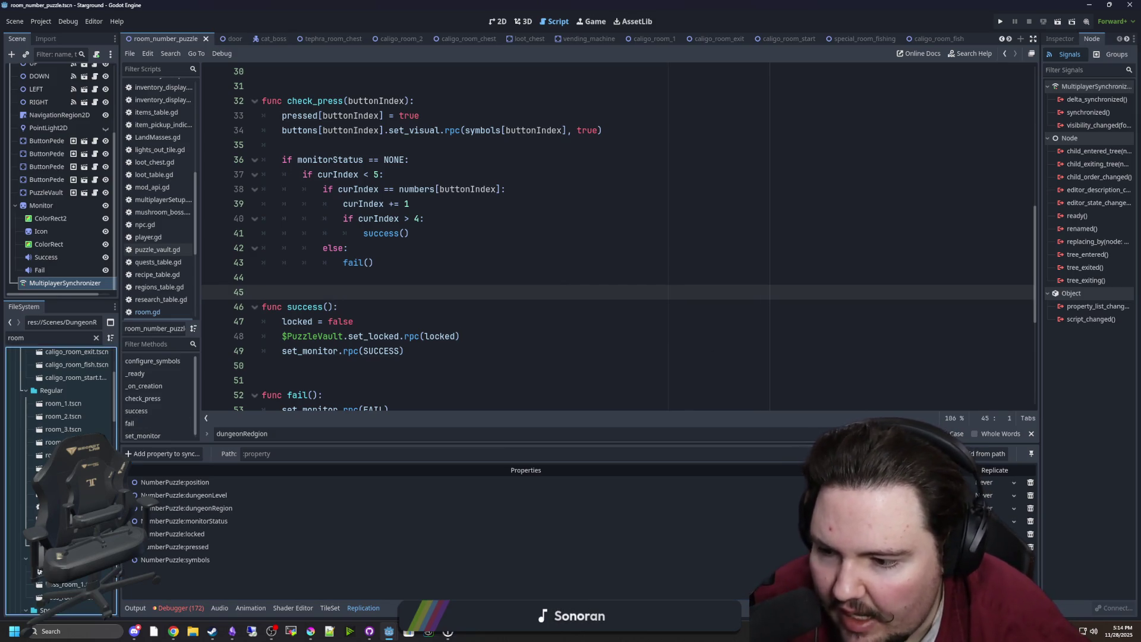
click(205, 39)
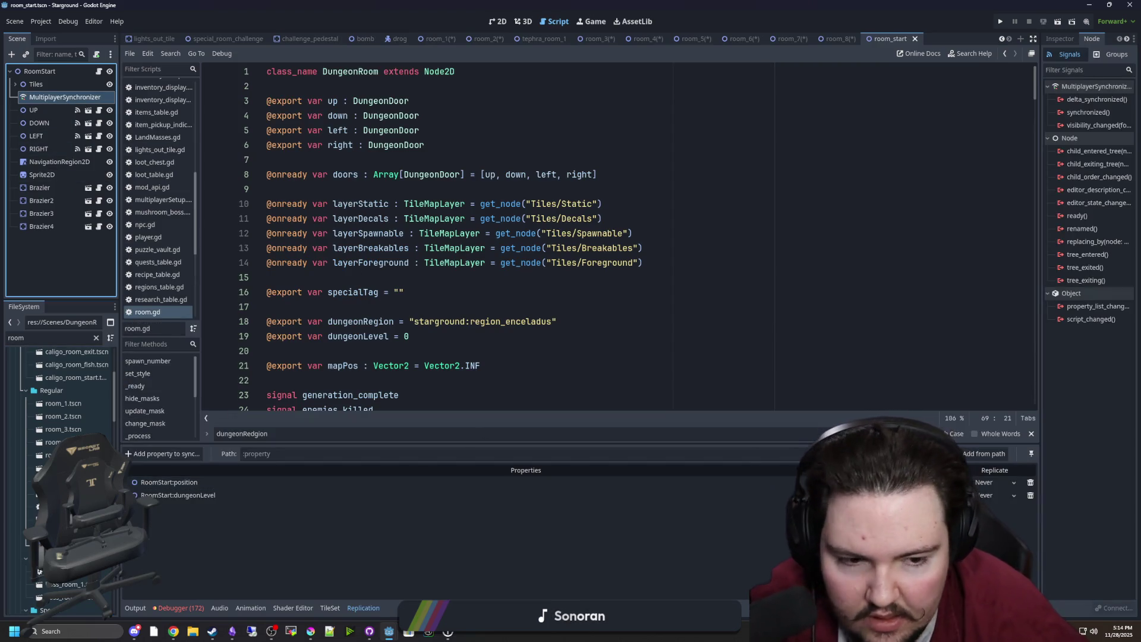
Step: Add dungeonRegion to RoomStart's synced properties, save room_start, and open boss_room_1's synchronizer
click(162, 453)
double_click(537, 192)
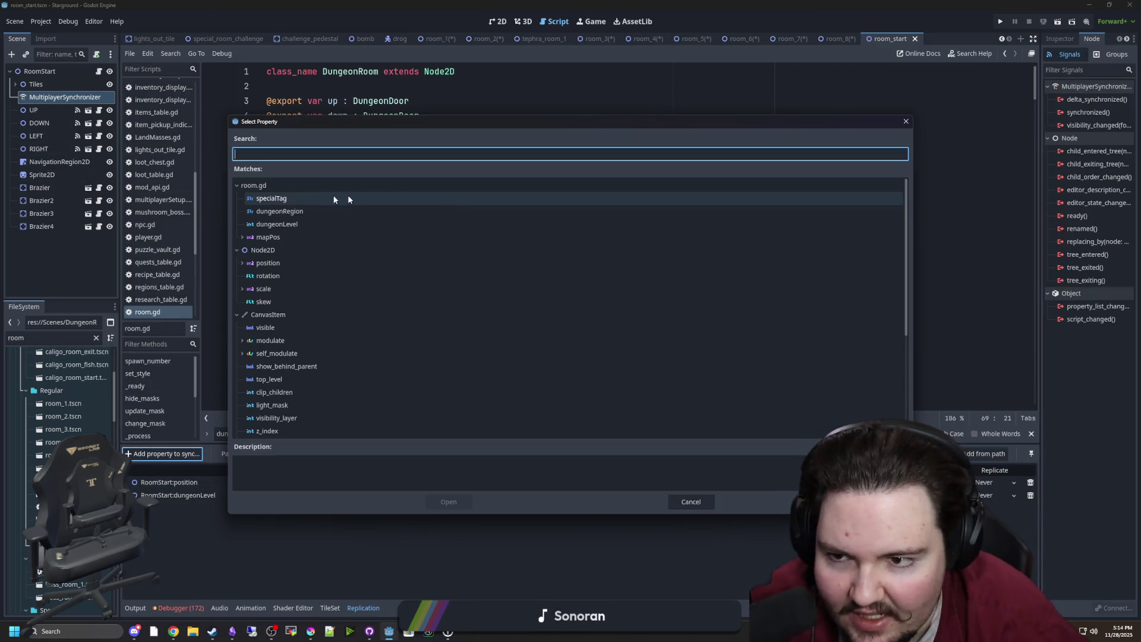
double_click(291, 212)
click(1001, 516)
click(568, 292)
key(ctrl+s)
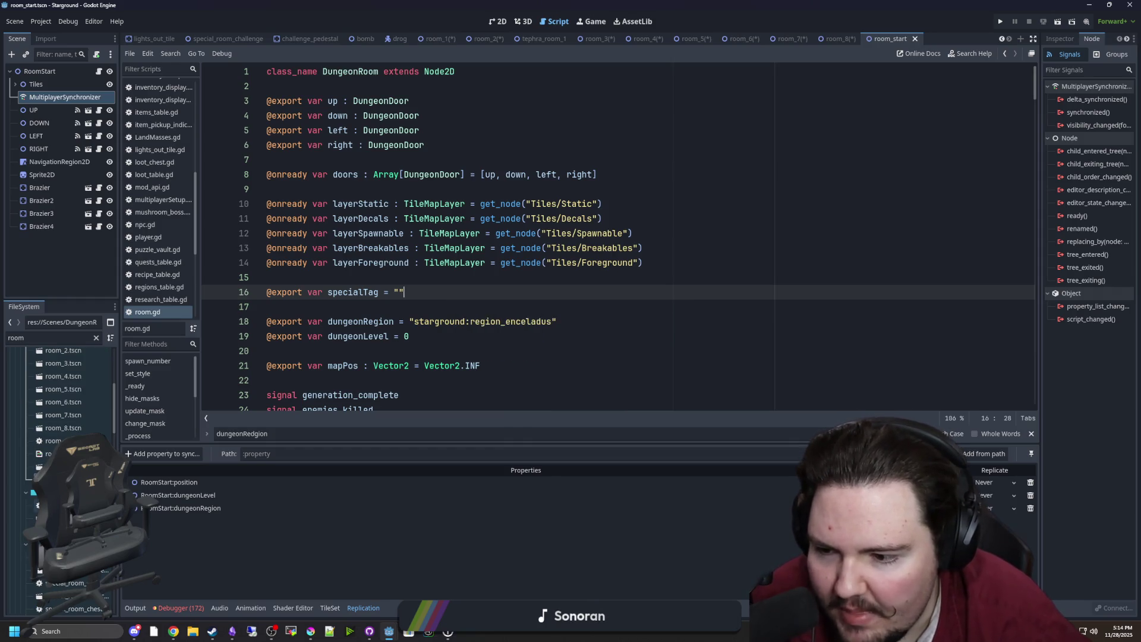
key(Return)
click(65, 161)
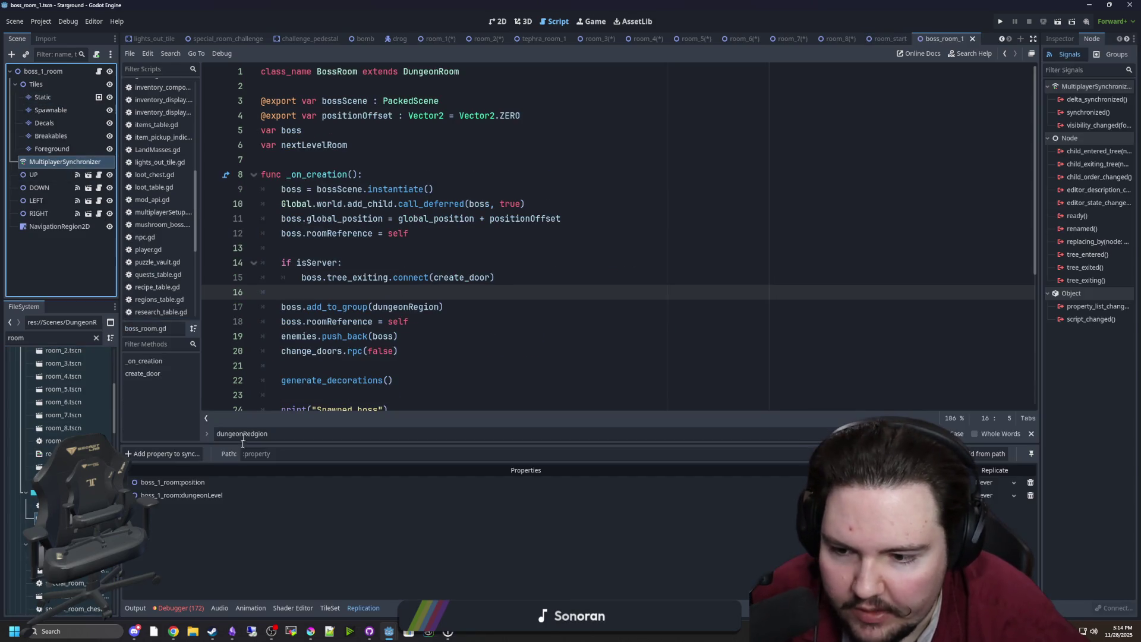
Step: Add dungeonRegion to boss_room_1's replicated properties and save the scene
click(177, 456)
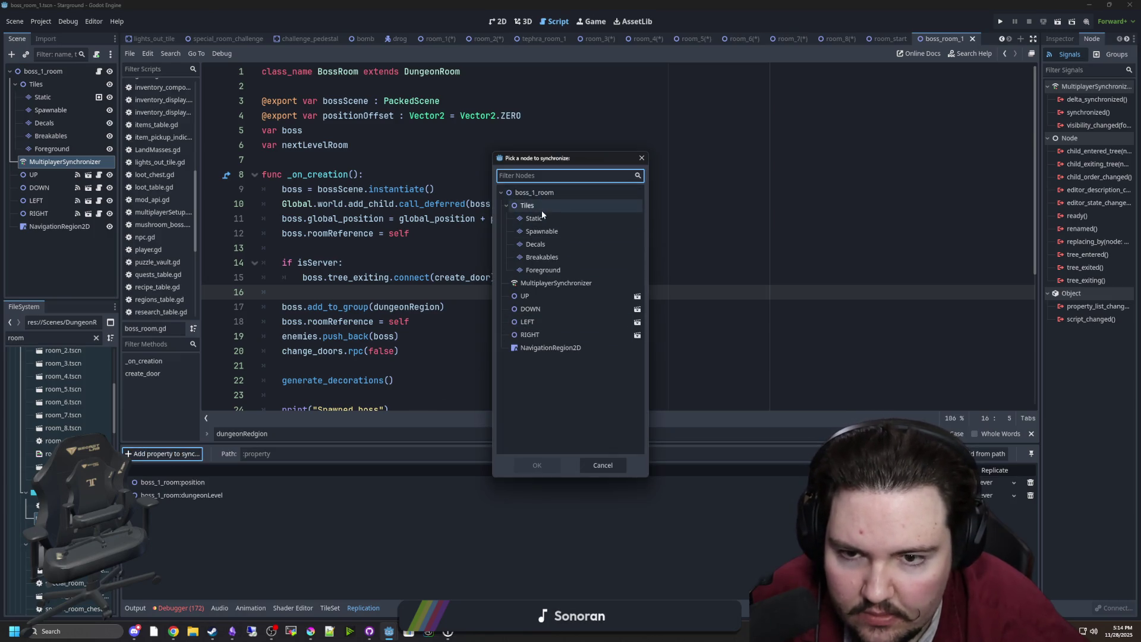
double_click(534, 193)
click(290, 239)
double_click(290, 239)
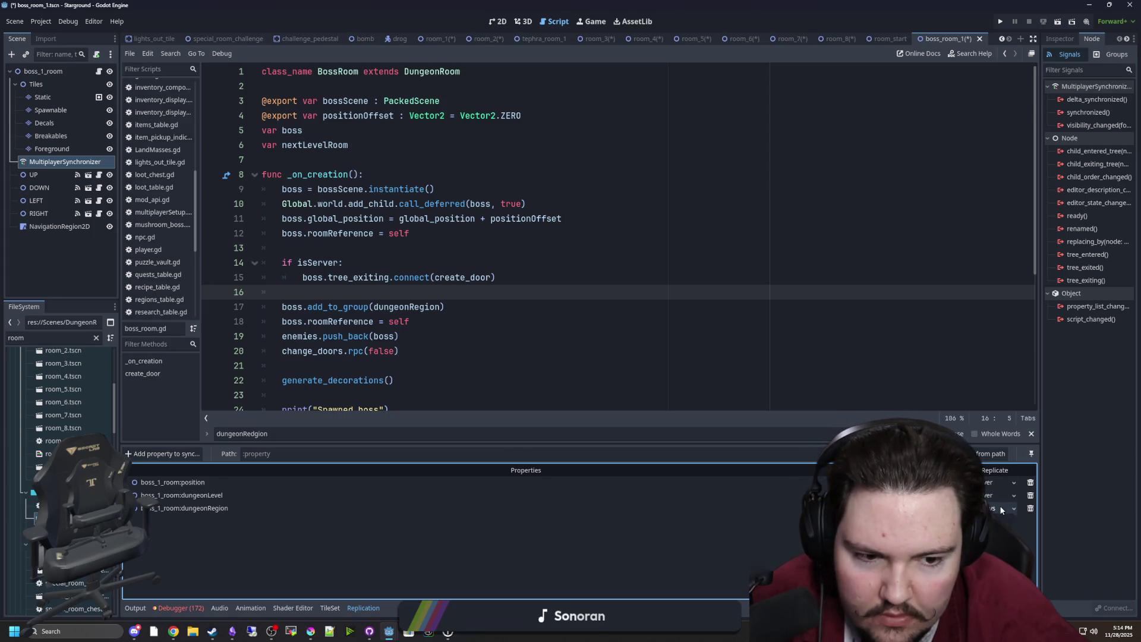
click(623, 306)
key(ctrl+s)
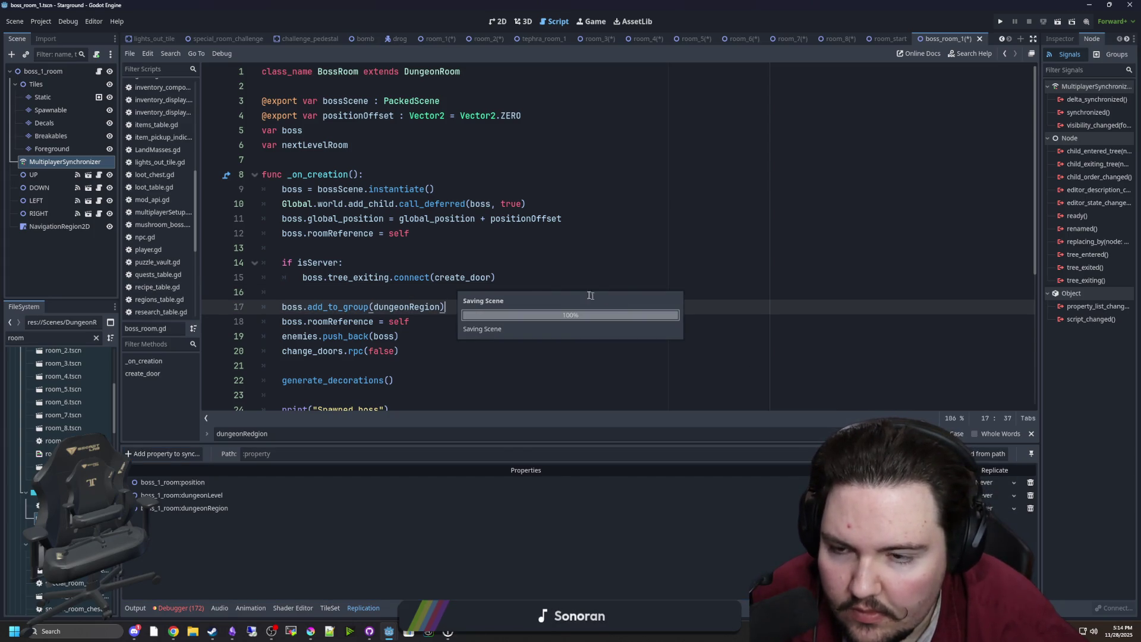
Step: In boss_room_2, add dungeonRegion to the synchronizer's replicated properties and save
scroll(472, 275, down, 3)
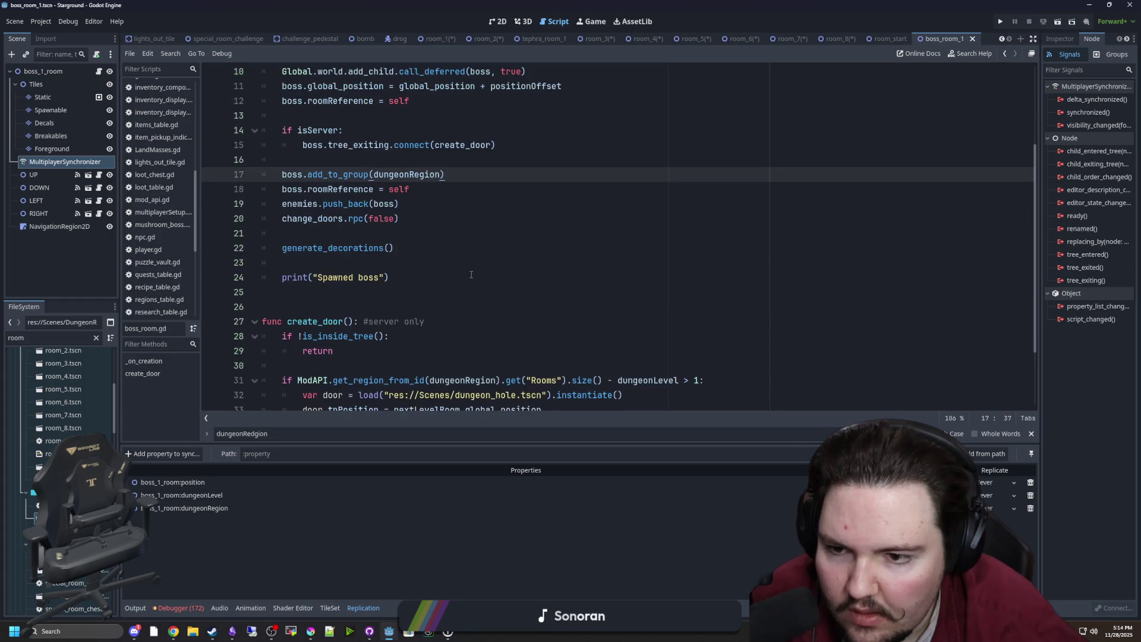
scroll(471, 274, down, 2)
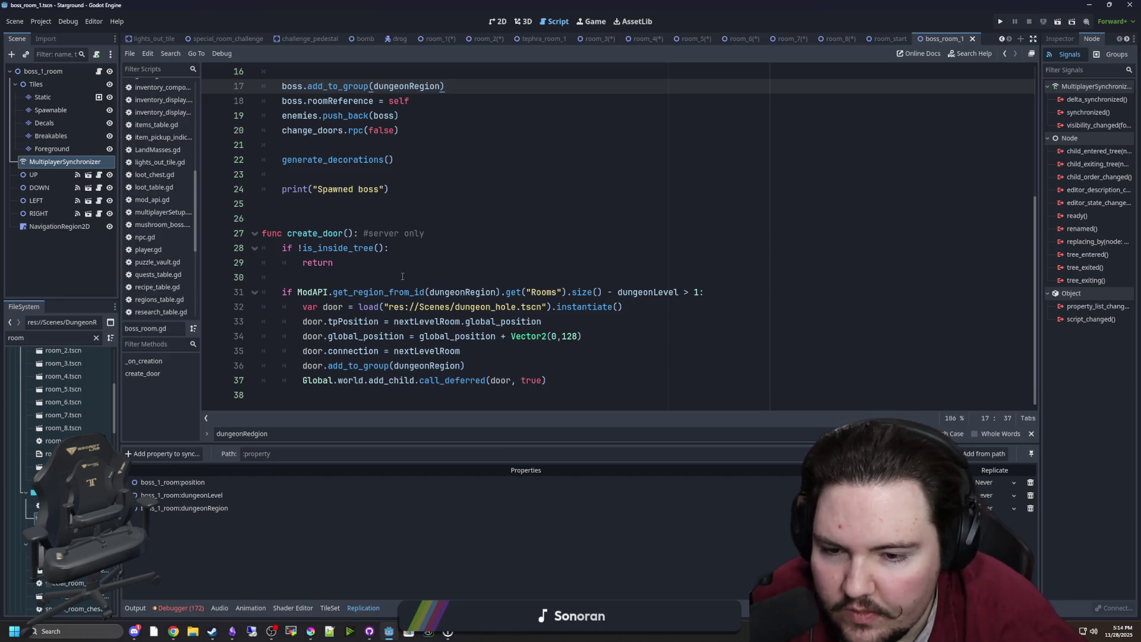
scroll(403, 277, up, 5)
scroll(353, 356, down, 5)
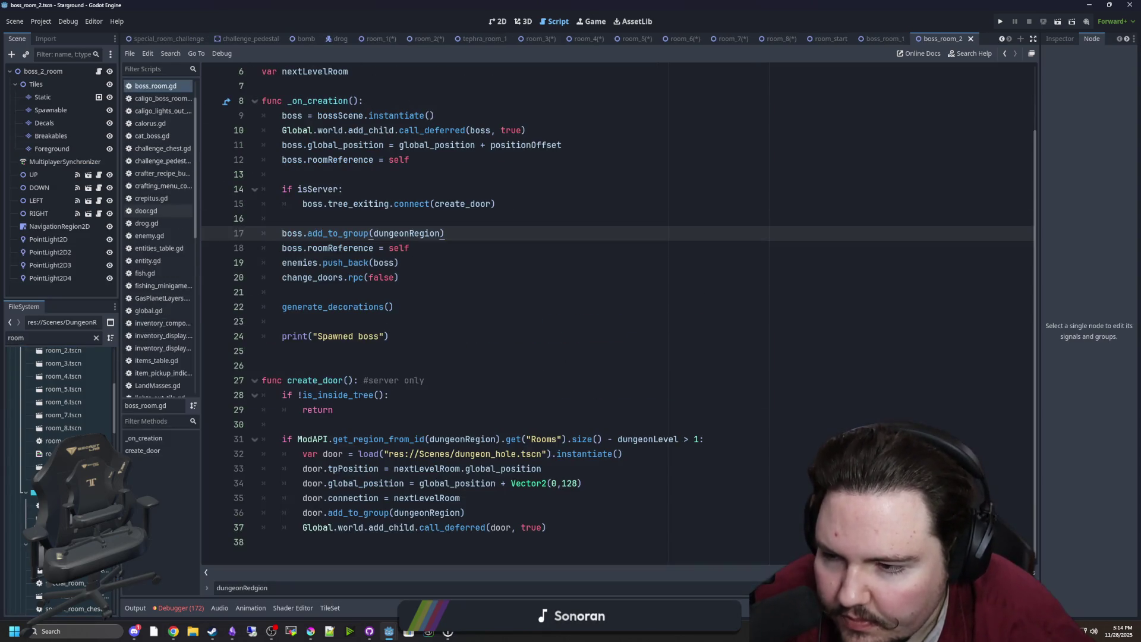
click(65, 165)
click(188, 458)
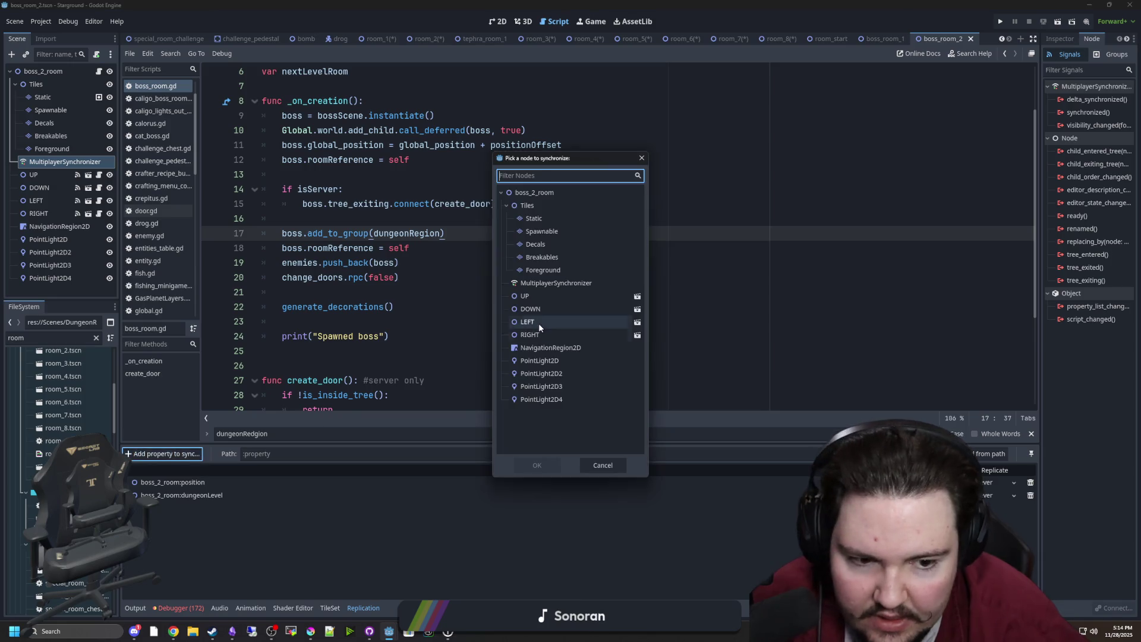
double_click(536, 190)
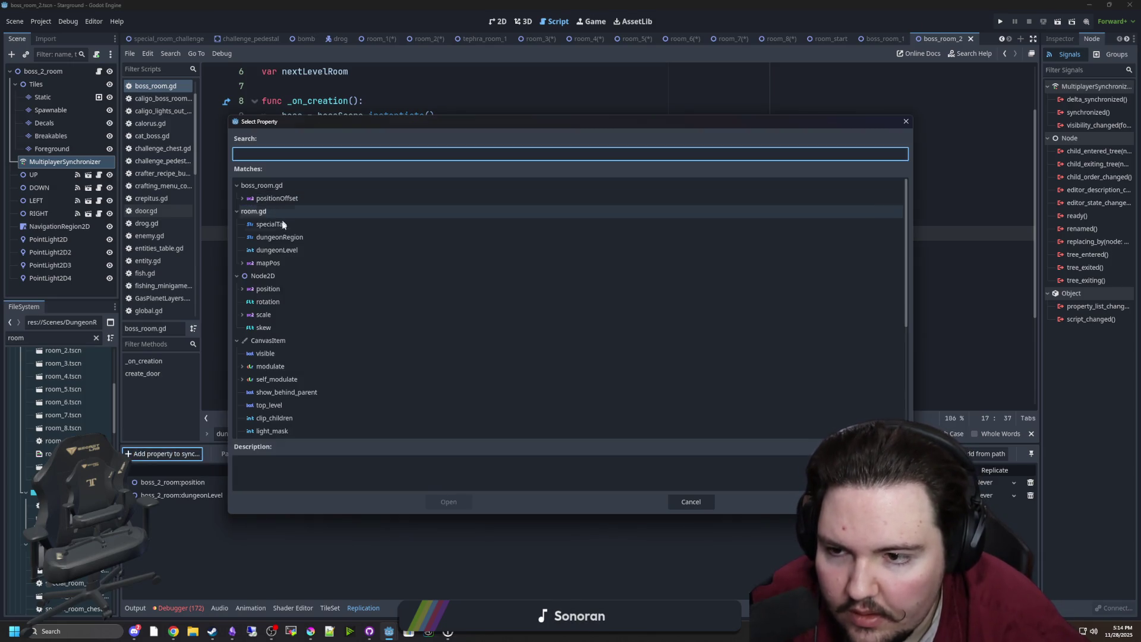
double_click(280, 237)
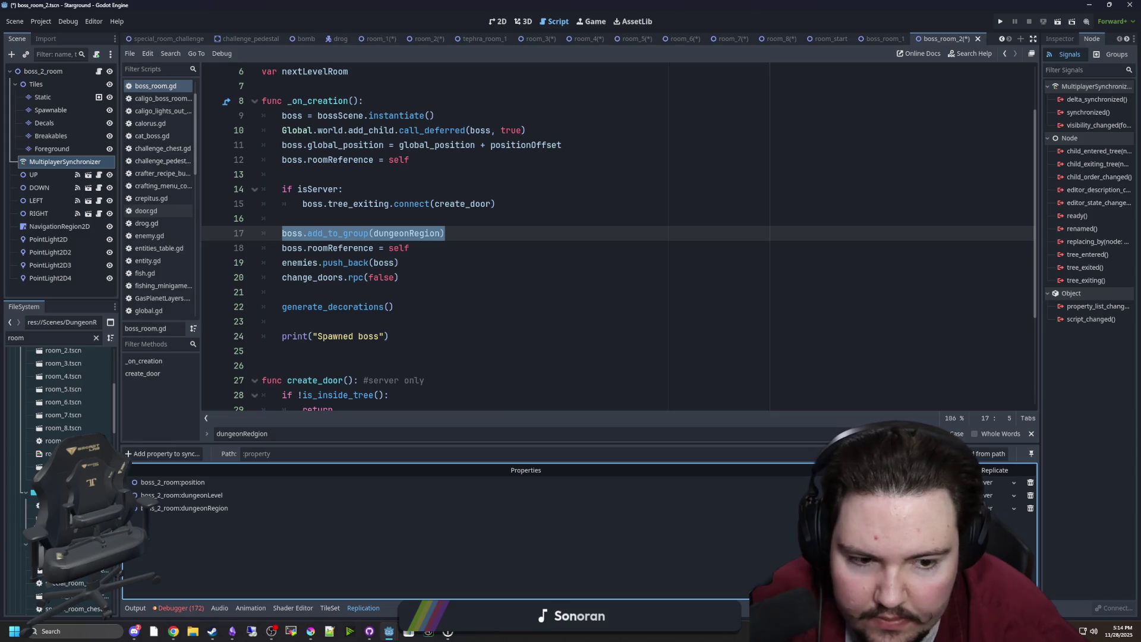
click(410, 263)
key(ctrl+s)
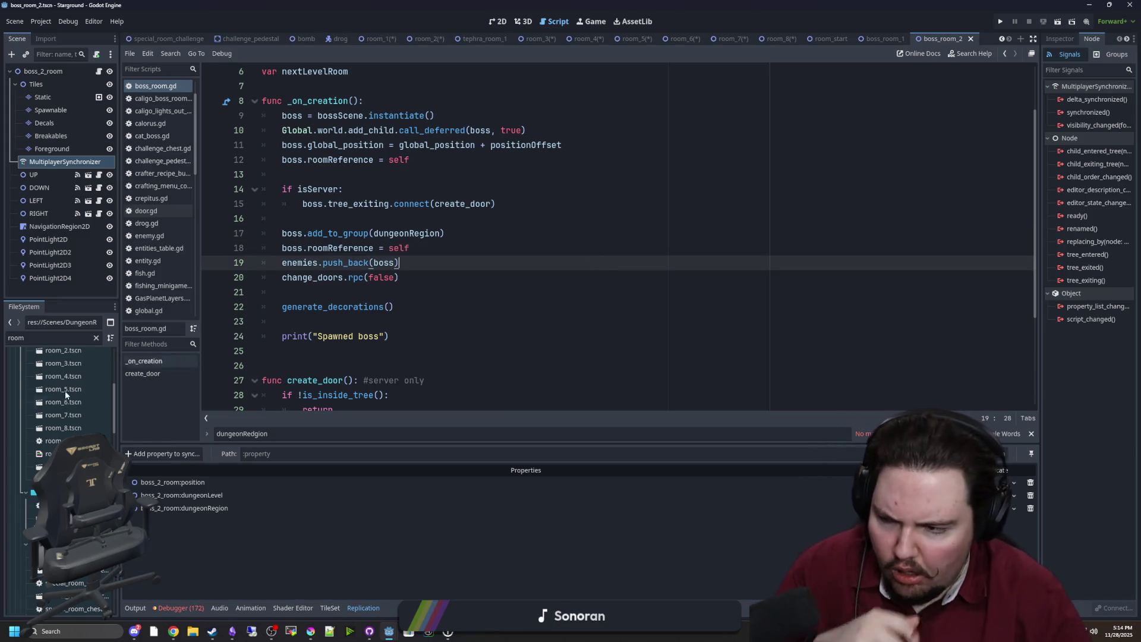
Step: Open tephra_room_start and check its synchronizer's replicated properties
scroll(81, 423, down, 5)
scroll(83, 427, down, 5)
click(88, 399)
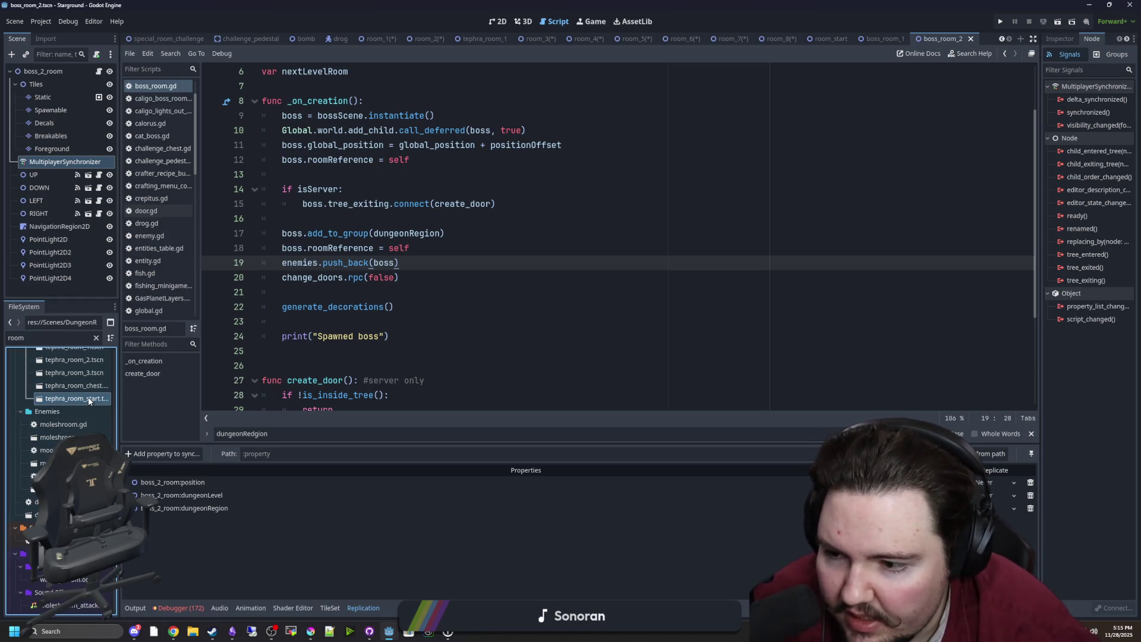
double_click(88, 399)
click(70, 148)
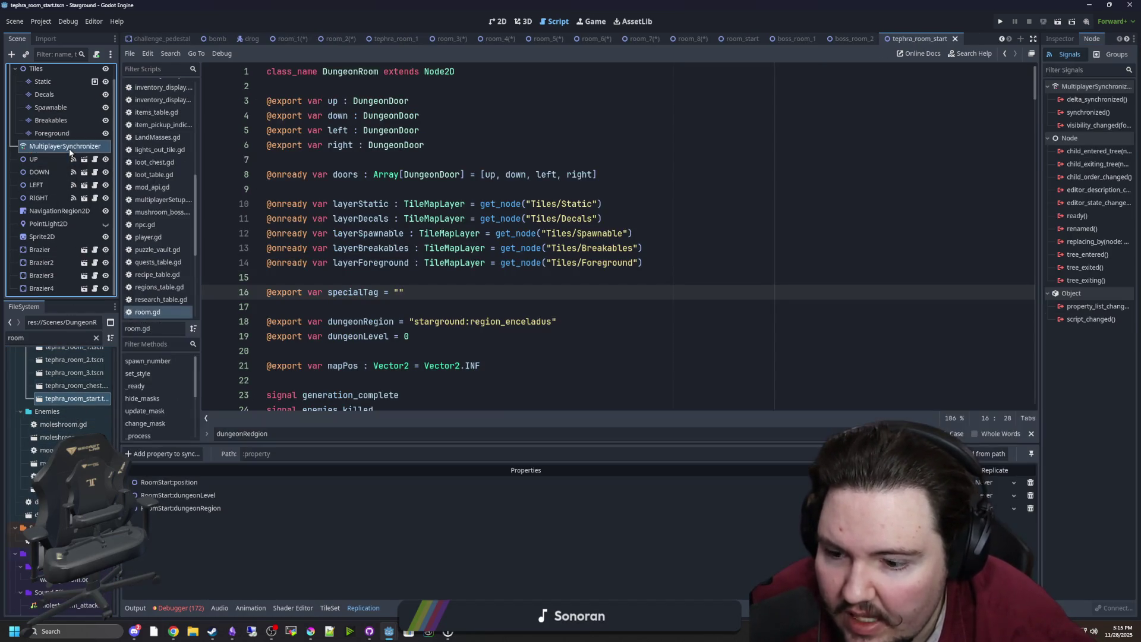
Step: Open tephra_room_chest, tephra_room_3, tephra_room_2 and tephra_room_1, checking their synchronizers
double_click(71, 385)
double_click(54, 472)
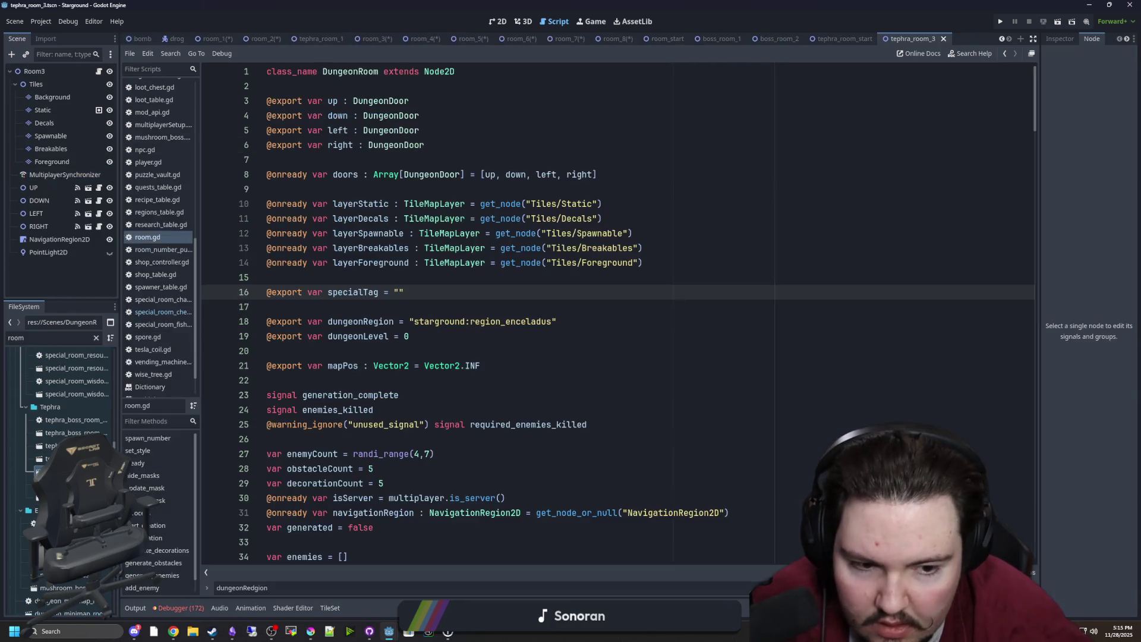
key(Up)
key(Return)
click(66, 175)
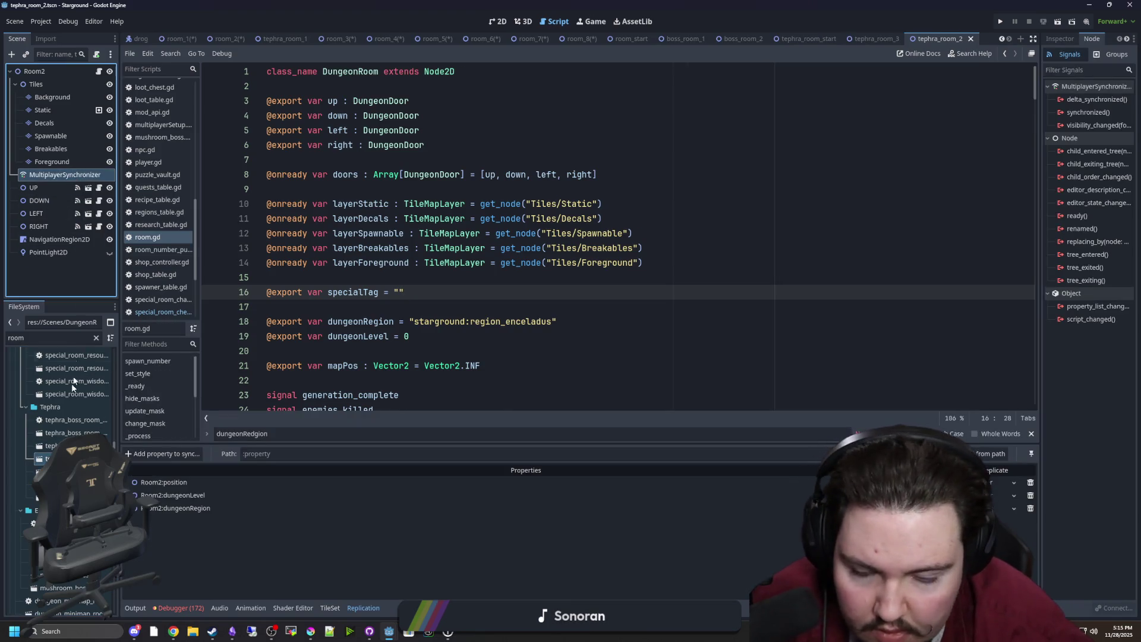
key(Up)
key(Return)
click(74, 178)
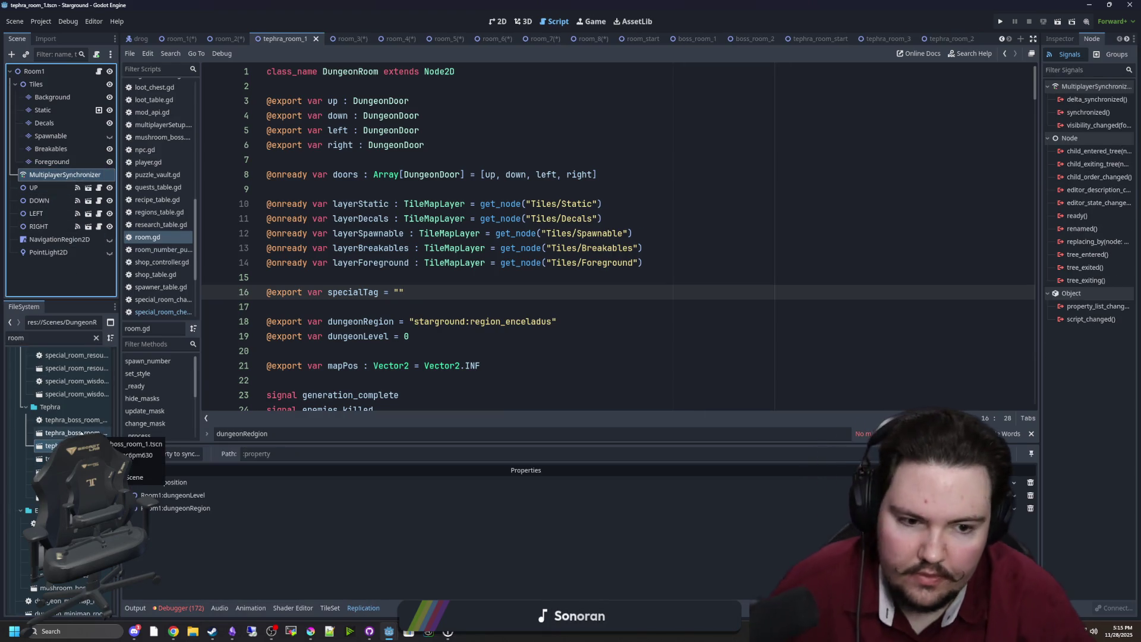
key(Down)
key(Return)
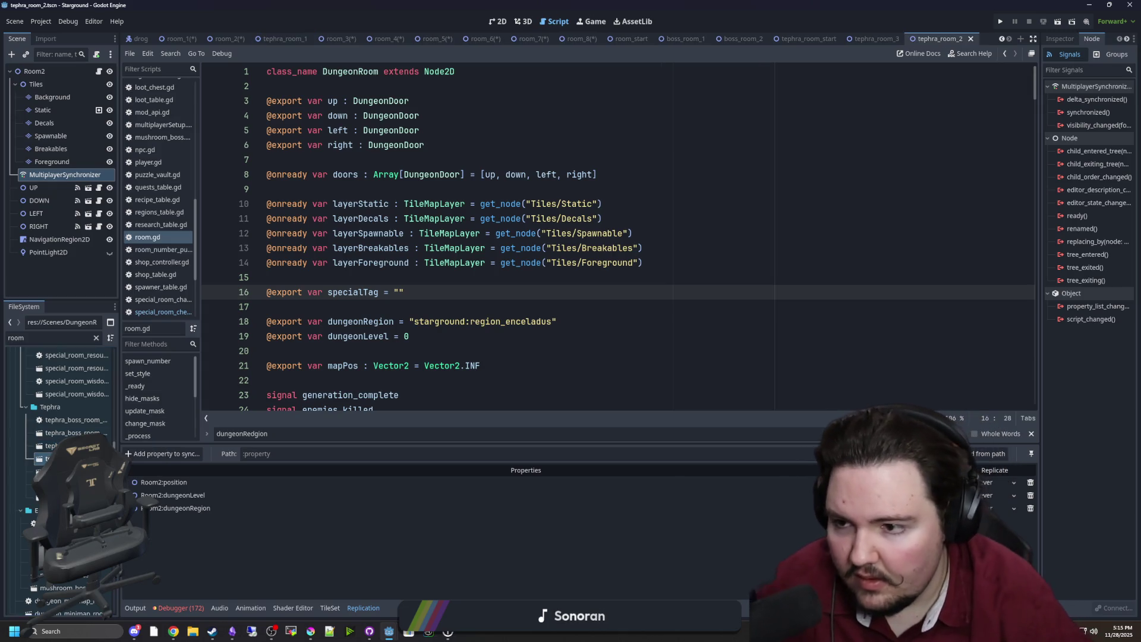
Step: Open tephra_boss_room_1, collapse its Path1–Path3 branches, and return to room_1
key(Up)
key(Up)
key(Return)
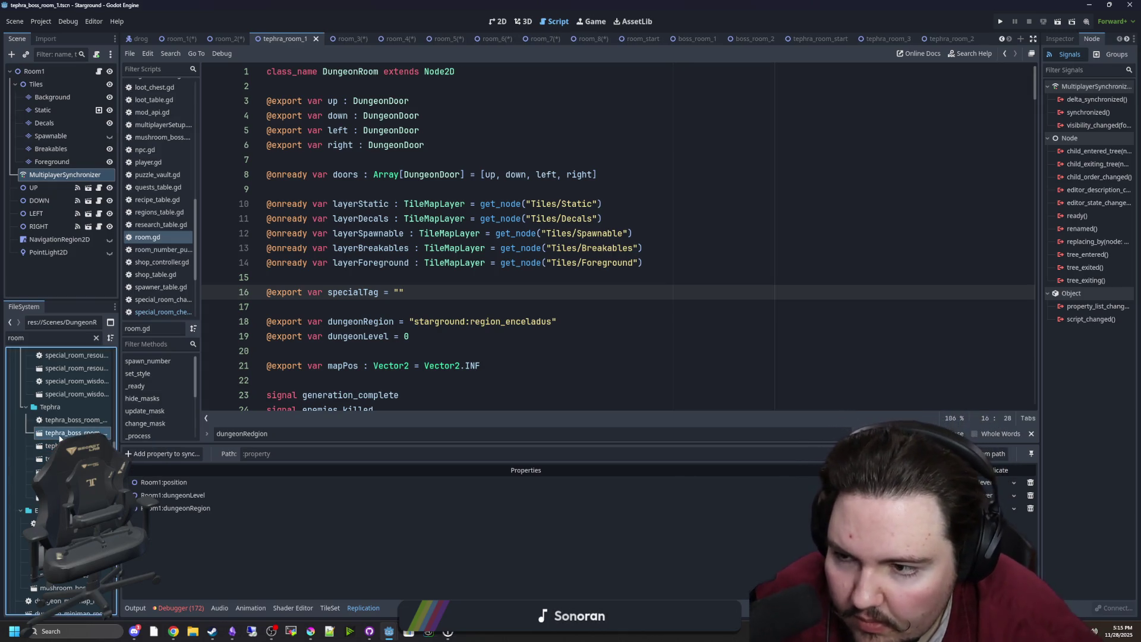
scroll(38, 272, up, 3)
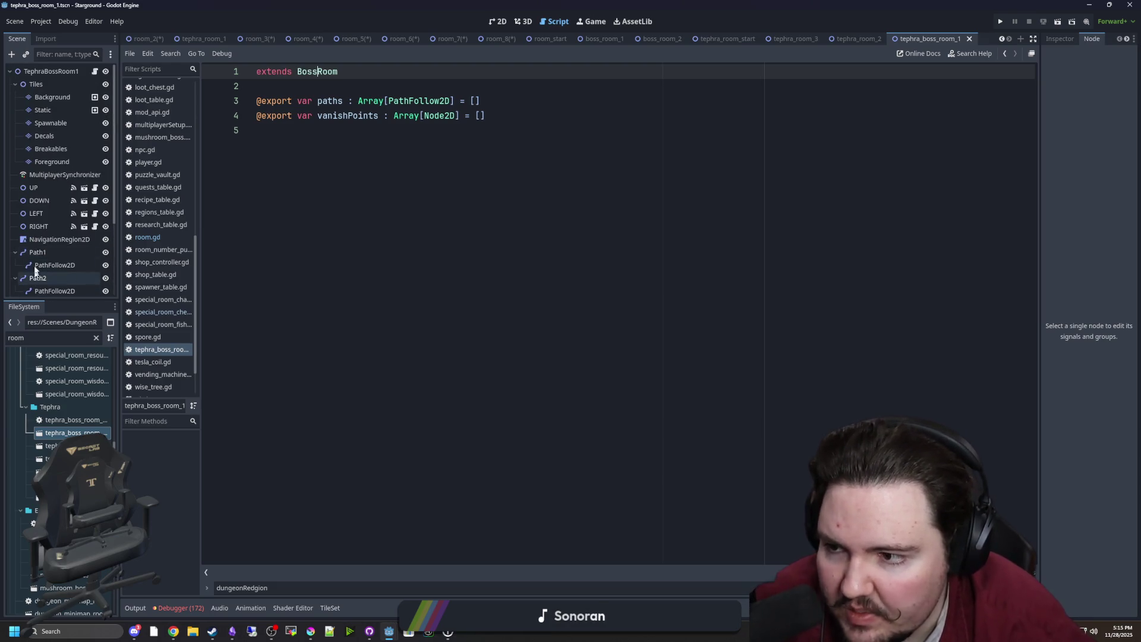
click(15, 252)
click(15, 265)
click(15, 278)
scroll(55, 373, up, 3)
scroll(55, 372, up, 5)
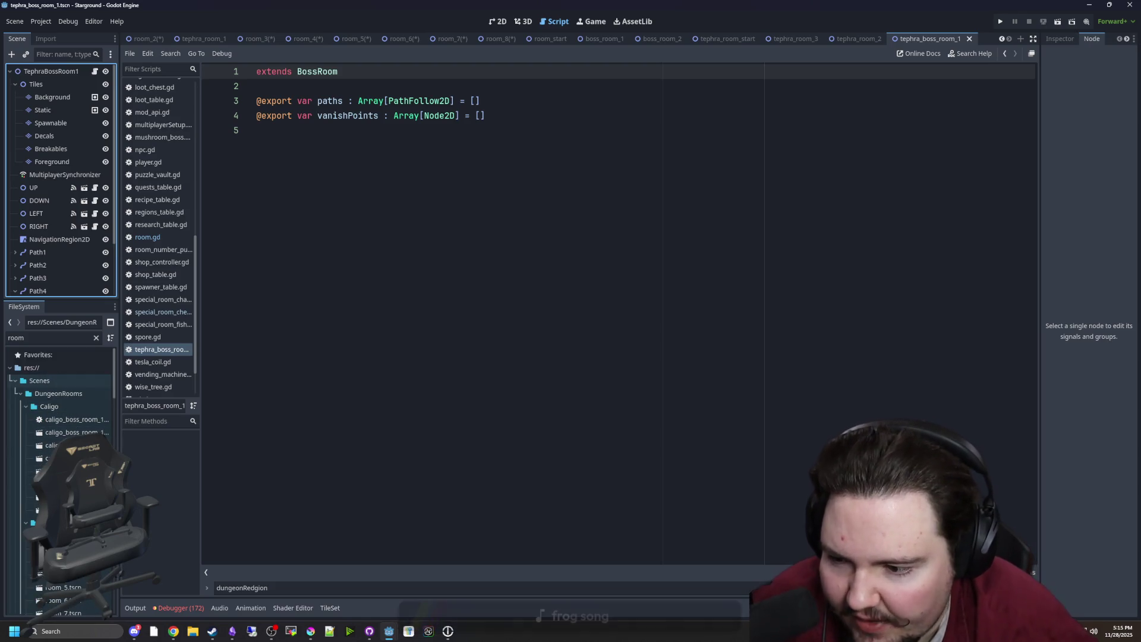
key(ctrl+Tab)
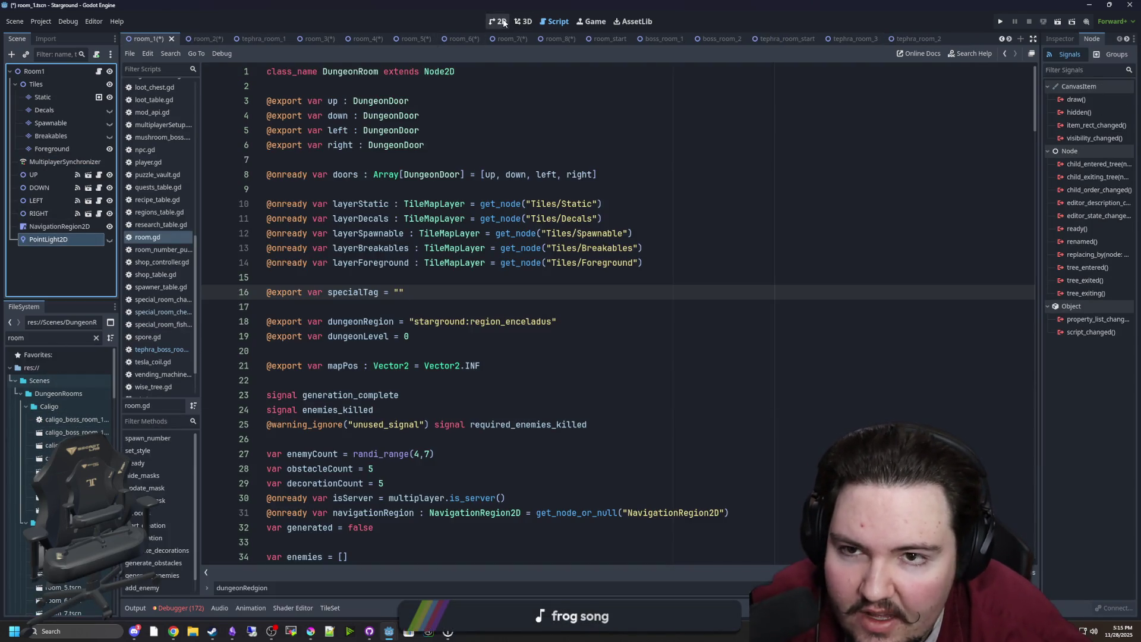
Step: In the 2D view, select PointLight2D and inspect its noise texture settings
click(498, 21)
click(482, 316)
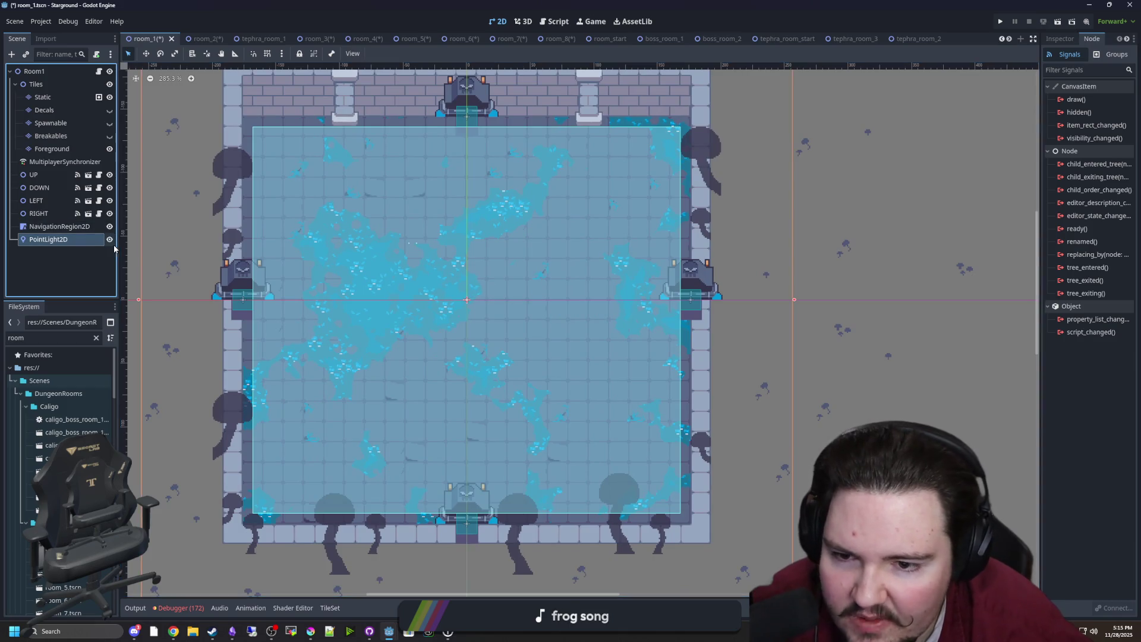
scroll(340, 292, down, 2)
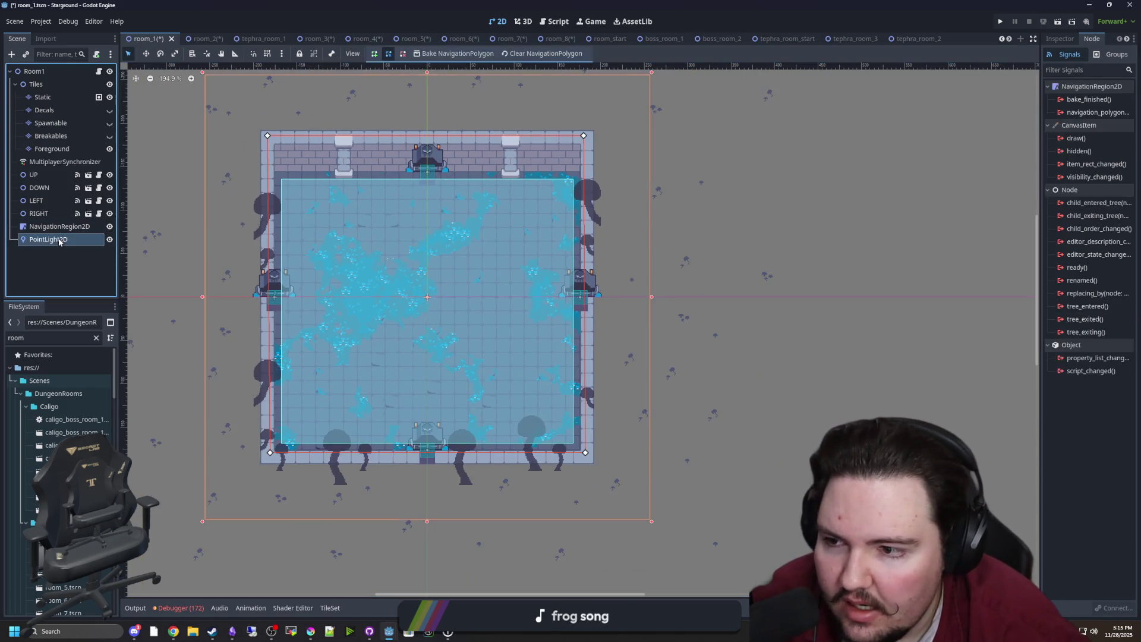
click(1060, 39)
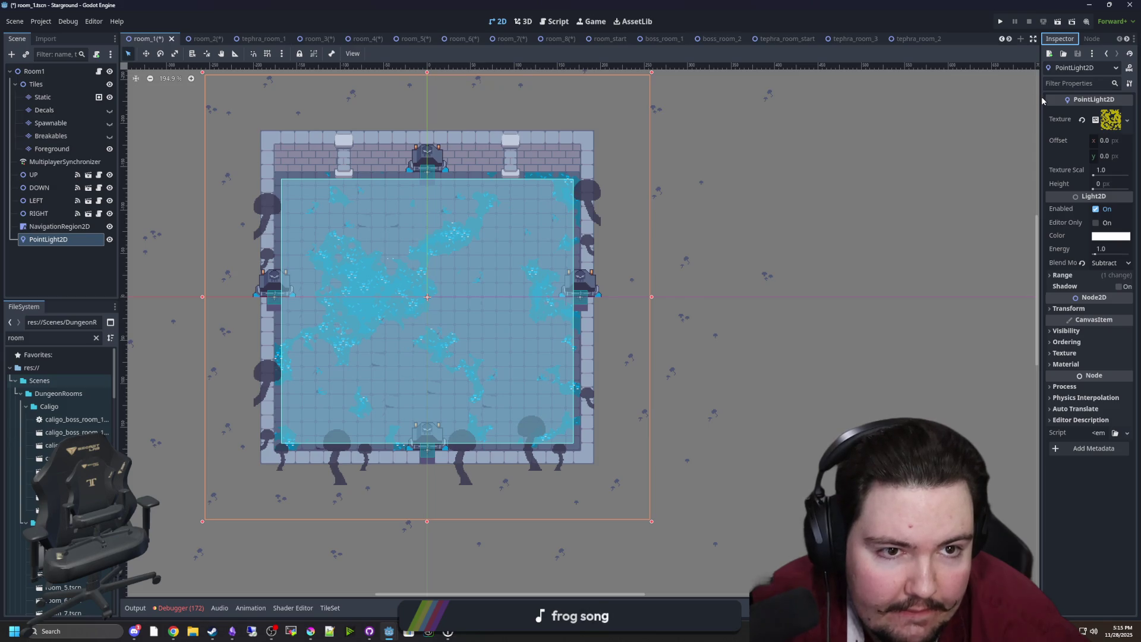
drag(1041, 101, 845, 101)
click(1059, 125)
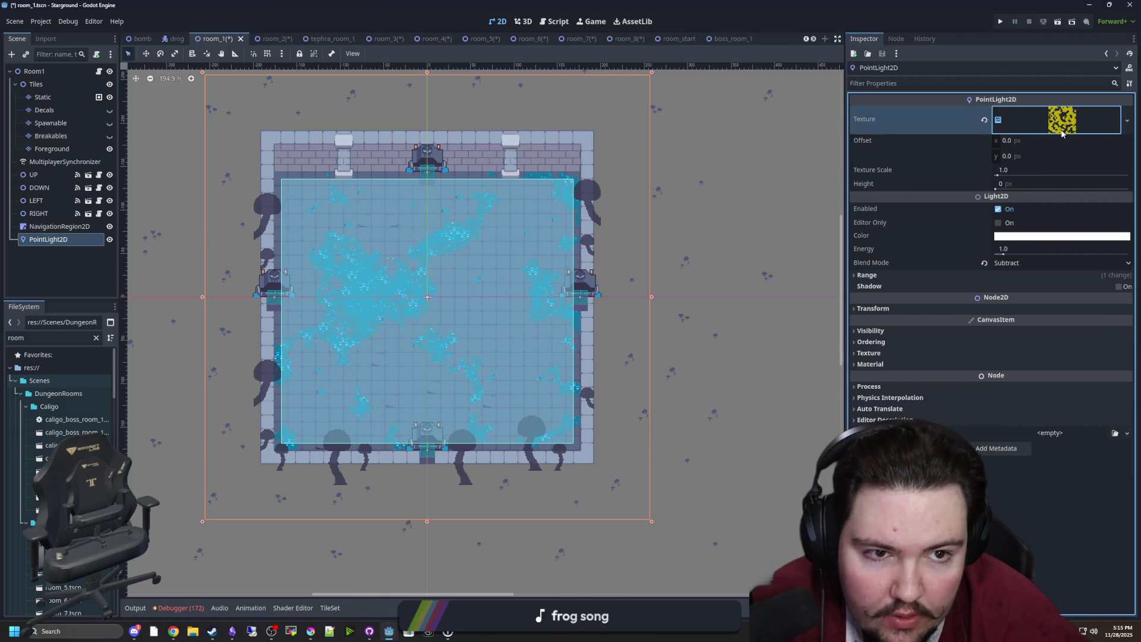
click(1061, 121)
click(1061, 122)
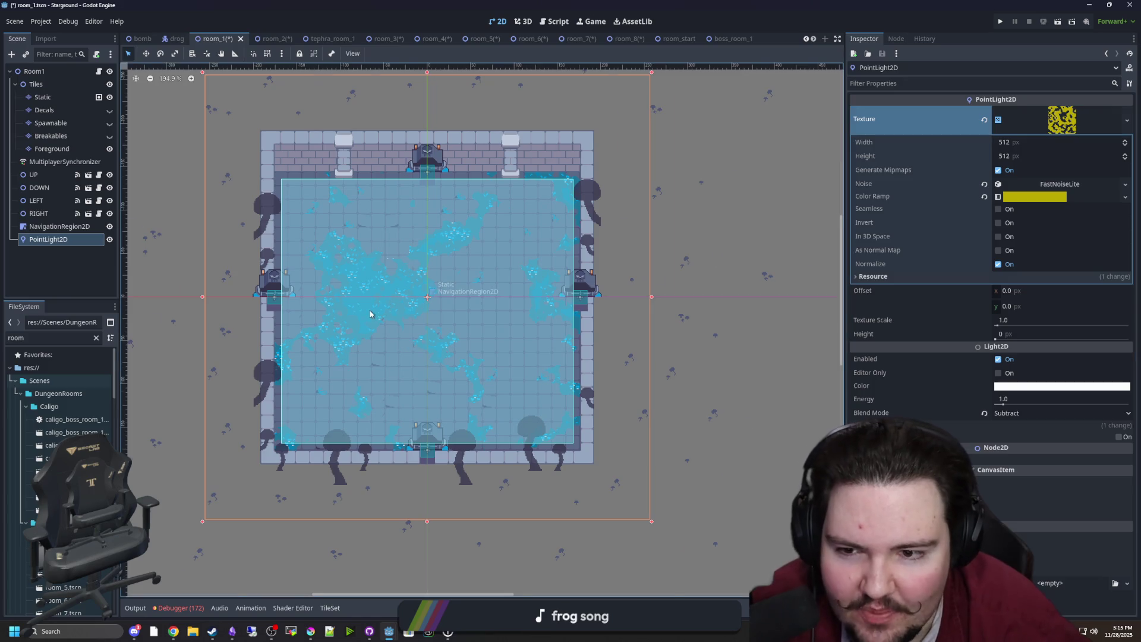
scroll(369, 302, up, 2)
scroll(369, 303, up, 2)
scroll(439, 315, down, 4)
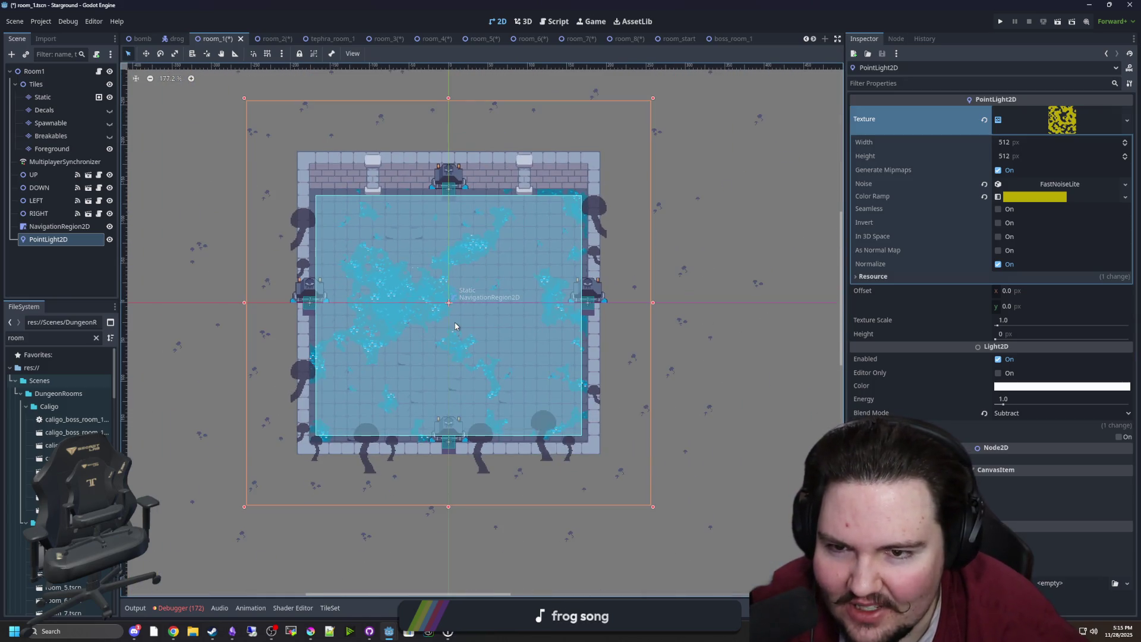
scroll(454, 322, up, 1)
Step: Delete the PointLight2D node, then open caligo_boss_room_1's script and scene
click(57, 226)
click(48, 239)
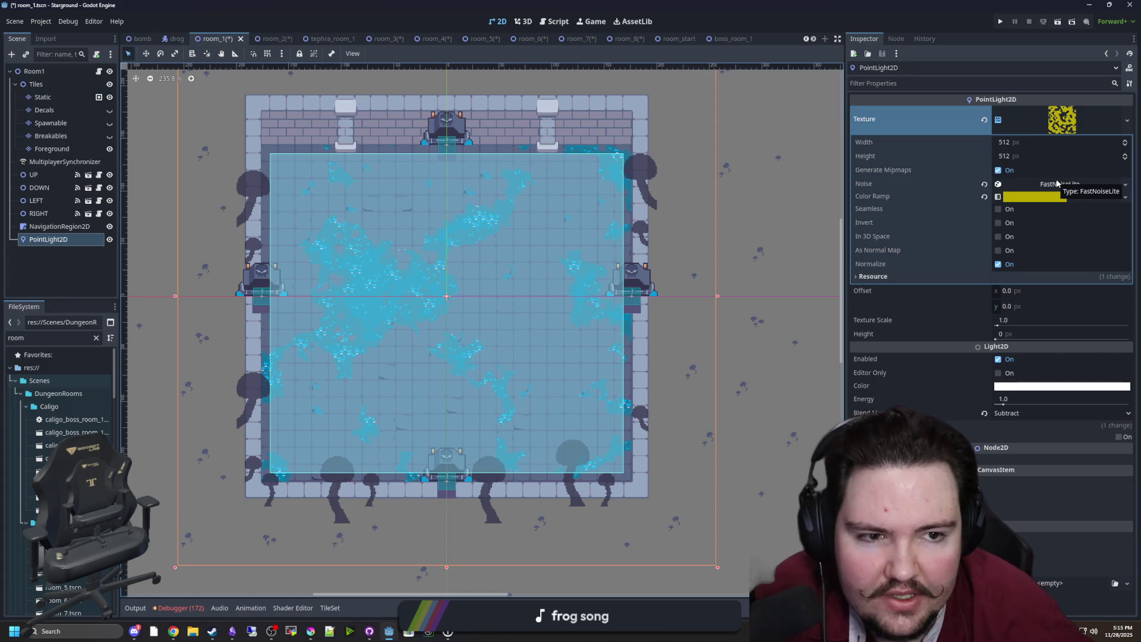
key(Delete)
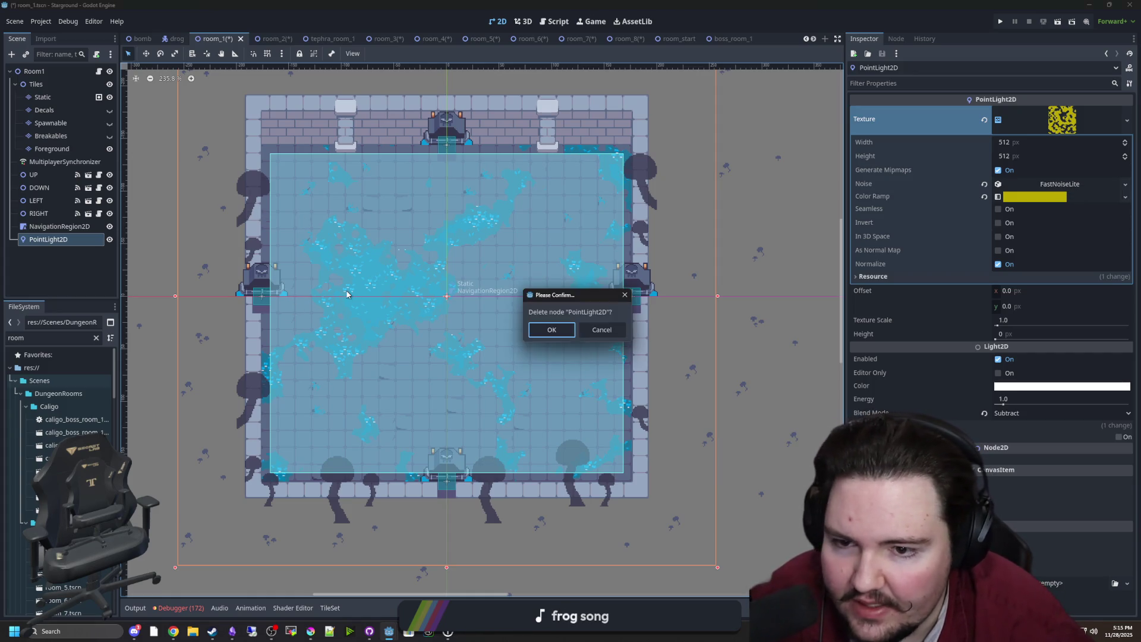
click(564, 335)
double_click(72, 420)
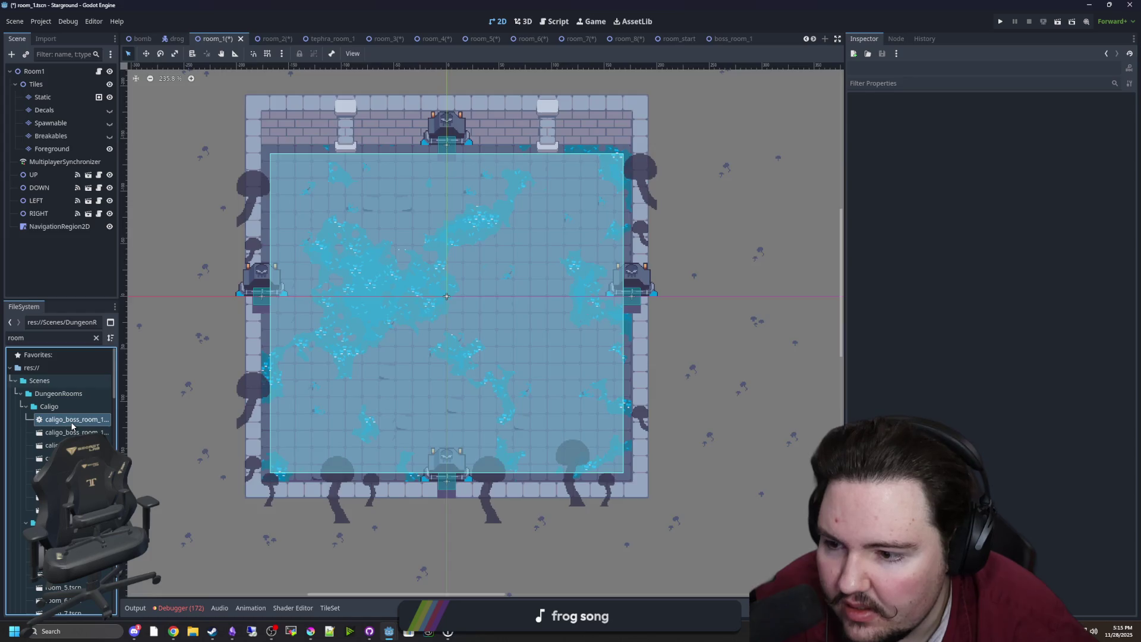
double_click(72, 432)
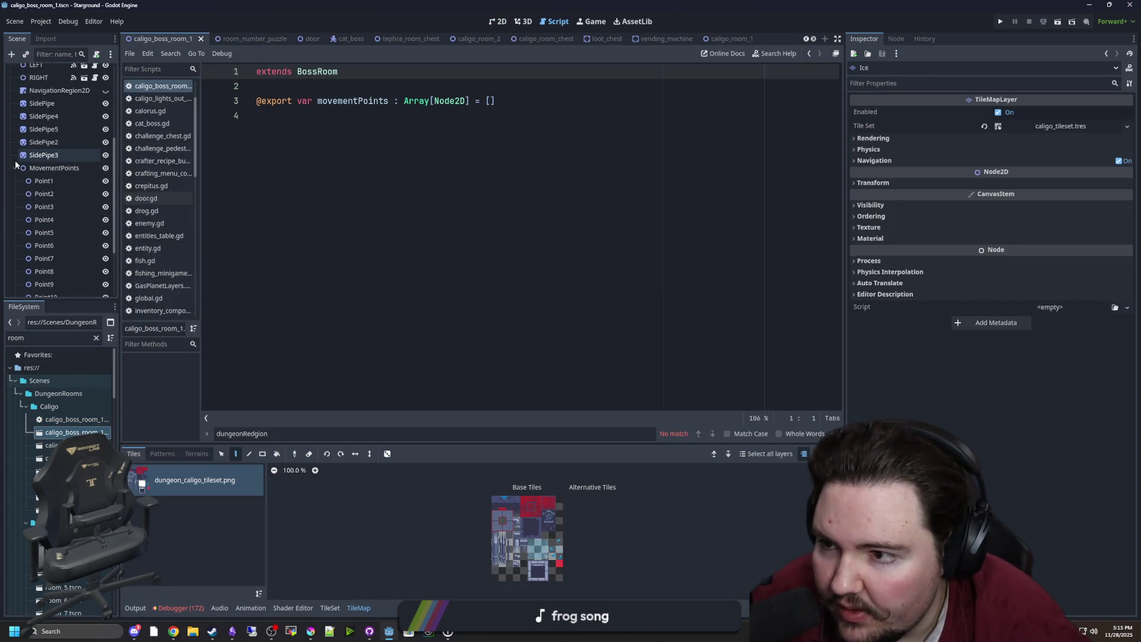
Step: Open caligo_room_2, caligo_room_chest, caligo_room_exit, caligo_room_fish and caligo_room_start scenes
click(15, 171)
scroll(60, 250, up, 2)
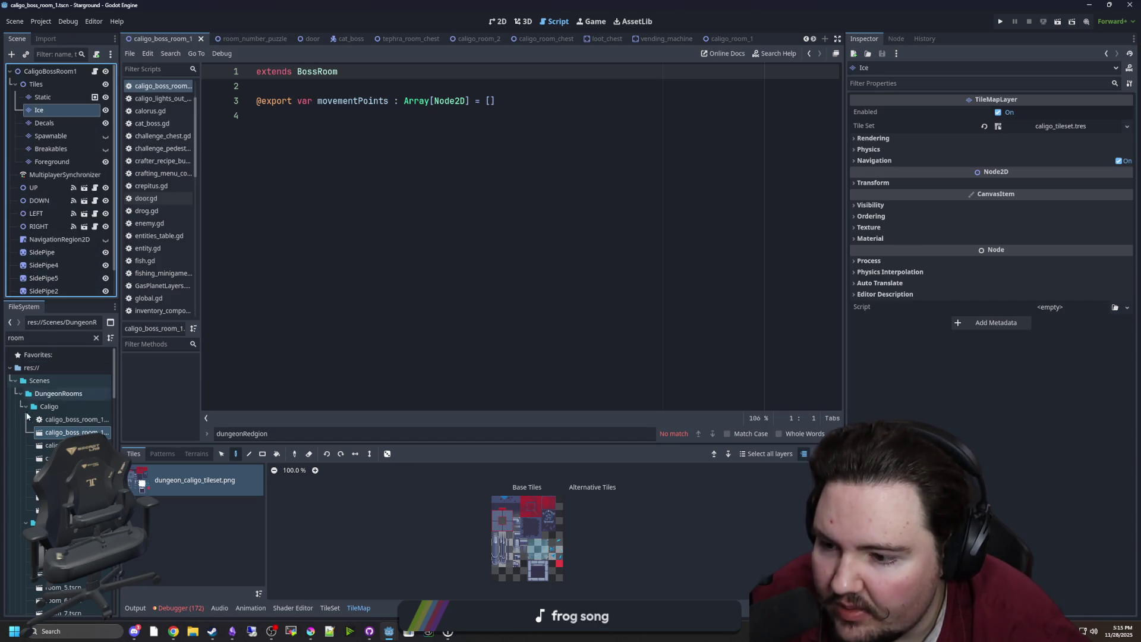
double_click(65, 458)
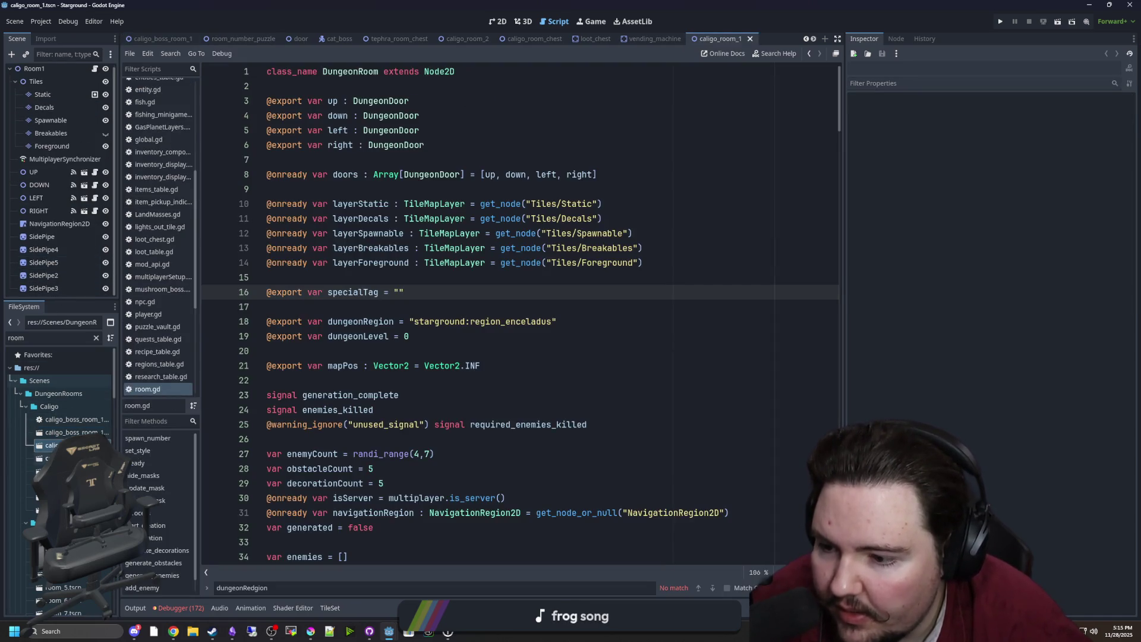
scroll(45, 282, down, 2)
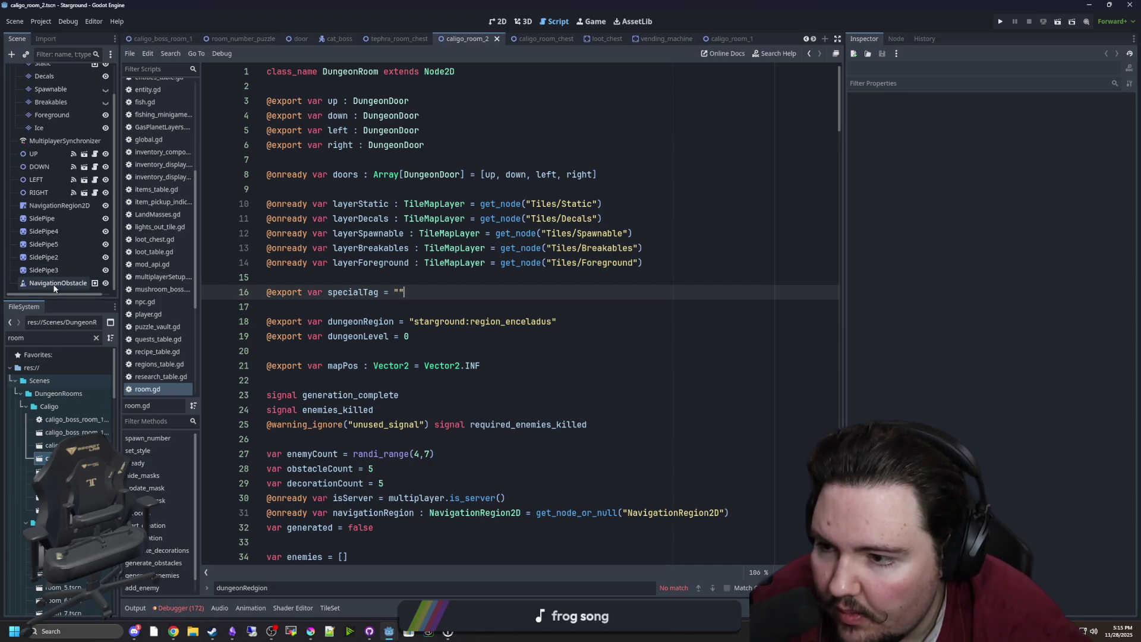
double_click(65, 471)
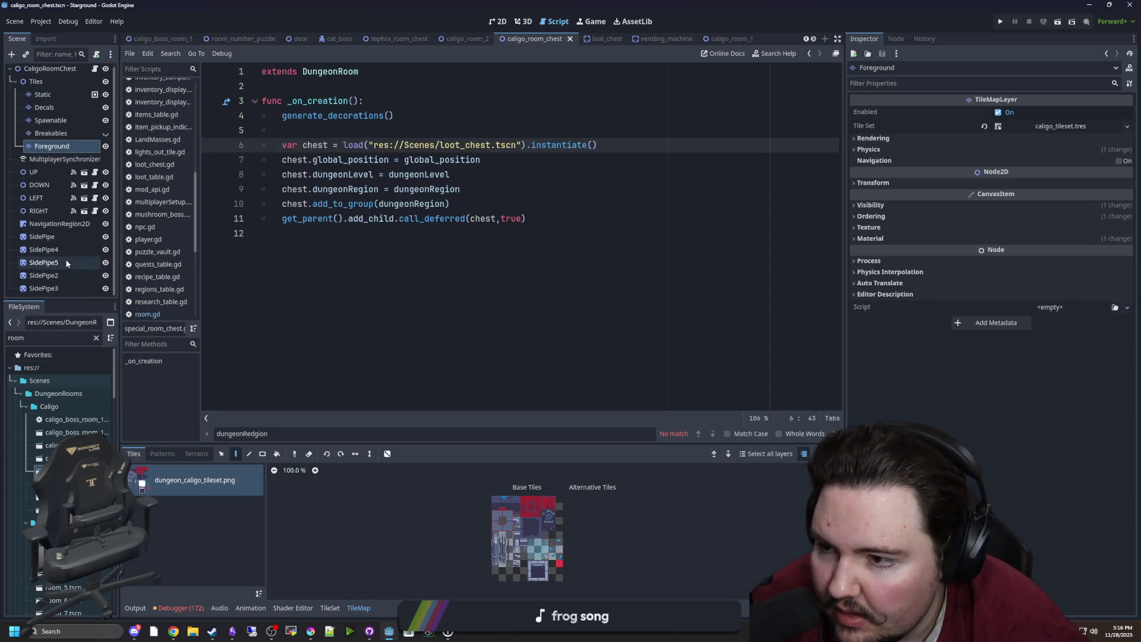
double_click(66, 485)
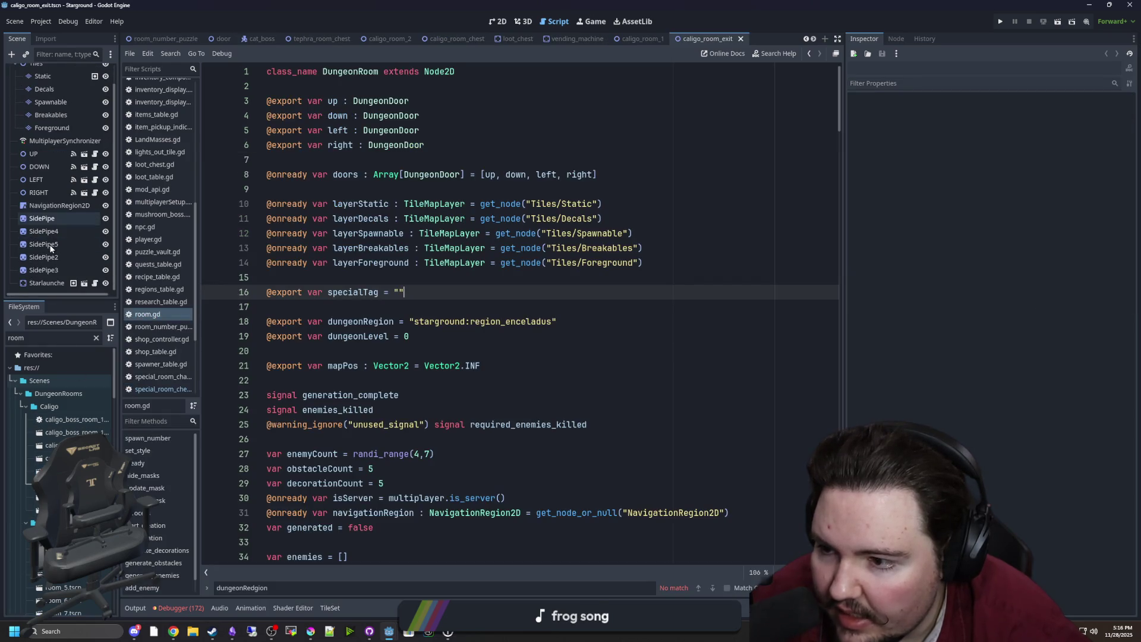
double_click(65, 498)
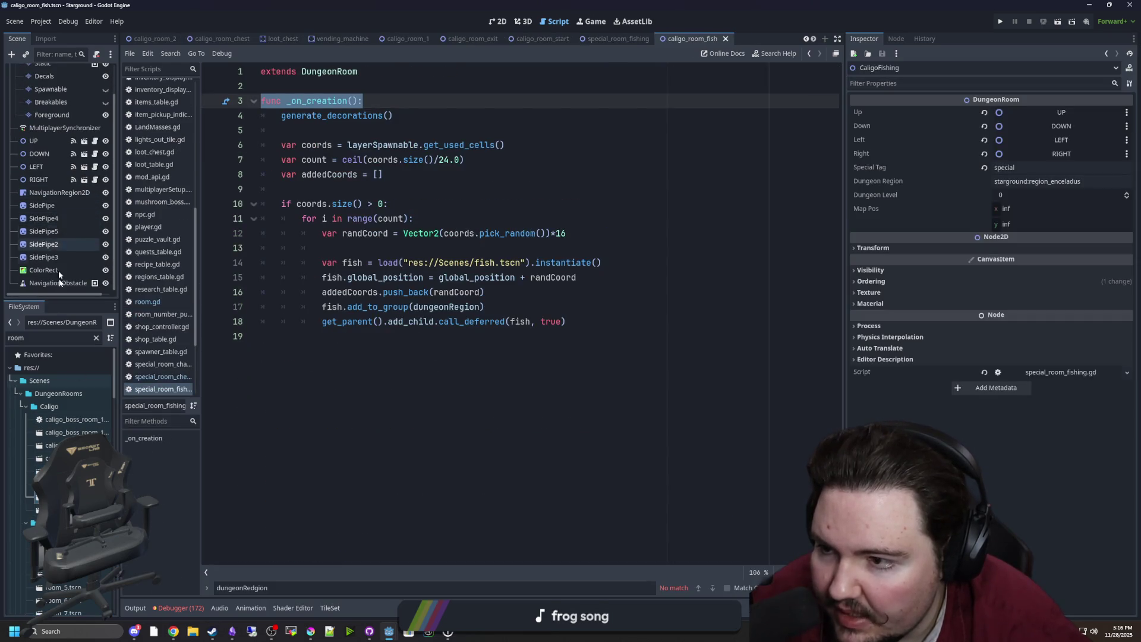
click(66, 510)
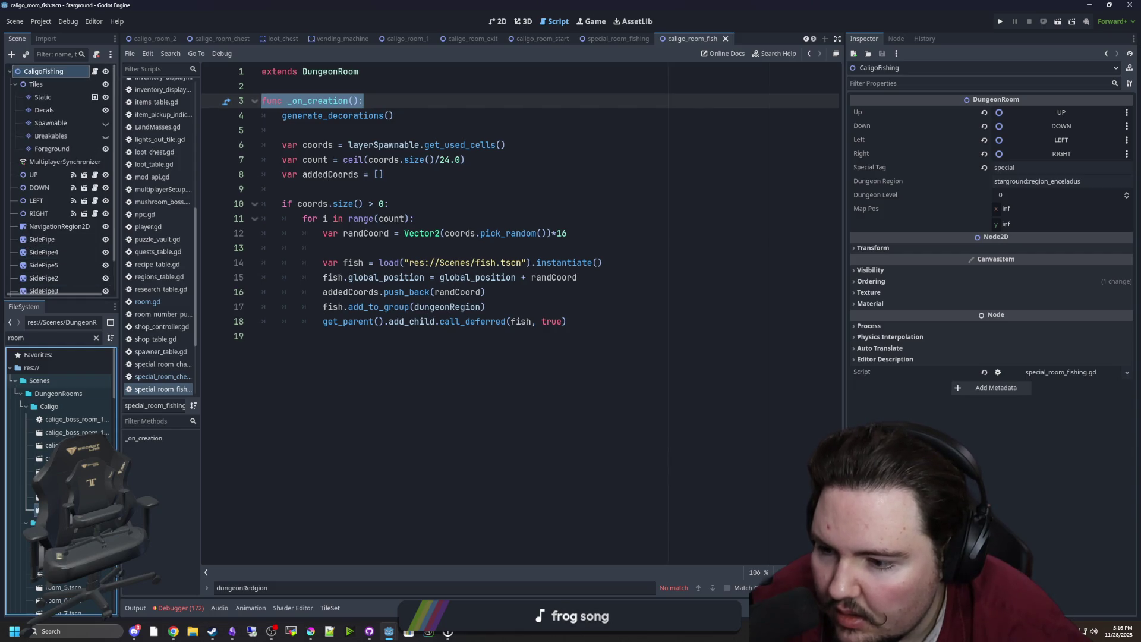
double_click(65, 511)
Step: Open room_2 through room_8, then room_number_puzzle
scroll(65, 451, down, 3)
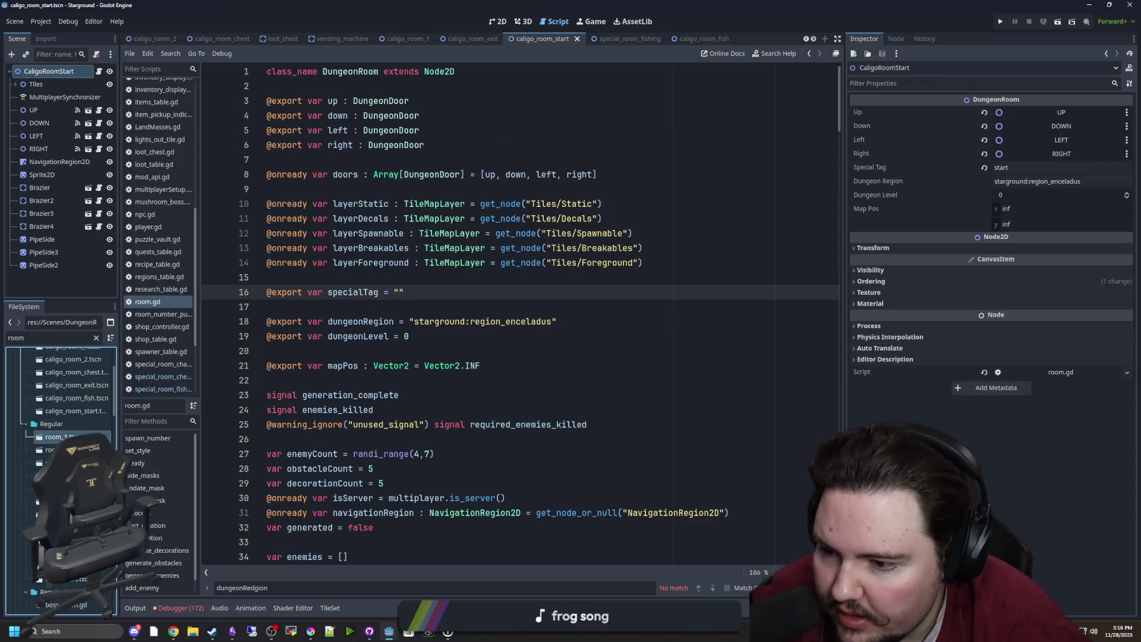
double_click(54, 450)
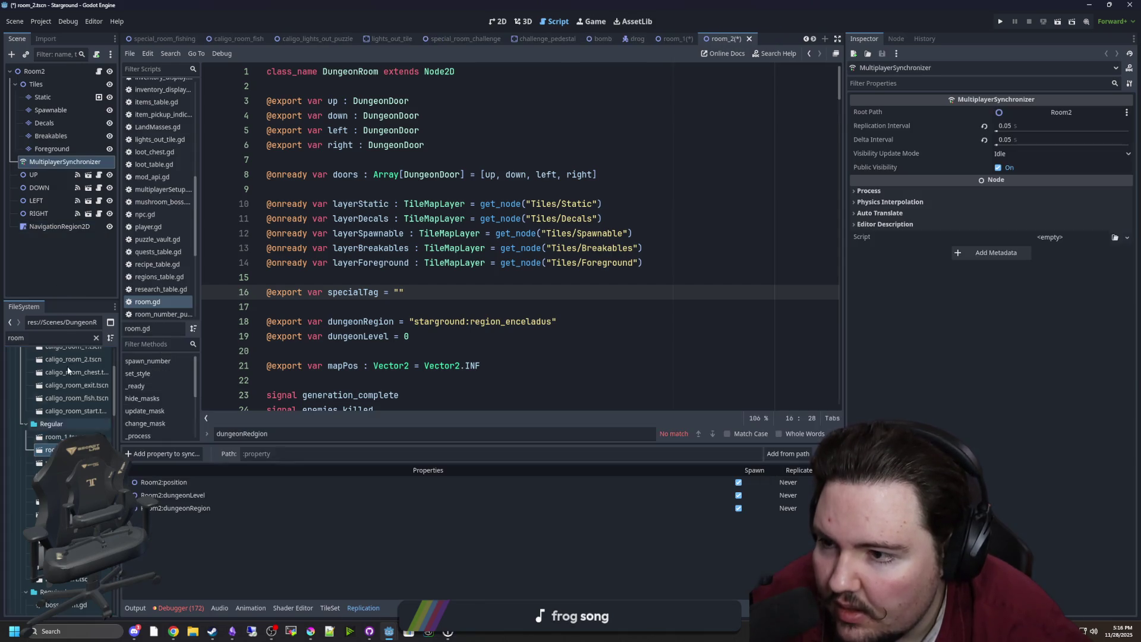
double_click(54, 463)
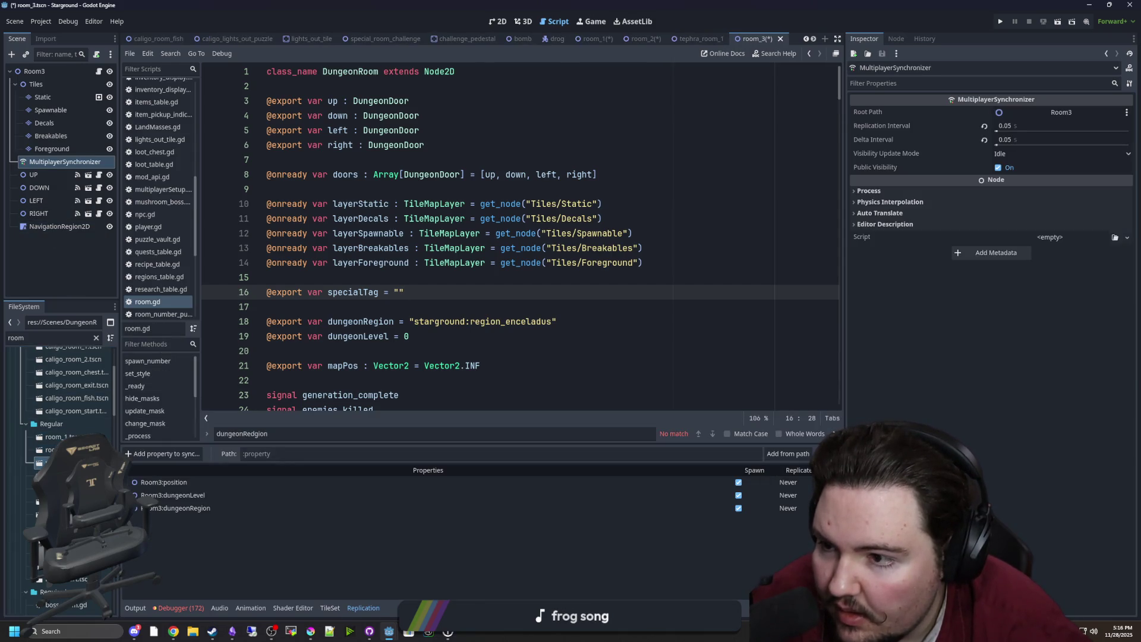
double_click(53, 476)
double_click(53, 489)
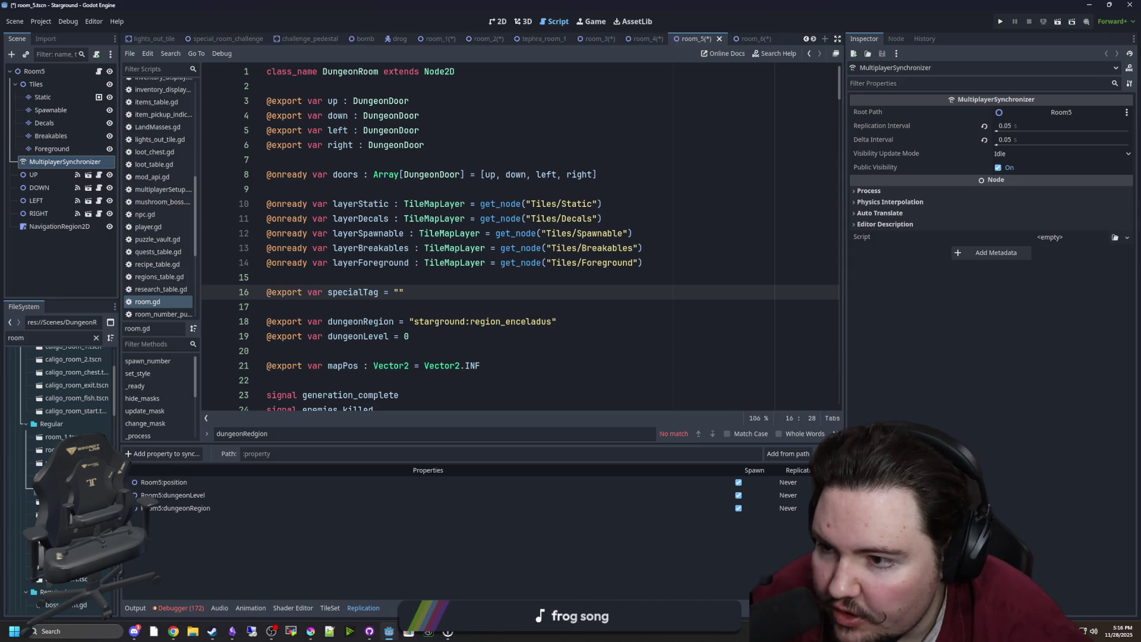
double_click(53, 515)
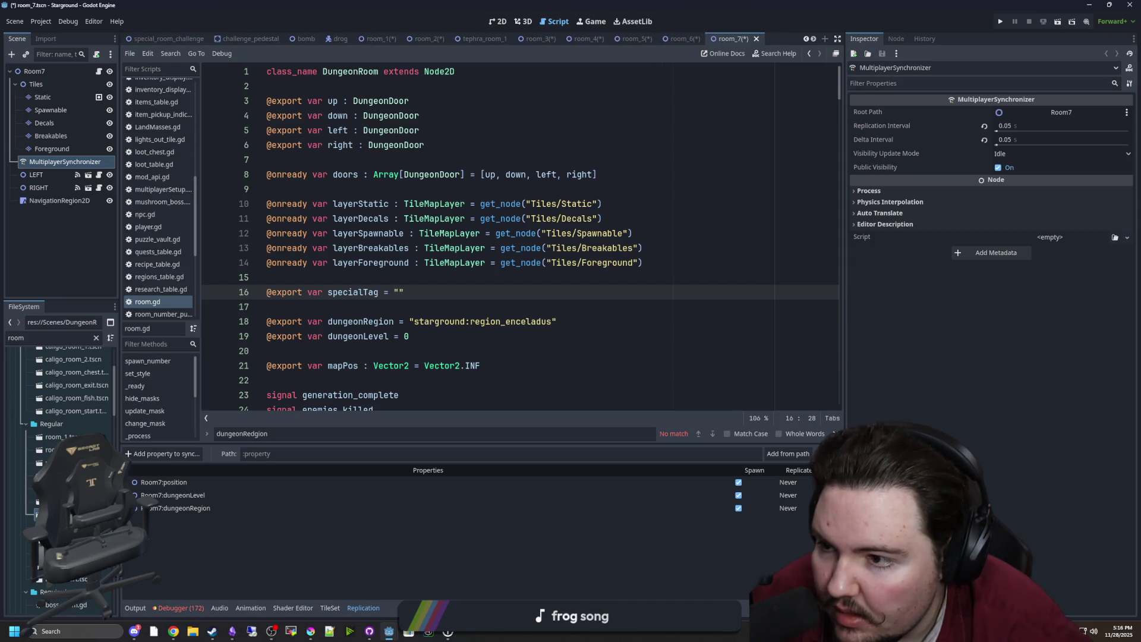
double_click(54, 528)
scroll(59, 476, down, 3)
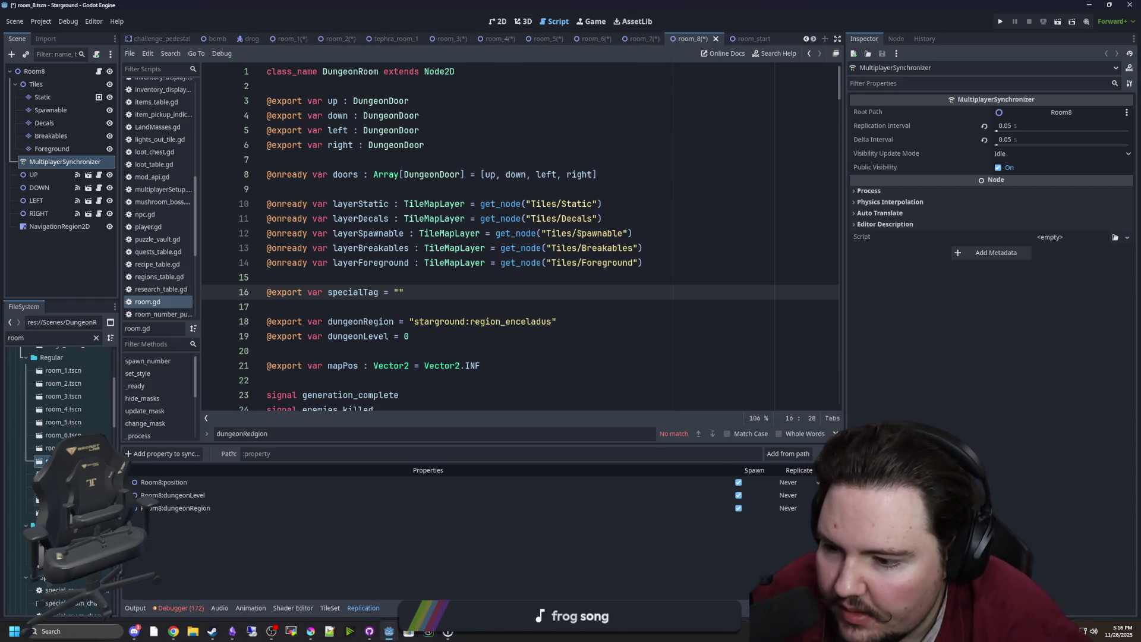
double_click(60, 499)
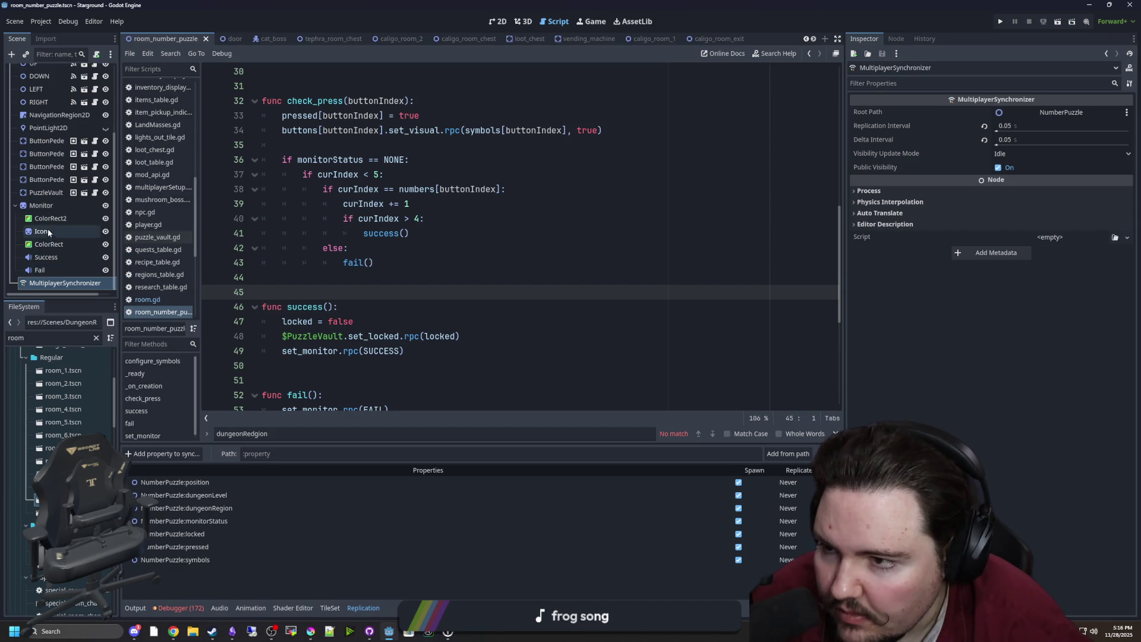
Step: Delete the PointLight2D node from the number puzzle room scene
scroll(47, 178, up, 1)
click(48, 155)
key(Delete)
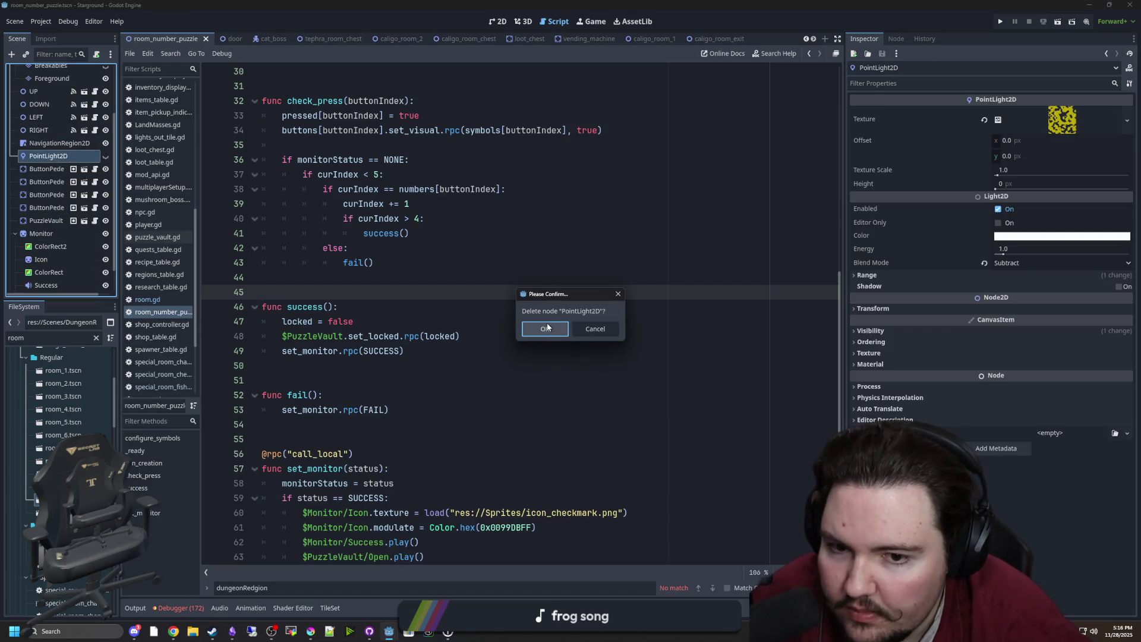
click(545, 329)
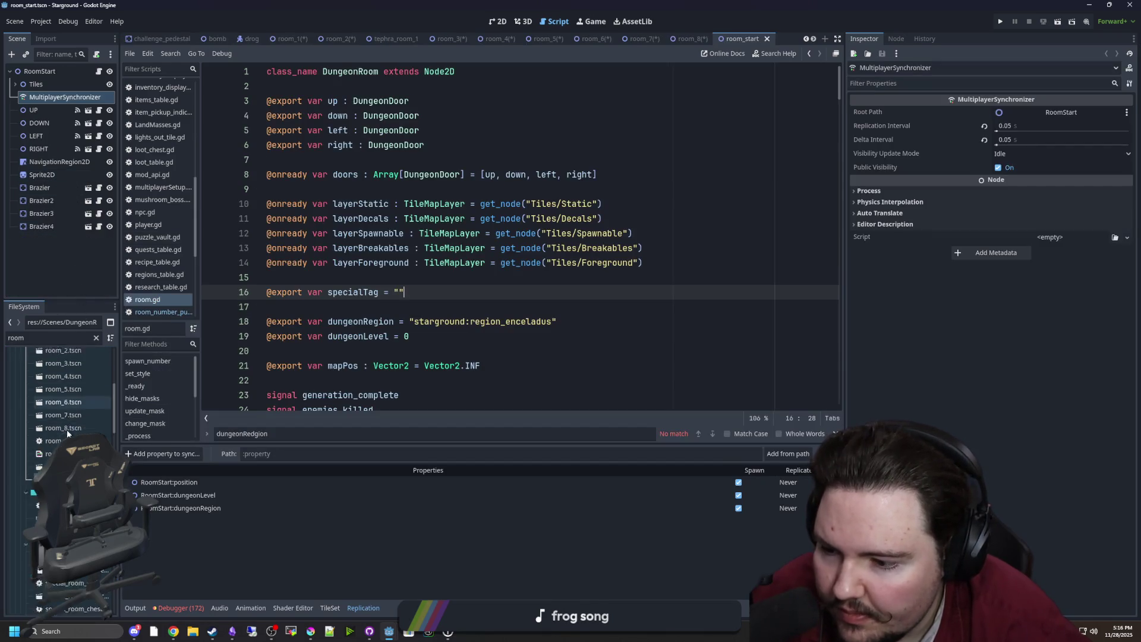
Step: Open both boss room scenes and the special_room challenge, chance, chest, fishing, pedestal and resource scenes
scroll(66, 429, down, 3)
double_click(59, 451)
double_click(47, 464)
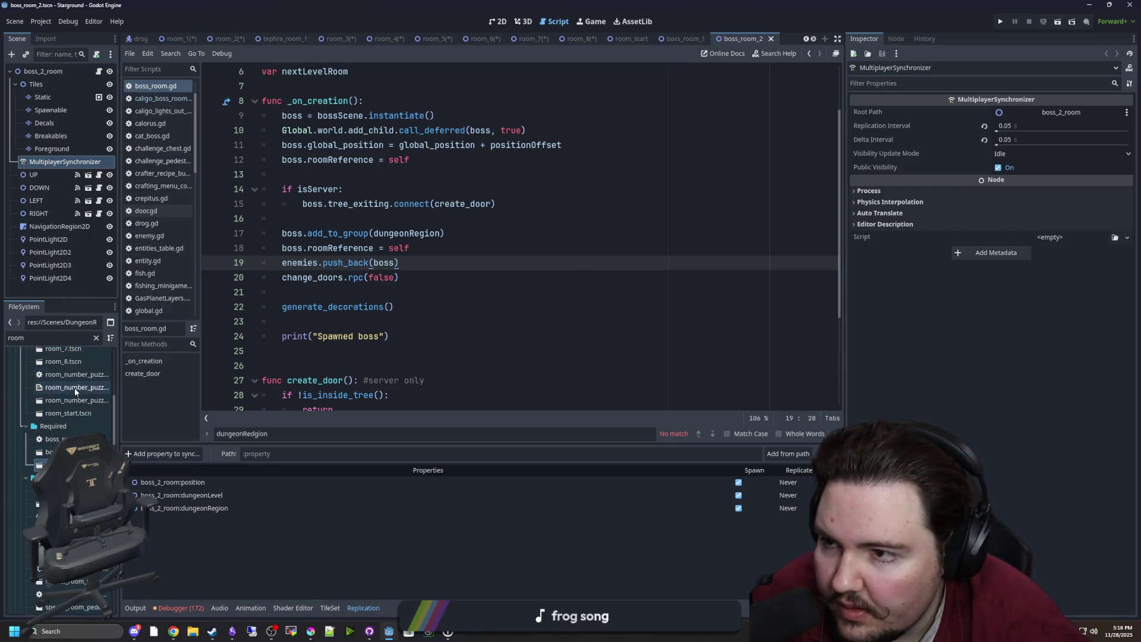
scroll(73, 422, down, 3)
double_click(59, 437)
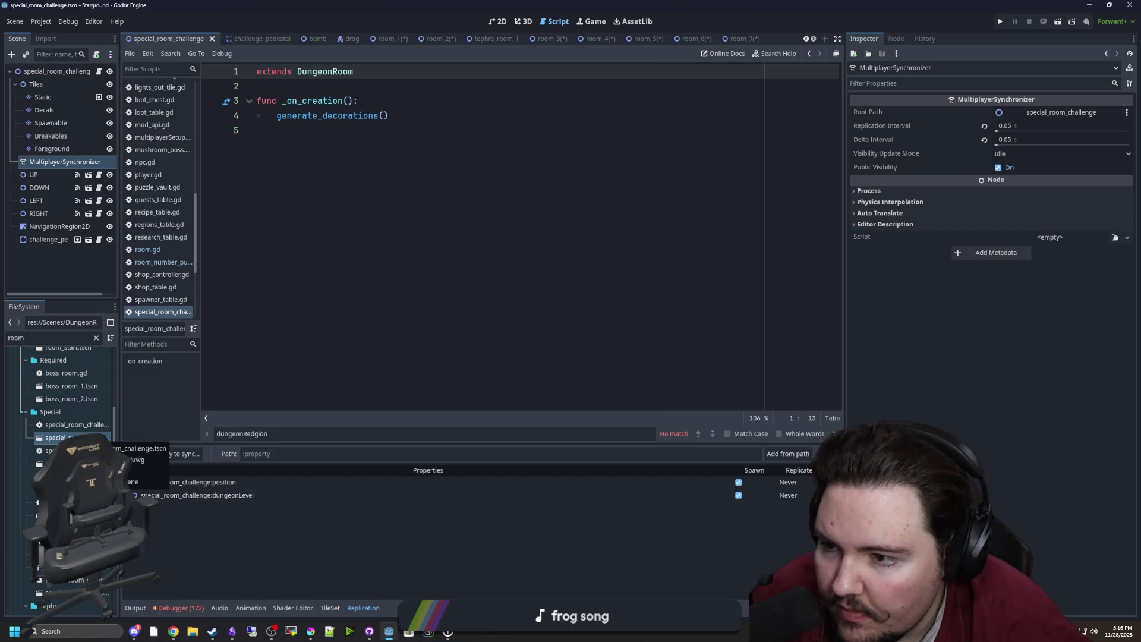
double_click(57, 463)
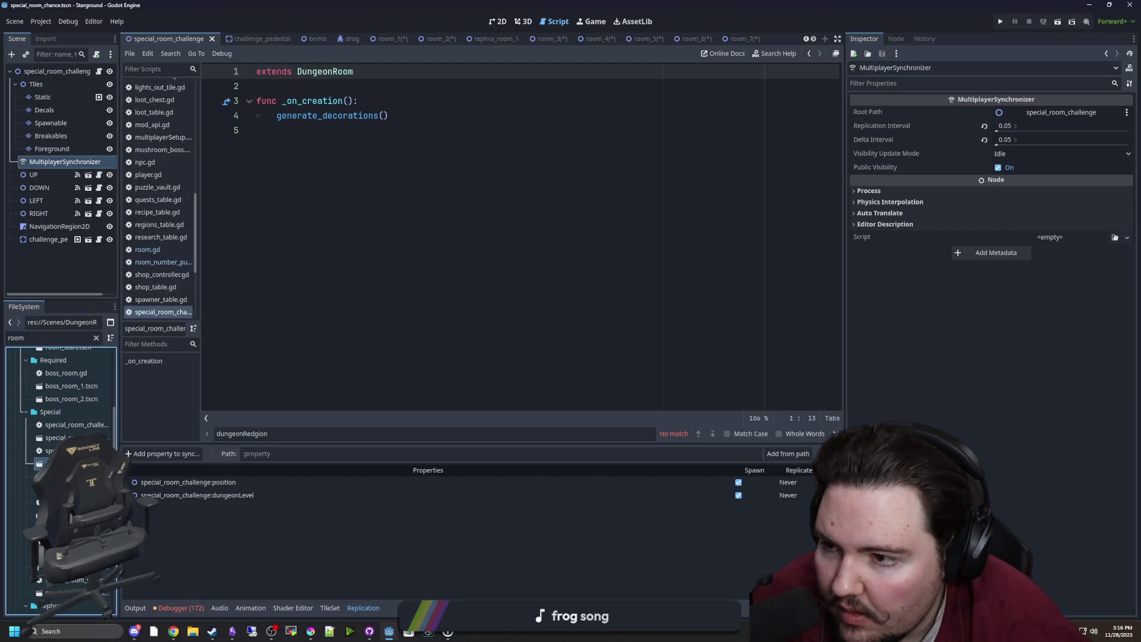
double_click(56, 490)
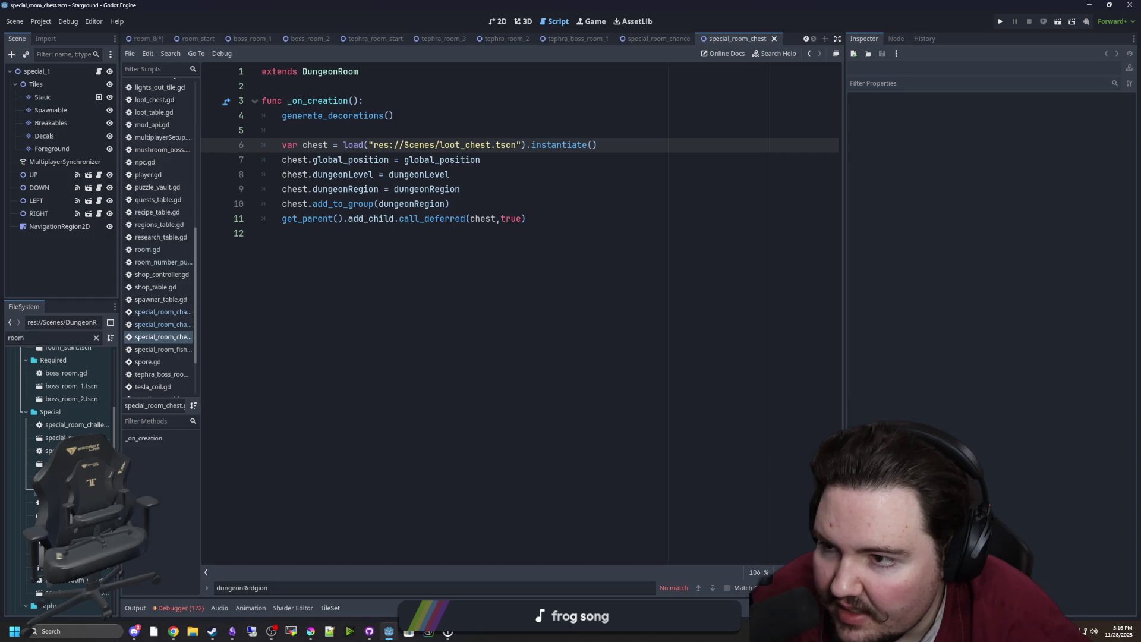
double_click(56, 516)
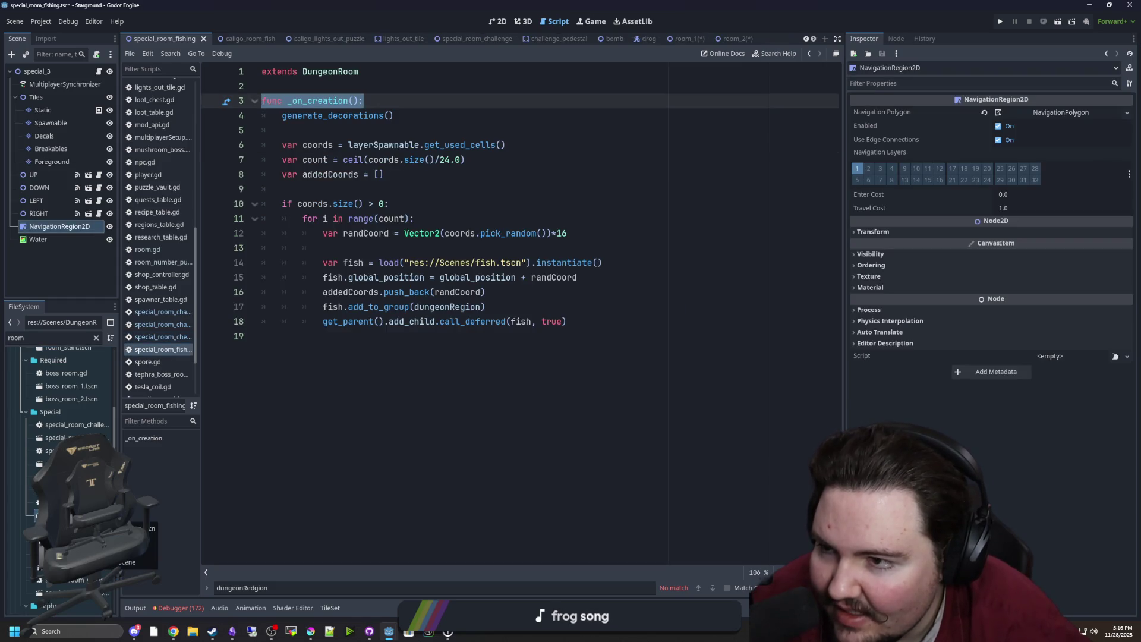
double_click(56, 542)
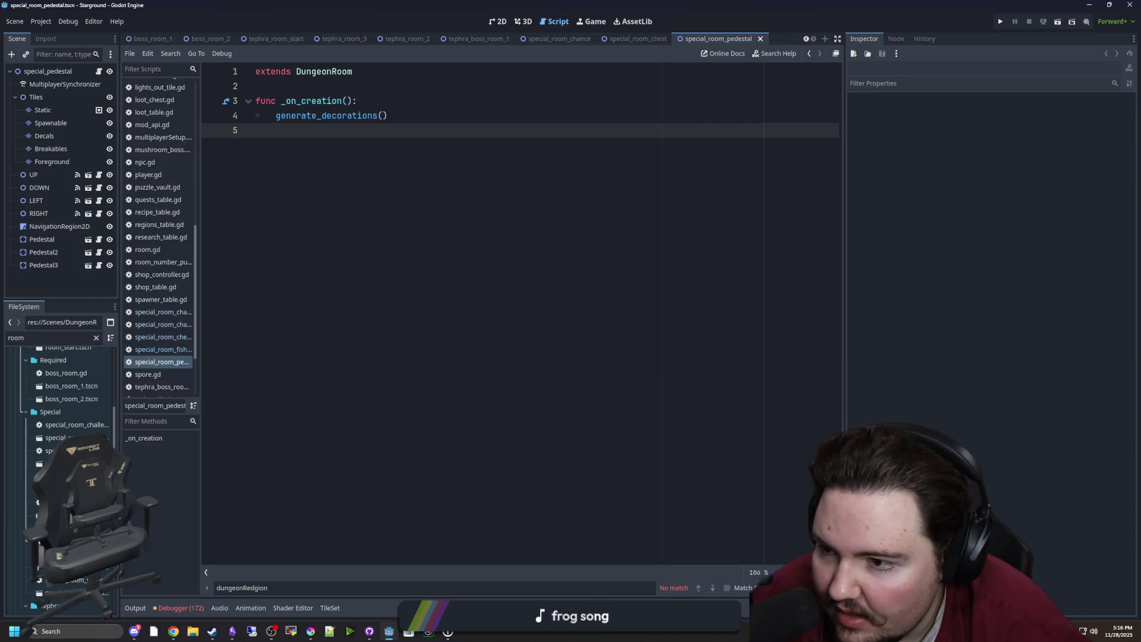
double_click(56, 568)
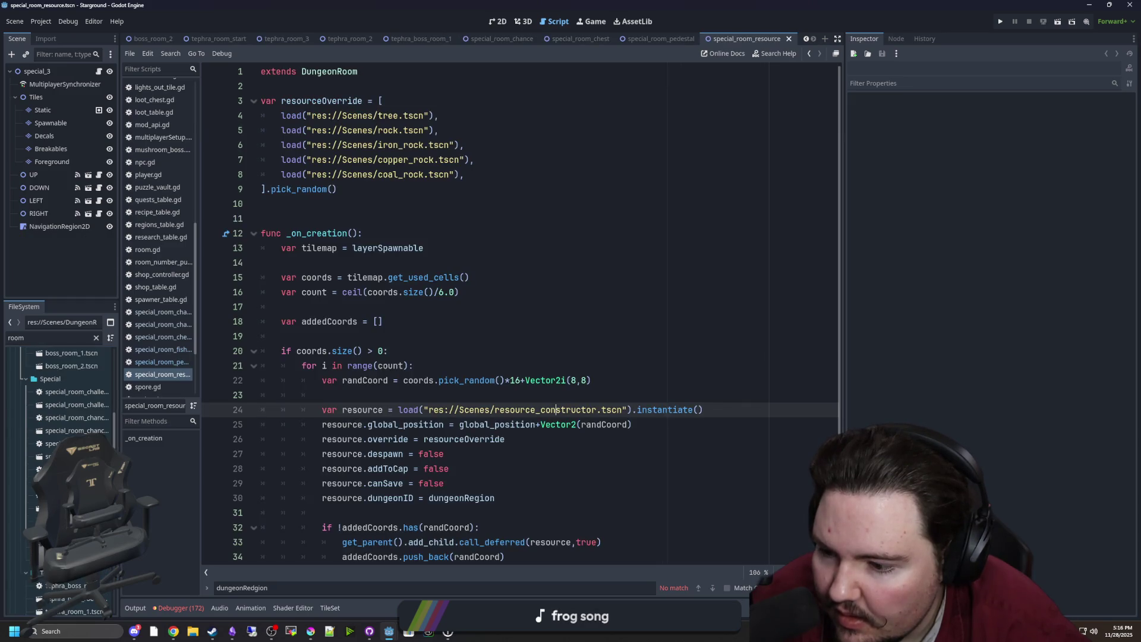
scroll(59, 475, down, 5)
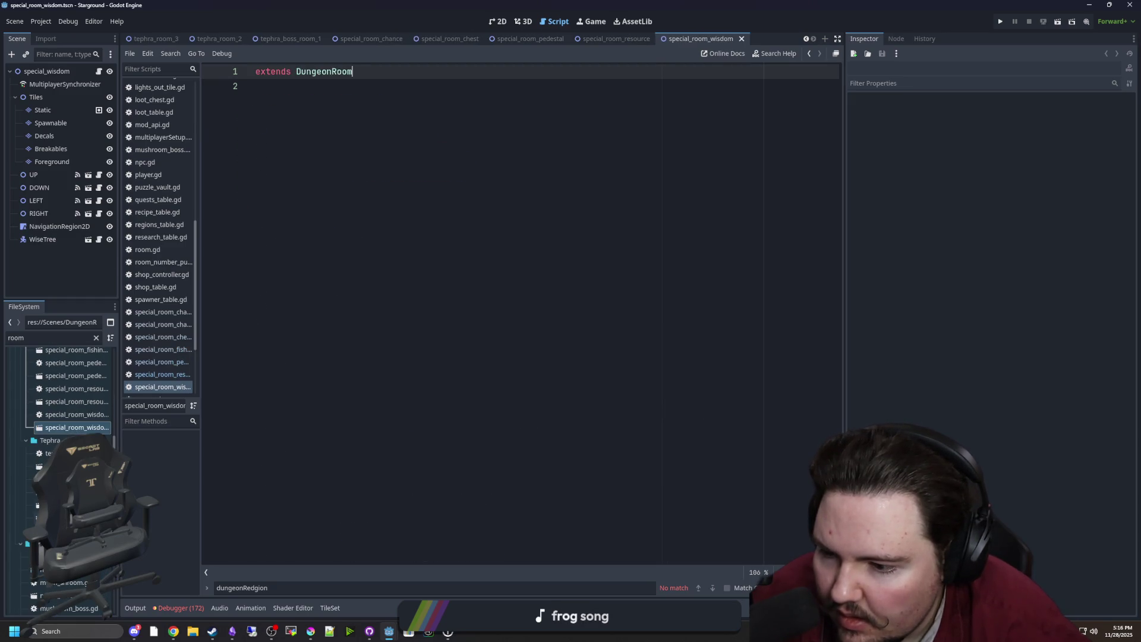
Step: Delete PointLight2D from tephra_boss_room_1, tephra_room_2 and tephra_room_3
click(286, 39)
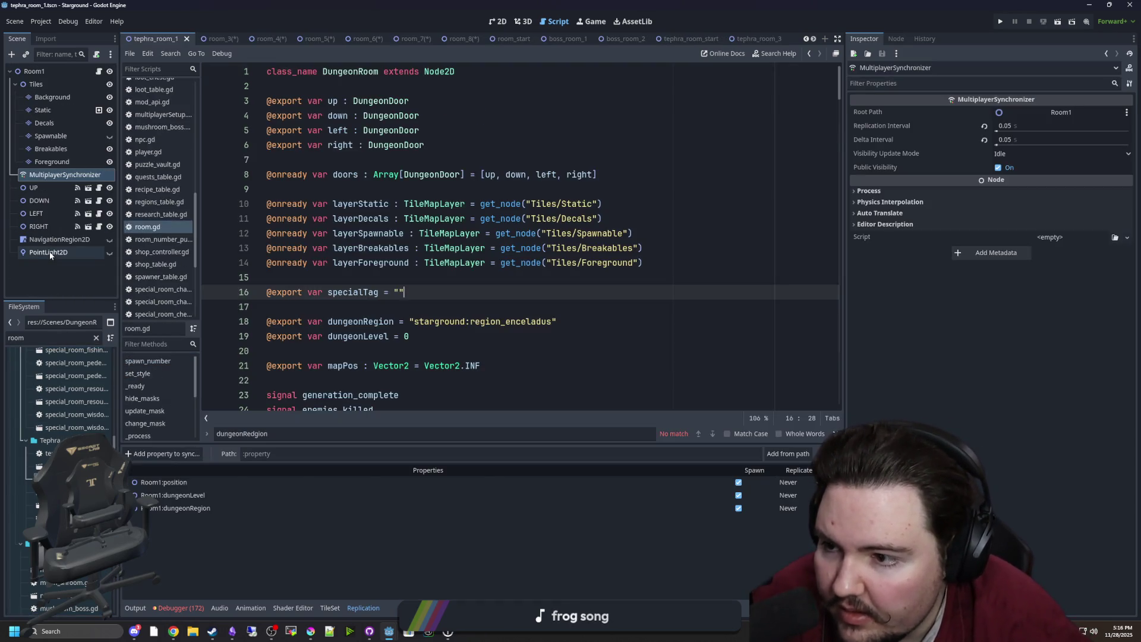
click(49, 252)
key(Delete)
key(Return)
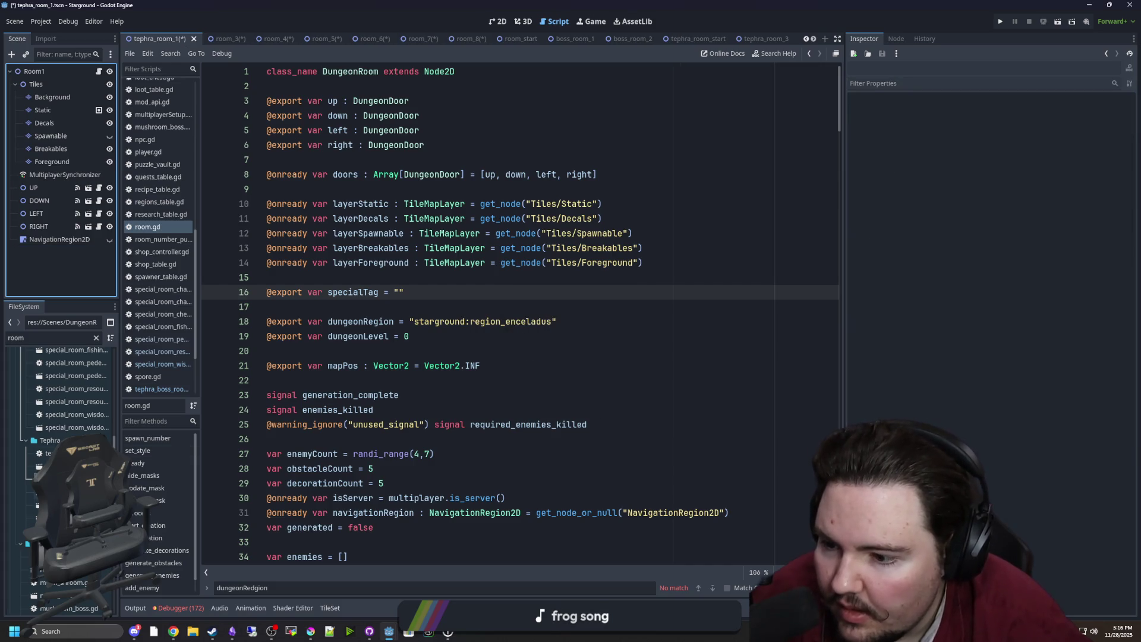
double_click(60, 466)
click(49, 251)
key(Delete)
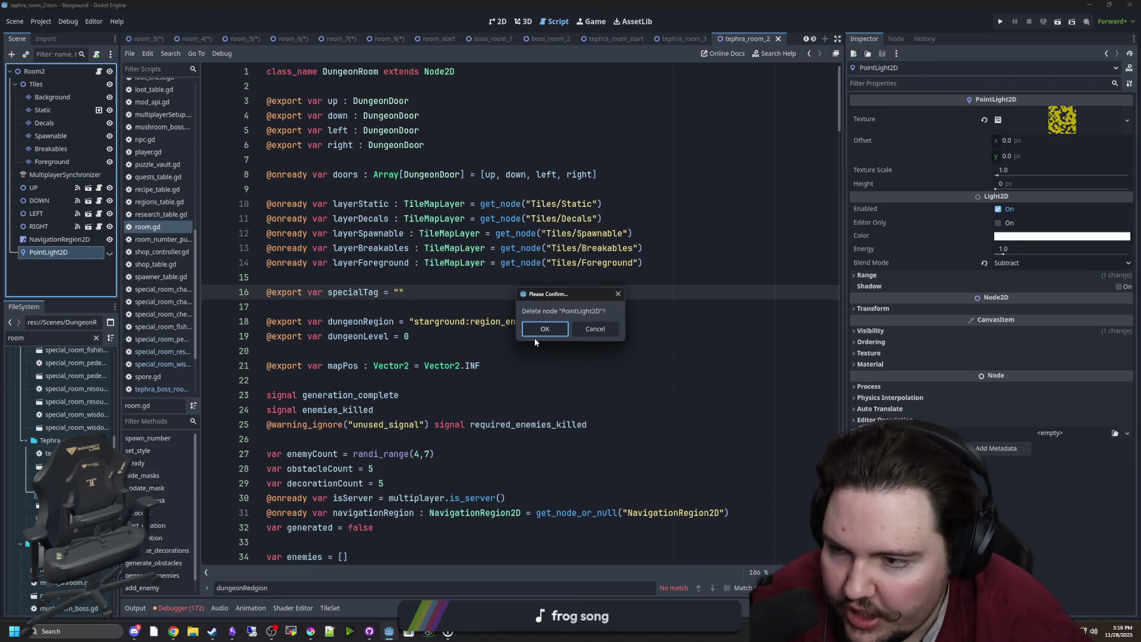
click(534, 336)
double_click(59, 479)
click(80, 252)
key(Delete)
click(541, 326)
Step: Open tephra_room_chest, delete PointLight2D from tephra_room_start, then open the moleshroom scene
double_click(59, 492)
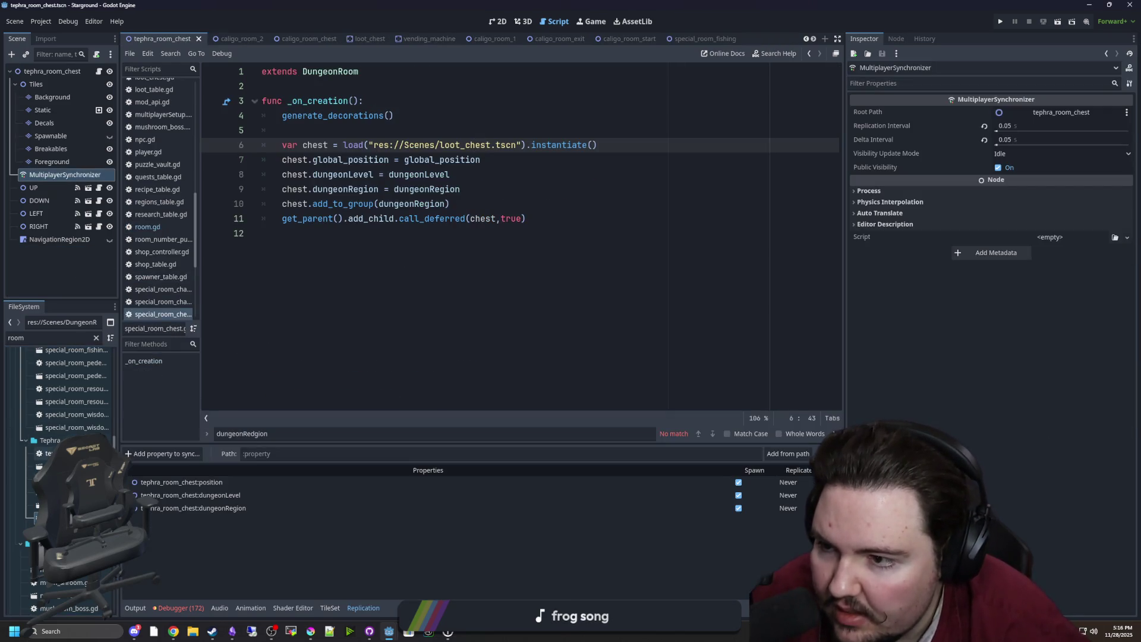
double_click(59, 505)
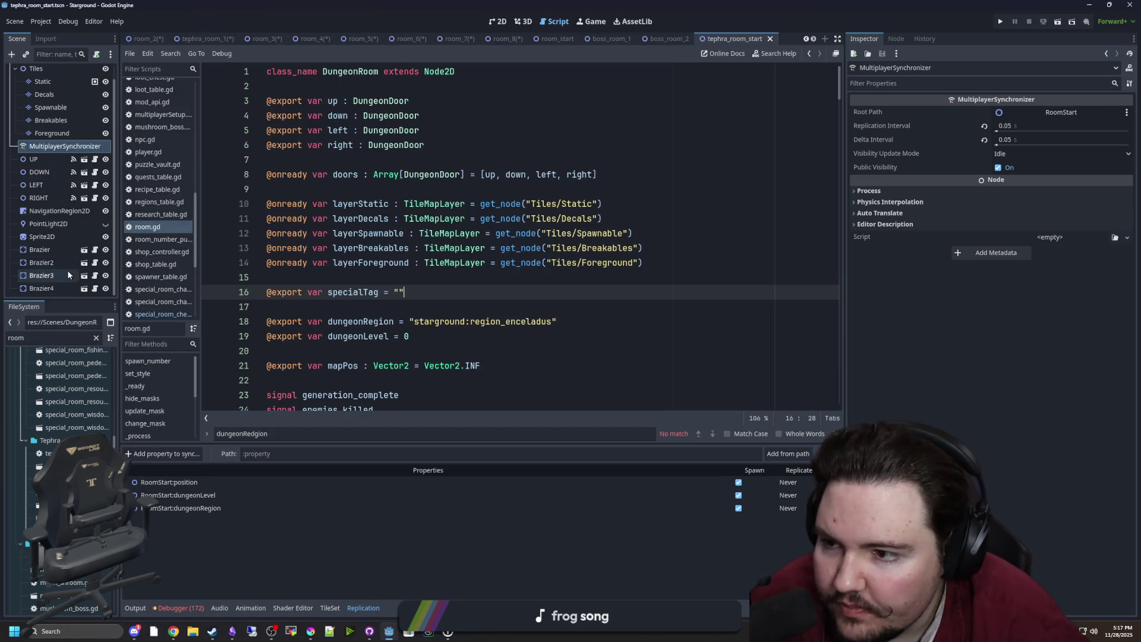
click(67, 225)
key(Delete)
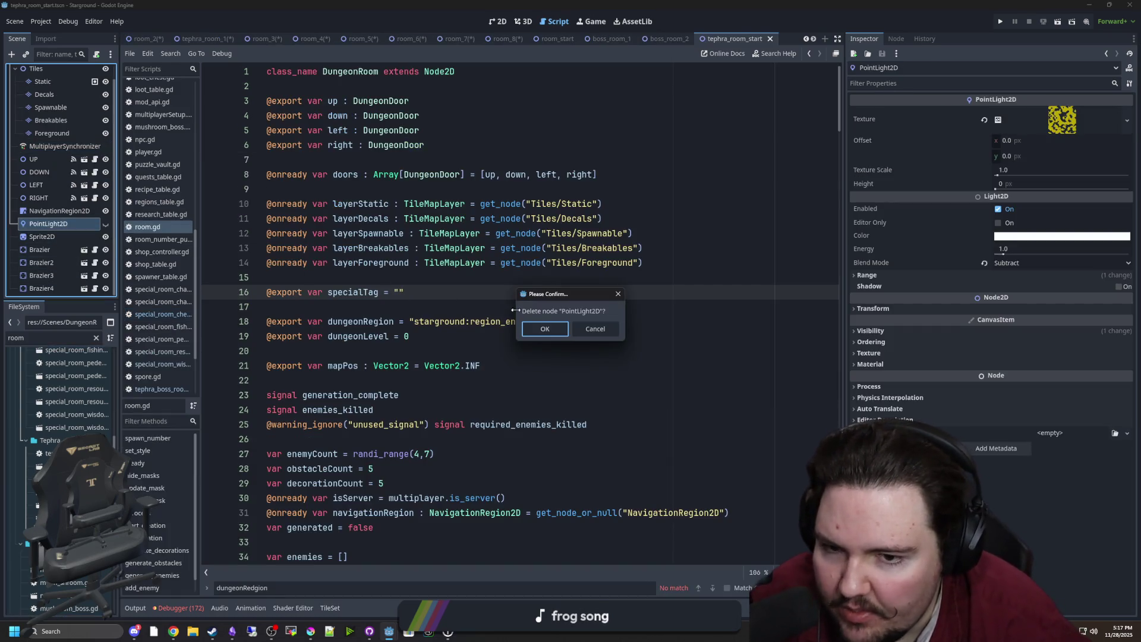
click(545, 327)
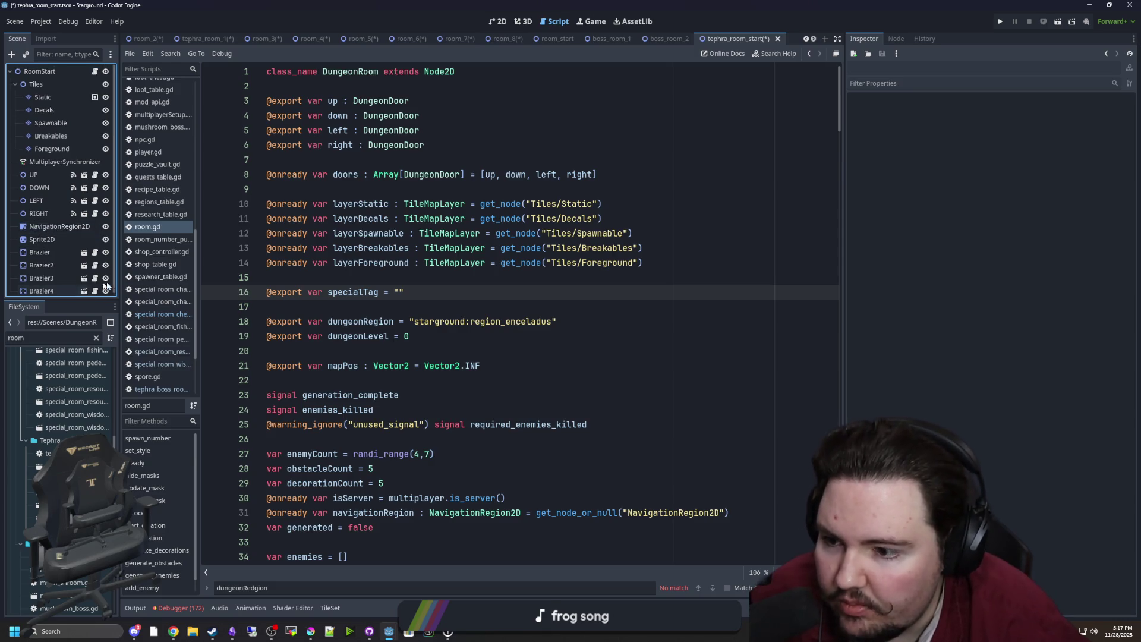
scroll(68, 407, down, 3)
double_click(45, 457)
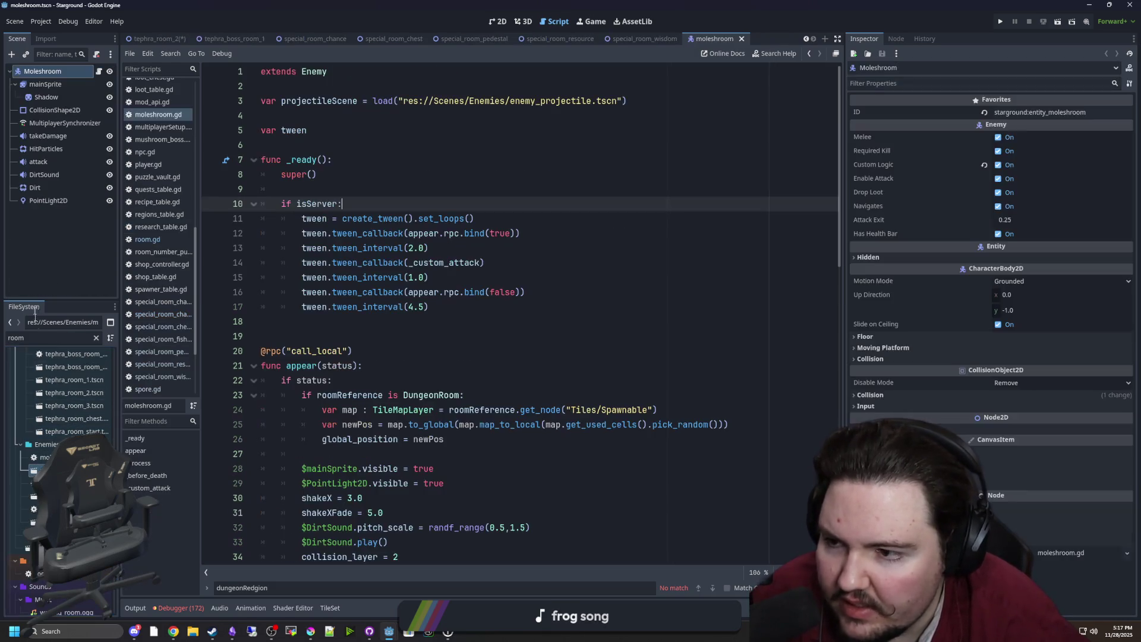
Step: Look over the moleshroom.gd script and save the moleshroom scene with Ctrl+S
scroll(60, 439, down, 2)
scroll(60, 440, down, 6)
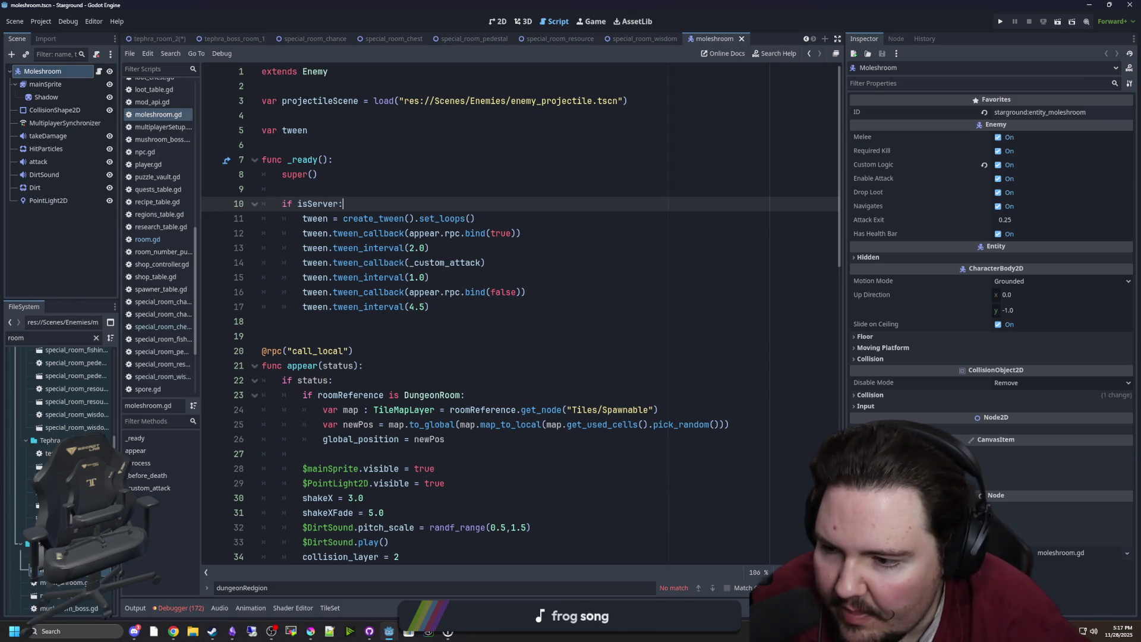
scroll(60, 440, up, 8)
click(418, 362)
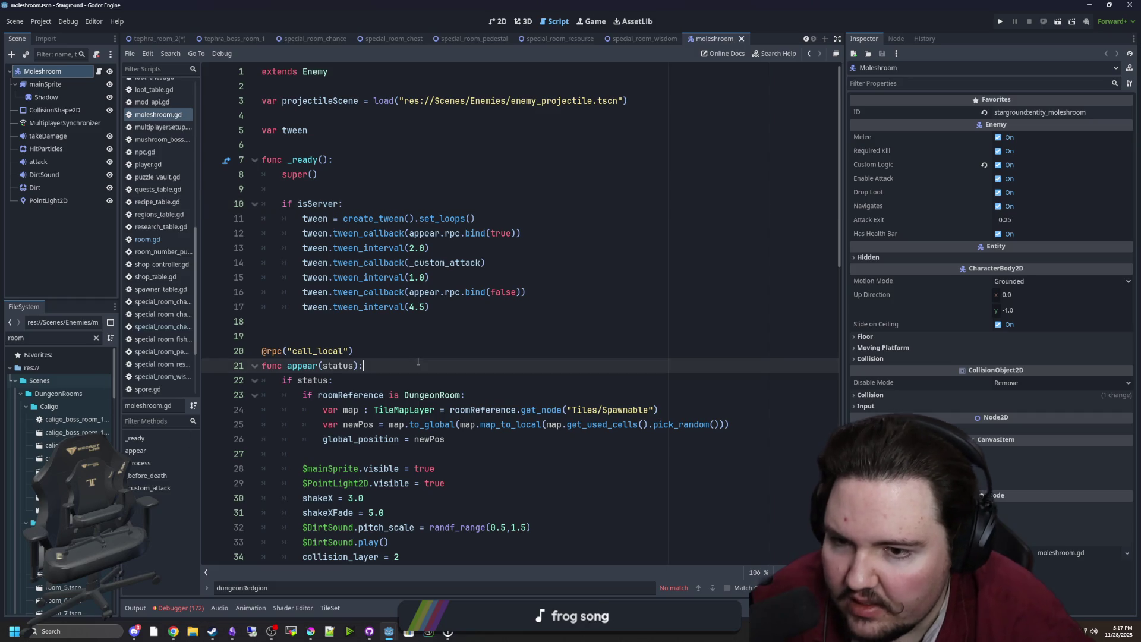
click(393, 329)
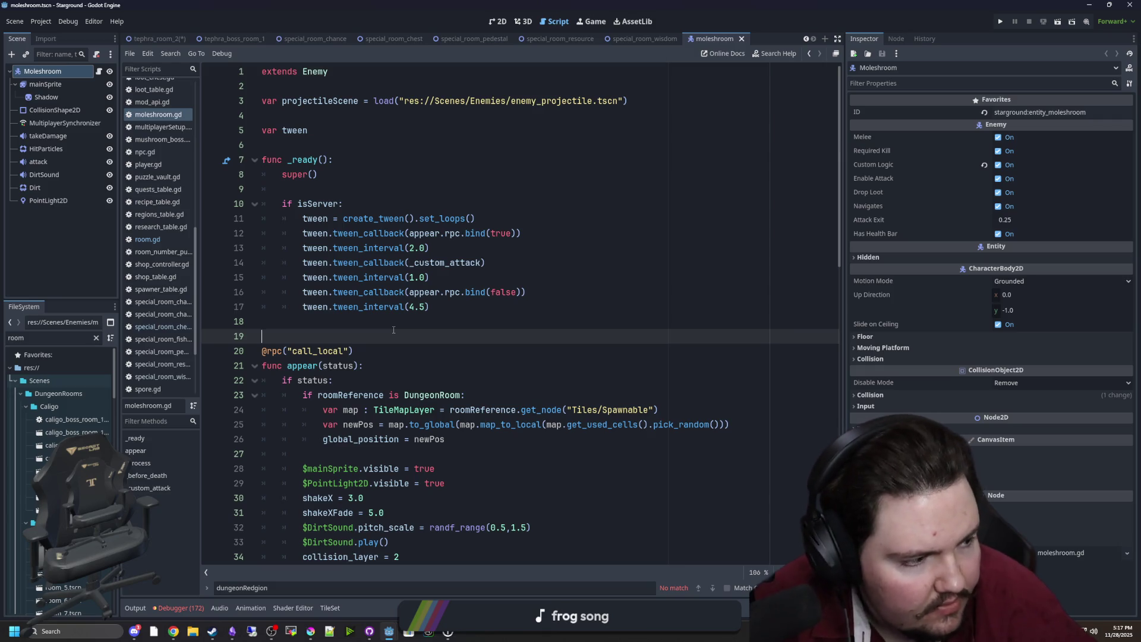
key(ctrl+s)
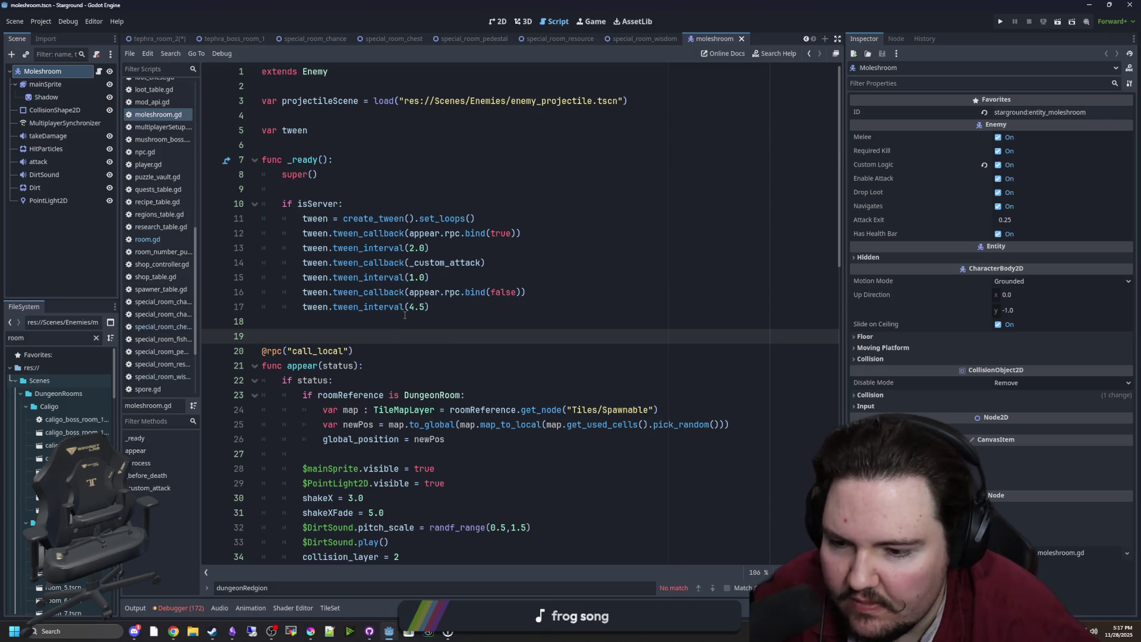
click(523, 130)
Step: Close all tabs except moleshroom, saving the puzzle room, room_1 to room_4 and tephra_room_1
right_click(713, 37)
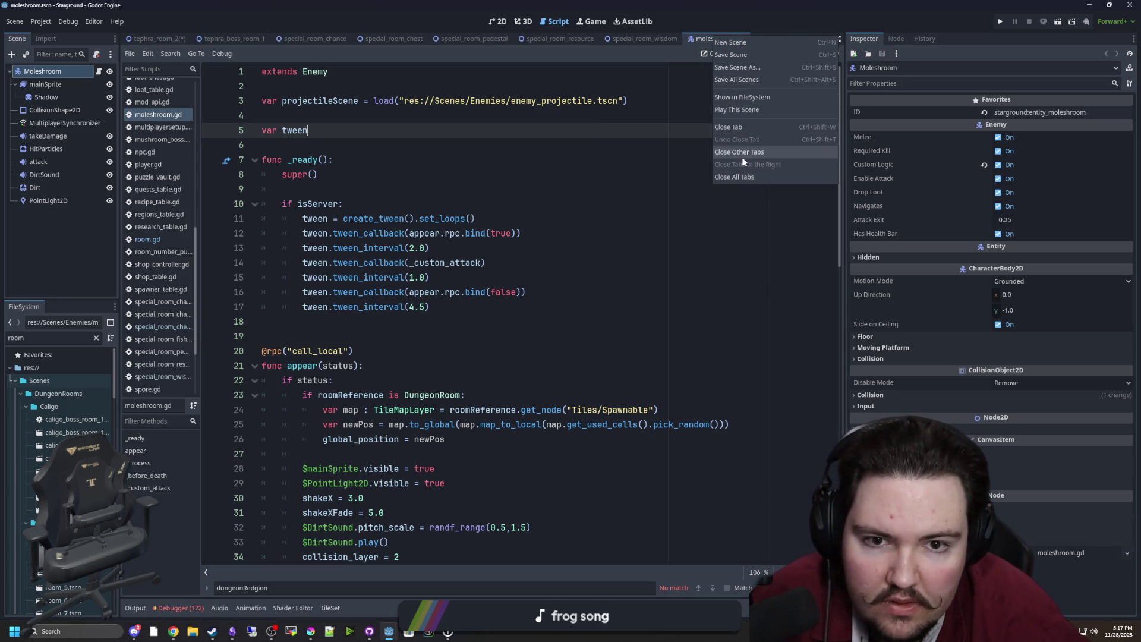
click(734, 177)
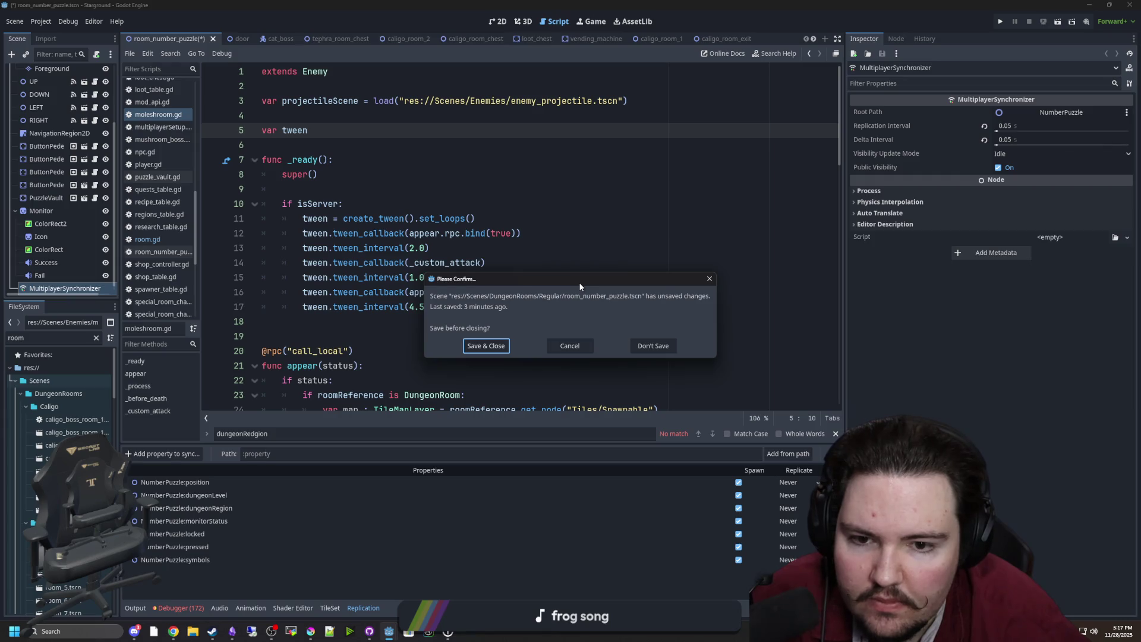
click(472, 347)
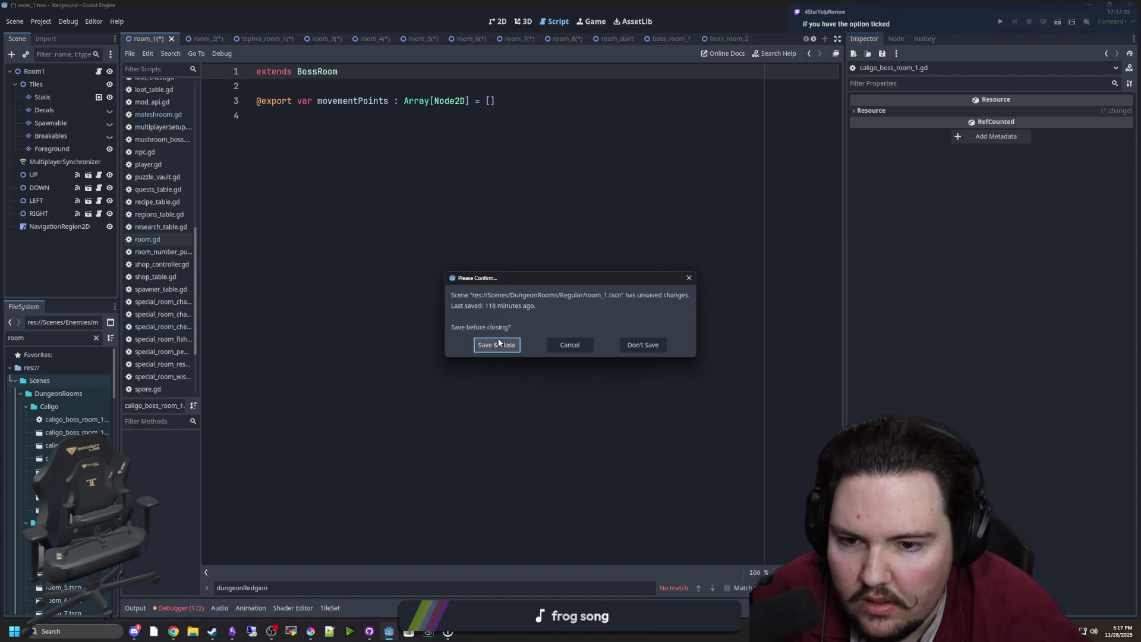
click(499, 343)
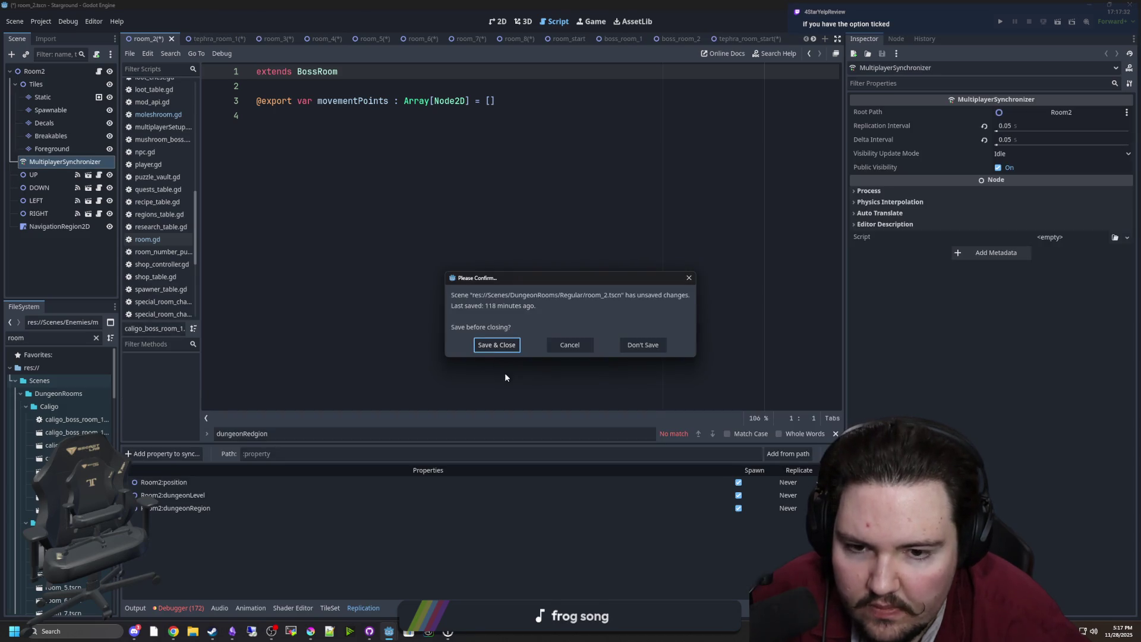
click(494, 346)
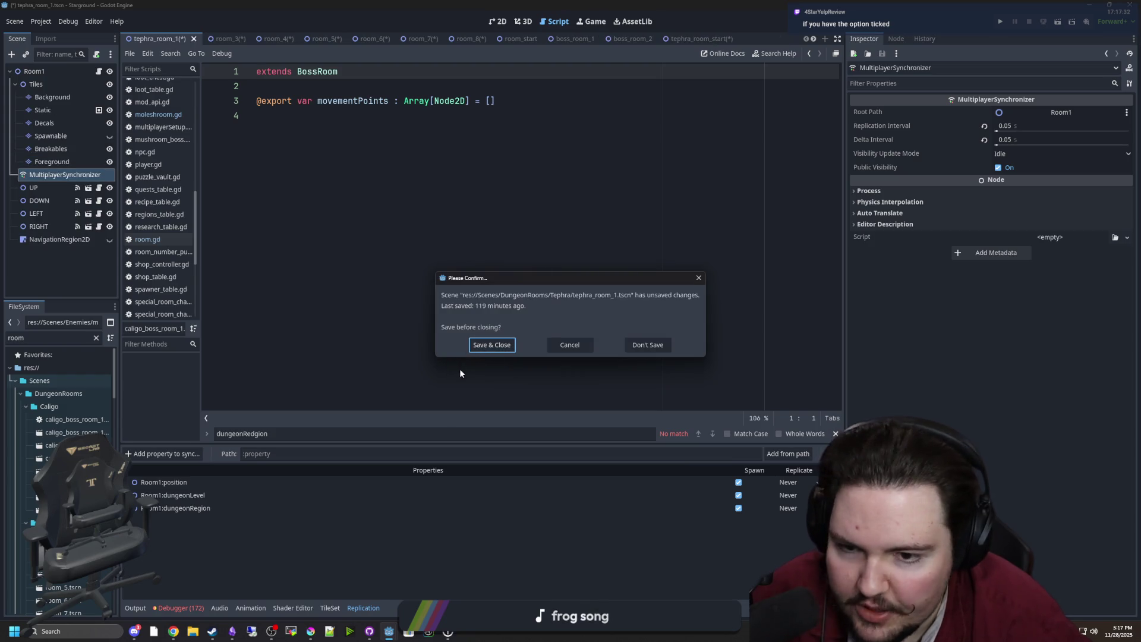
click(483, 348)
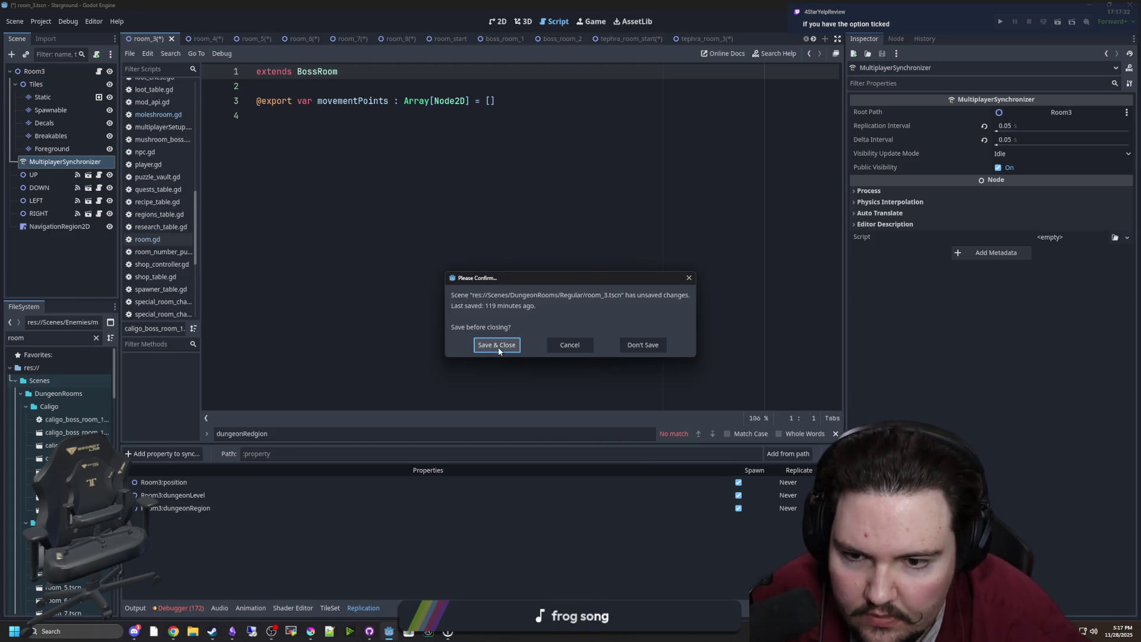
click(499, 349)
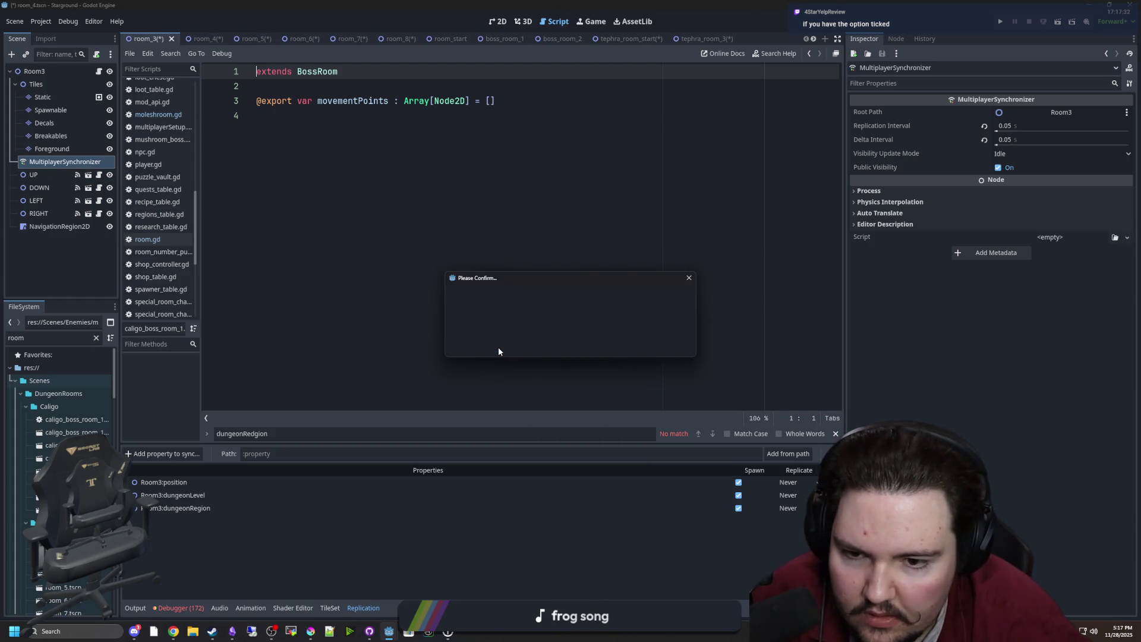
click(499, 349)
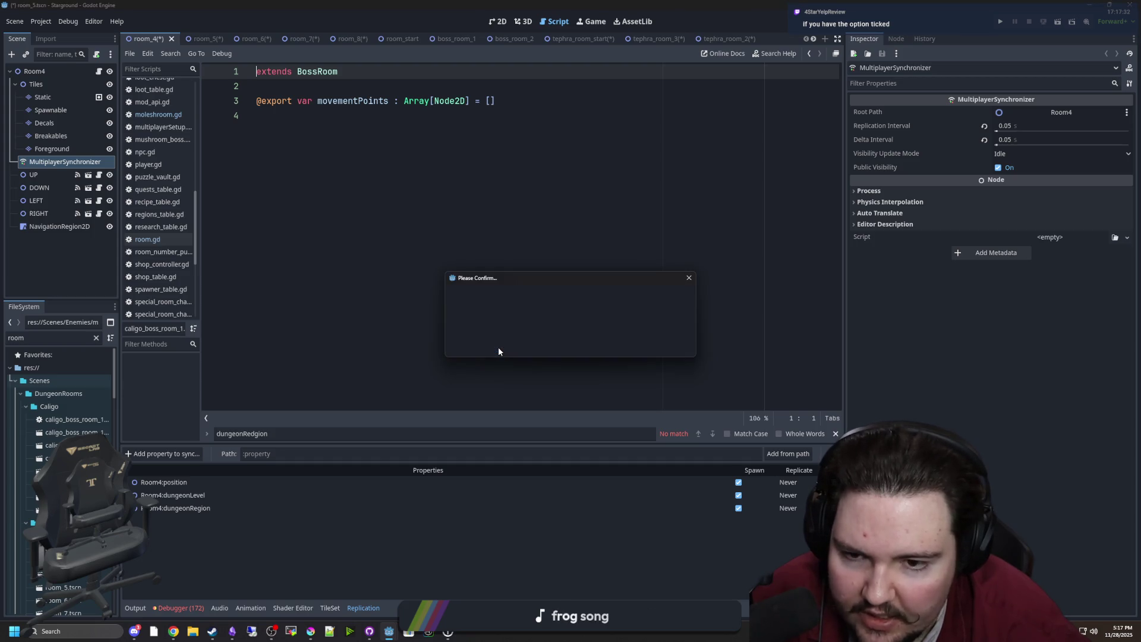
Step: Save and close room_5 to room_8, tephra_room_start, tephra_room_3 and tephra_room_2
click(498, 348)
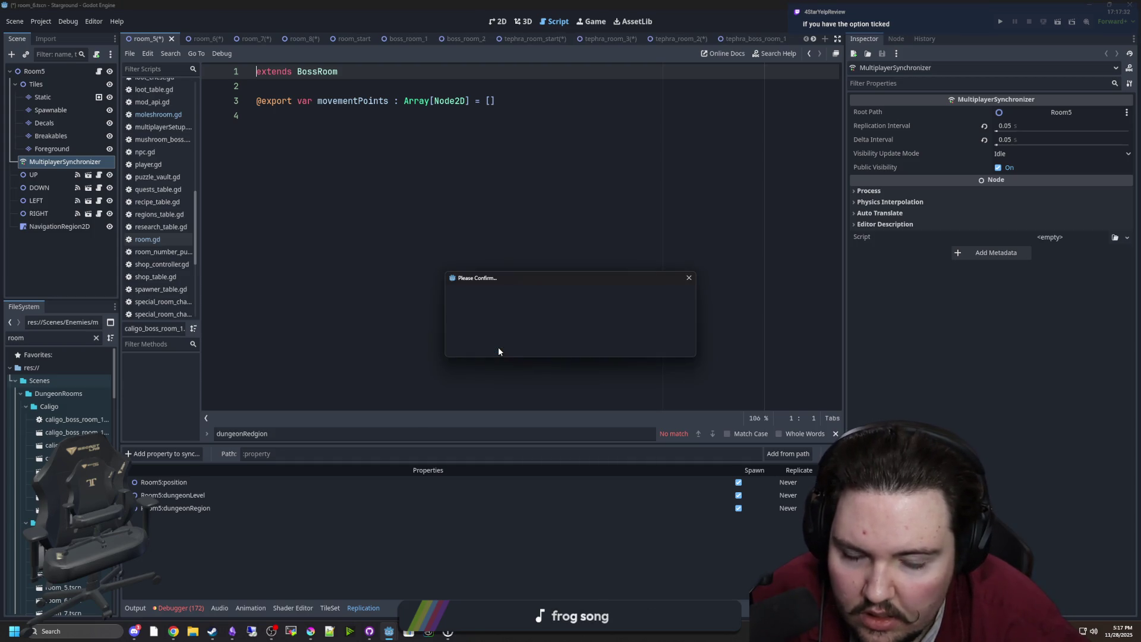
click(498, 347)
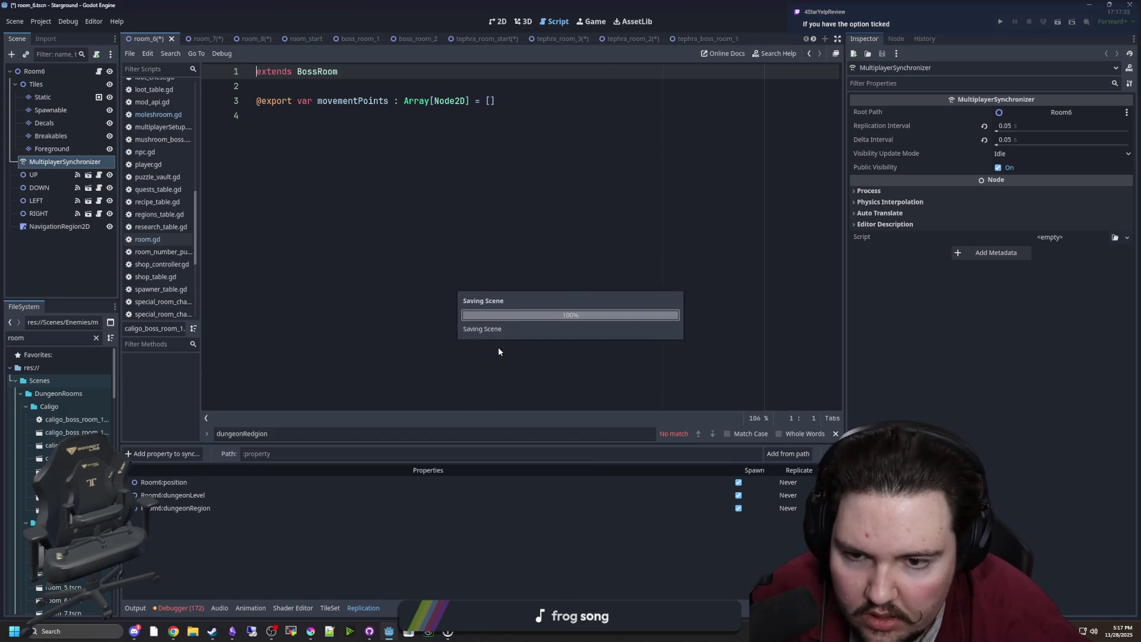
click(498, 347)
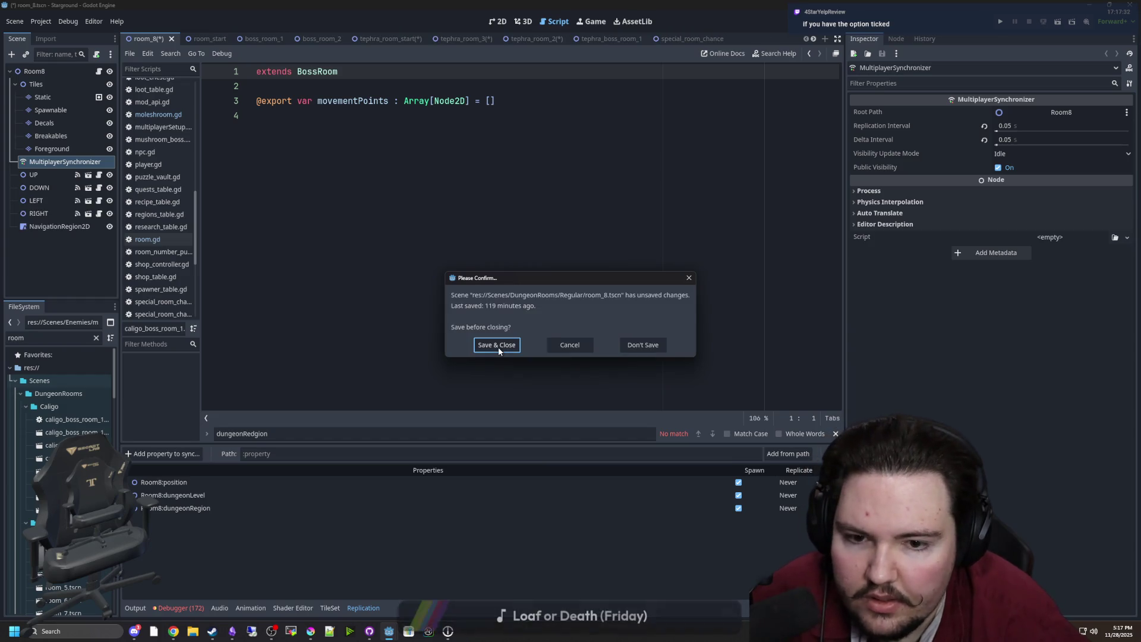
click(497, 347)
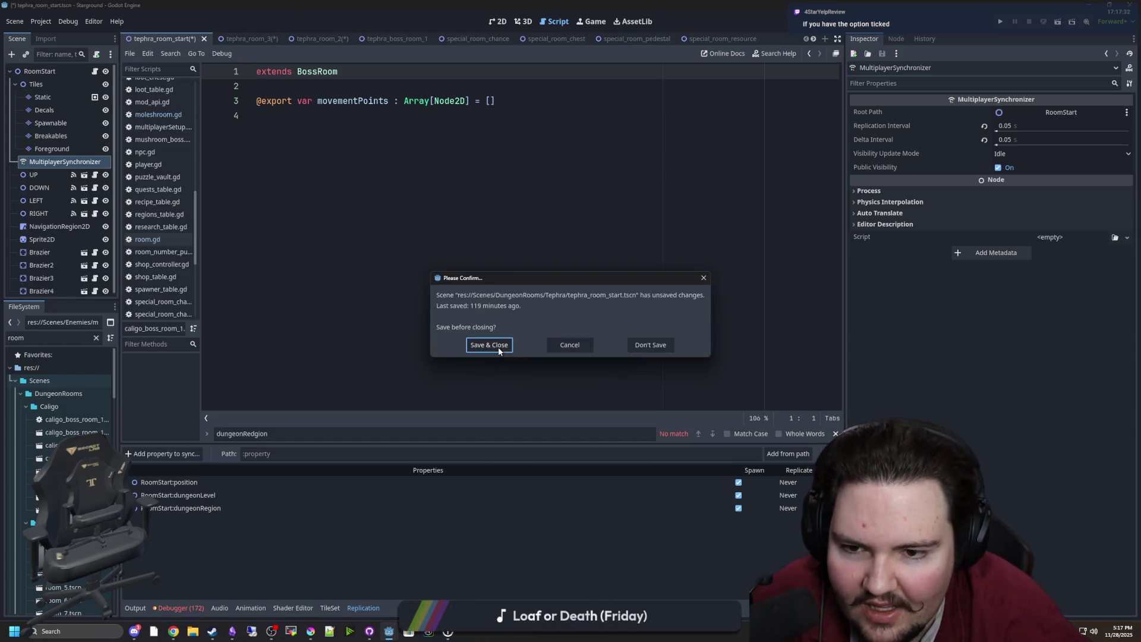
click(495, 347)
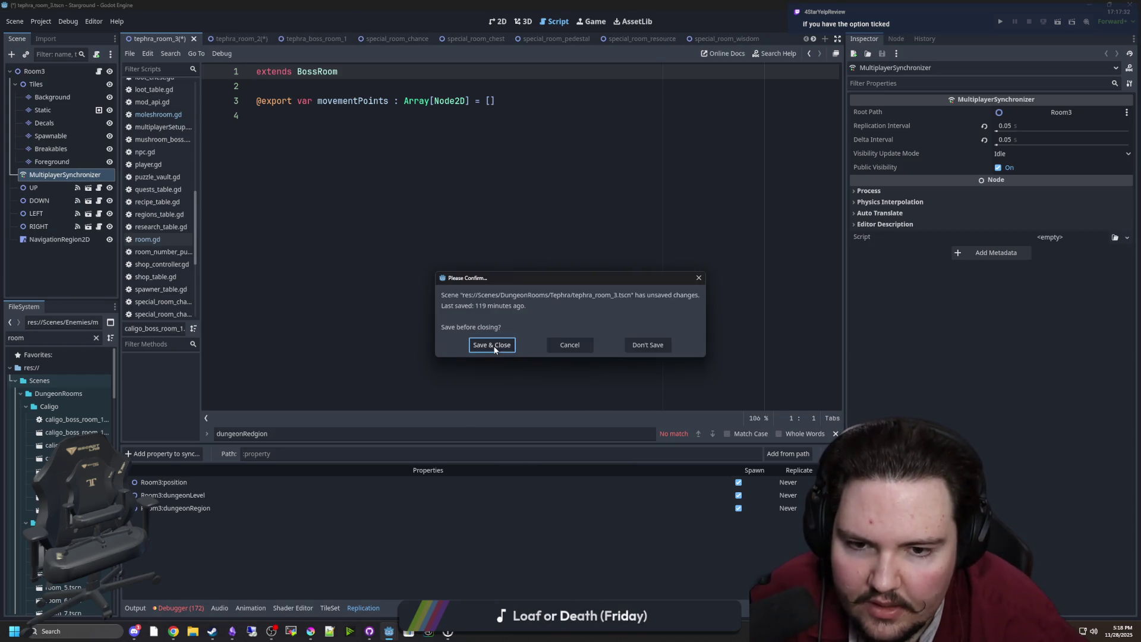
click(494, 346)
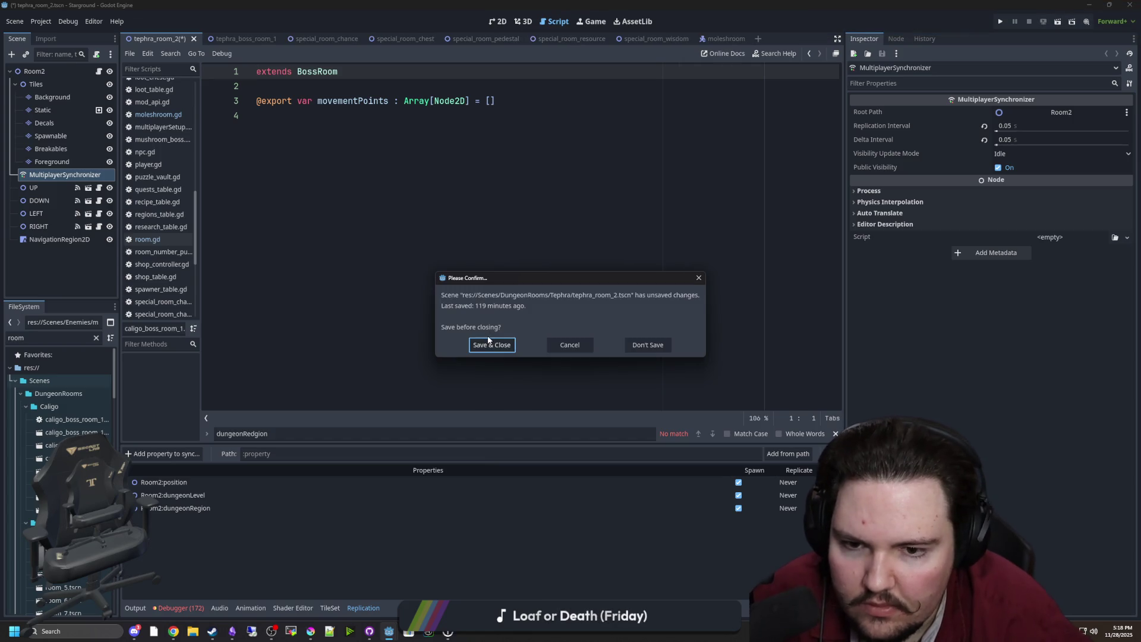
click(489, 346)
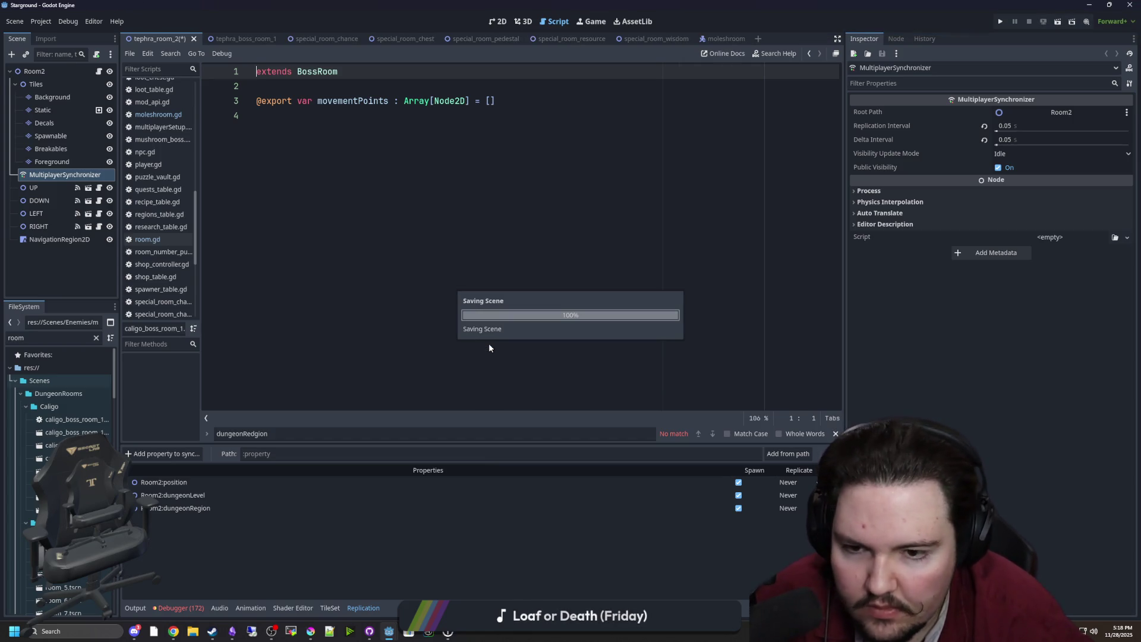
Step: Open Project Settings from the Project menu
click(459, 321)
click(40, 21)
click(51, 34)
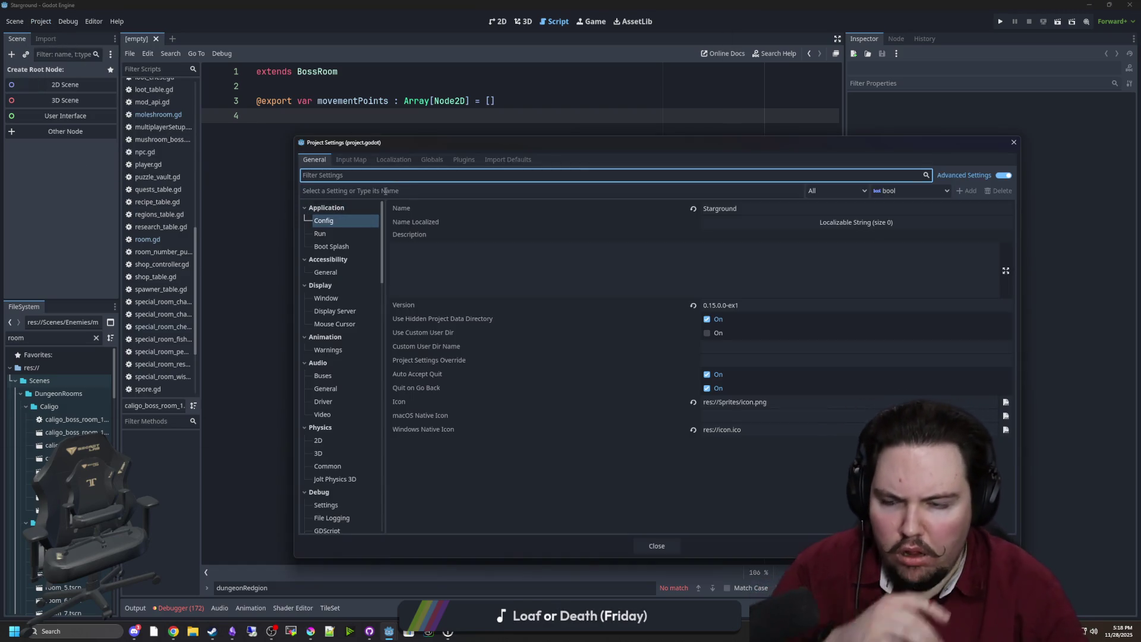
text(sdhad)
key(BackSpace)
key(BackSpace)
key(BackSpace)
text(had)
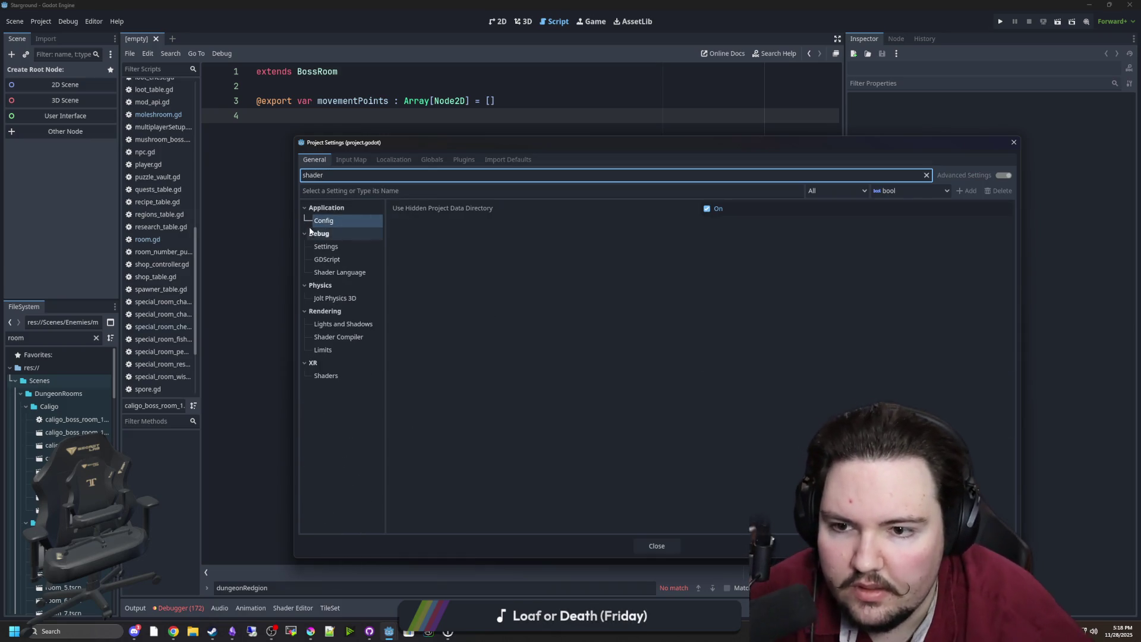
text(er)
click(347, 247)
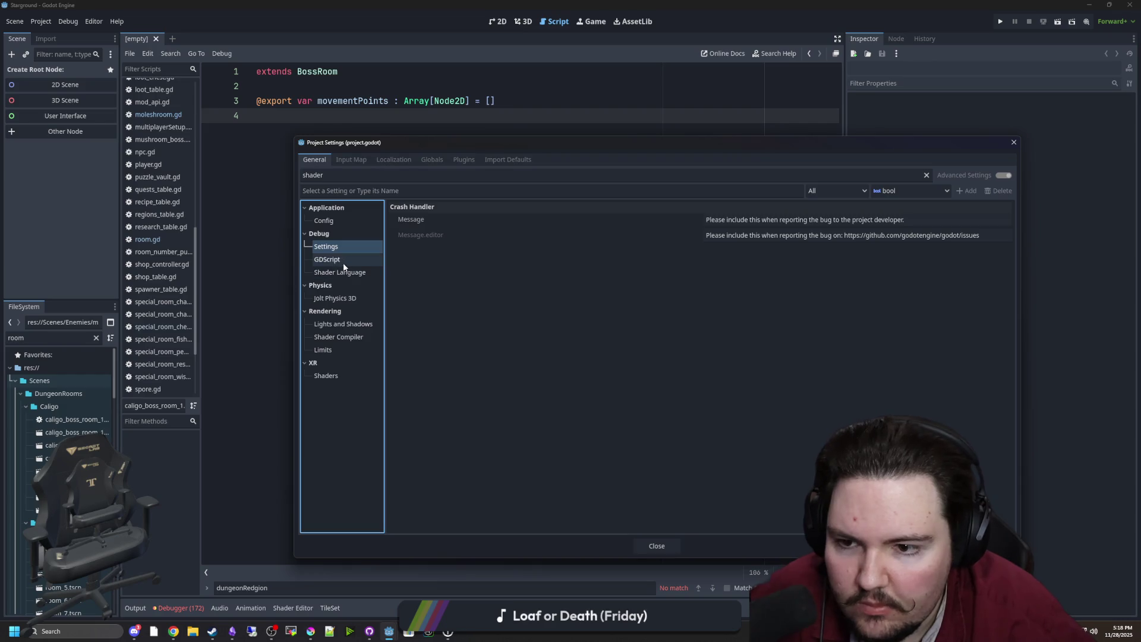
click(339, 260)
click(344, 273)
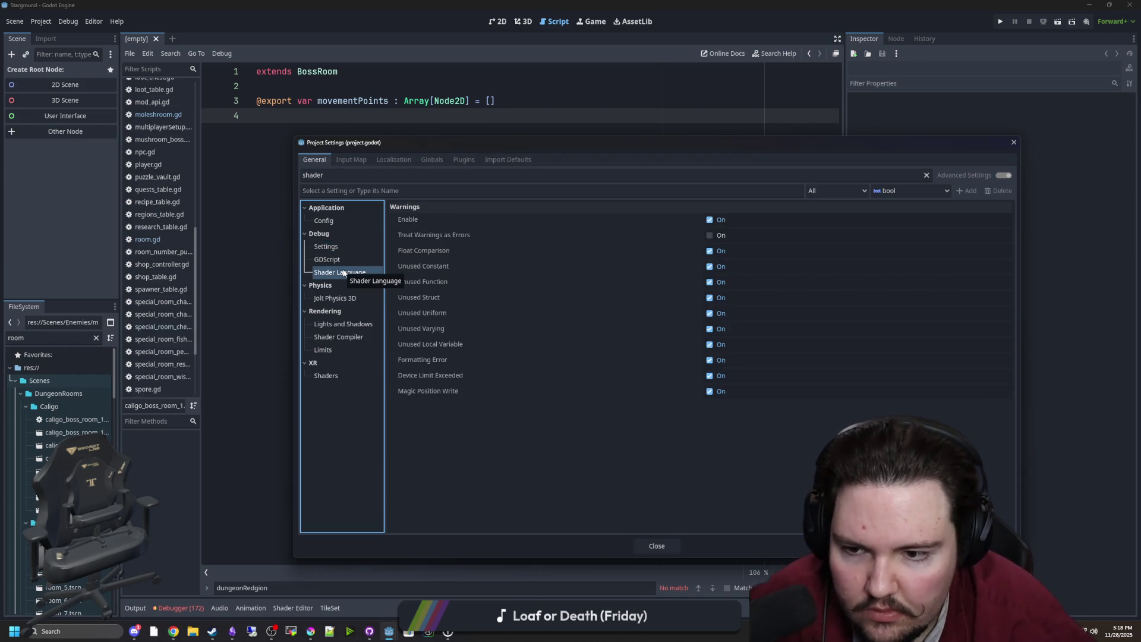
click(338, 298)
click(352, 337)
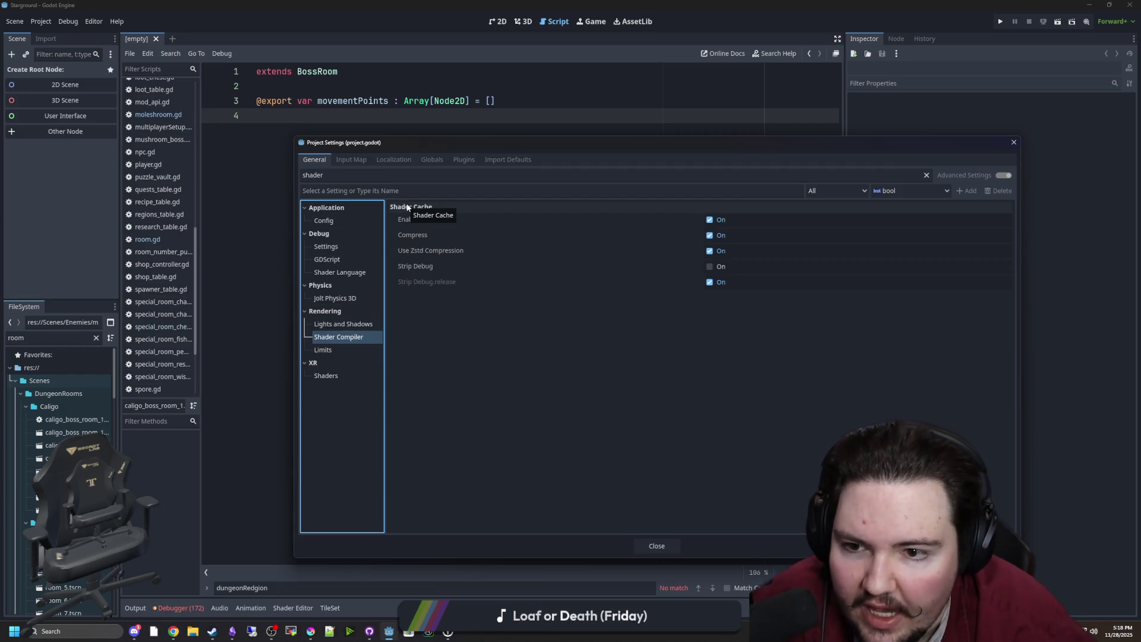
click(340, 349)
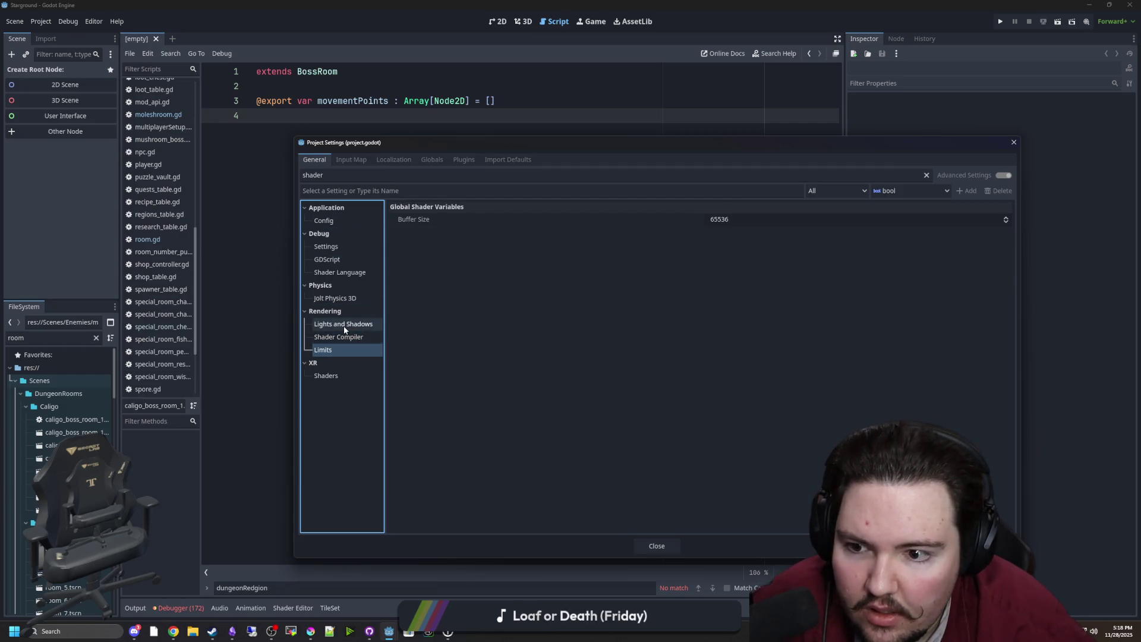
click(344, 325)
click(349, 374)
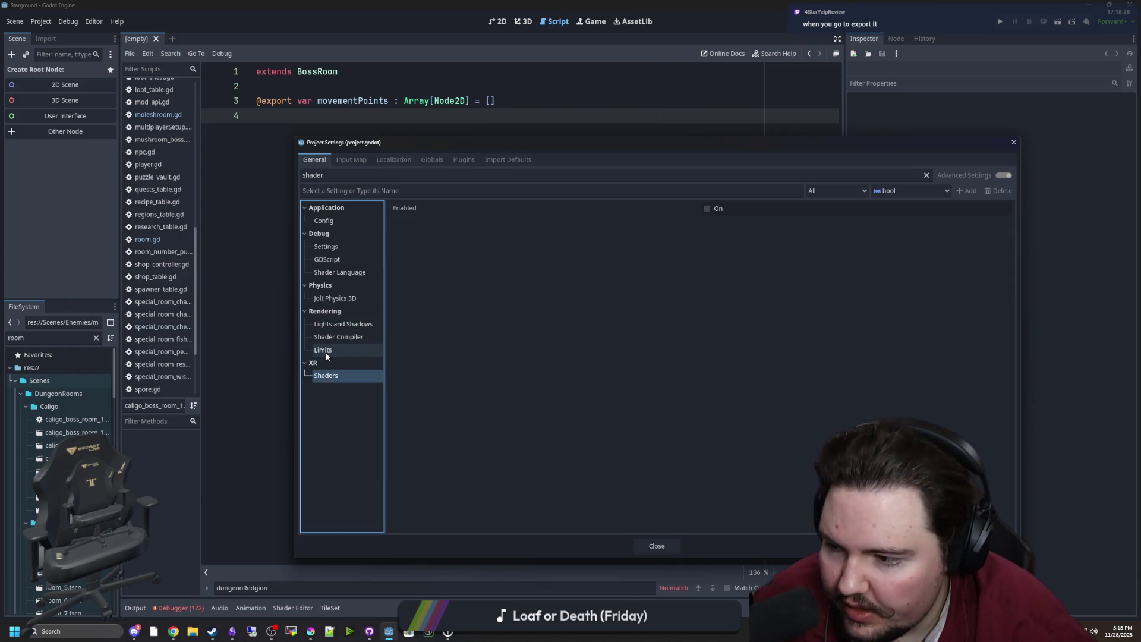
click(656, 544)
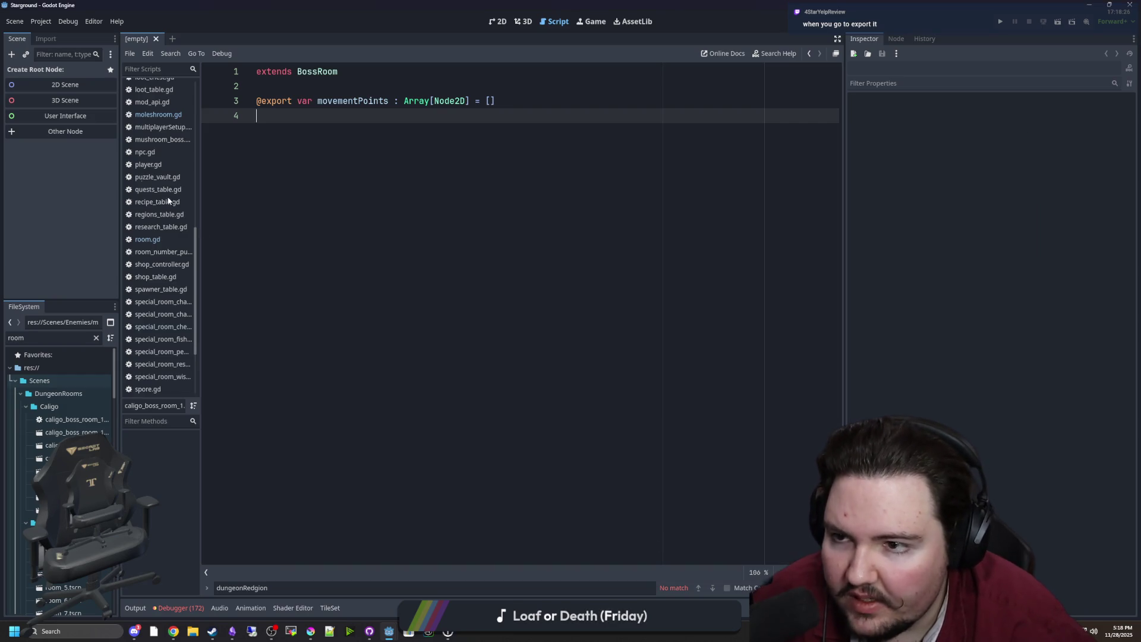
Step: In the Export dialog, enable Shader Baker for the Windows Desktop preset
click(50, 21)
click(55, 77)
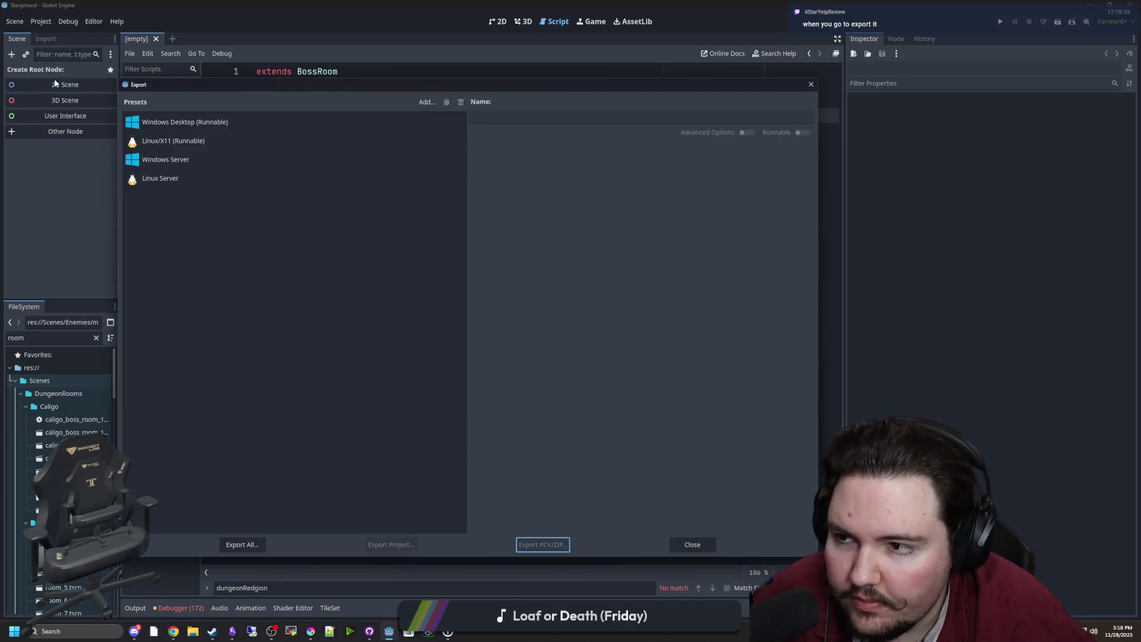
click(206, 127)
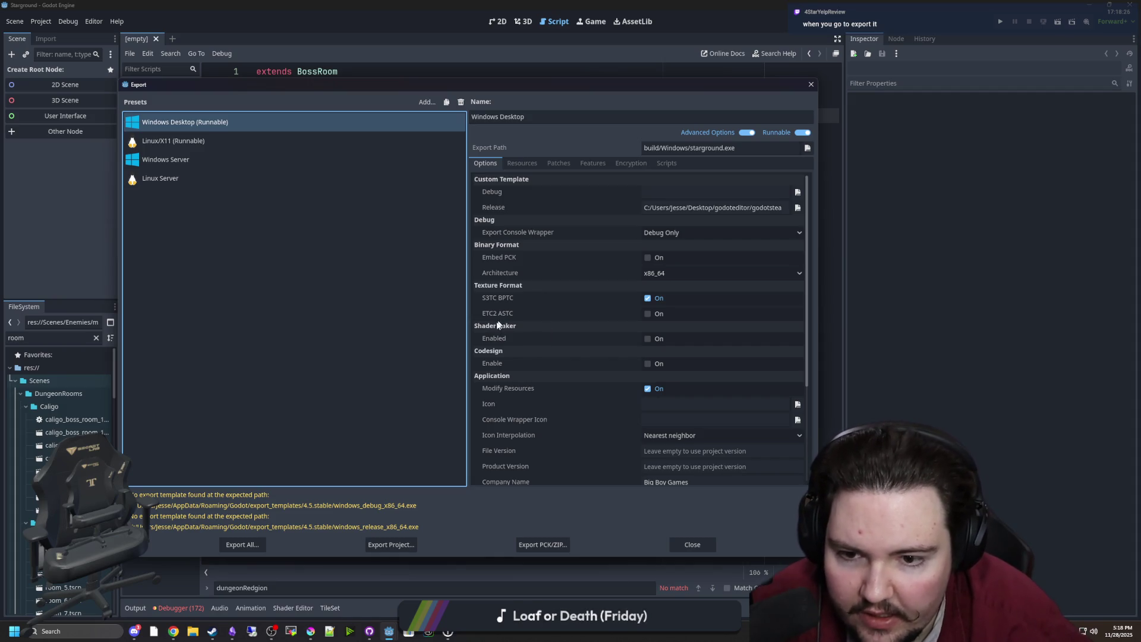
mouse_move(484, 343)
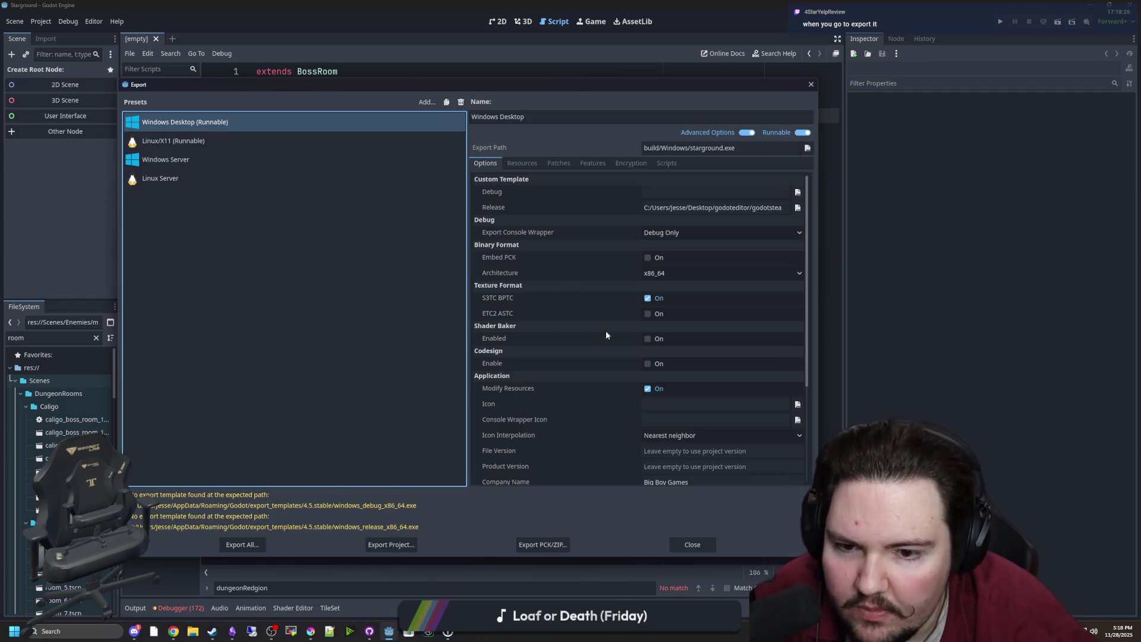
click(647, 338)
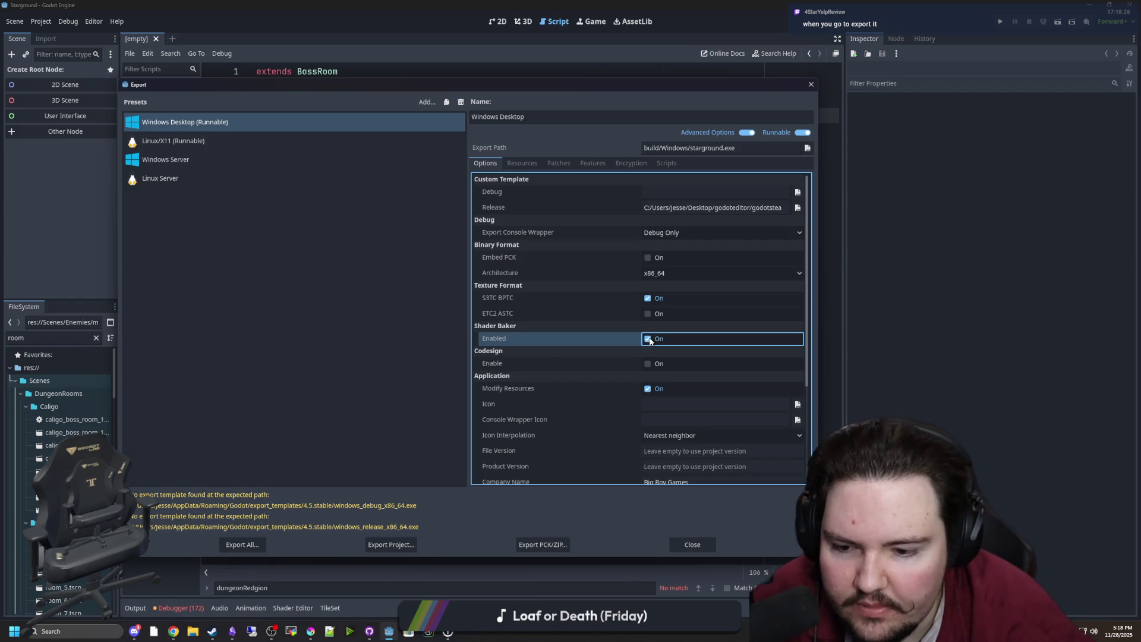
Step: Enable Shader Baker for the Linux Server export preset
click(173, 141)
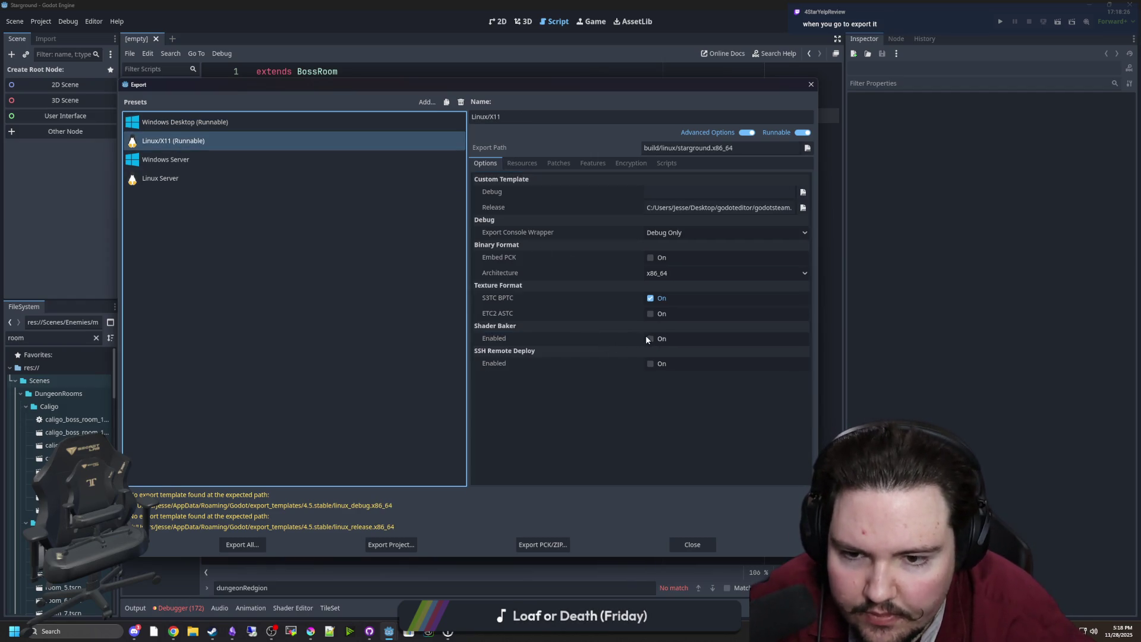
key(Down)
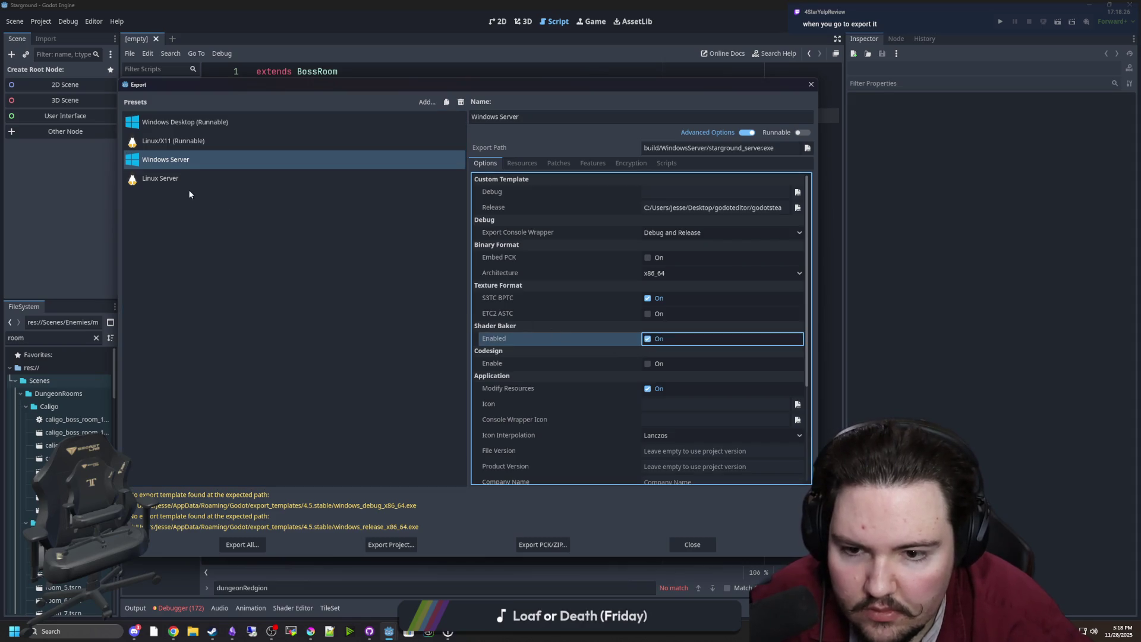
click(188, 180)
click(649, 339)
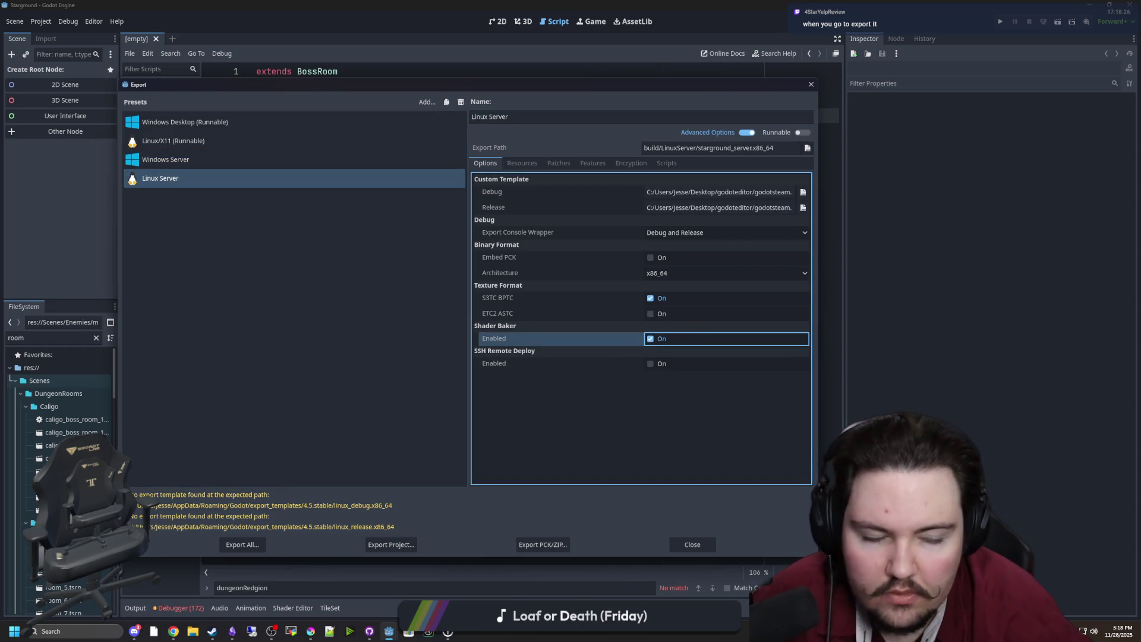
Step: Search the web for 'godot shader baker' in the browser
key(alt+Tab)
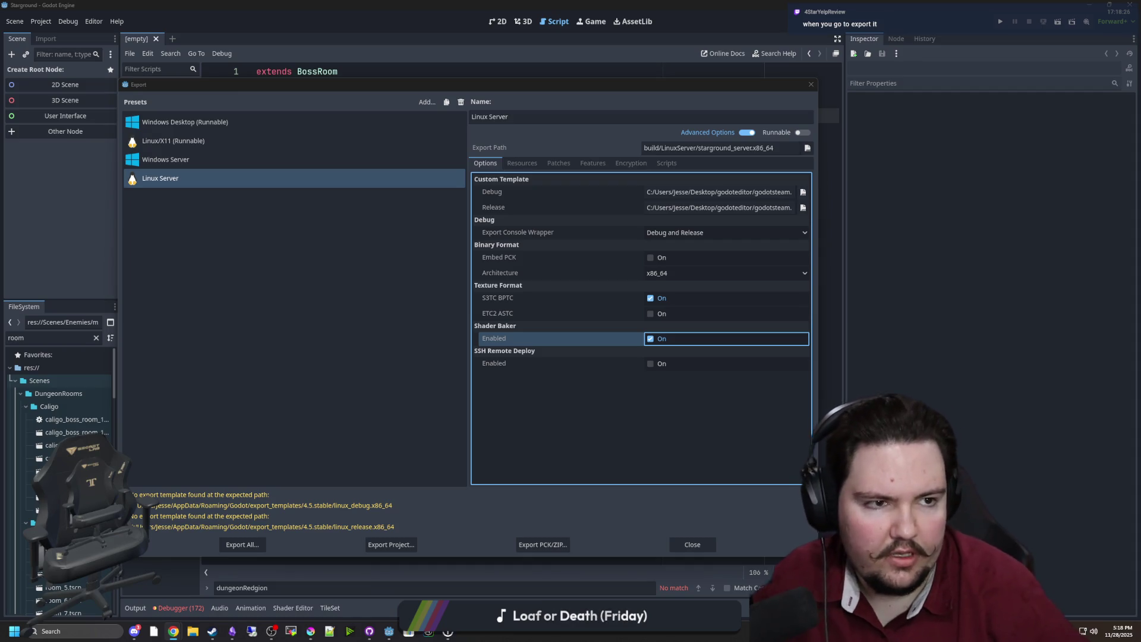
text(godot shader baker)
key(Return)
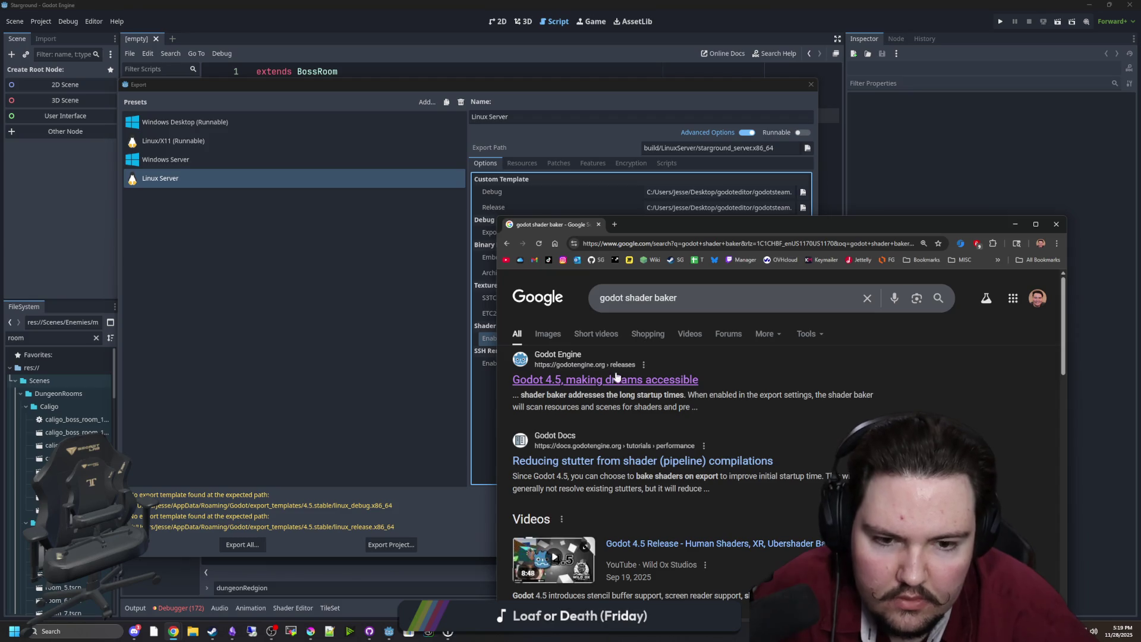
Step: Open the Godot 4.5 release post and the shader stutter docs page in new tabs
middle_click(628, 388)
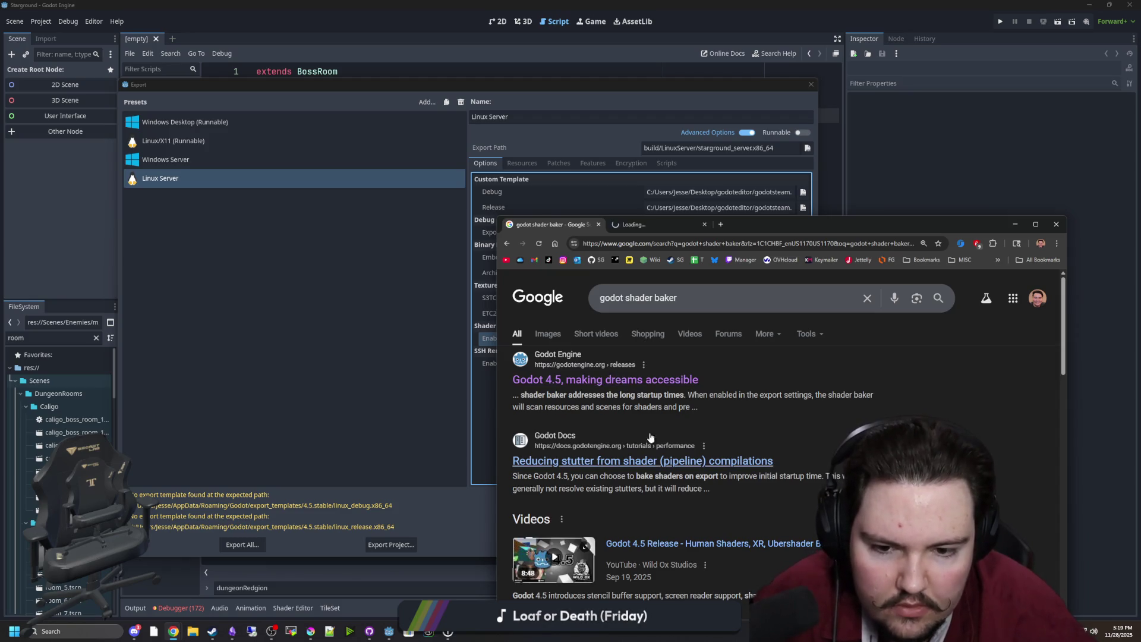
middle_click(650, 463)
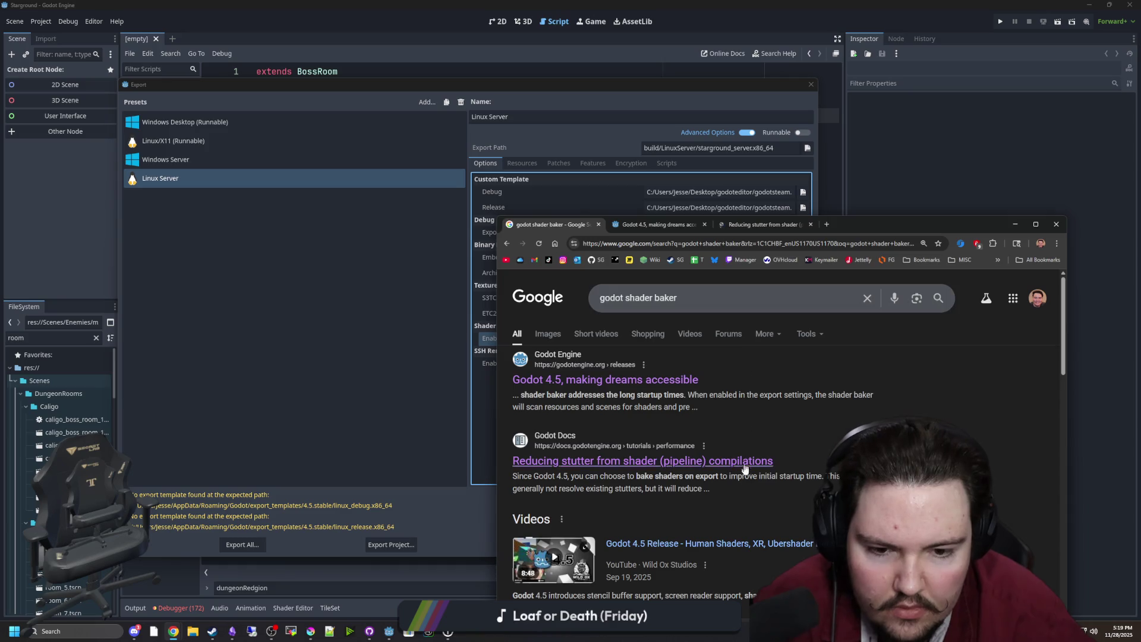
drag(758, 475, 637, 487)
click(636, 487)
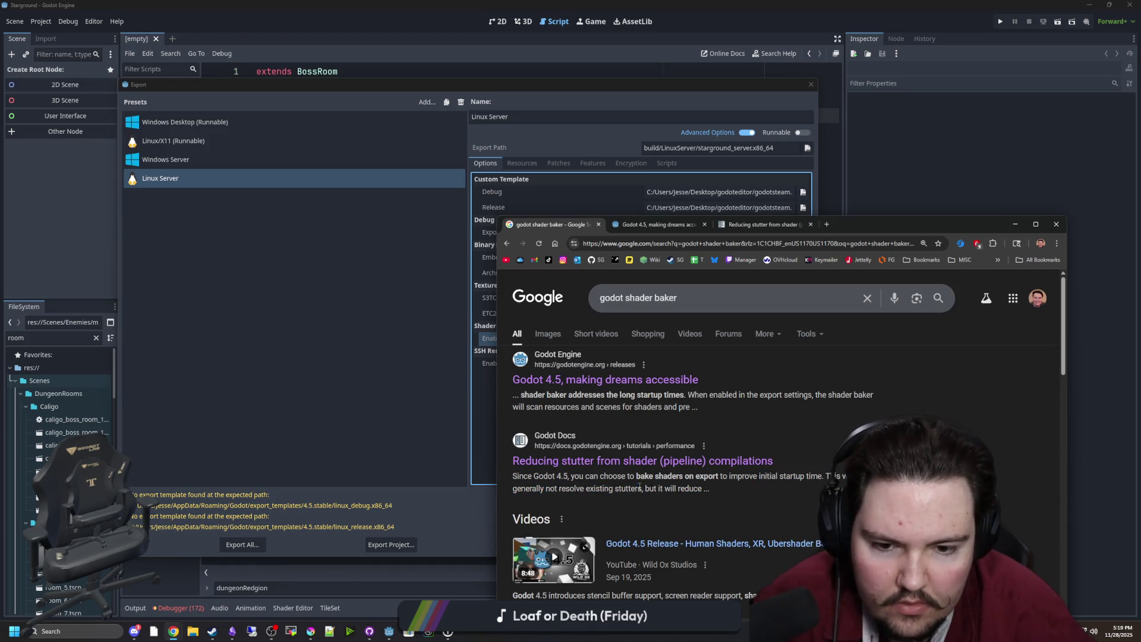
Step: Read the Reducing stutter docs page maximized, scrolling past Ubershaders to Shader baker
click(763, 224)
drag(790, 226, 752, 1)
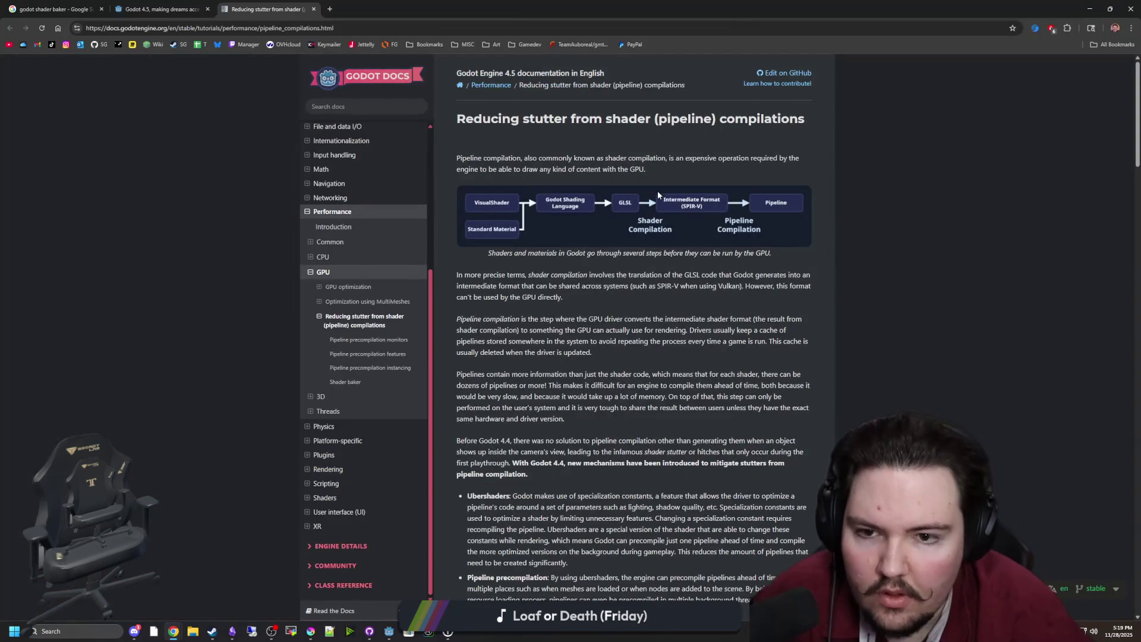
scroll(771, 294, down, 3)
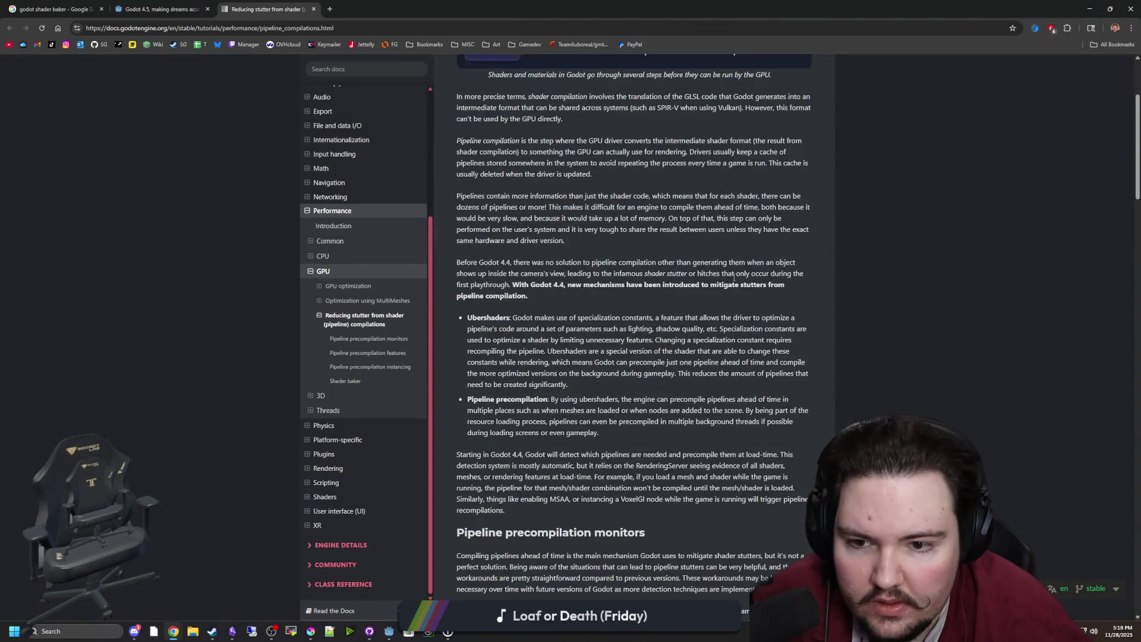
mouse_move(535, 319)
mouse_down()
mouse_move(747, 330)
mouse_move(784, 321)
mouse_move(547, 365)
mouse_up()
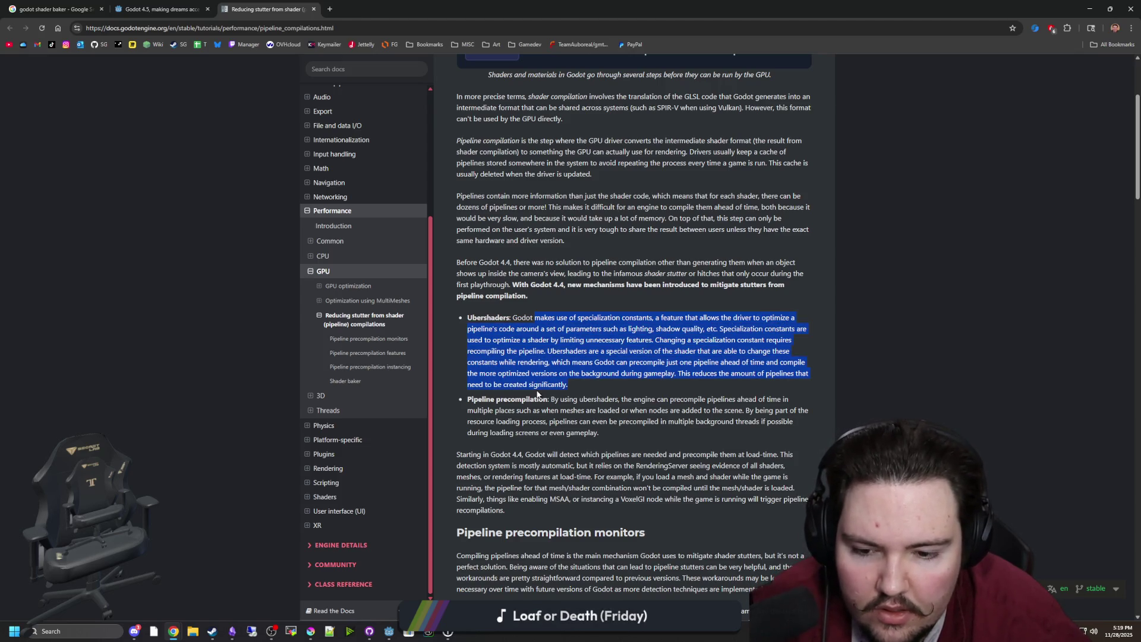
scroll(563, 276, down, 6)
scroll(563, 277, down, 6)
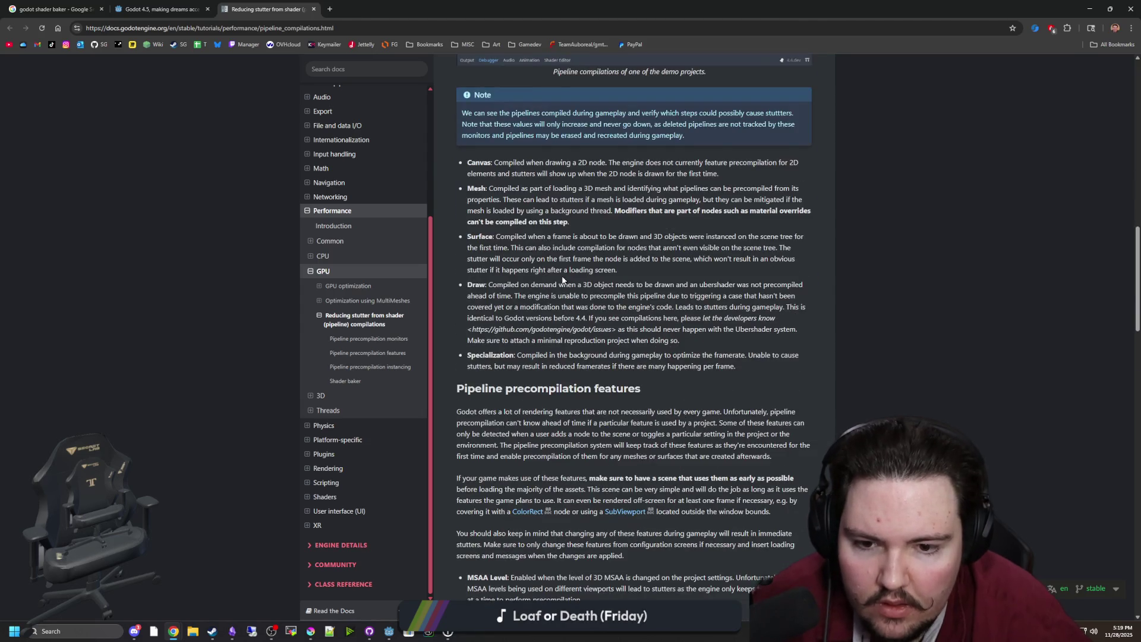
scroll(562, 278, down, 15)
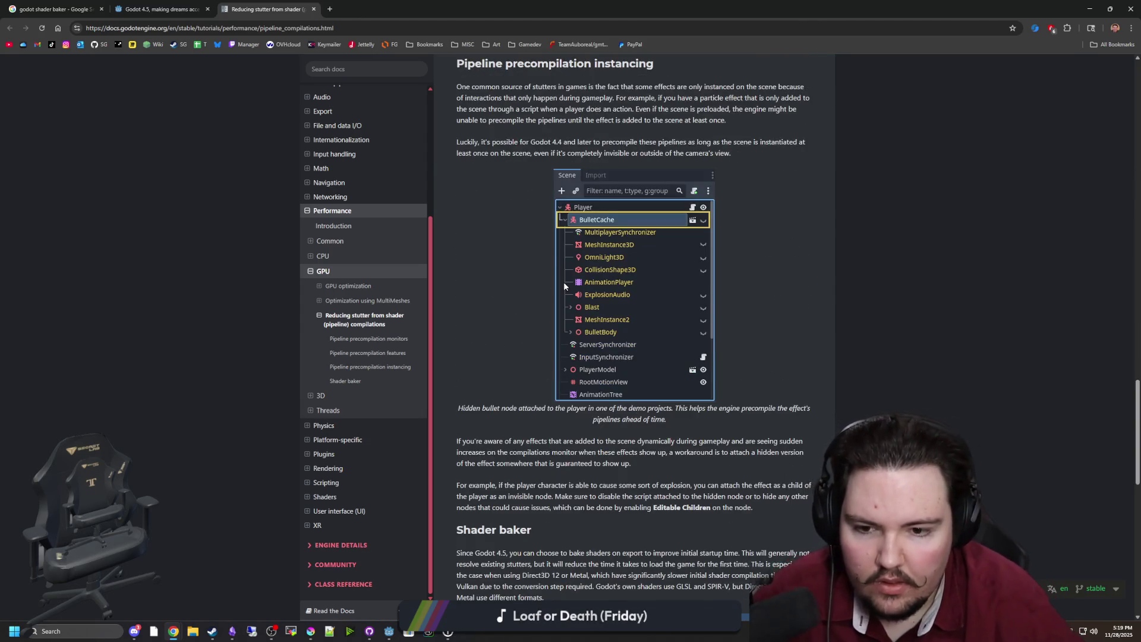
scroll(563, 285, down, 4)
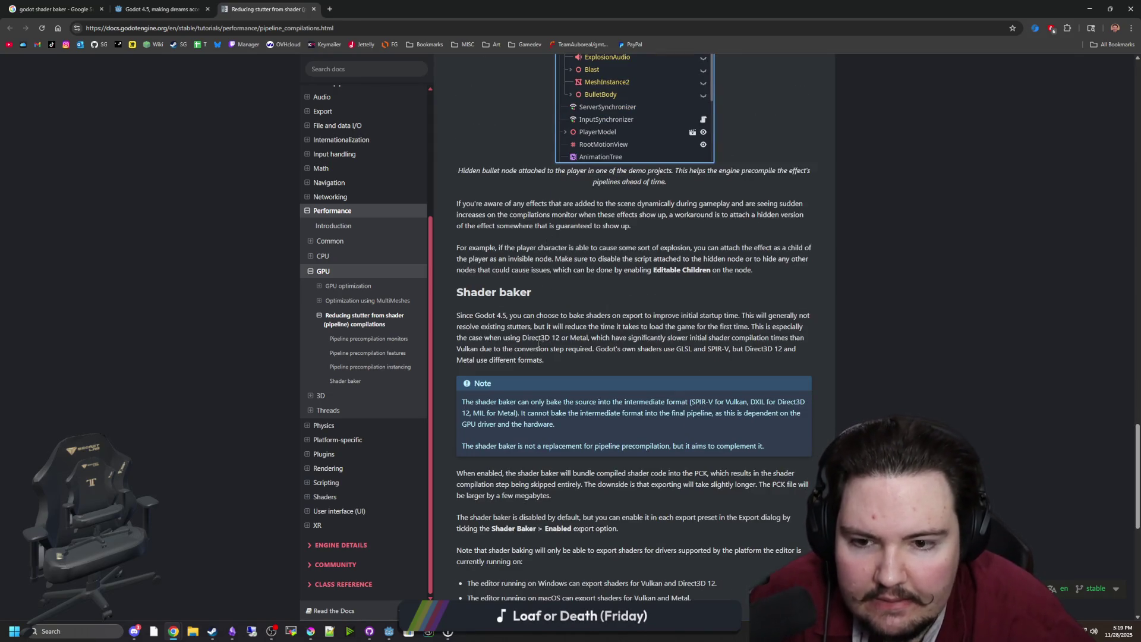
Step: Read the Shader baker benefits: faster first load, PCK-embedded shaders, slightly longer exports
mouse_move(547, 327)
mouse_down()
mouse_move(779, 338)
mouse_move(802, 327)
mouse_move(565, 326)
mouse_move(597, 340)
mouse_move(785, 349)
mouse_move(592, 348)
mouse_up()
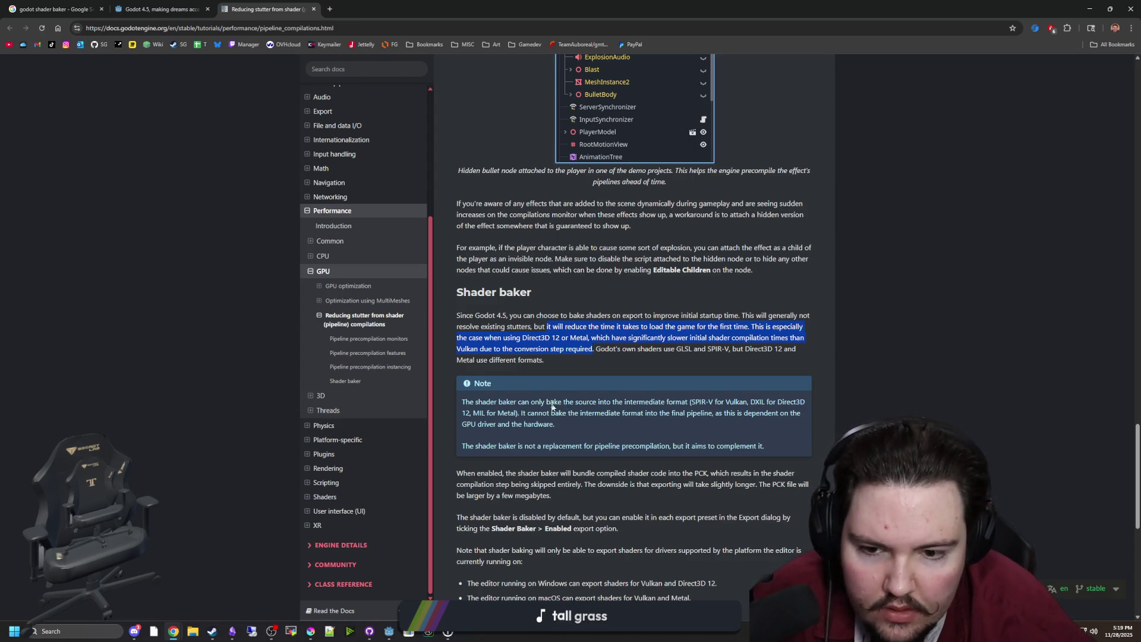
click(654, 416)
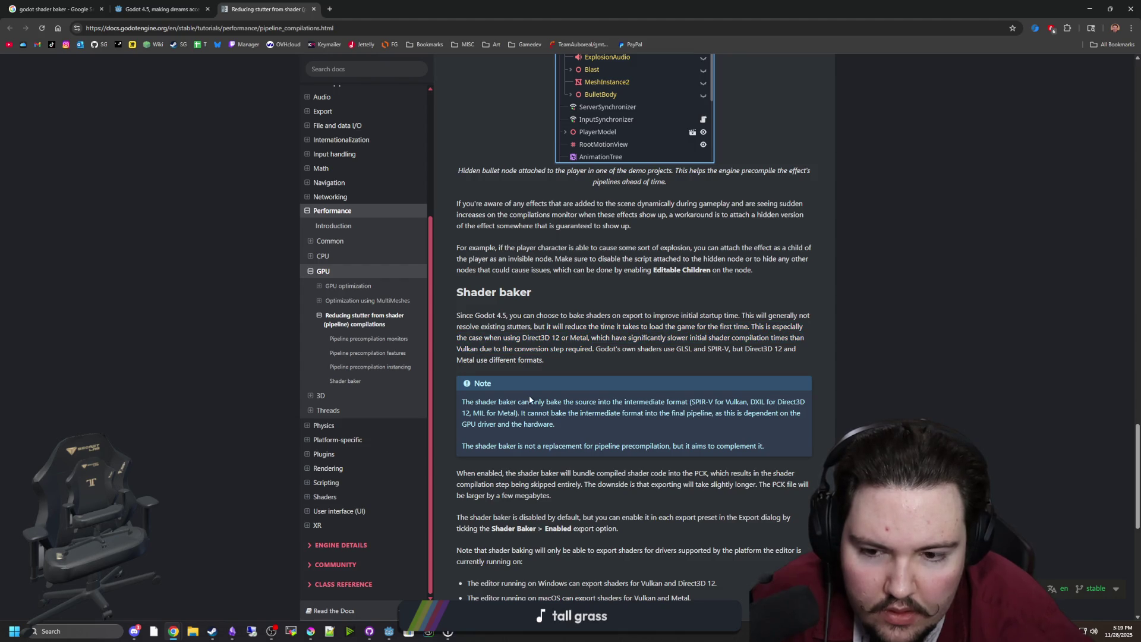
scroll(529, 399, down, 2)
drag(520, 326, 746, 326)
click(748, 326)
drag(477, 353, 680, 356)
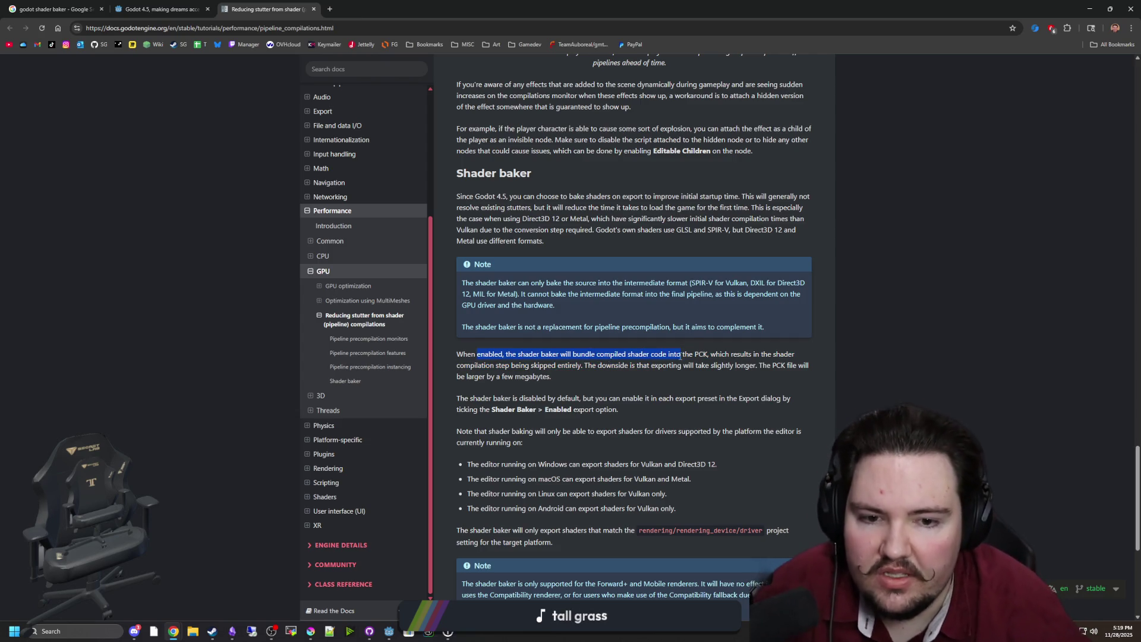
click(680, 356)
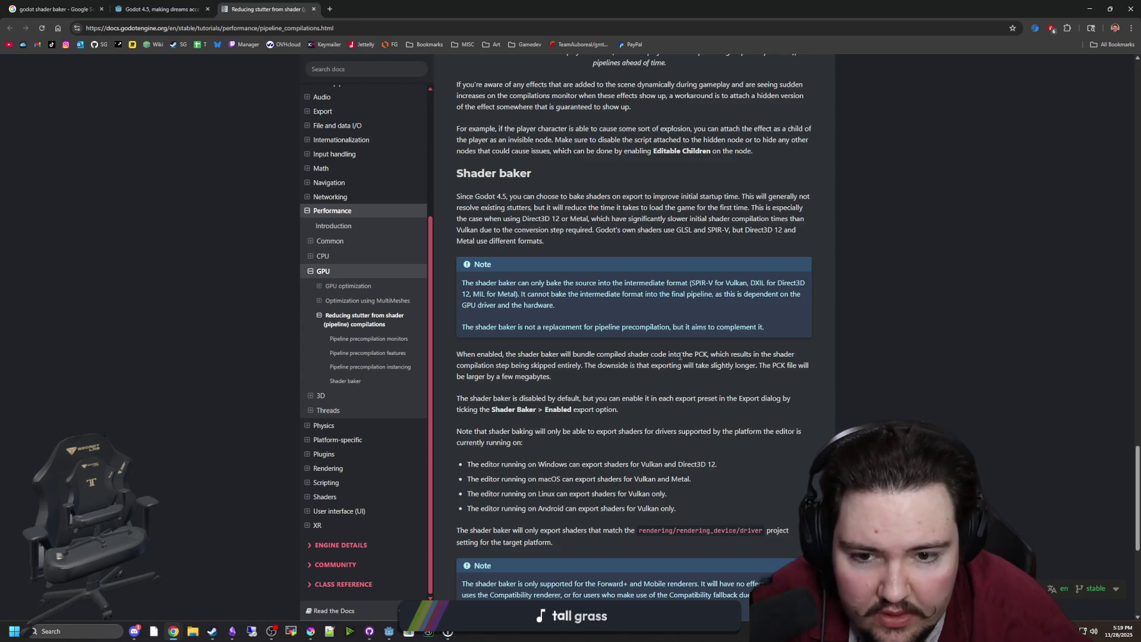
drag(642, 373, 799, 365)
click(799, 365)
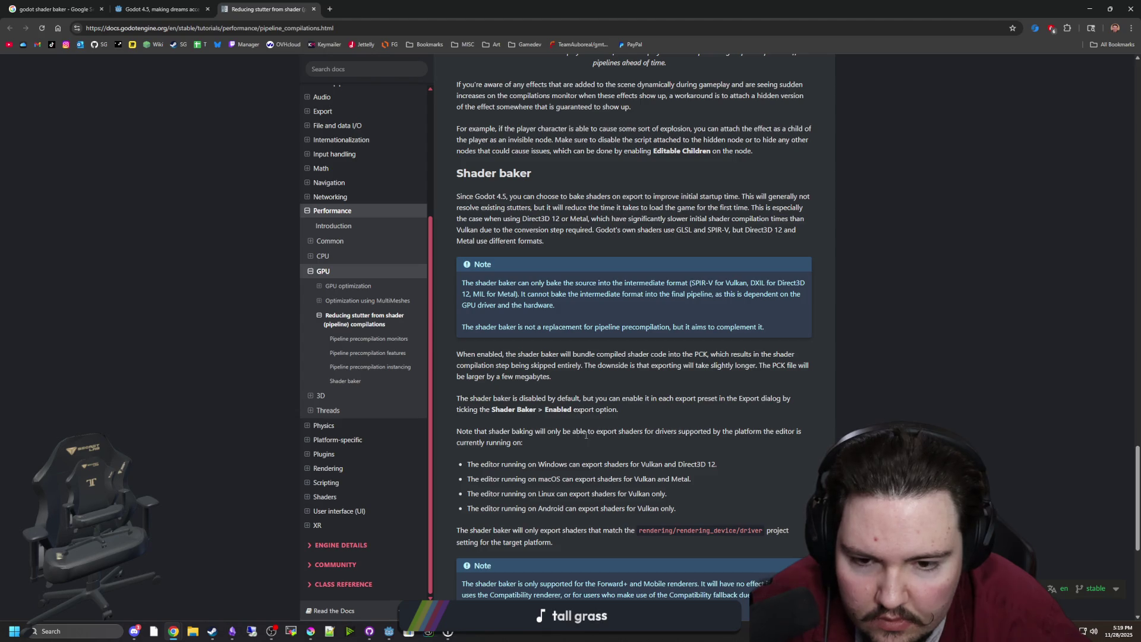
Step: Read the supported drivers and renderers notes, then return to the Godot Export dialog
scroll(582, 434, down, 1)
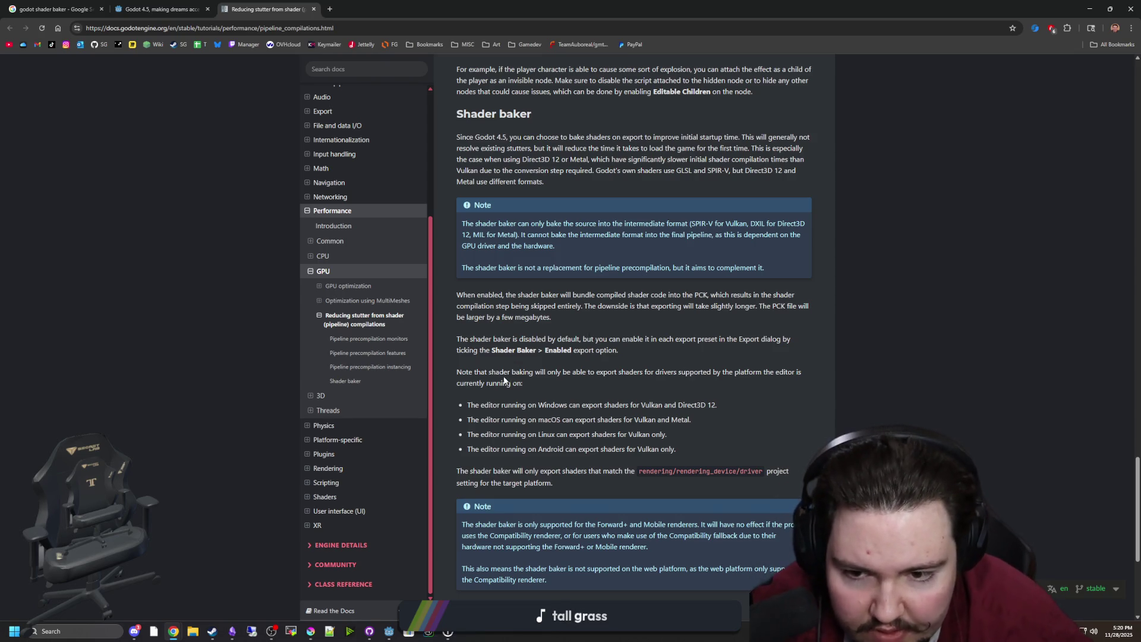
mouse_move(498, 376)
mouse_down()
mouse_move(800, 374)
mouse_move(547, 383)
mouse_move(547, 405)
mouse_move(737, 405)
mouse_move(710, 426)
mouse_move(710, 449)
mouse_up()
click(604, 419)
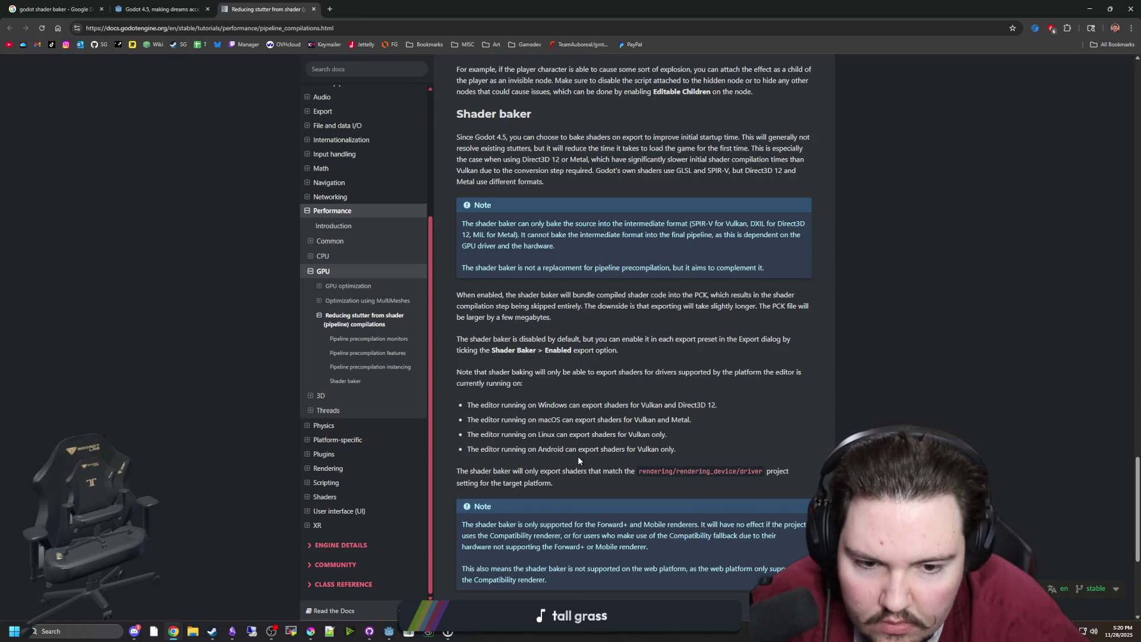
scroll(578, 459, down, 2)
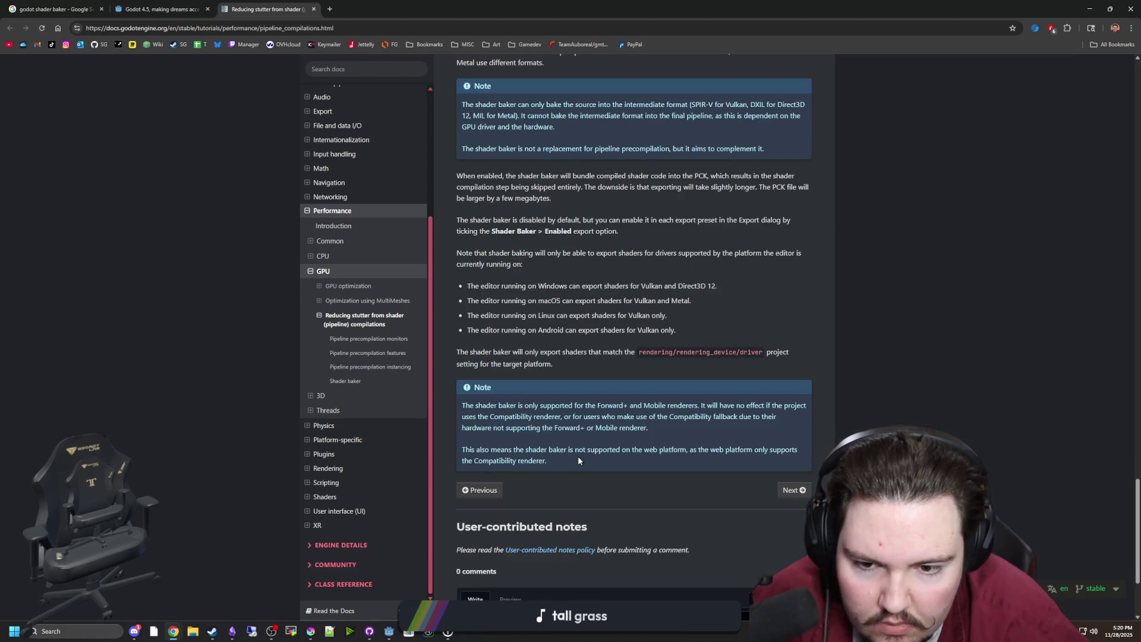
drag(563, 401, 621, 451)
click(675, 438)
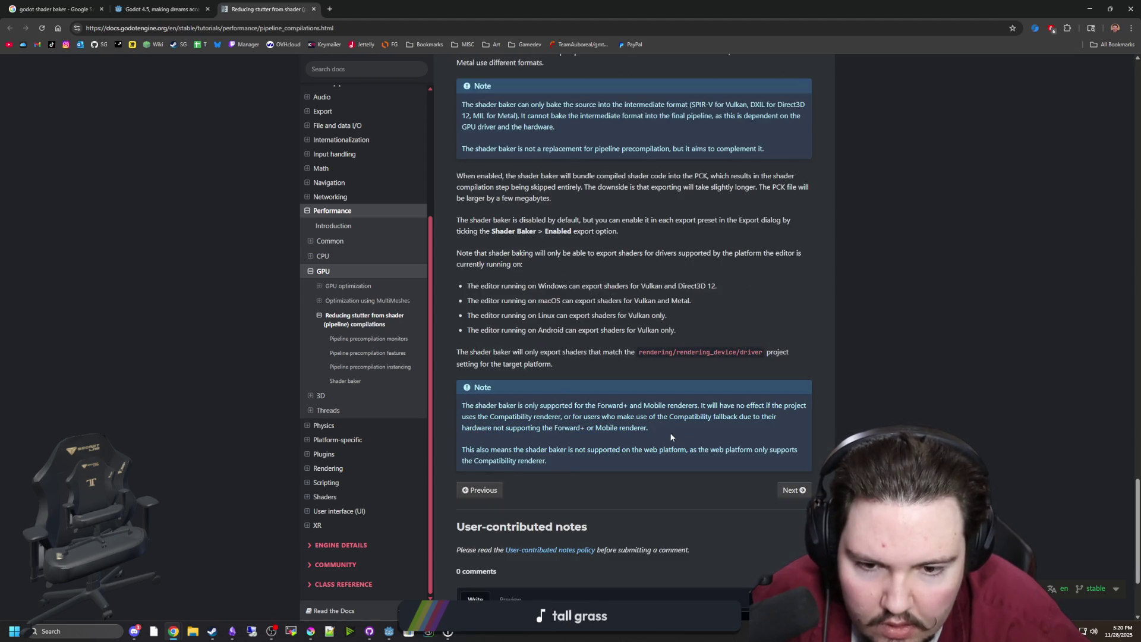
scroll(579, 403, down, 3)
scroll(605, 358, up, 15)
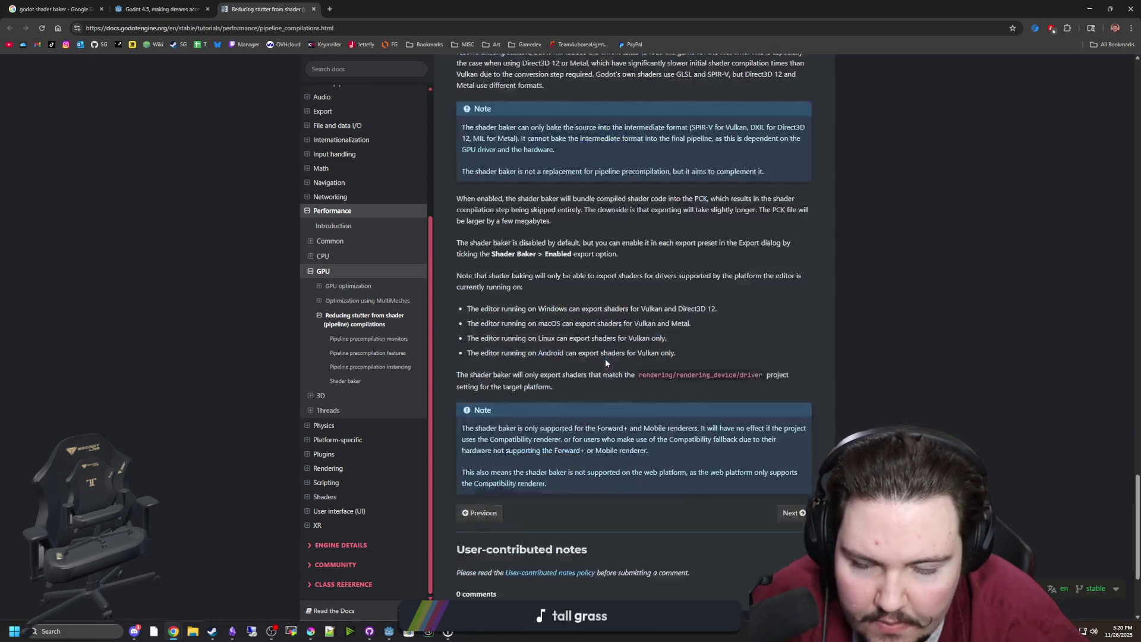
key(alt+Tab)
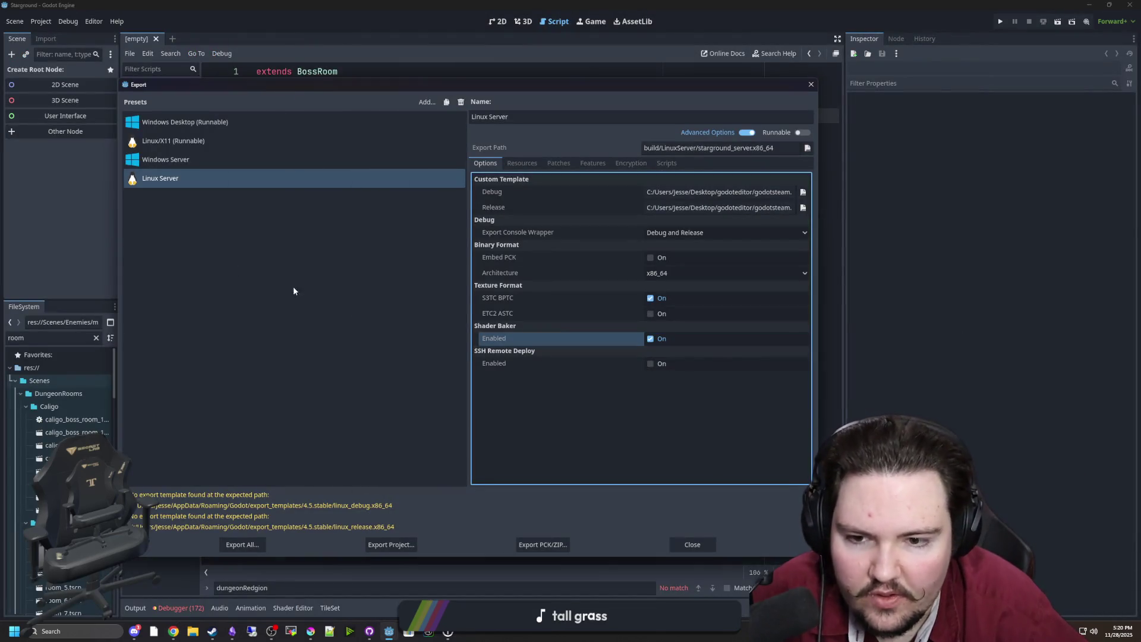
Step: Compare the Windows Server, Linux/X11 and Windows Desktop export preset options
click(207, 156)
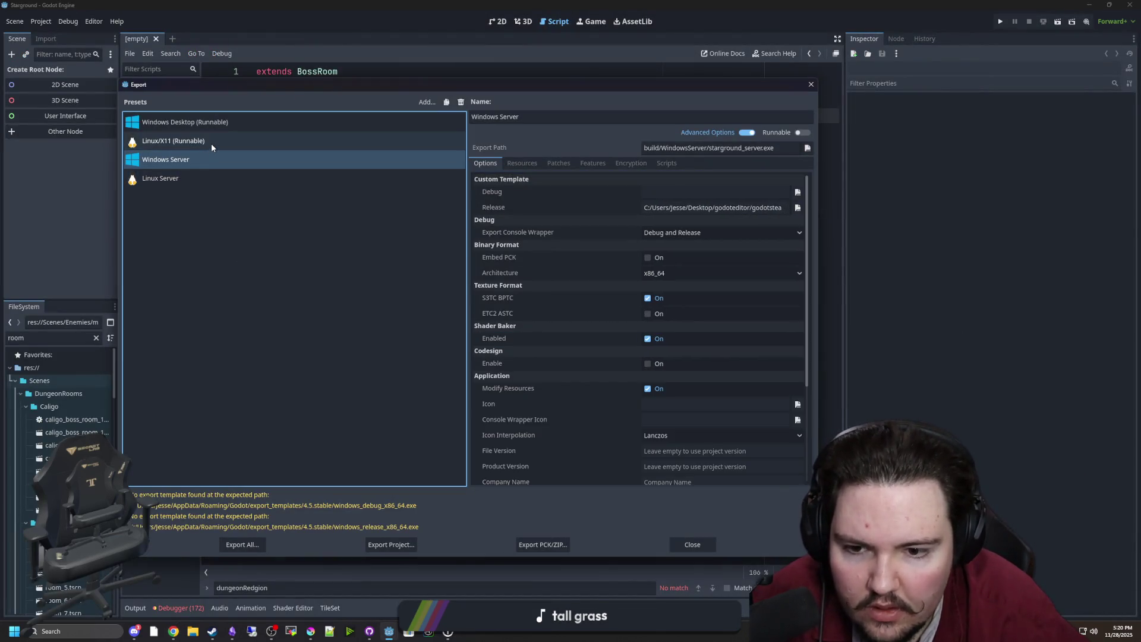
click(211, 143)
click(222, 123)
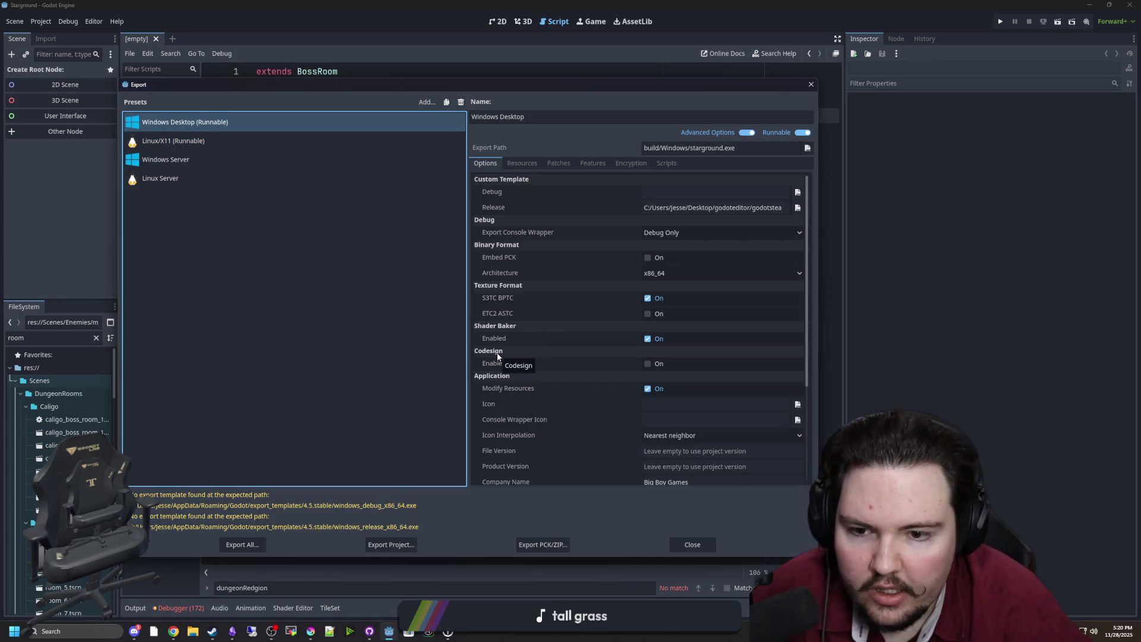
mouse_move(508, 362)
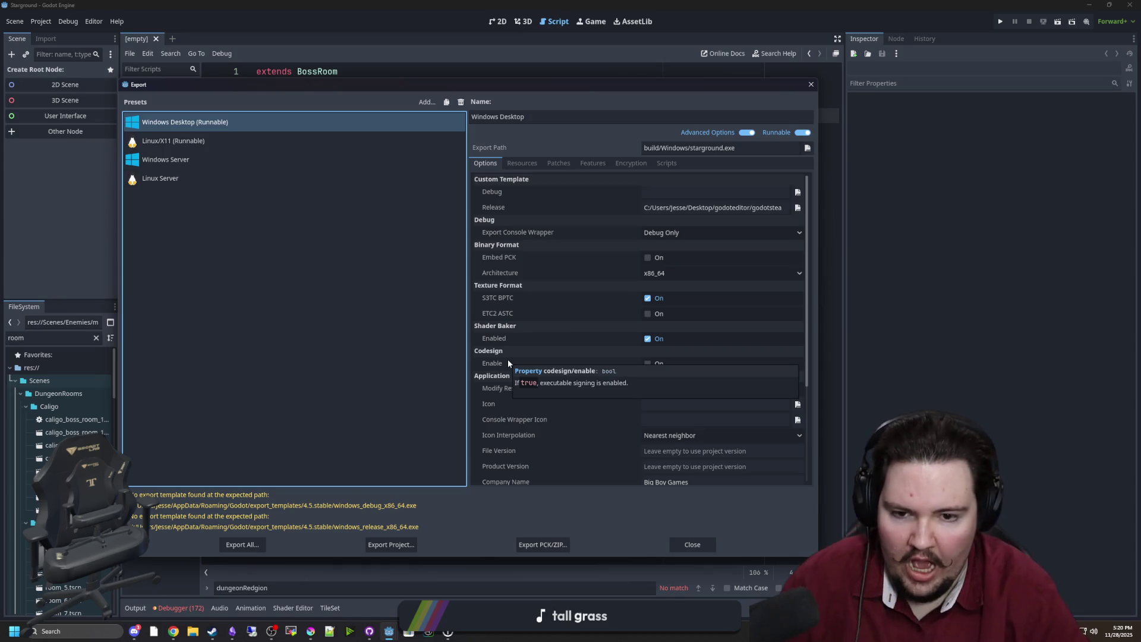
scroll(552, 422, down, 4)
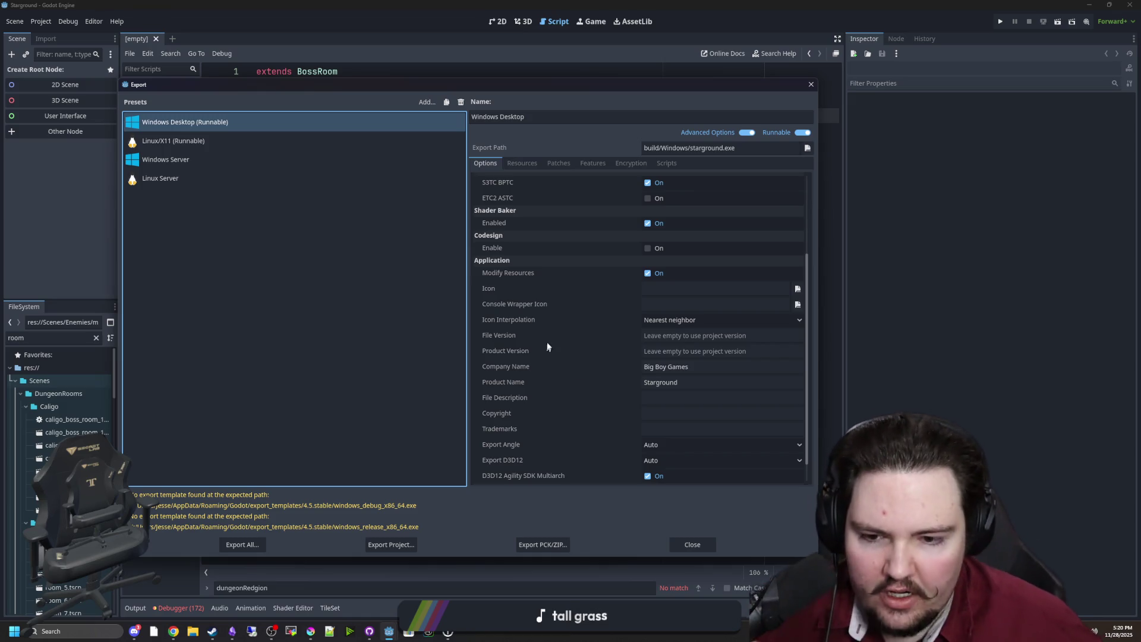
scroll(541, 333, down, 1)
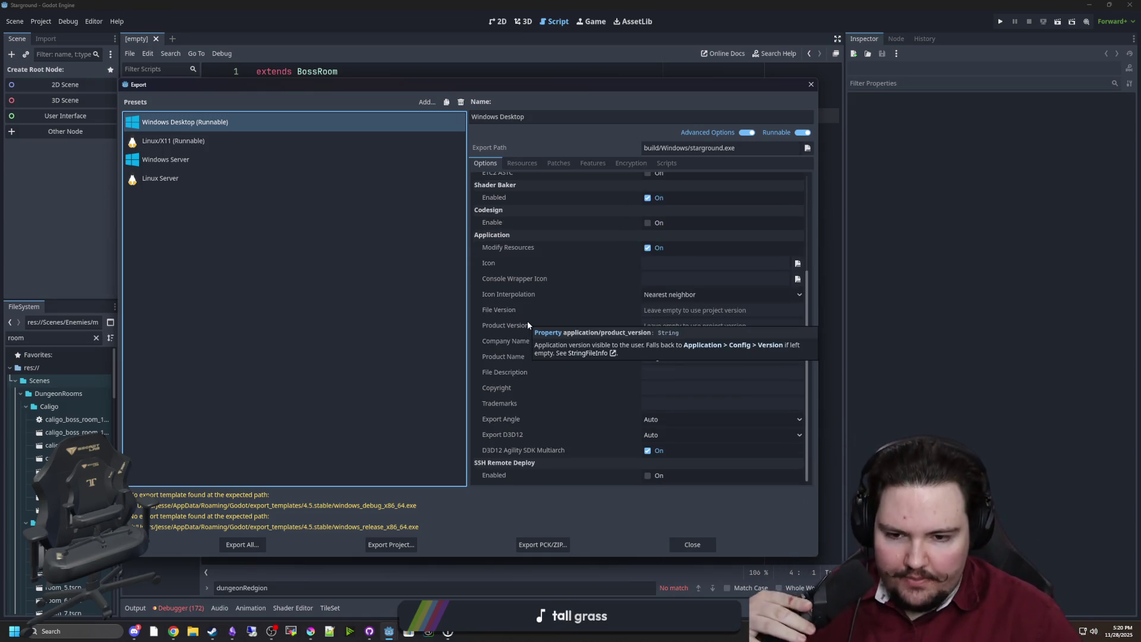
scroll(575, 315, up, 5)
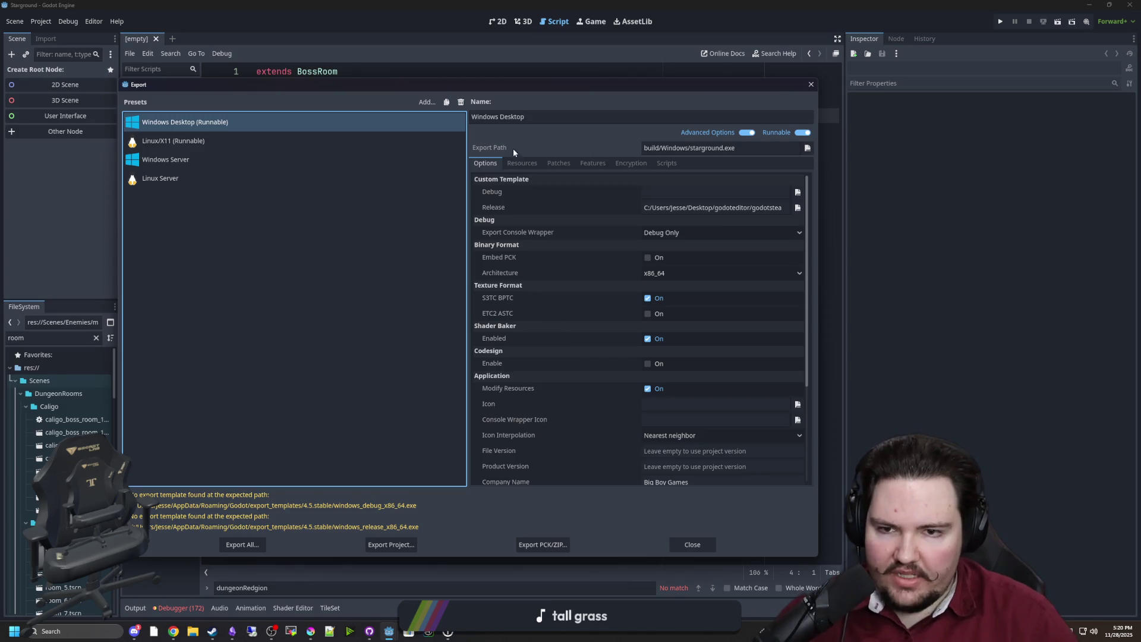
Step: Review Windows Desktop's Resources, Patches, Features, Encryption and Scripts tabs, then close the Export dialog
click(521, 163)
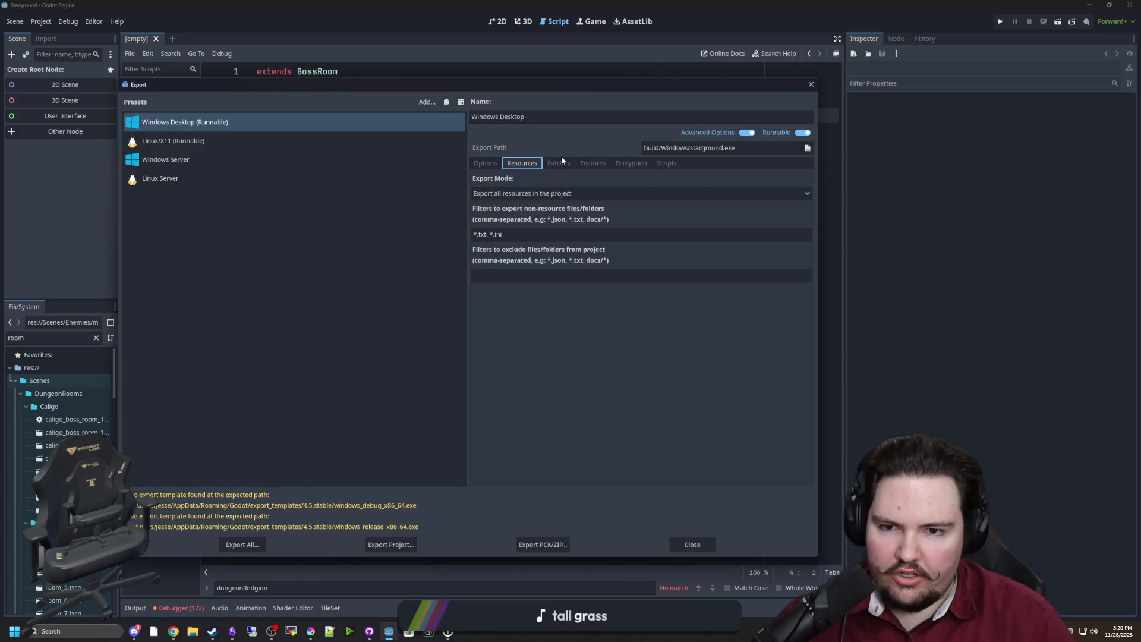
click(562, 160)
click(606, 163)
click(627, 166)
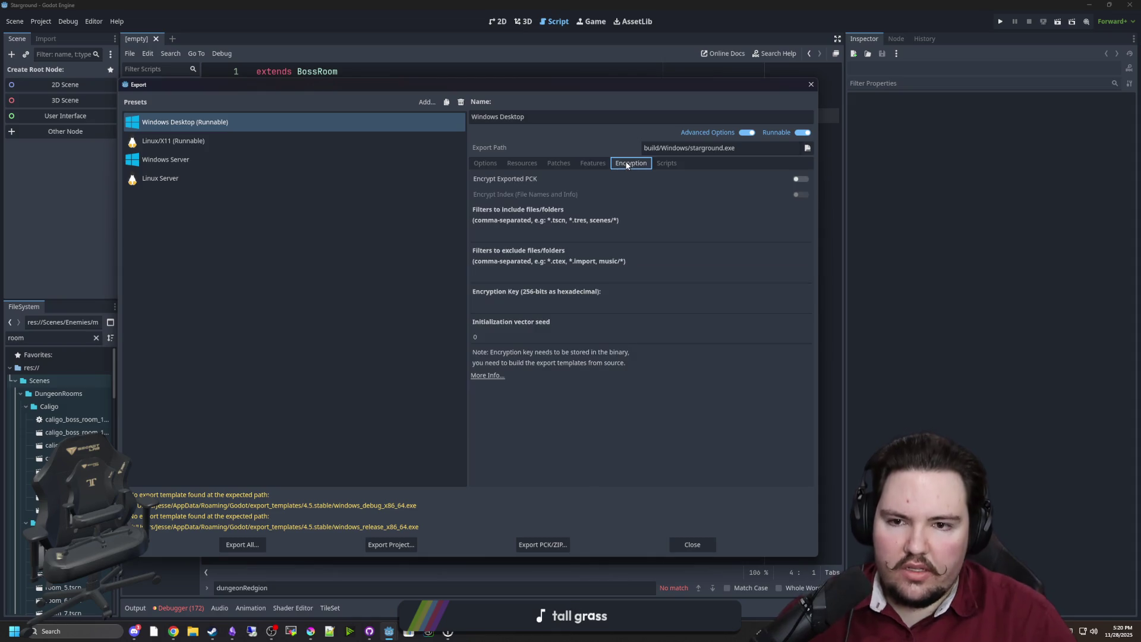
key(Left)
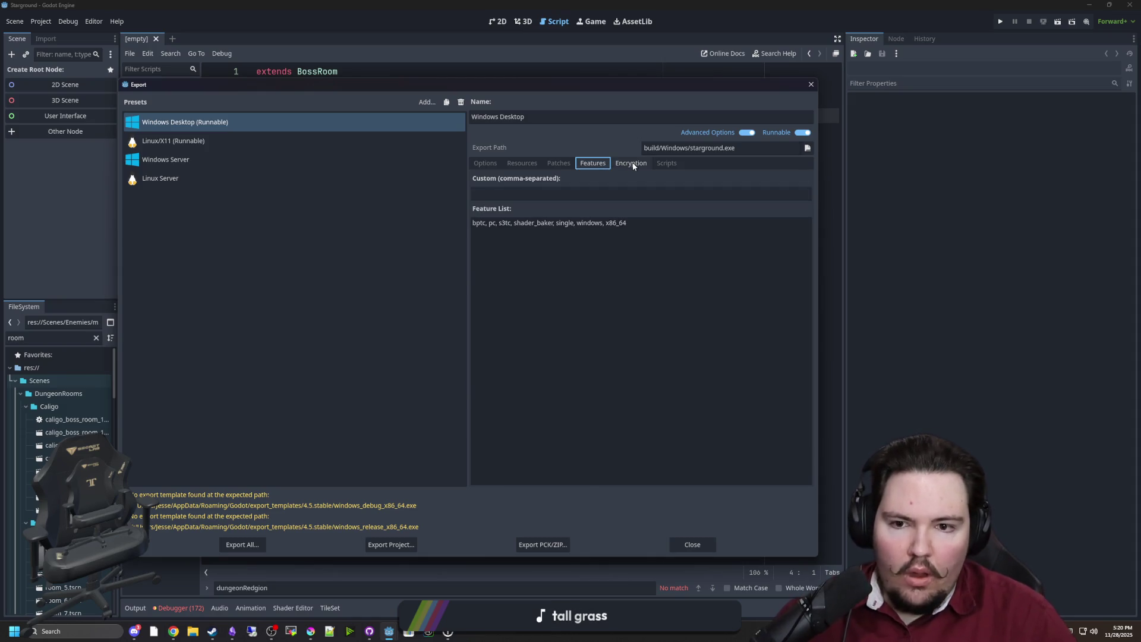
click(633, 166)
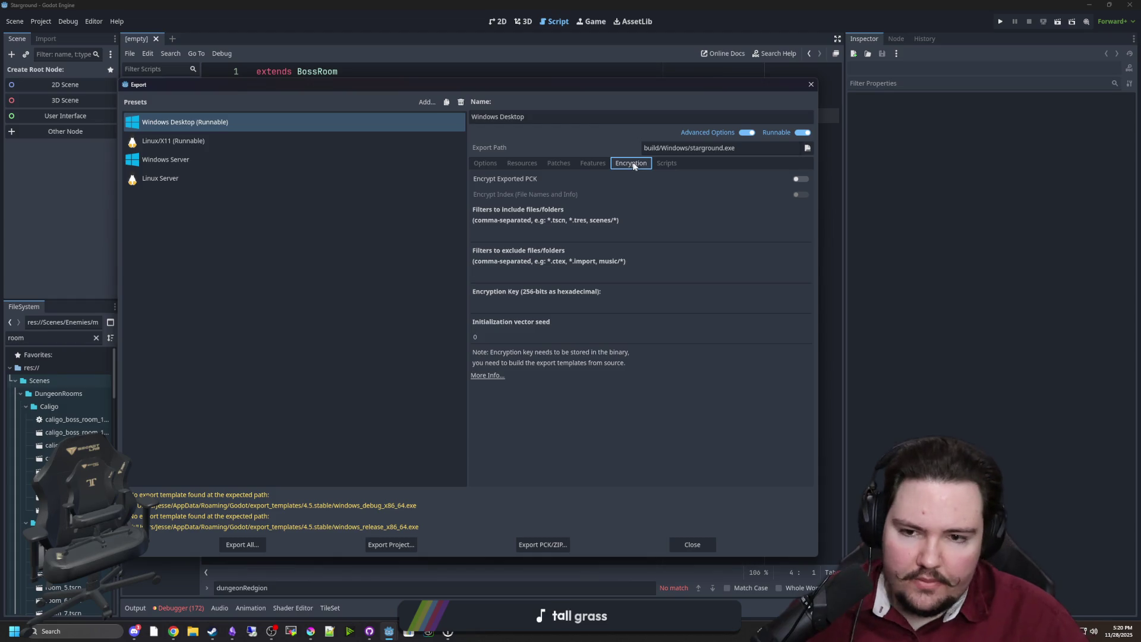
click(666, 163)
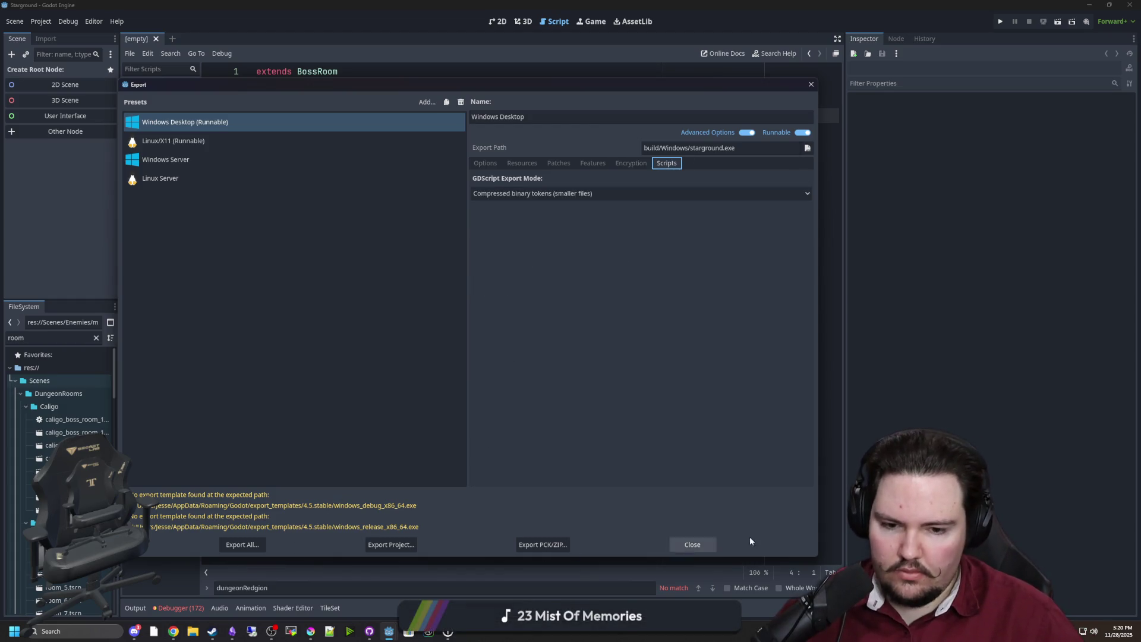
click(698, 543)
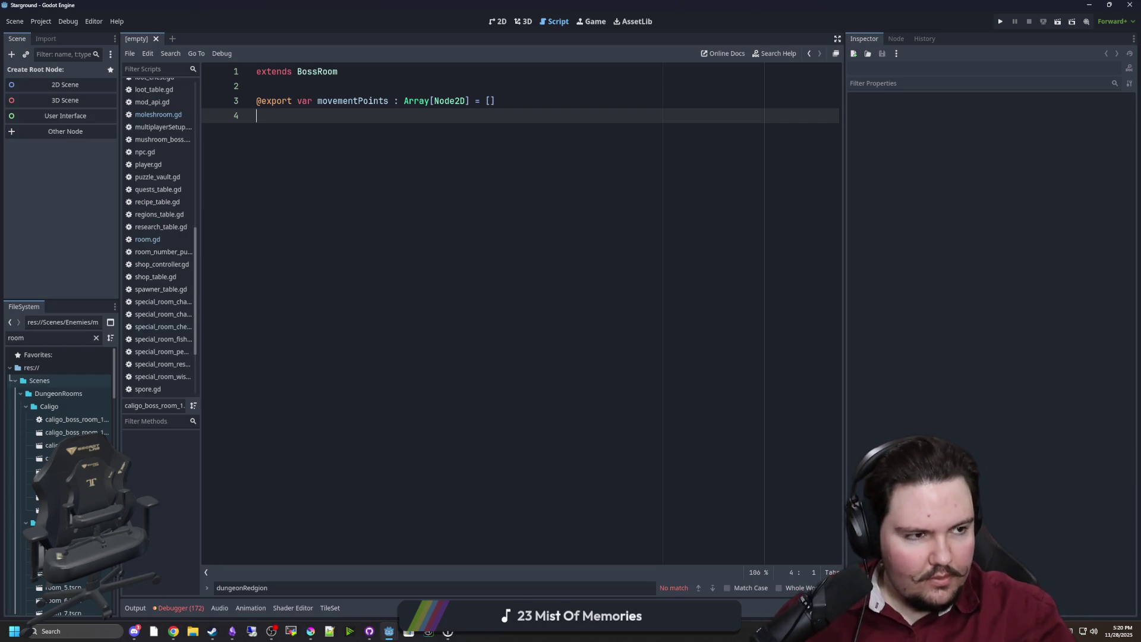
key(alt+Tab)
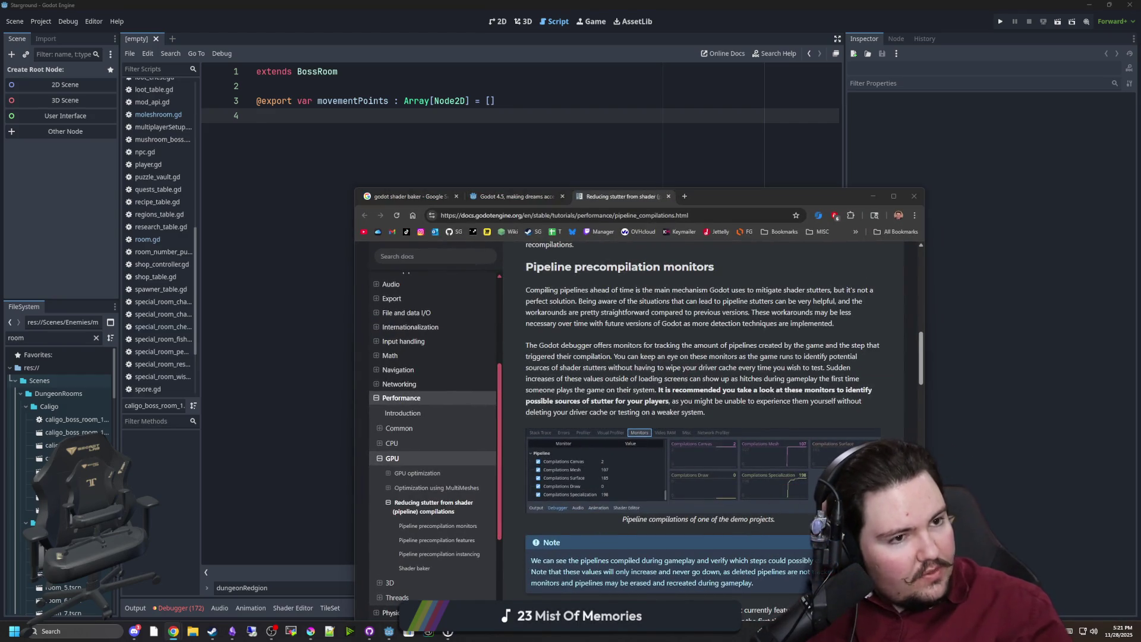
Step: Look over the Godot 4.5 release page in the browser
key(alt+Tab)
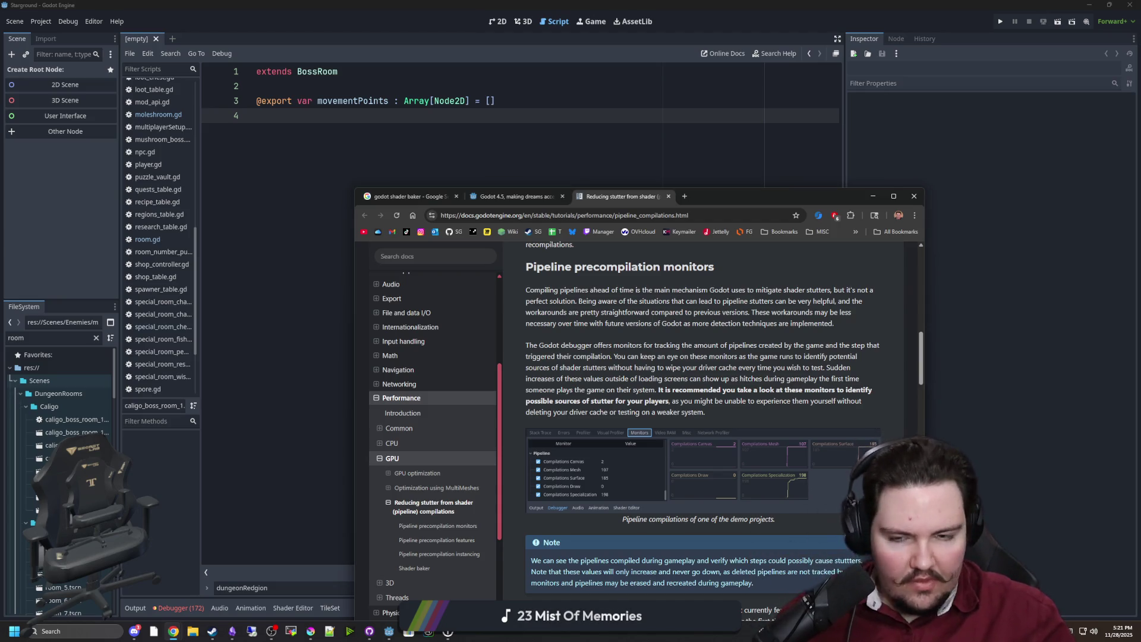
click(431, 198)
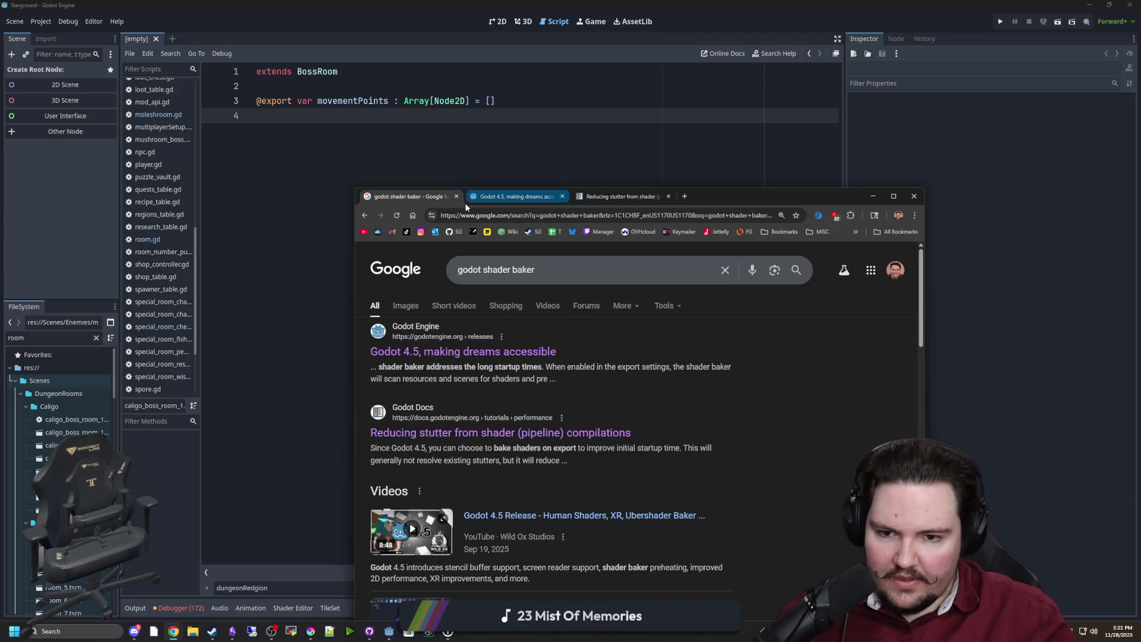
click(511, 199)
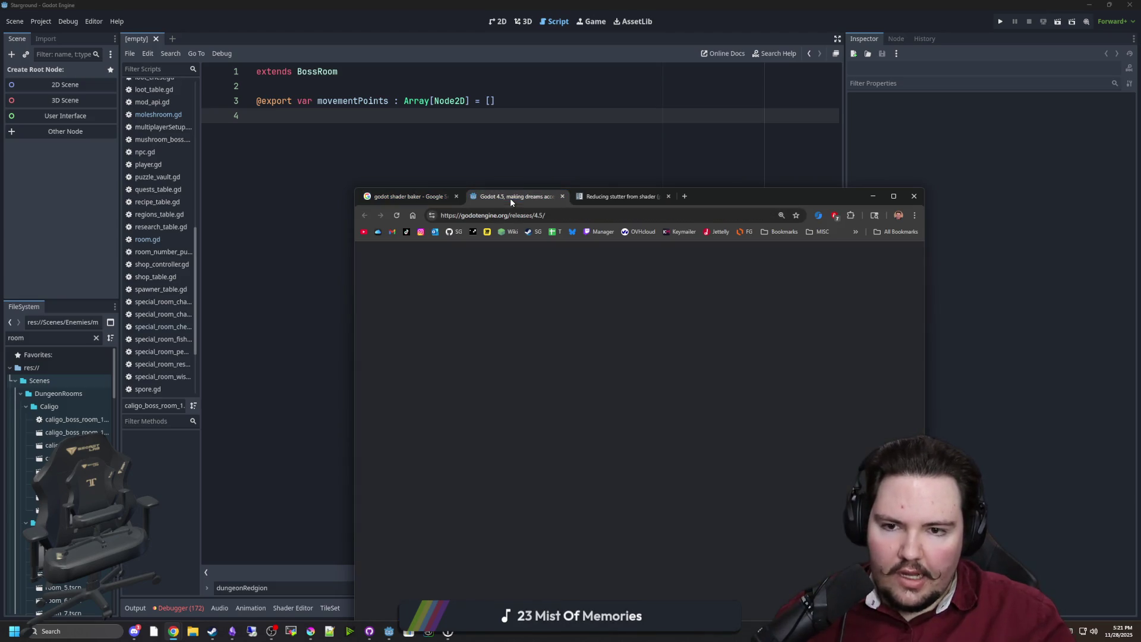
scroll(703, 388, down, 8)
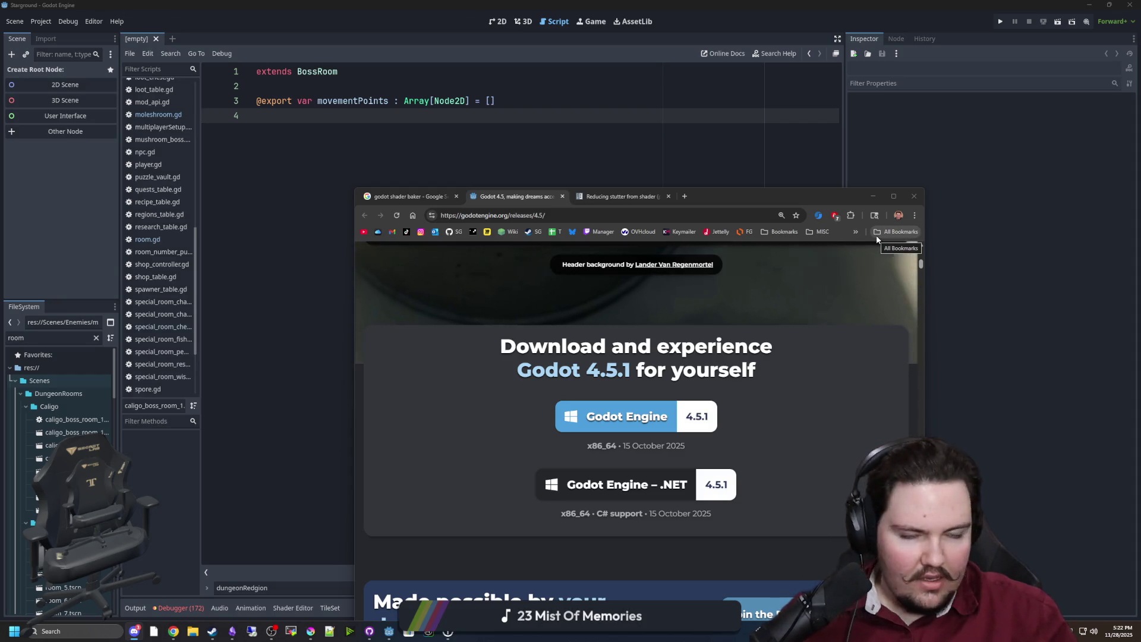
Step: Close the search results, Godot 4.5 and docs tabs, shutting the browser
click(436, 198)
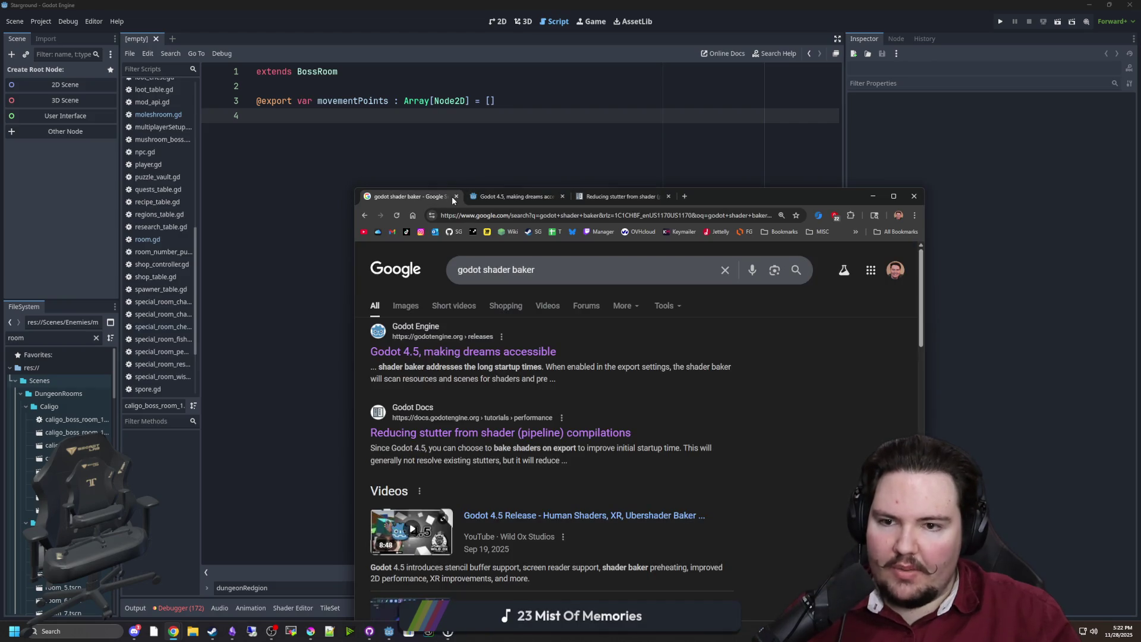
click(457, 196)
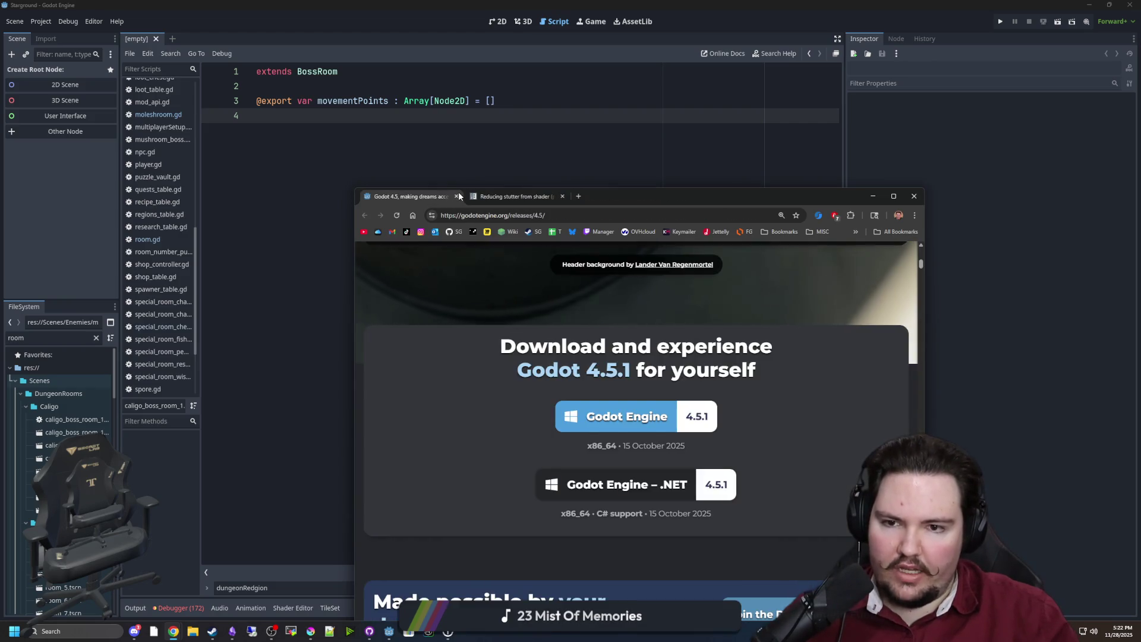
click(457, 196)
click(457, 196)
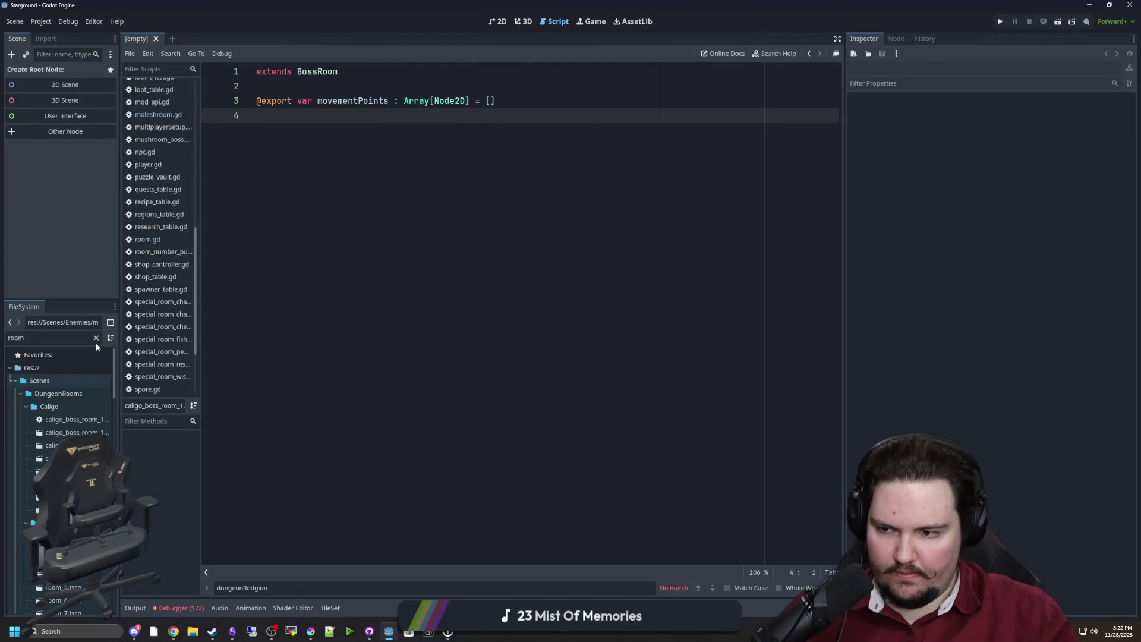
click(96, 339)
Step: Filter FileSystem for 'corpse' and open corpse.tscn to inspect its Corpse root node
text(corpse)
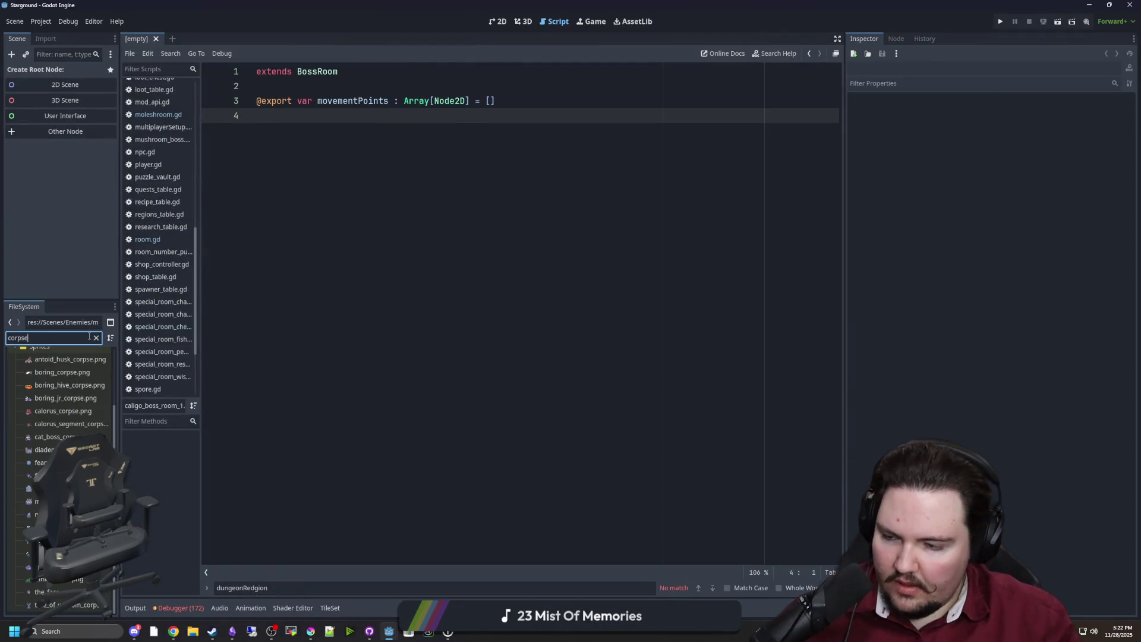
scroll(59, 416, up, 3)
double_click(51, 406)
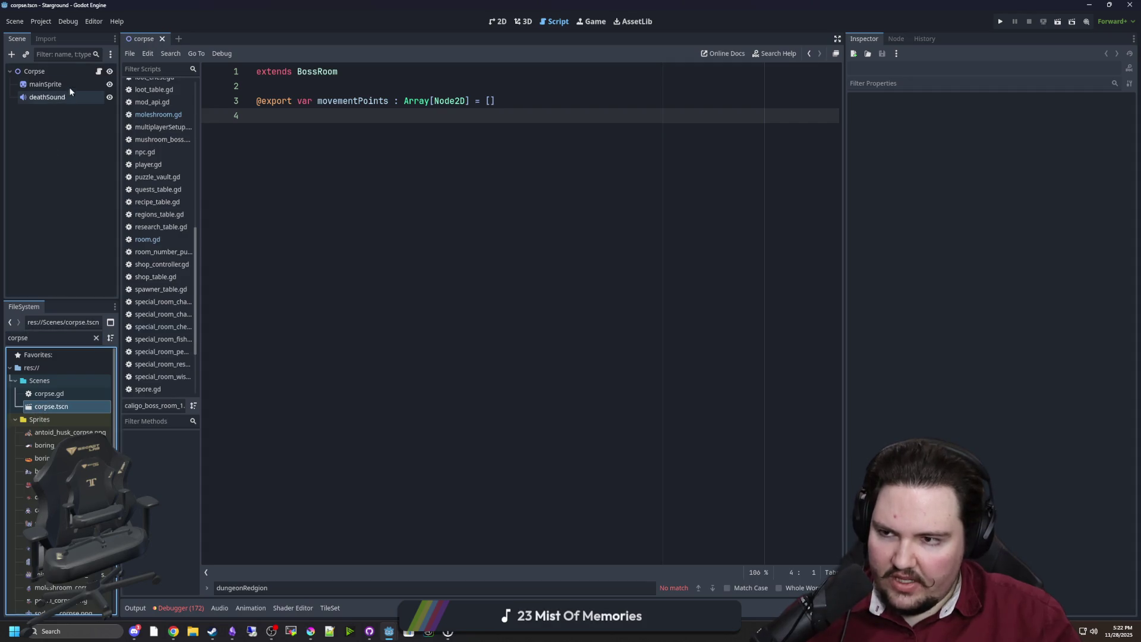
click(70, 72)
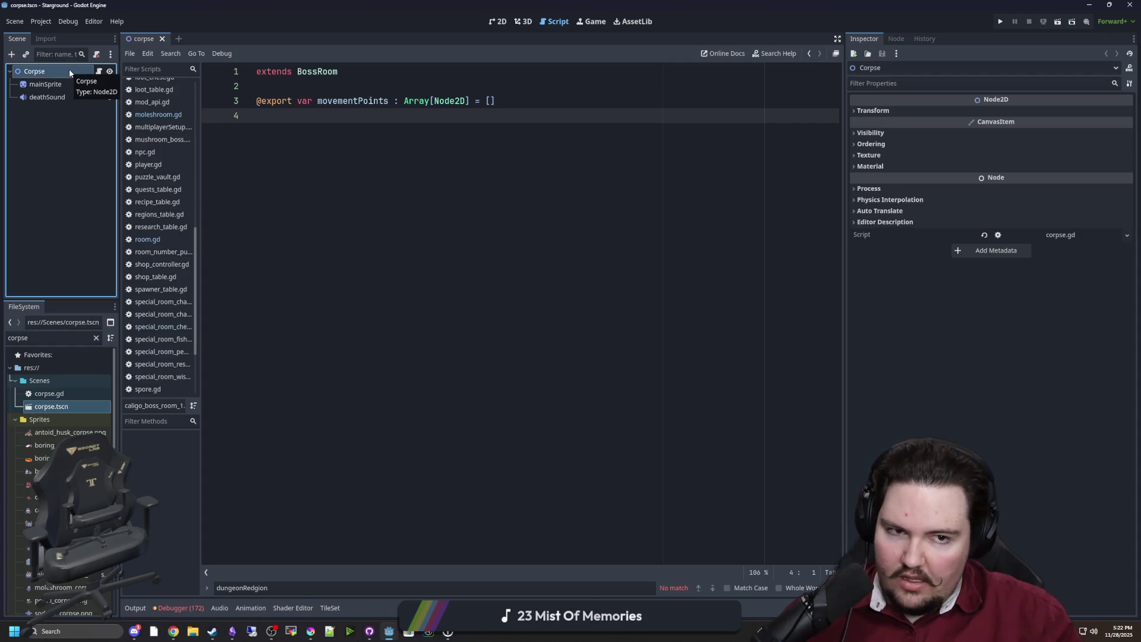
Step: Open breakable_decoration.tscn via a 'decorat' filter, inspect its MultiplayerSynchronizer, and run the game
click(96, 337)
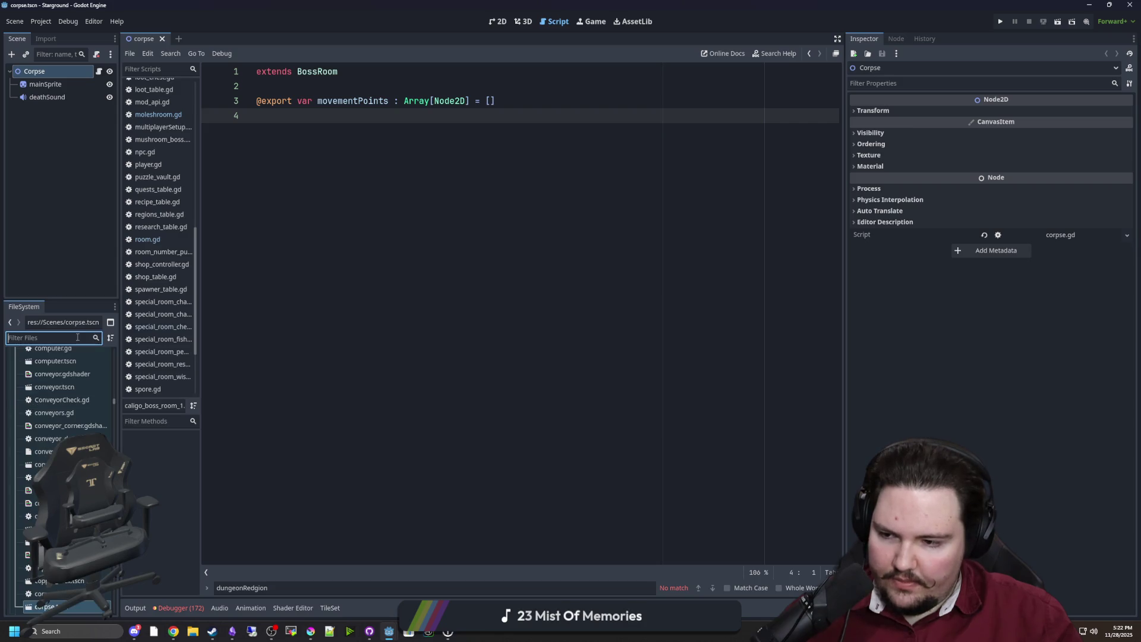
text(decorat)
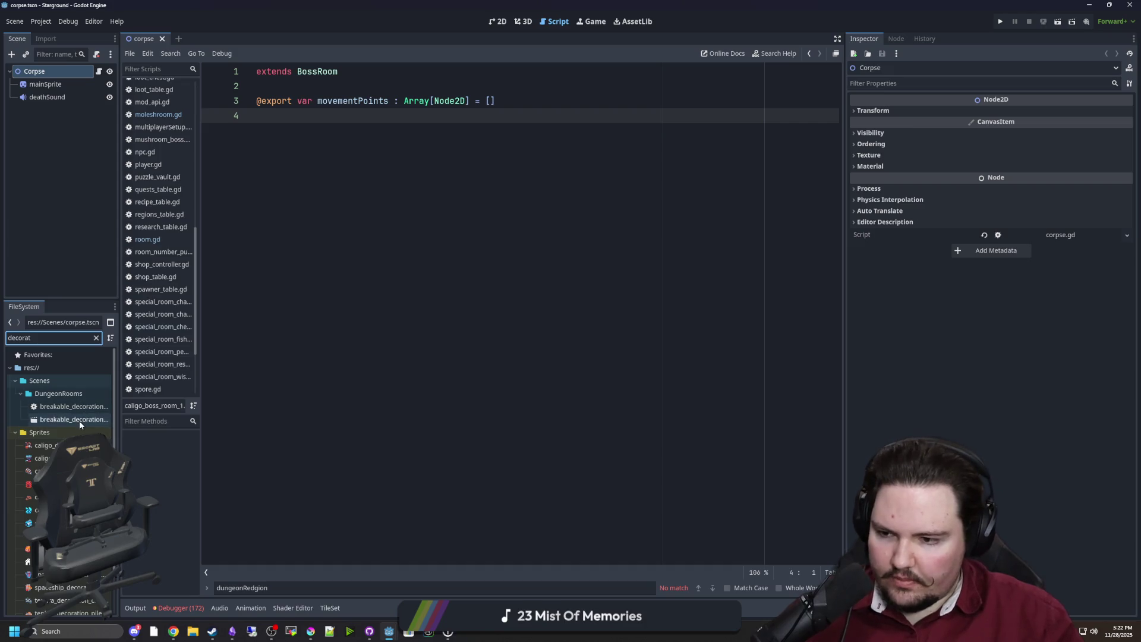
double_click(79, 419)
click(47, 113)
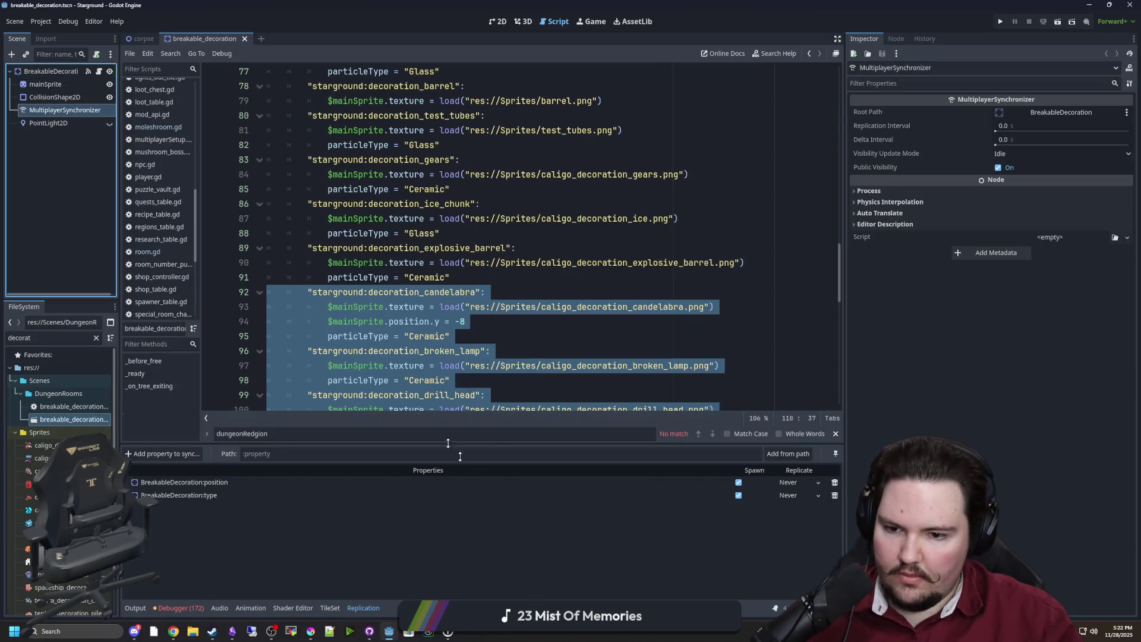
click(384, 205)
click(469, 219)
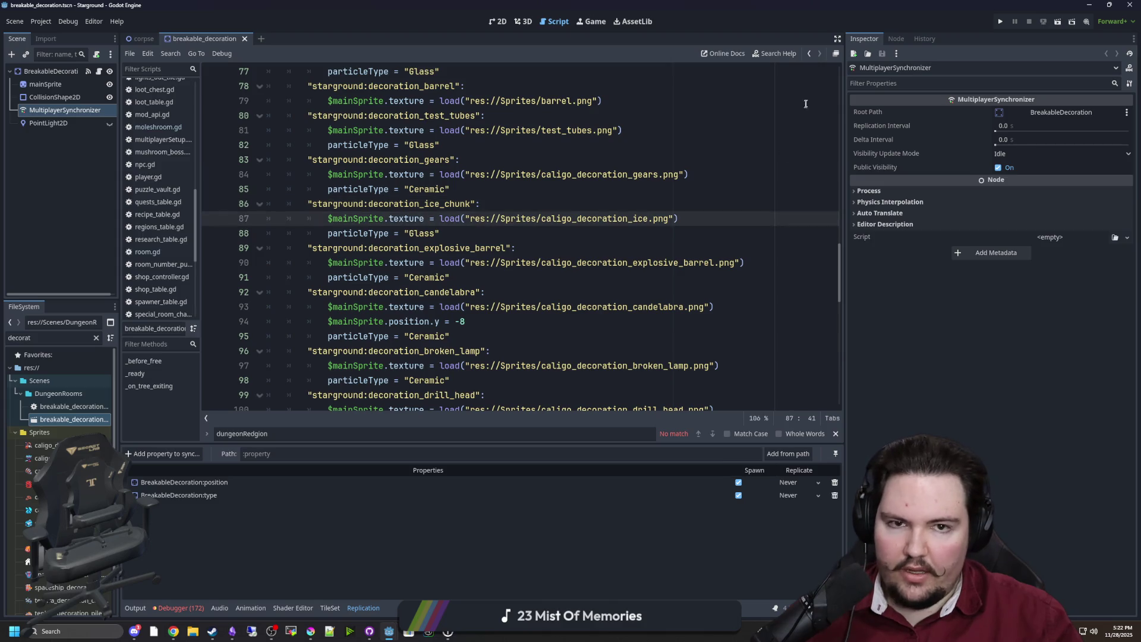
click(1001, 21)
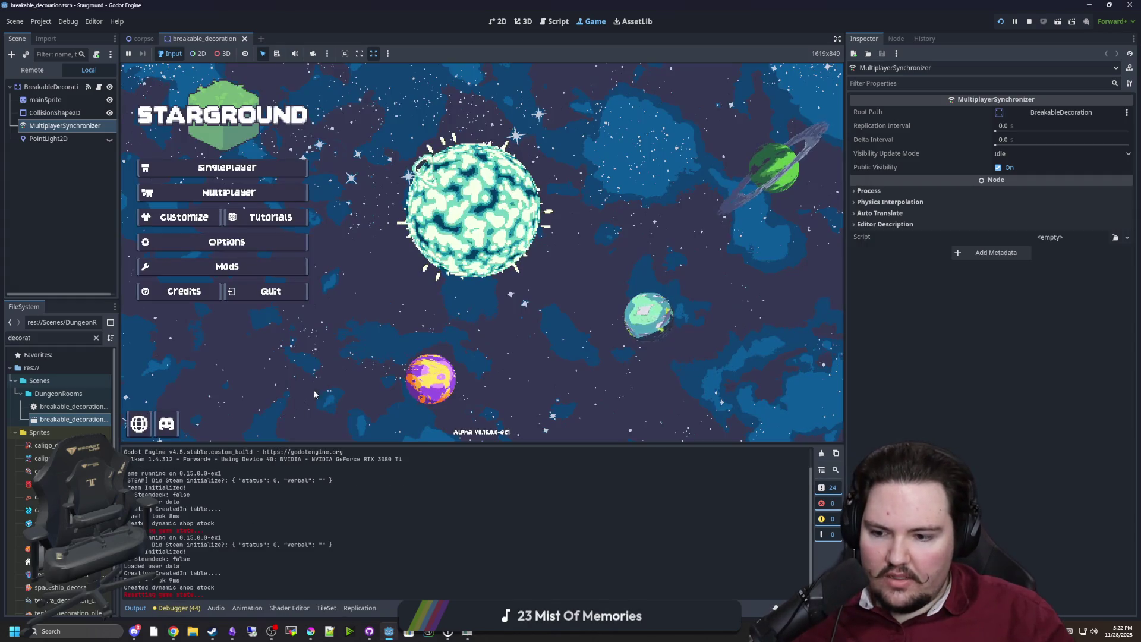
Step: Open the Network Profiler and host the saved world autosave_1 from the game's Multiplayer menu
click(177, 607)
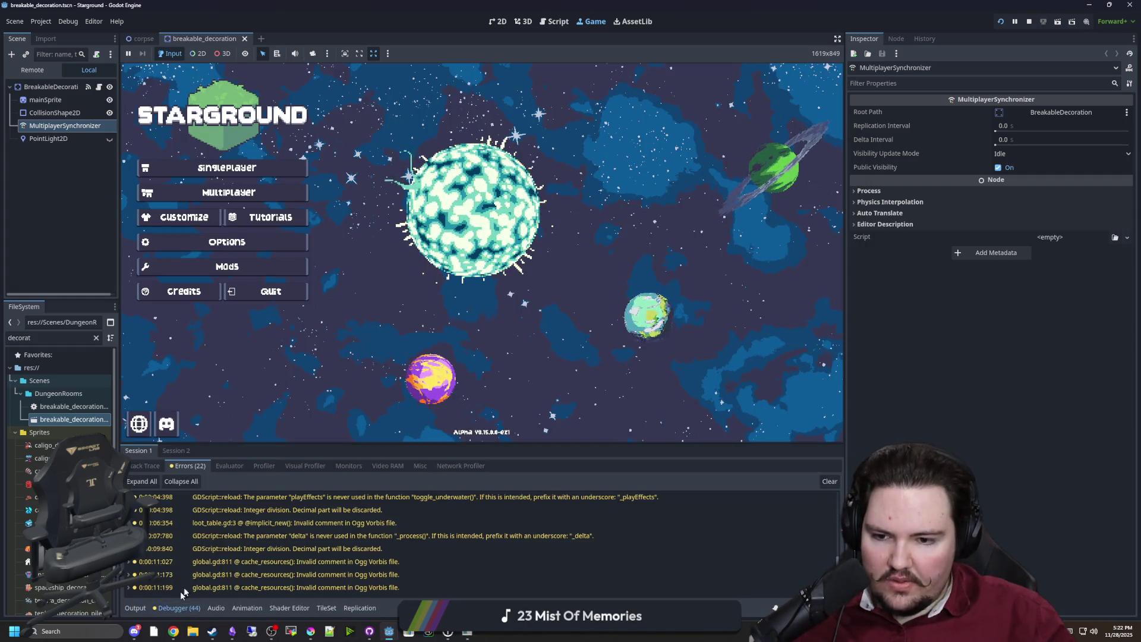
click(461, 465)
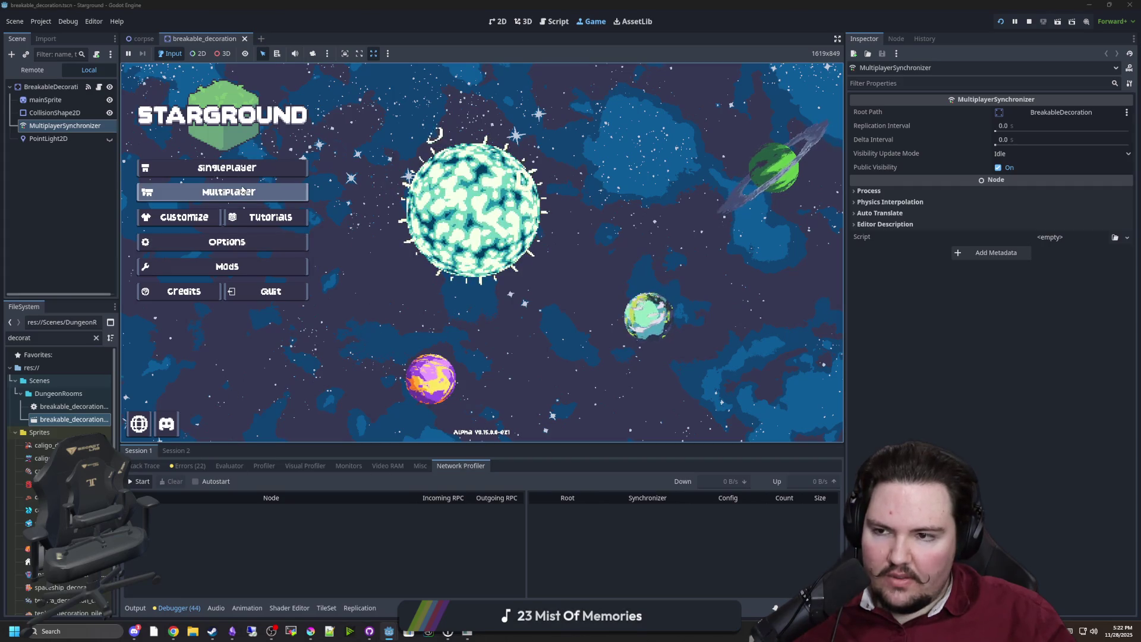
click(229, 192)
click(600, 217)
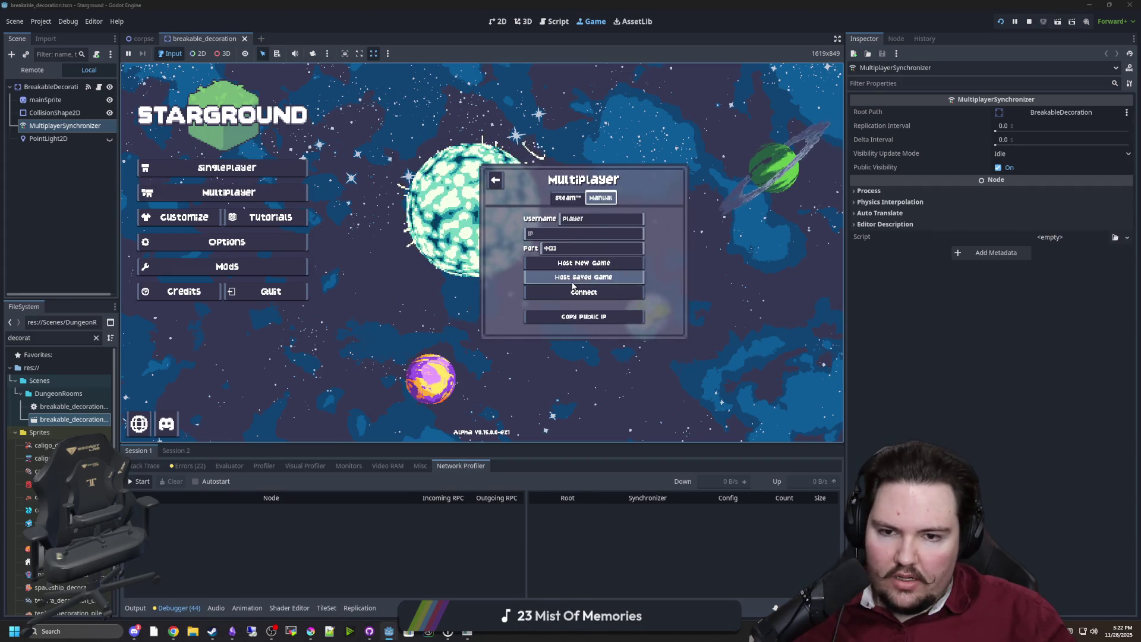
click(574, 277)
click(642, 318)
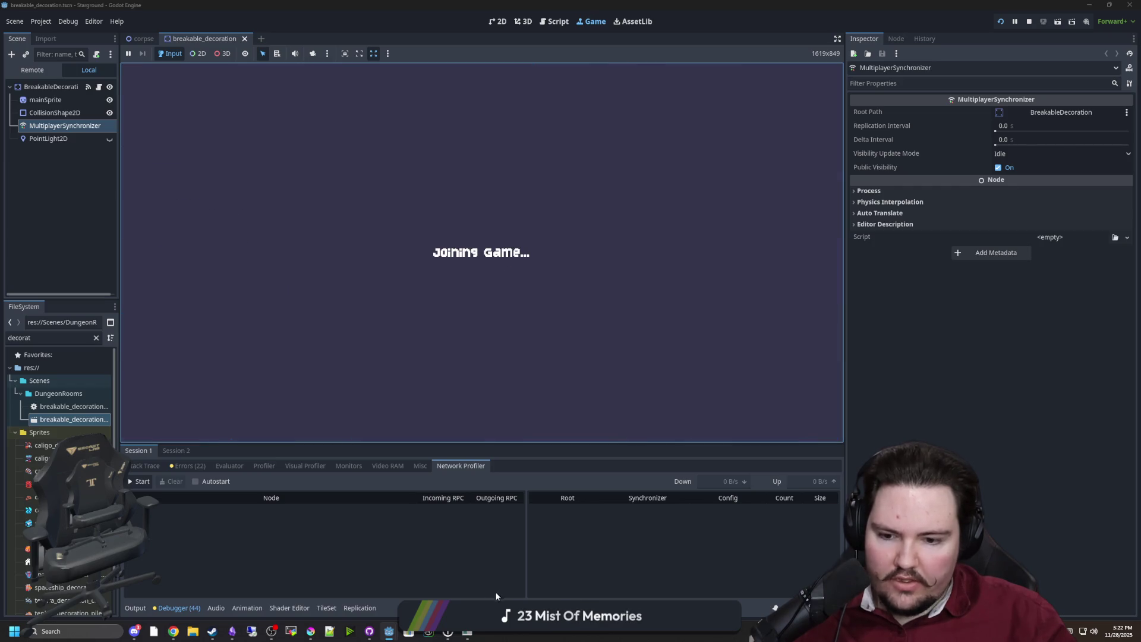
Step: Connect a second client manually to localhost and start recording in the Network Profiler
click(670, 286)
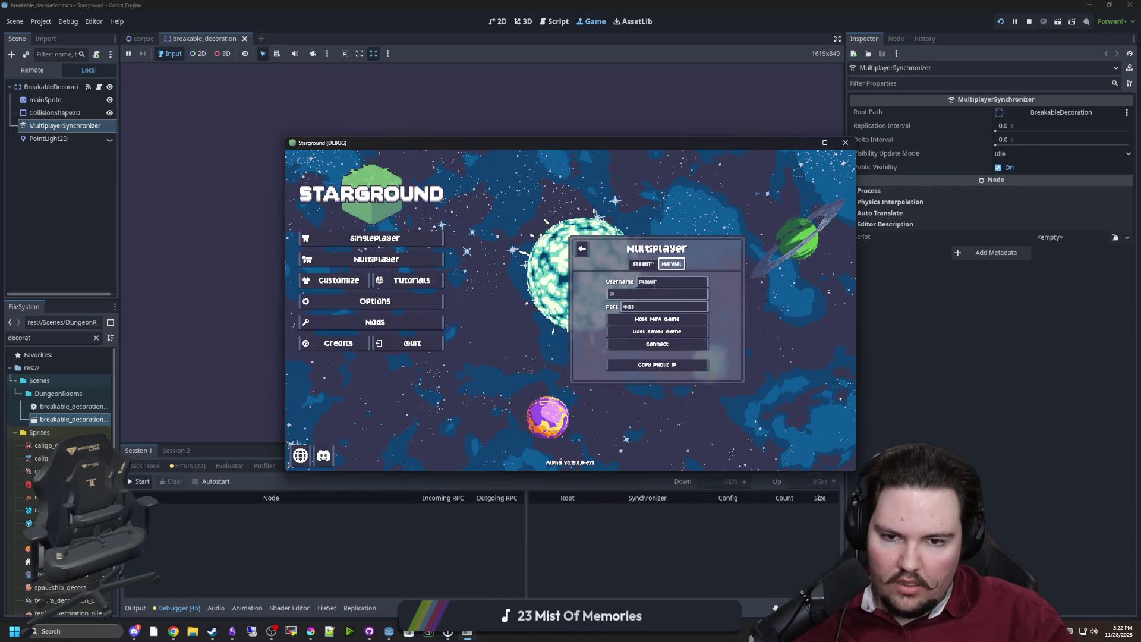
click(644, 297)
text(localhost)
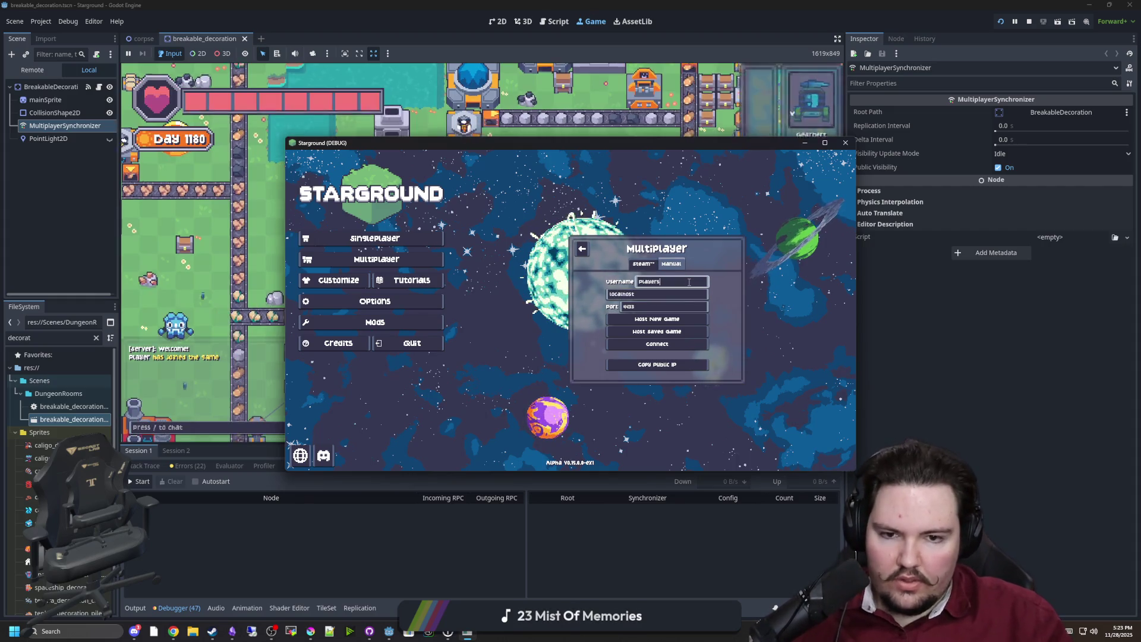
click(659, 344)
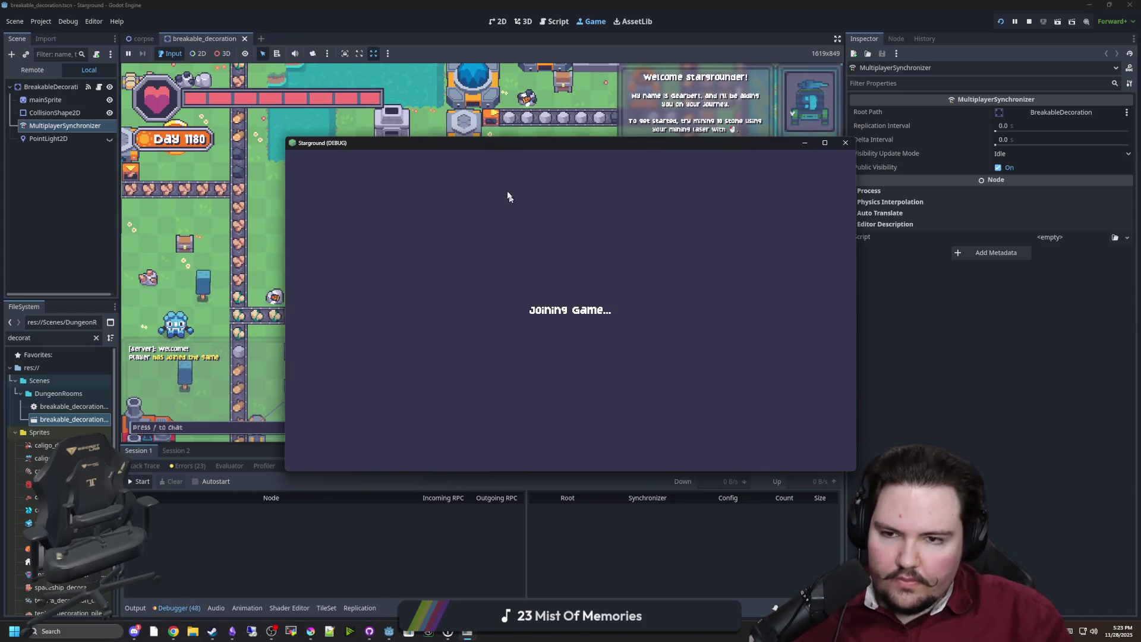
drag(321, 143, 603, 123)
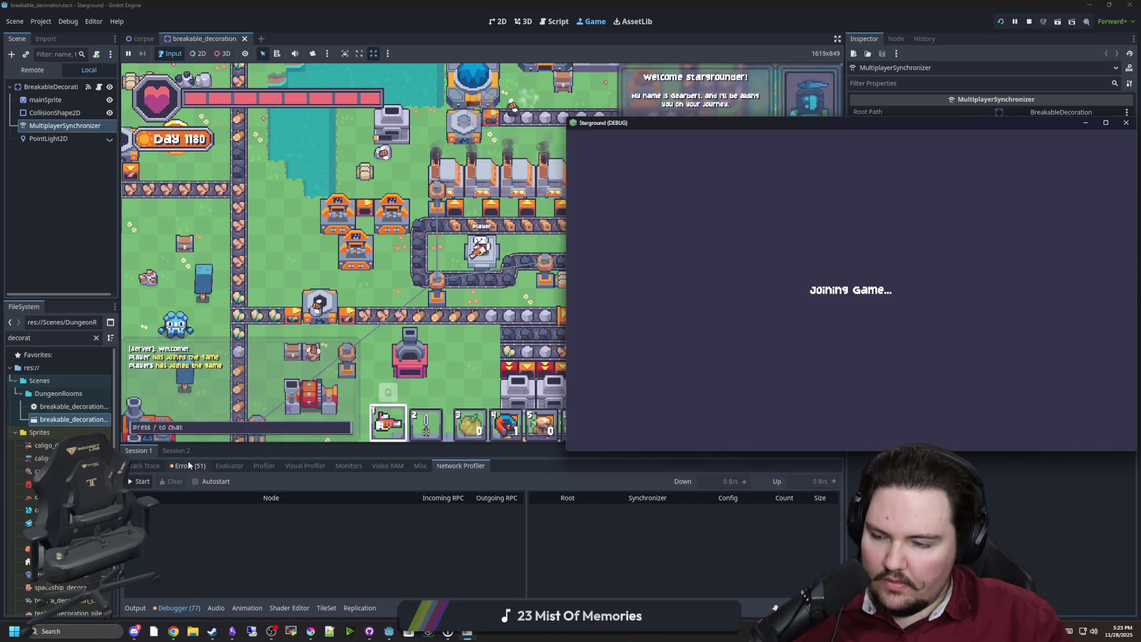
click(173, 517)
click(144, 483)
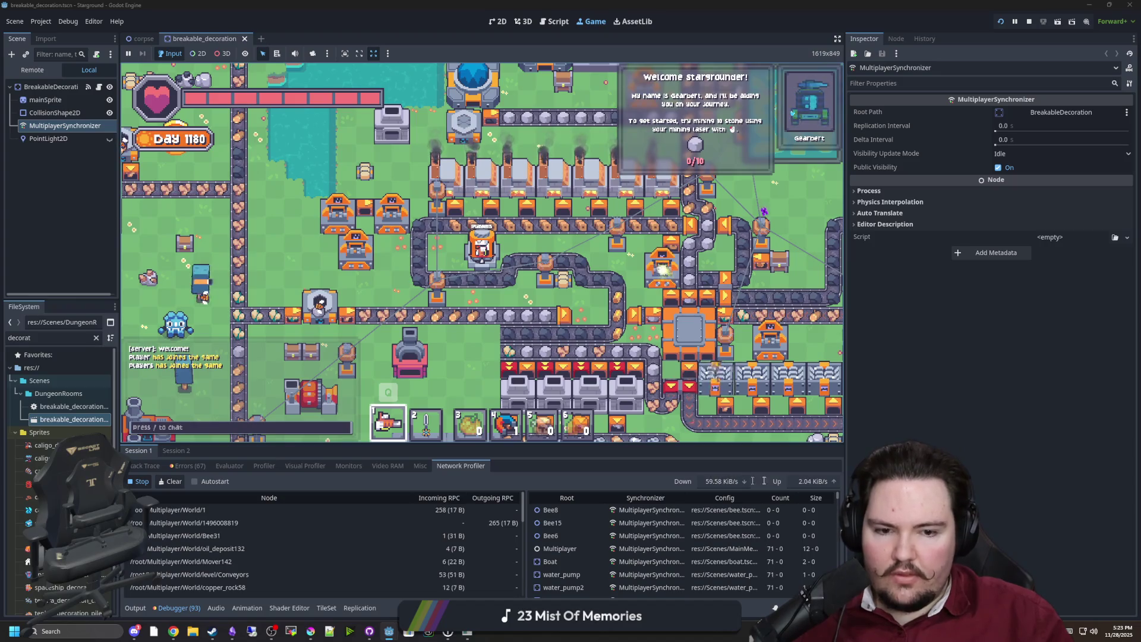
Step: Start profiling the second debug session's network traffic and browse its data
click(176, 451)
click(461, 466)
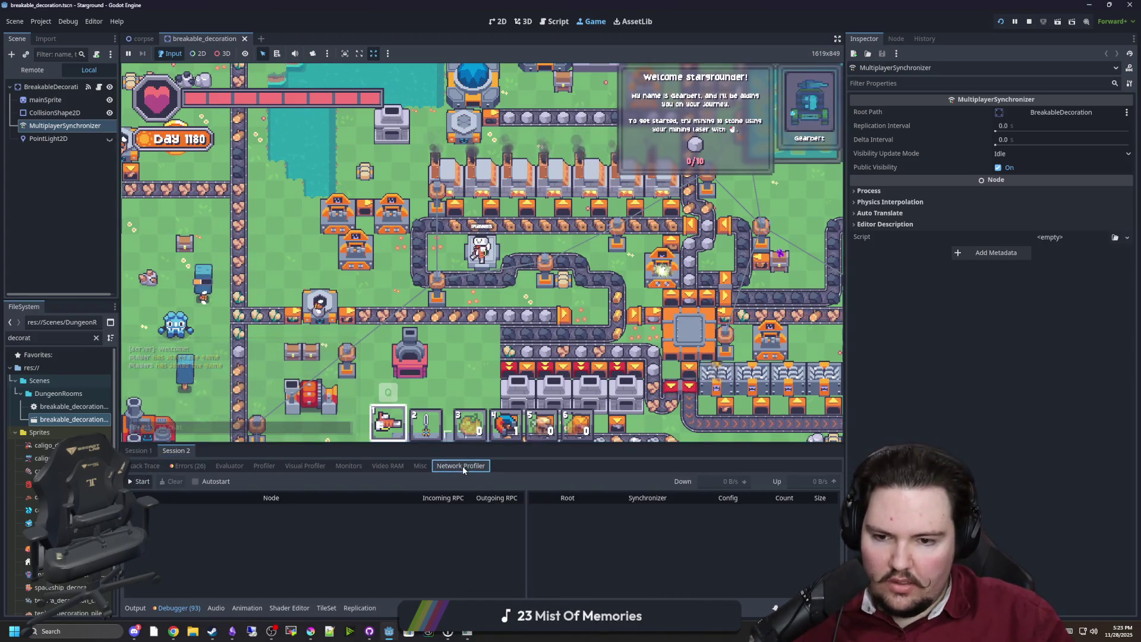
click(150, 483)
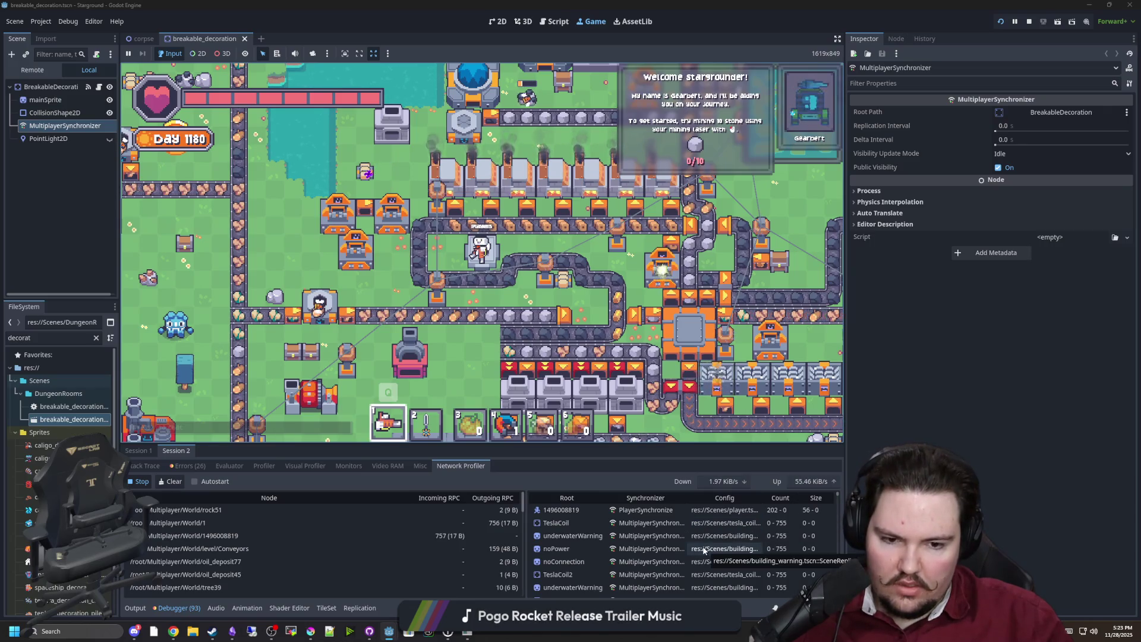
scroll(783, 537, down, 1)
scroll(829, 514, down, 3)
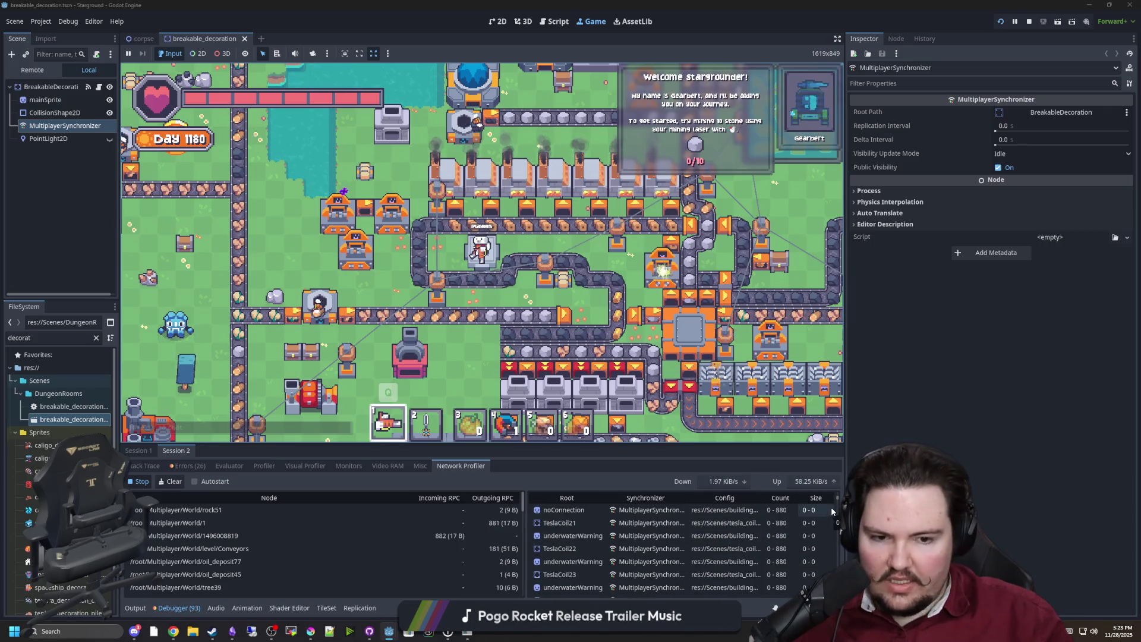
scroll(822, 514, down, 5)
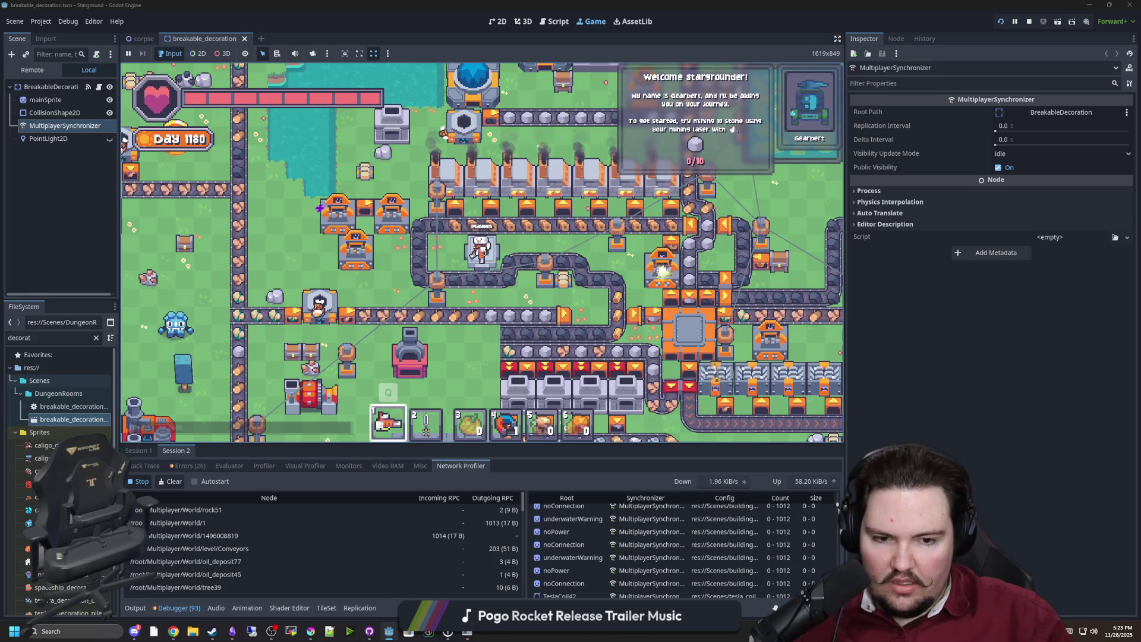
scroll(828, 552, down, 5)
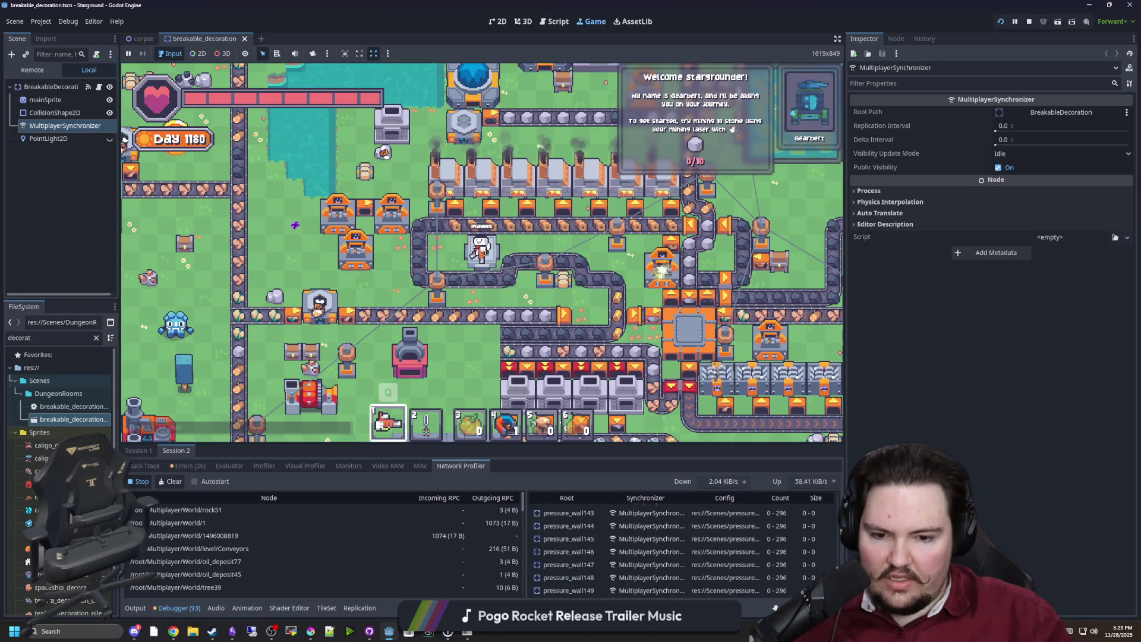
scroll(683, 550, down, 5)
scroll(683, 550, up, 15)
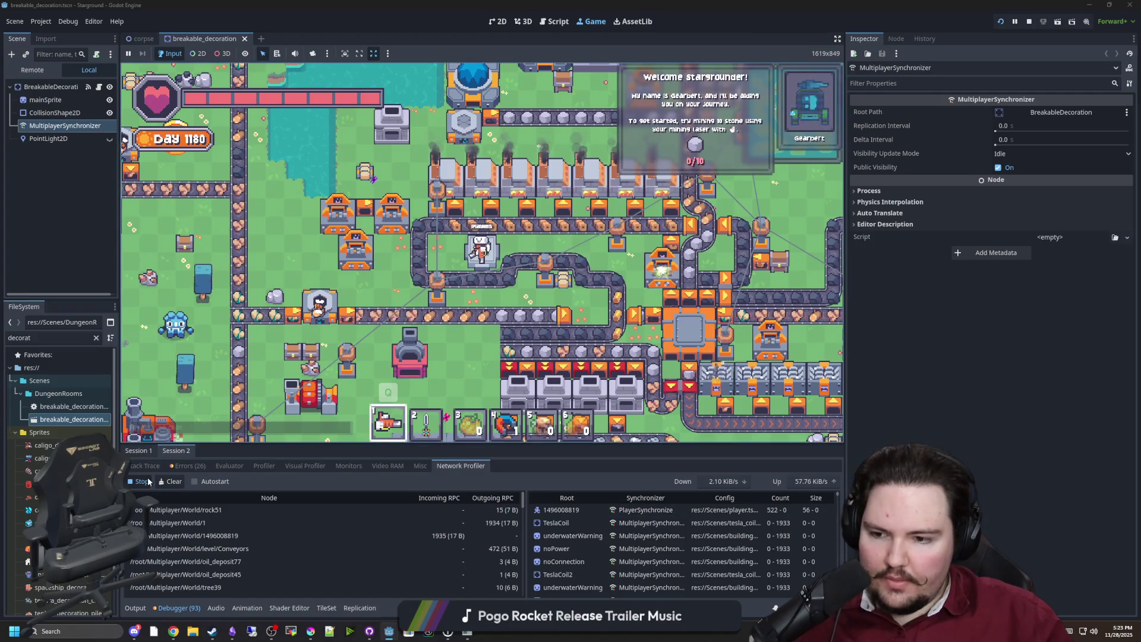
Step: View Session 1's synchronizer traffic table and clear the old FileSystem filter
click(142, 451)
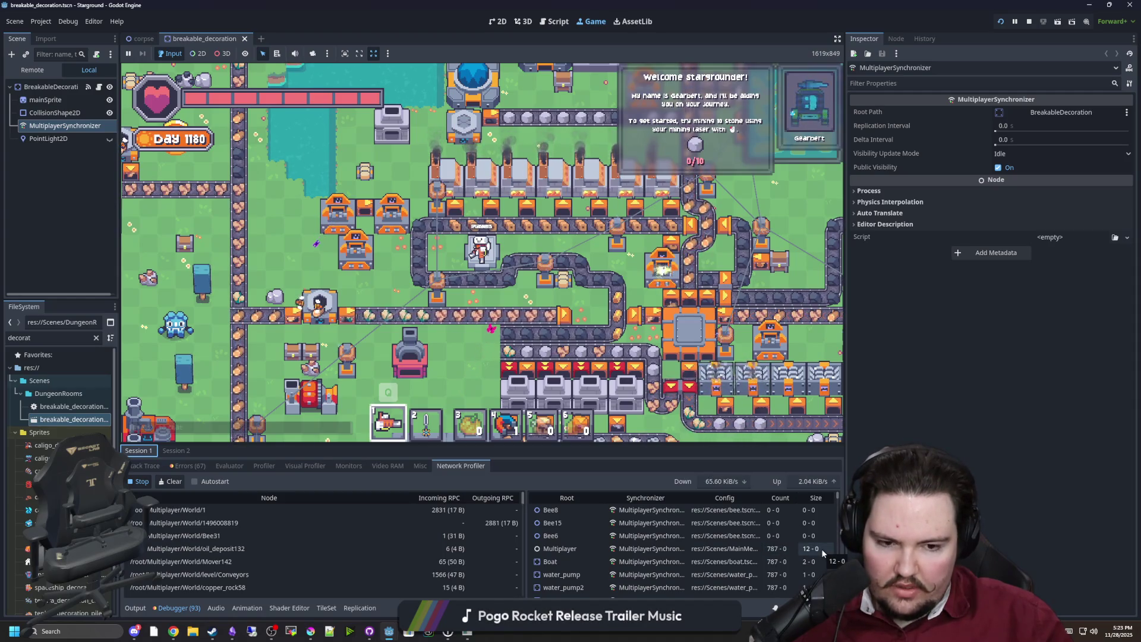
scroll(822, 553, down, 3)
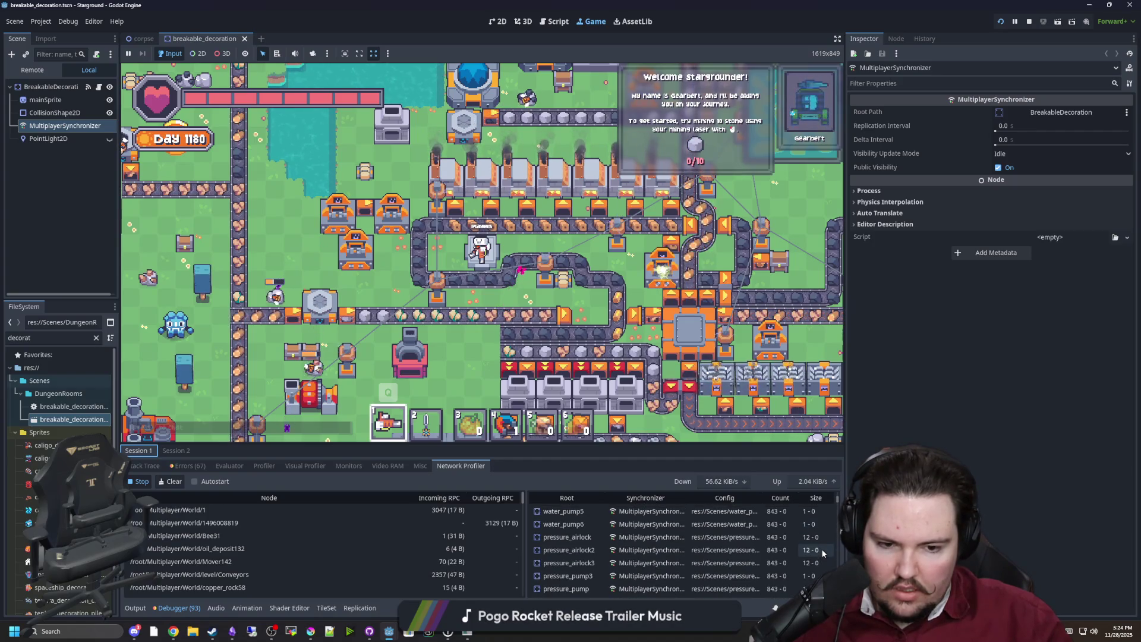
scroll(822, 552, down, 3)
scroll(822, 551, down, 3)
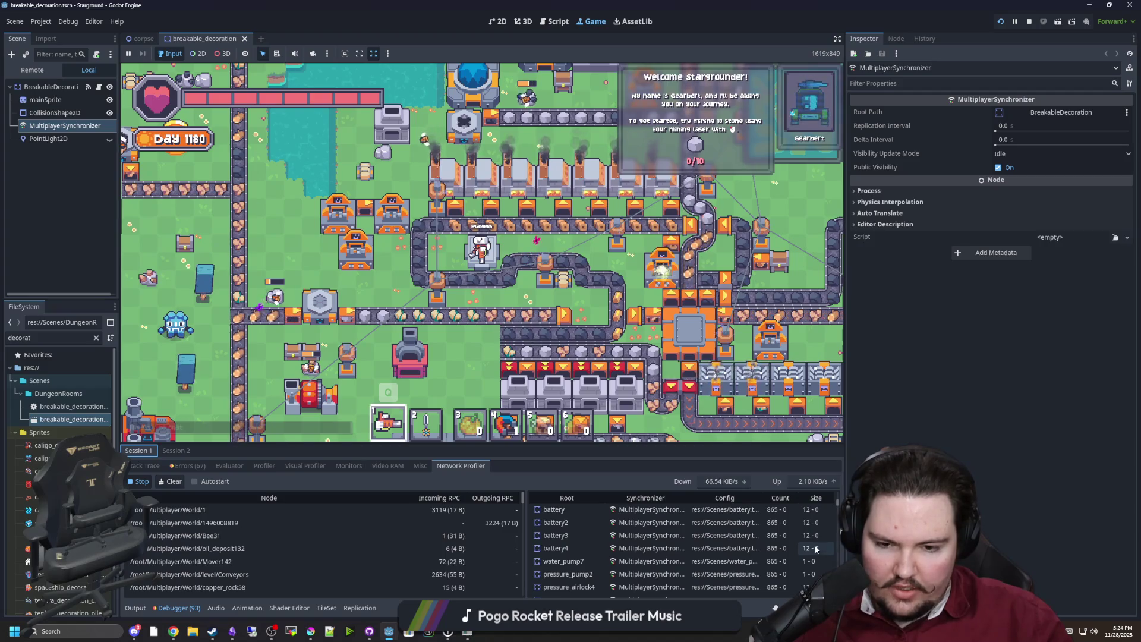
click(95, 338)
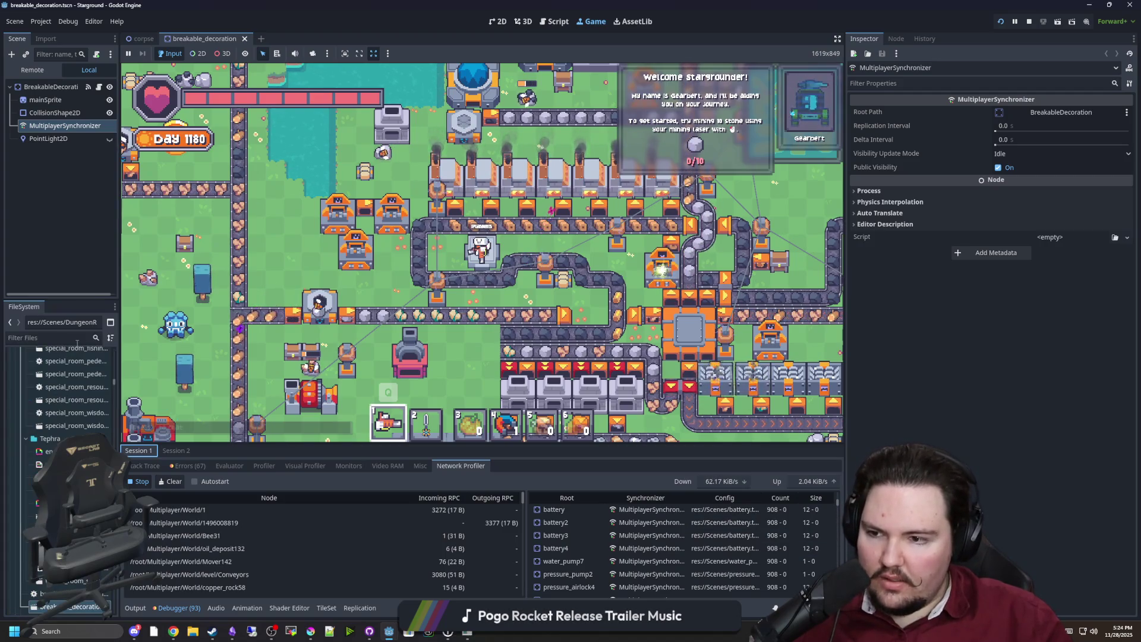
Step: Open pressure_airlock.tscn and set its synchronizer's dir property to replicate On Change
text(pressure)
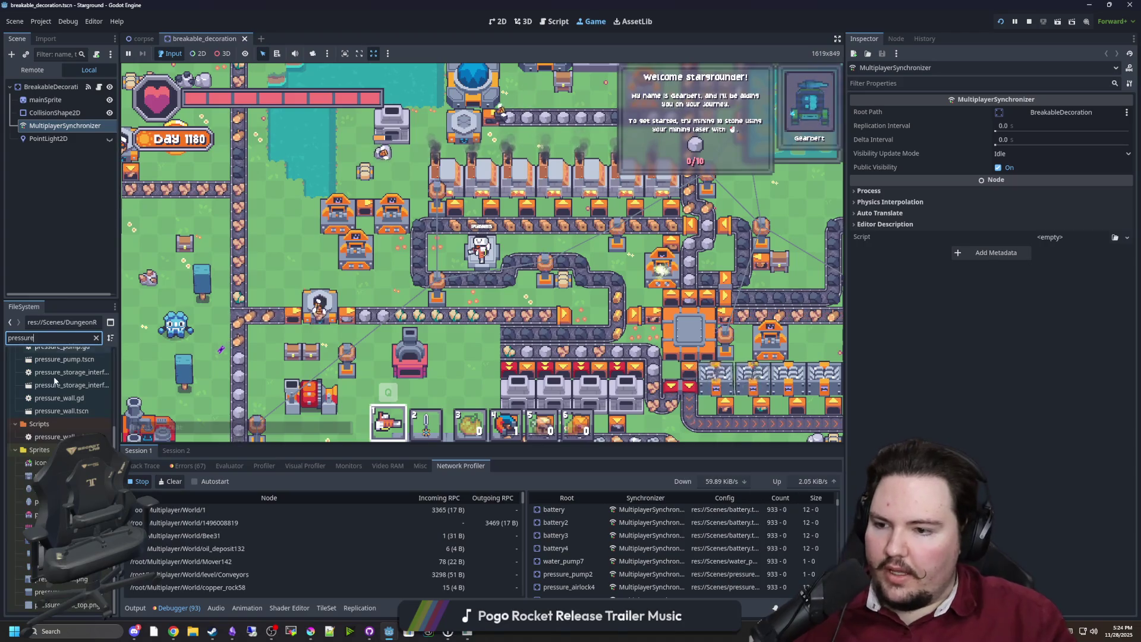
double_click(44, 444)
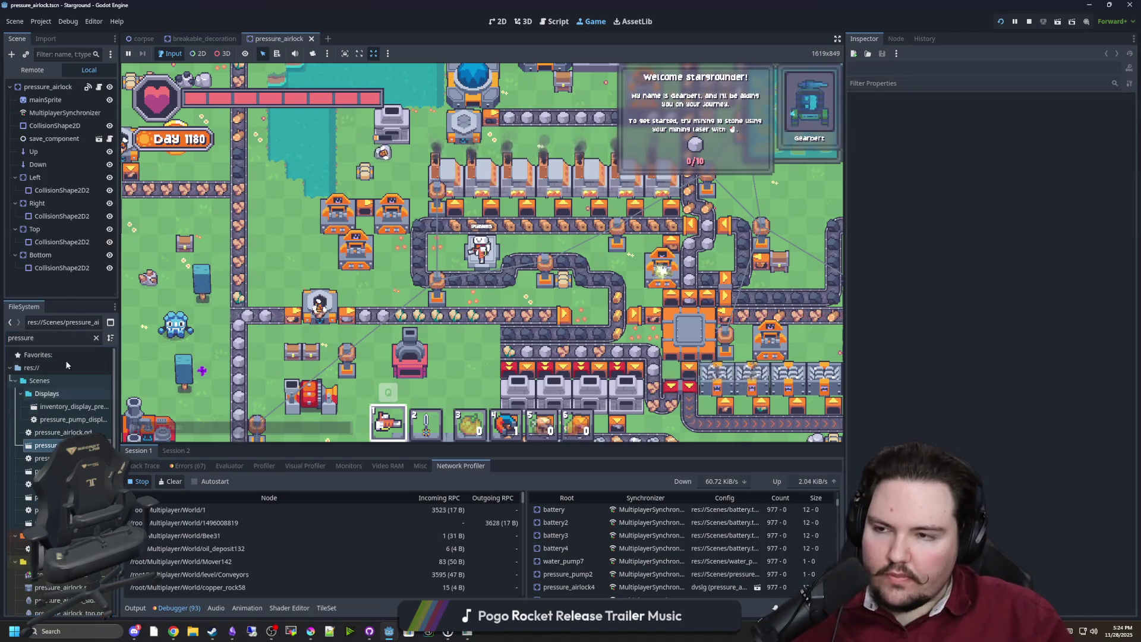
click(60, 112)
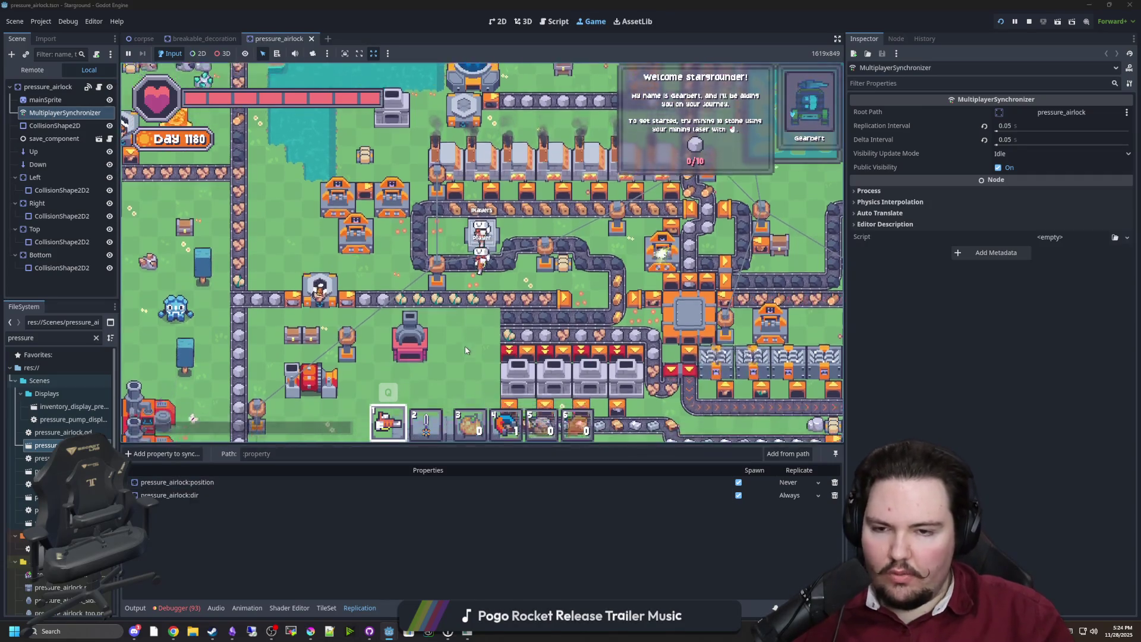
key(s)
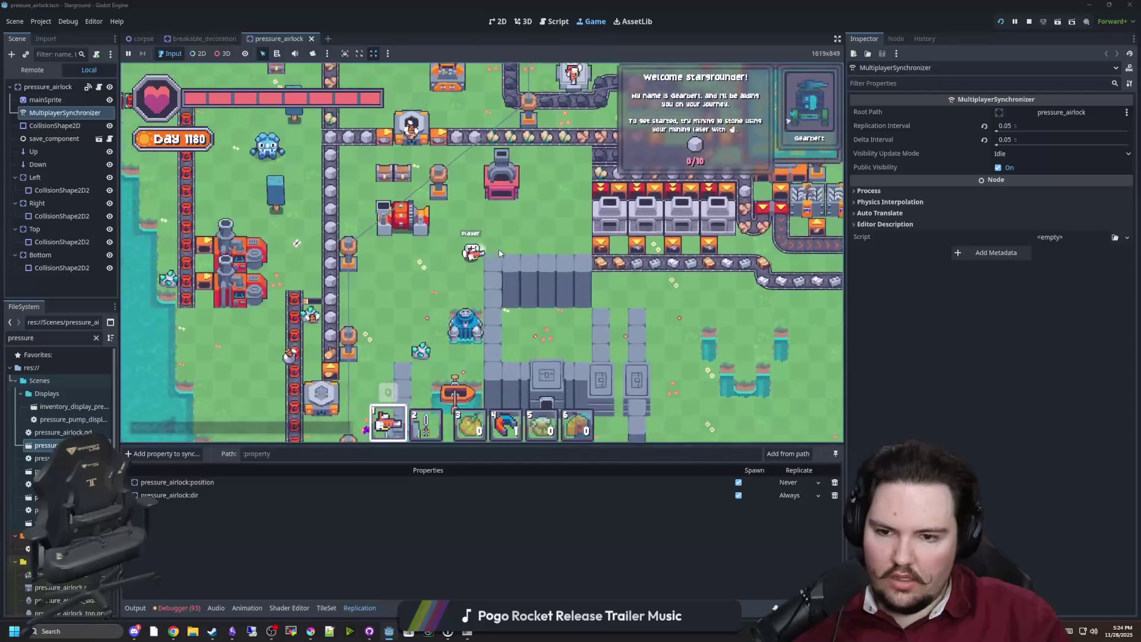
key(s)
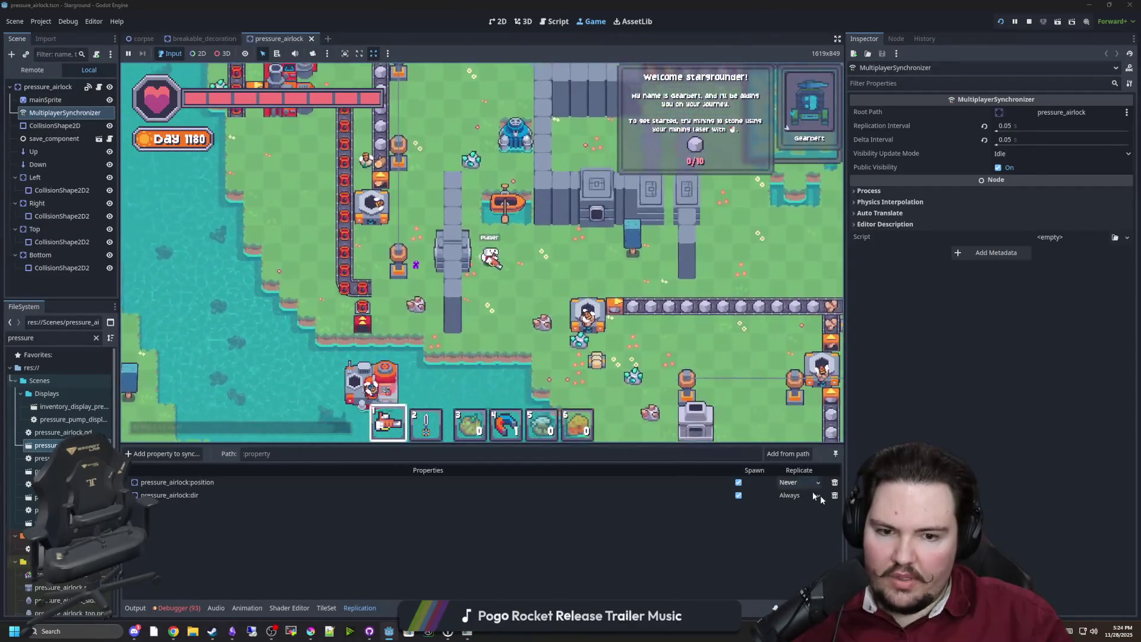
click(796, 495)
click(798, 532)
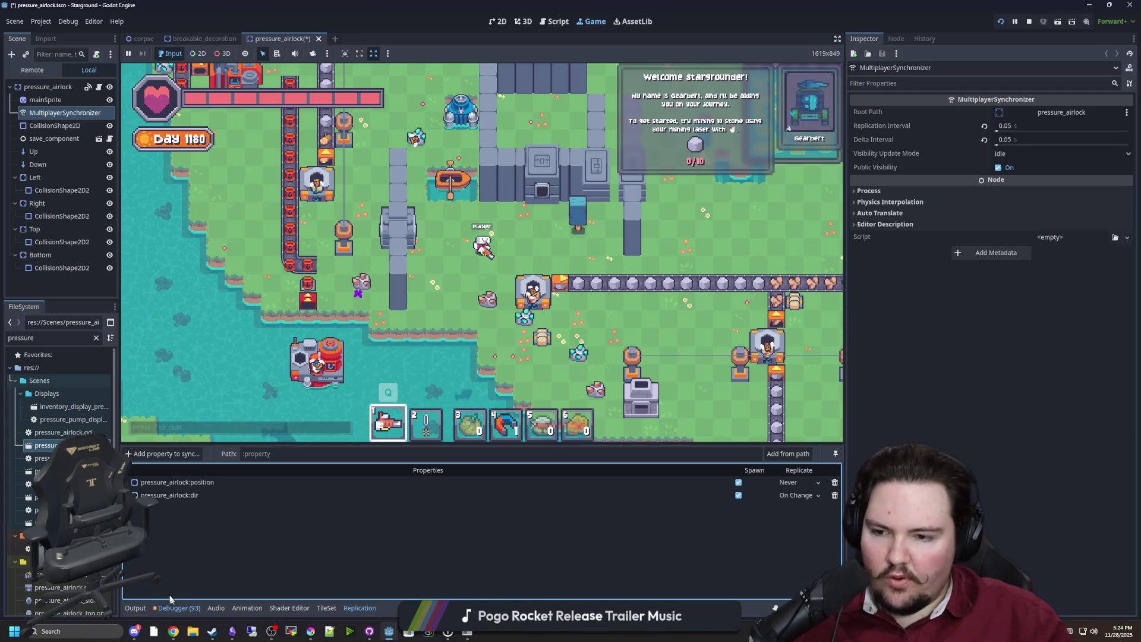
click(172, 607)
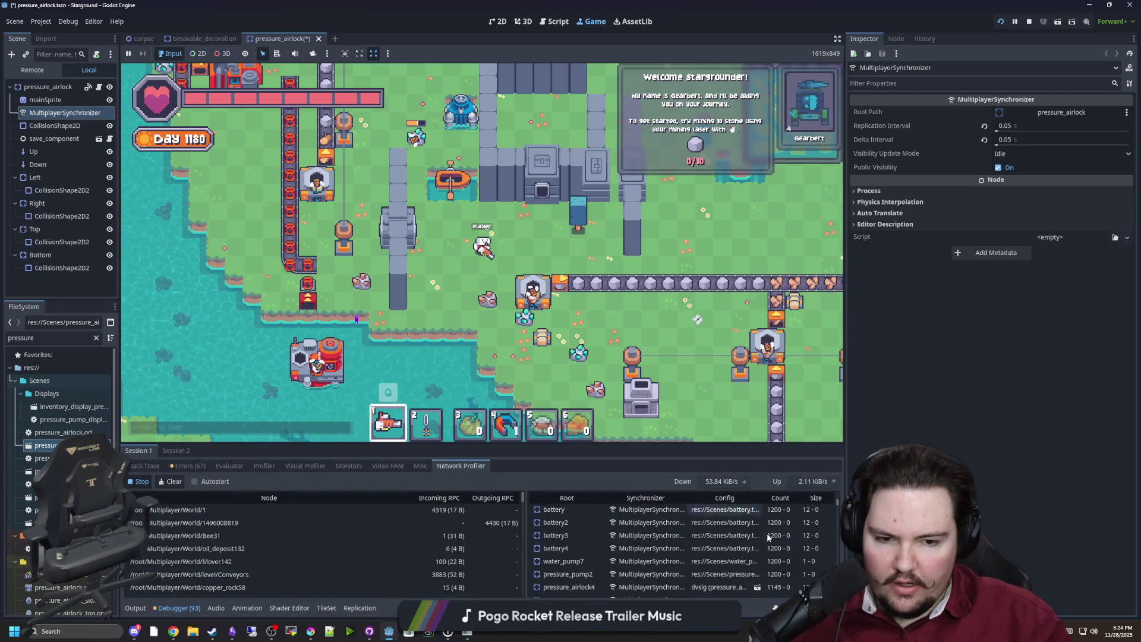
Step: Scroll through the Network Profiler's synchronizer table to review recorded traffic
scroll(710, 542, down, 2)
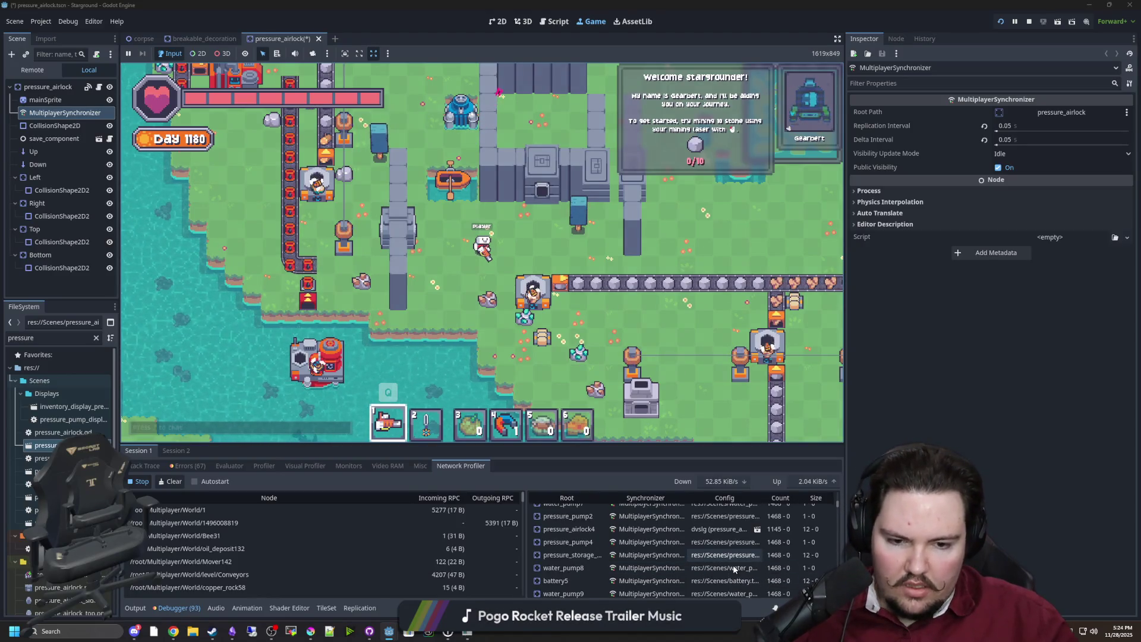
scroll(728, 574, down, 3)
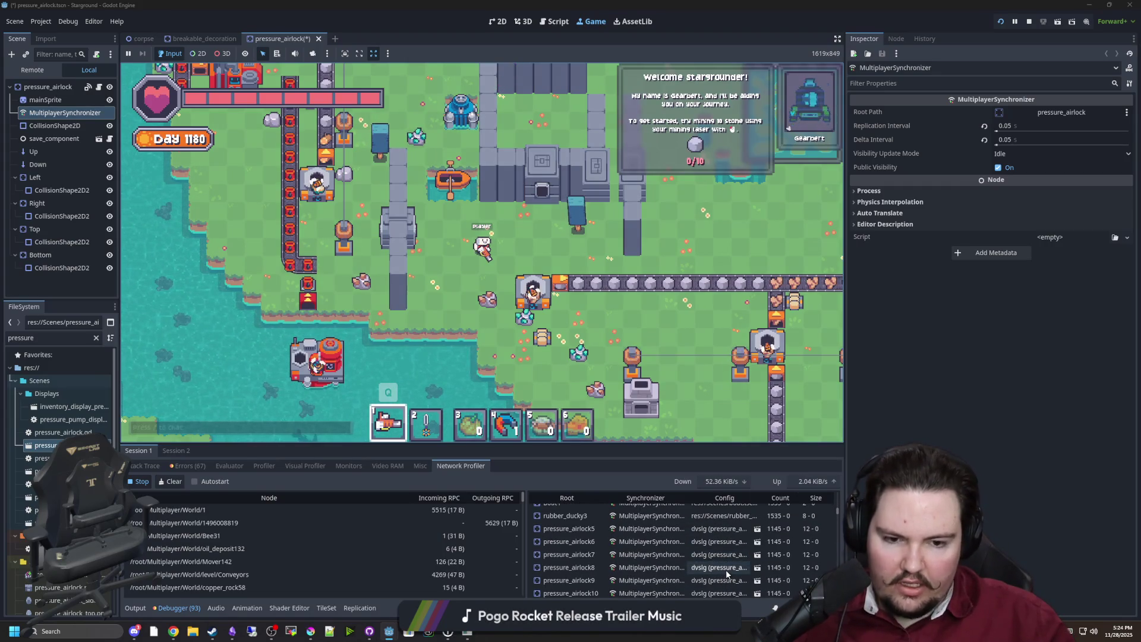
scroll(737, 535, up, 3)
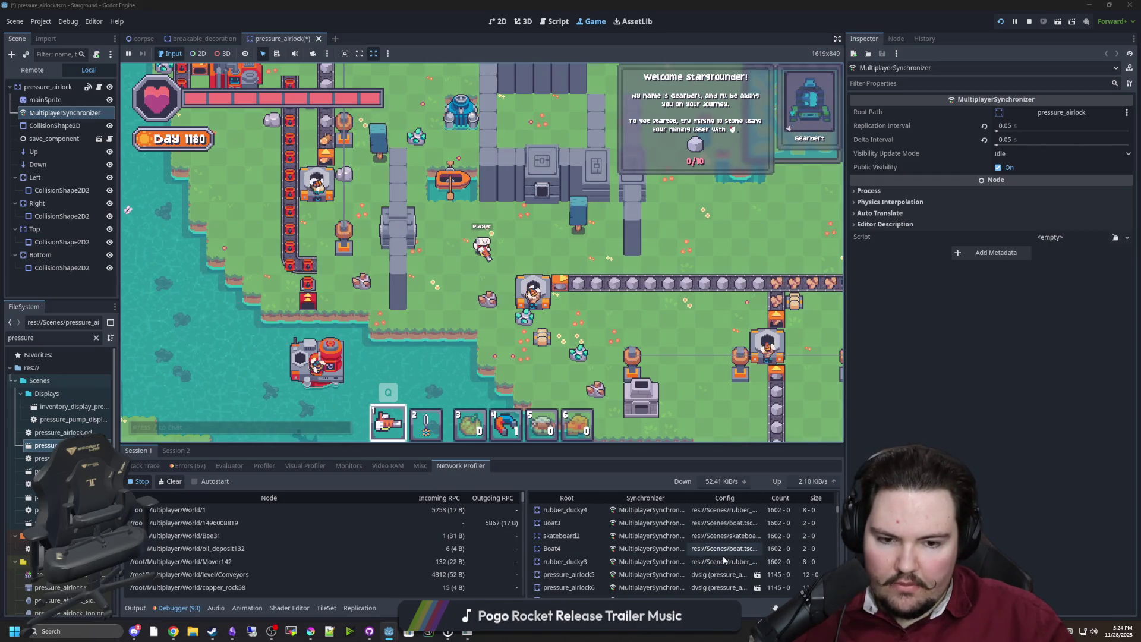
scroll(734, 552, down, 5)
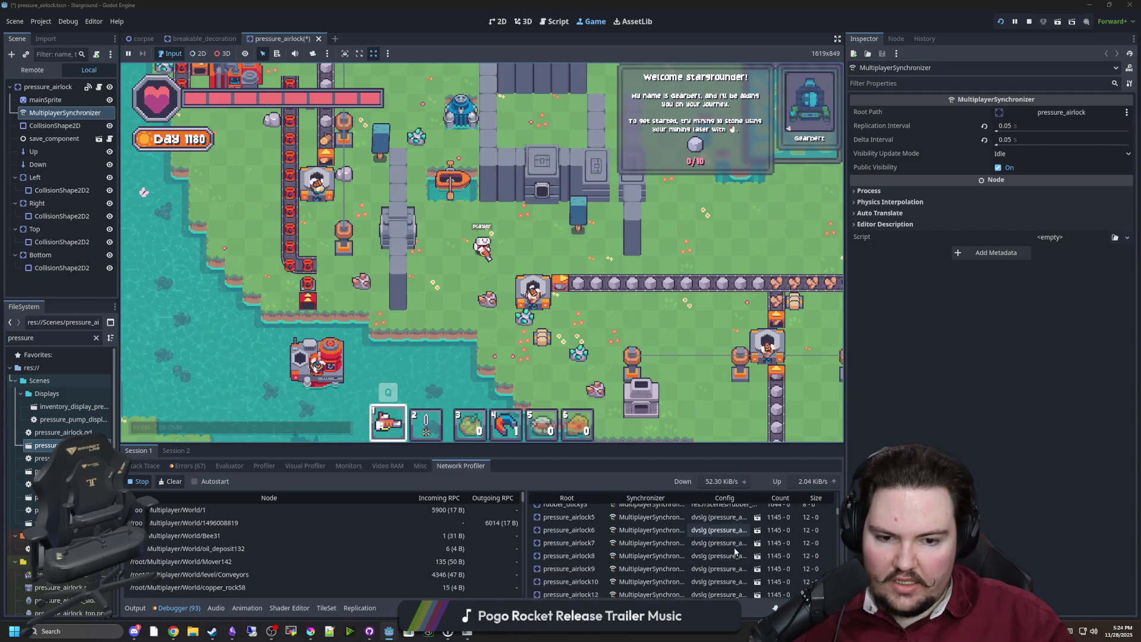
scroll(735, 551, down, 3)
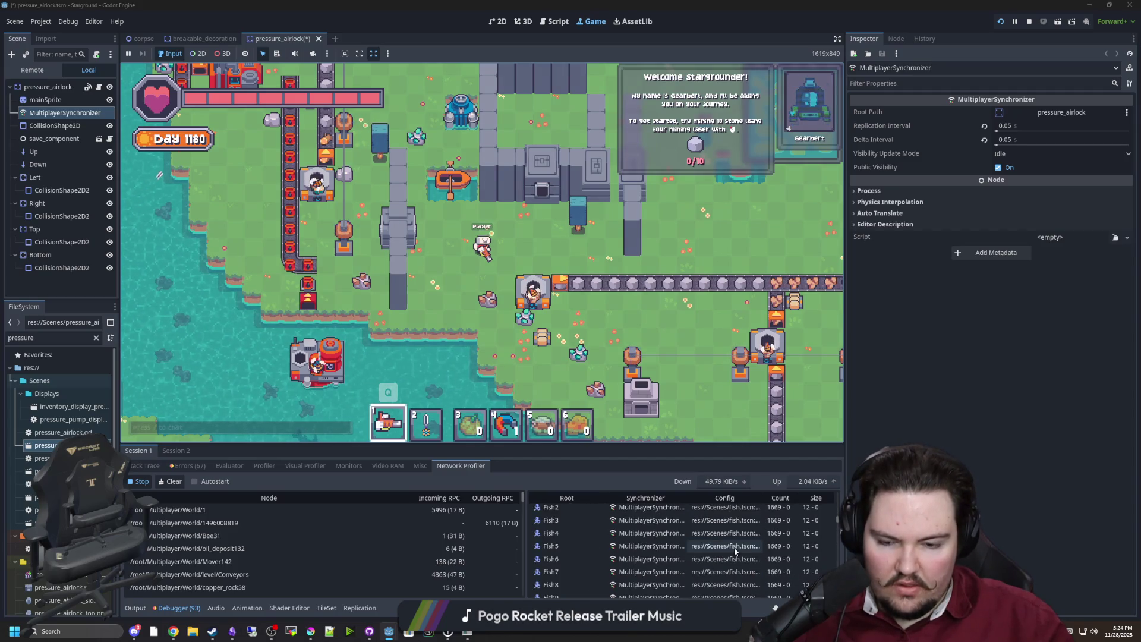
scroll(734, 552, down, 3)
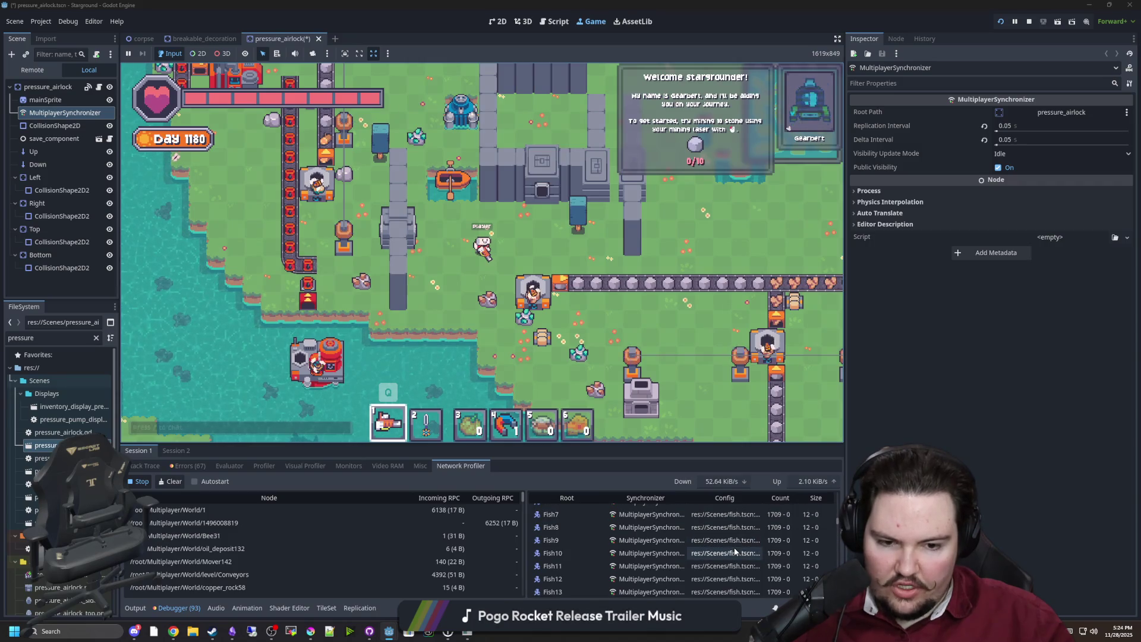
scroll(734, 550, down, 5)
scroll(734, 544, down, 20)
scroll(734, 549, down, 10)
scroll(723, 544, down, 10)
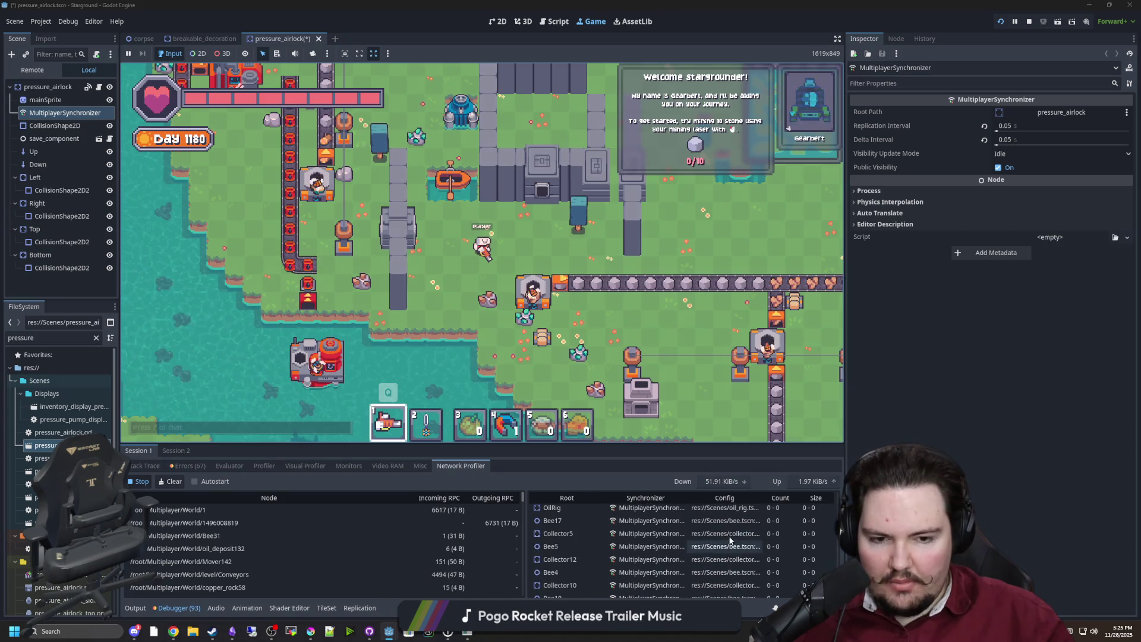
scroll(731, 537, down, 10)
scroll(736, 524, down, 5)
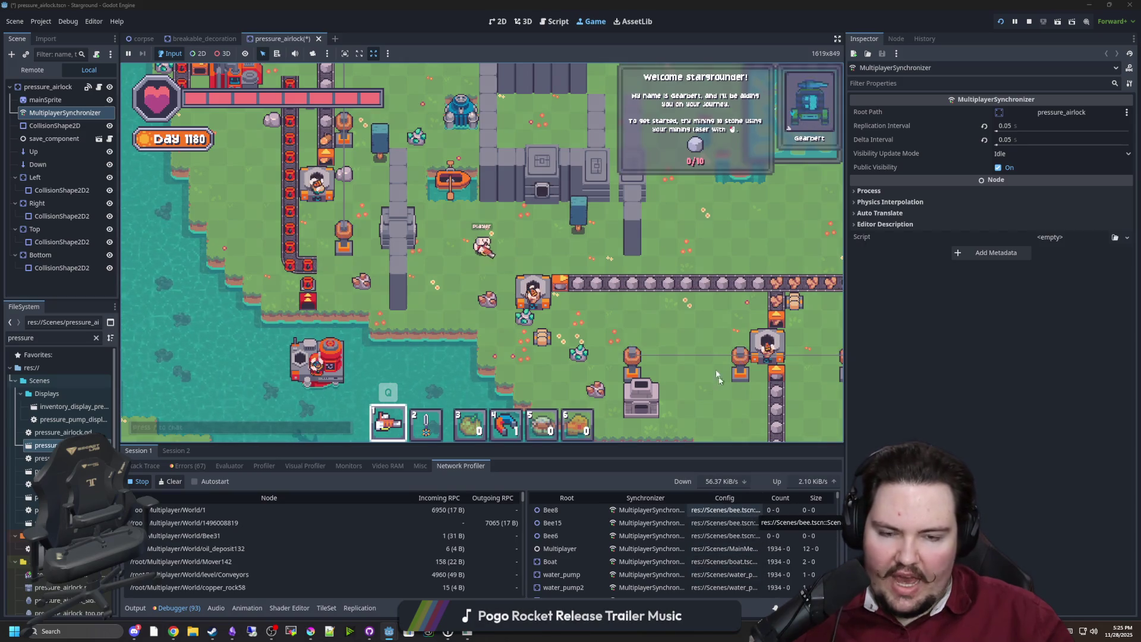
Step: Walk the player toward the factory area with WASD while checking the profiler table
key(d)
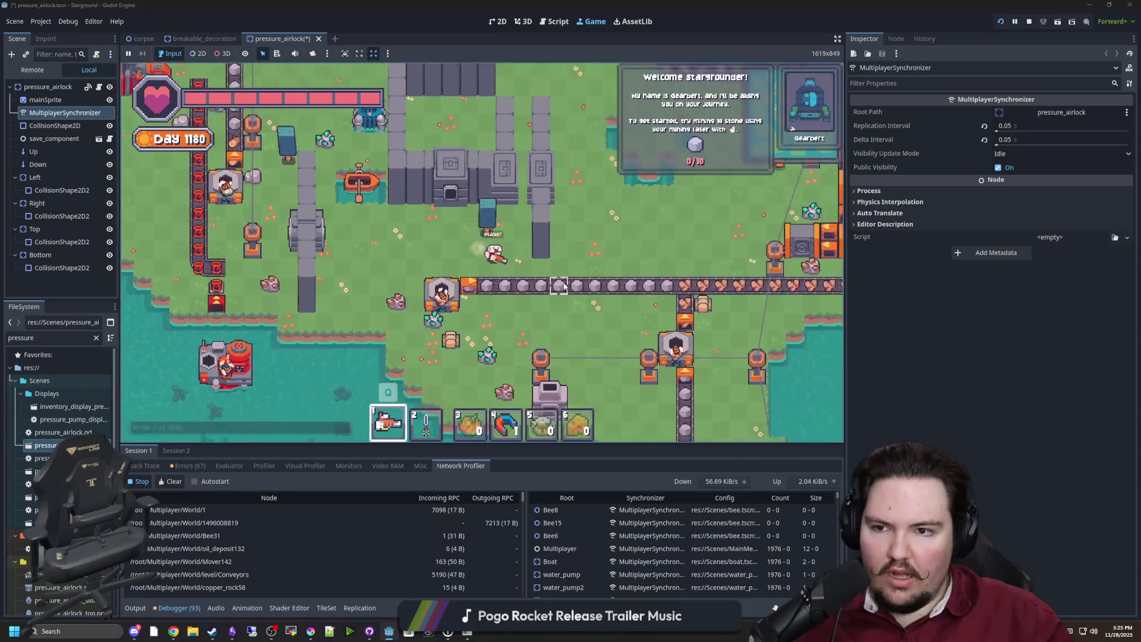
key(w)
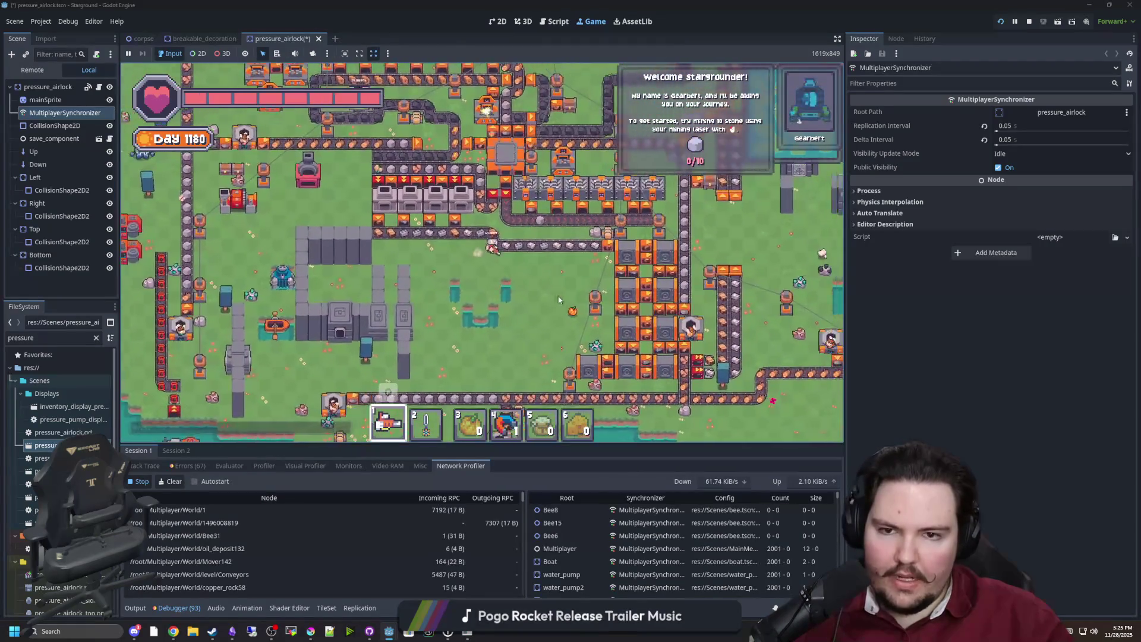
key(d)
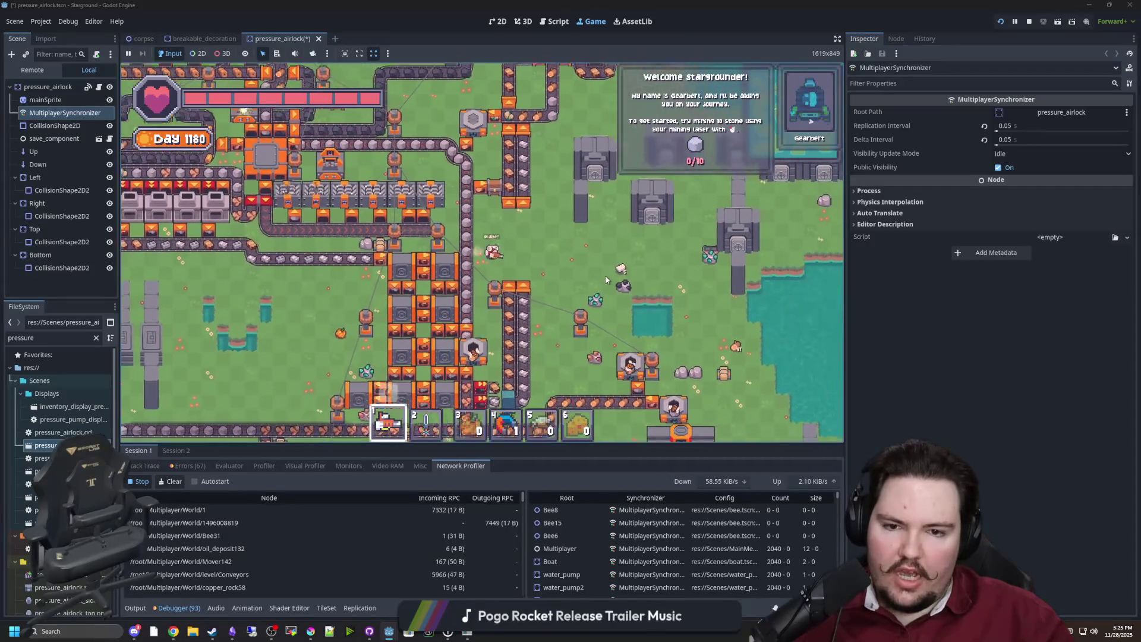
key(s)
key(d)
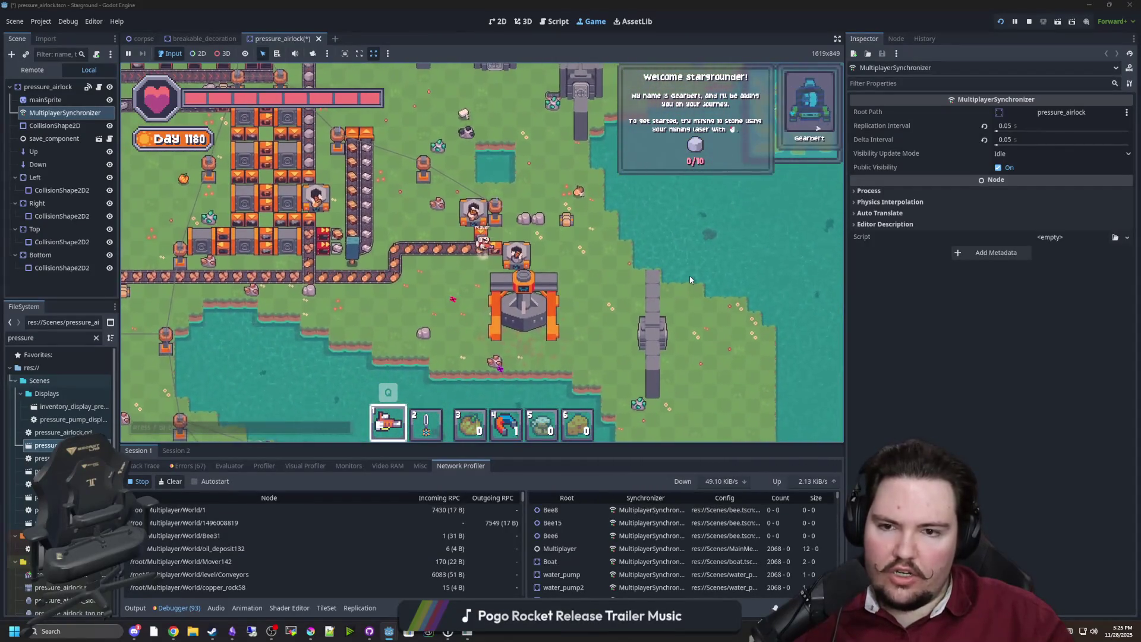
key(a)
key(w)
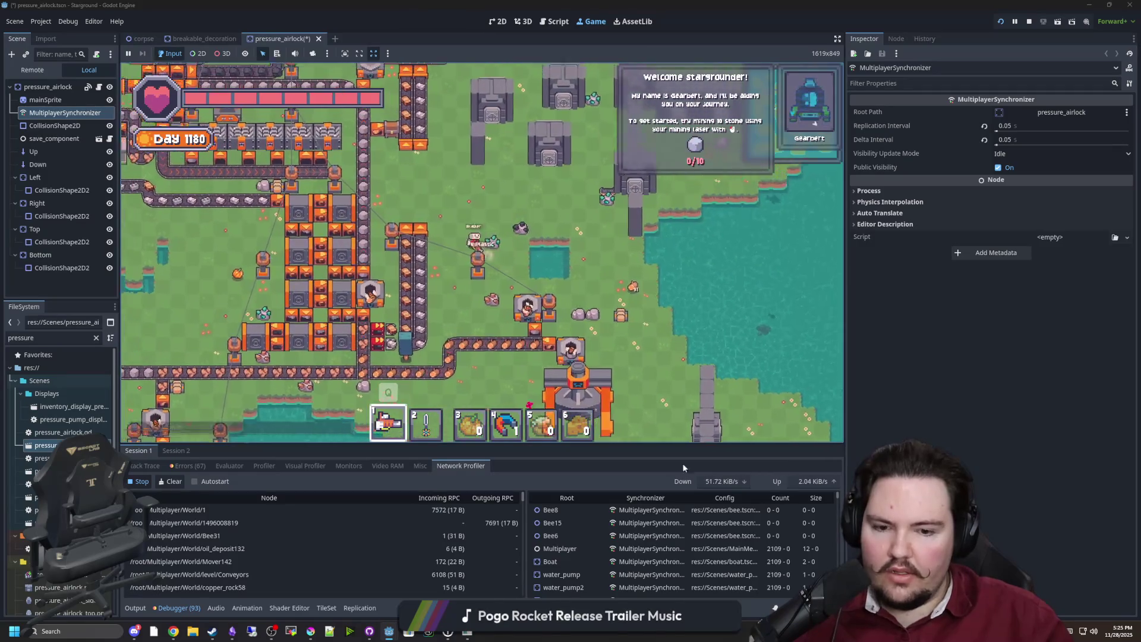
key(w)
key(a)
scroll(622, 537, down, 3)
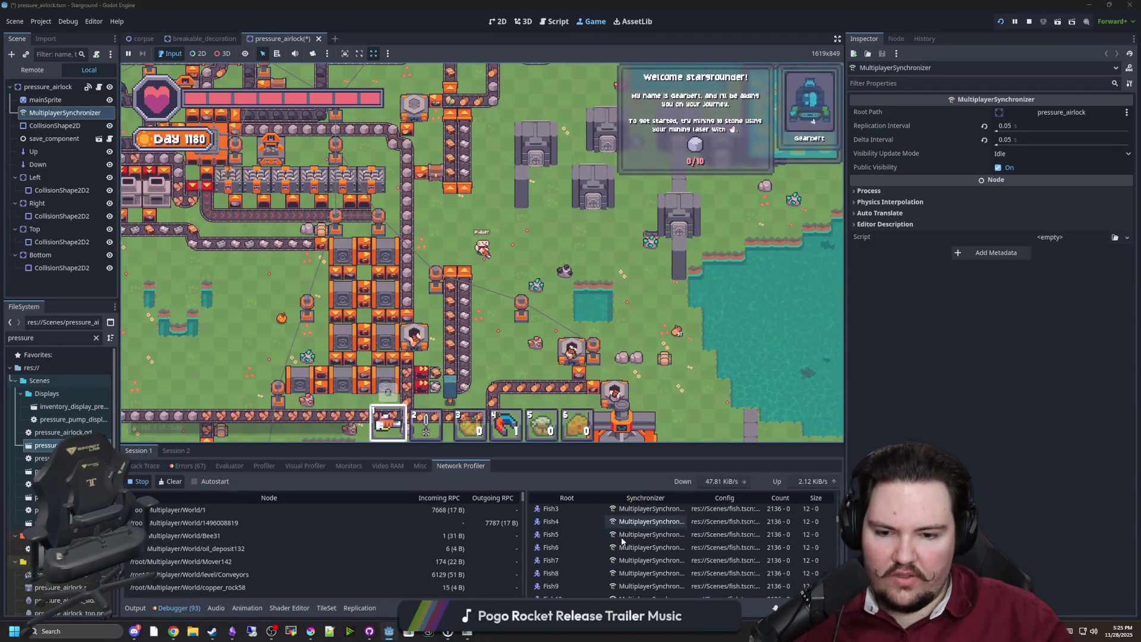
scroll(622, 536, down, 10)
scroll(679, 558, down, 10)
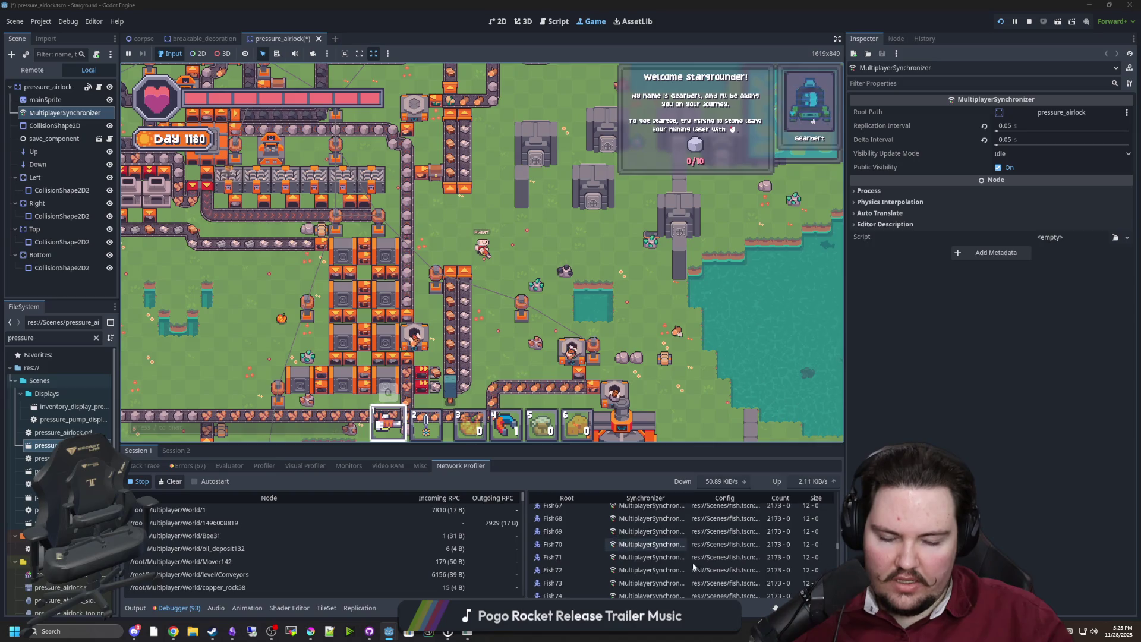
scroll(680, 557, down, 5)
scroll(691, 551, down, 5)
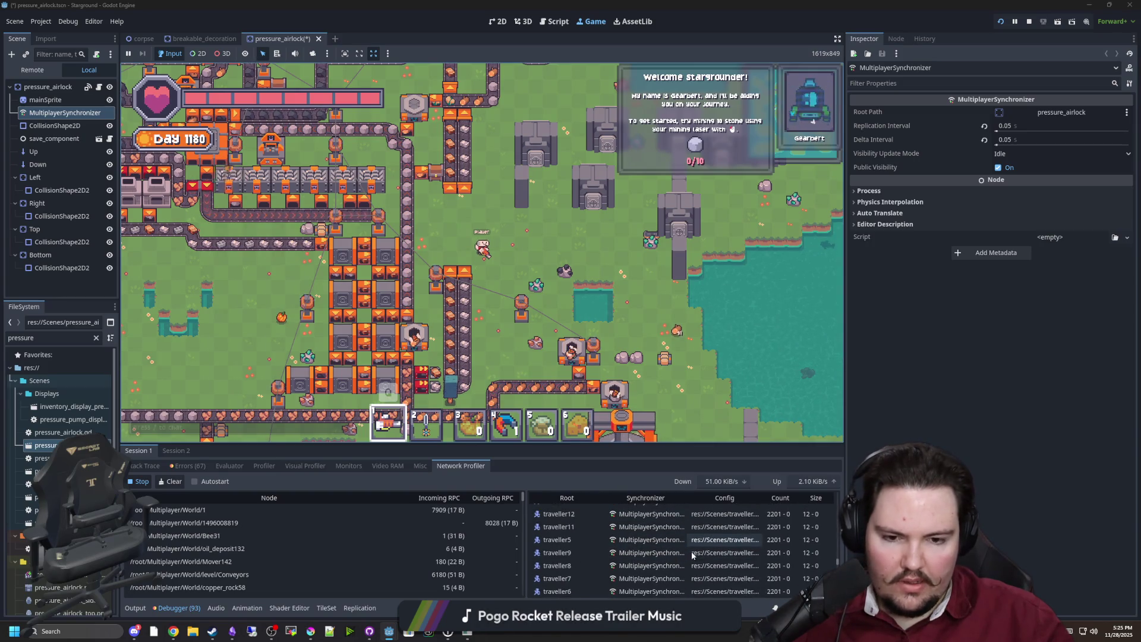
scroll(690, 552, down, 5)
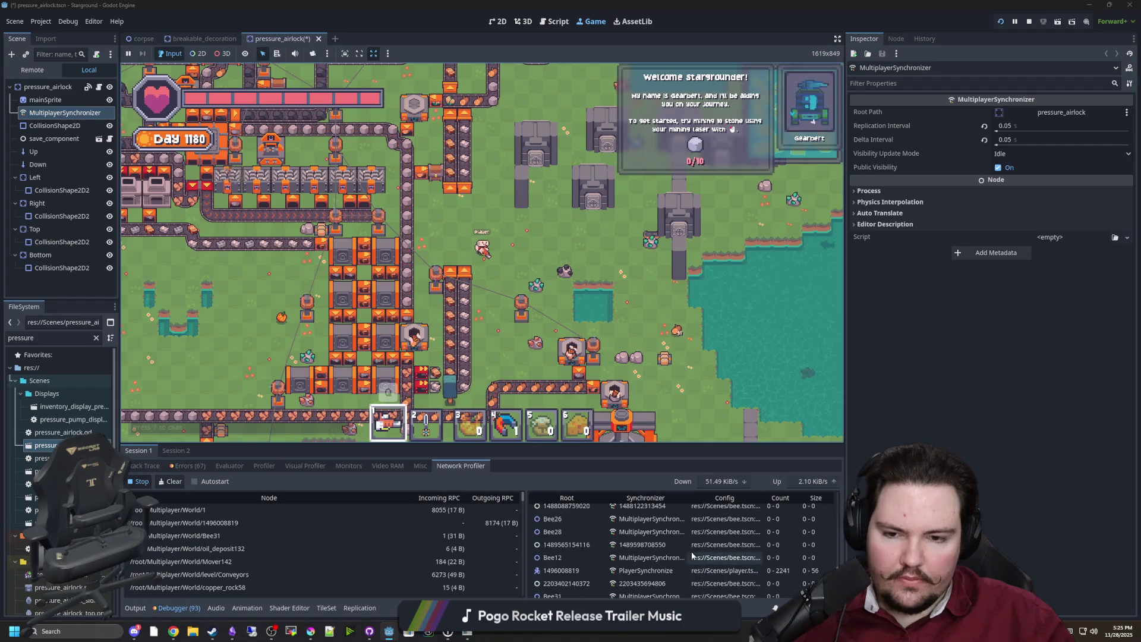
scroll(678, 552, down, 5)
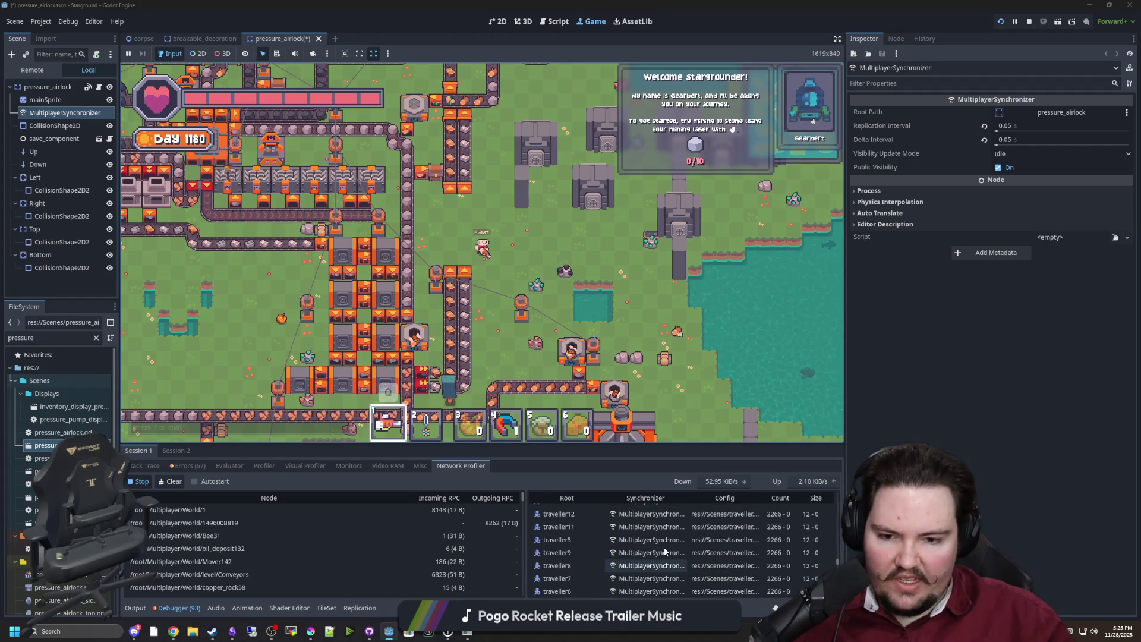
scroll(665, 551, down, 5)
scroll(662, 552, up, 3)
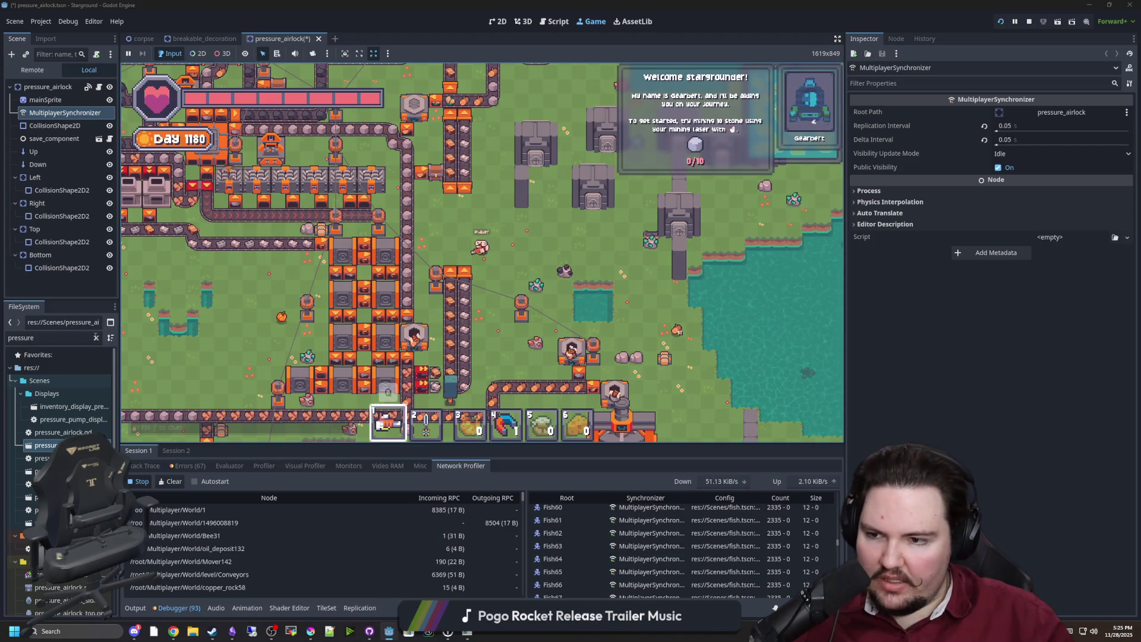
Step: Open fish.gd and examine the set_processing rpc call on line 63 and the _process function
double_click(75, 338)
text(fish)
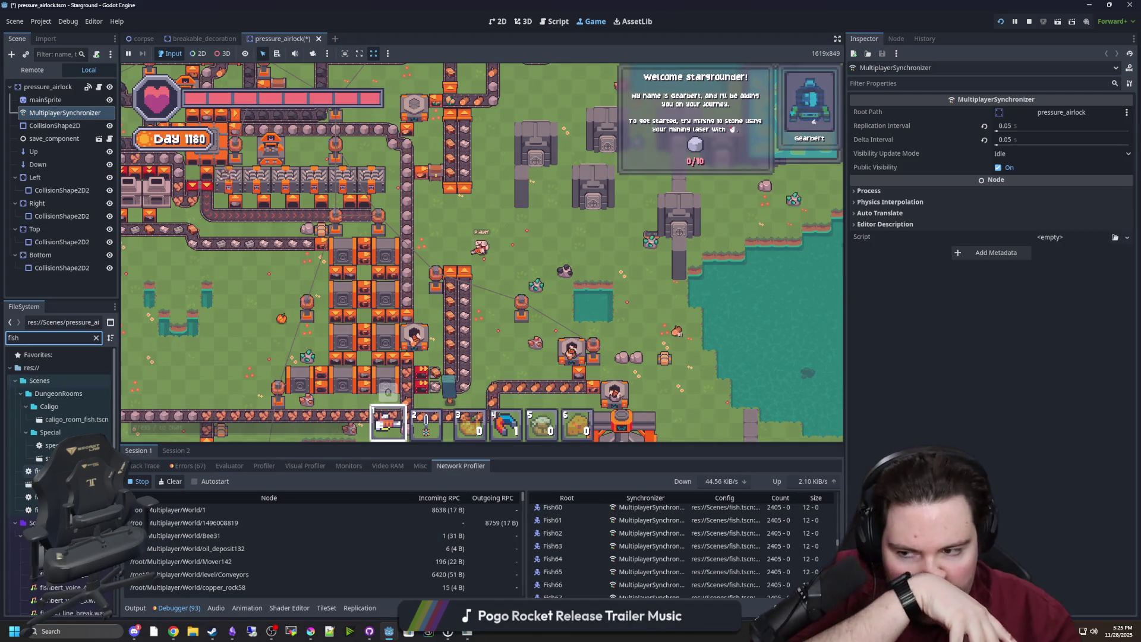
double_click(37, 470)
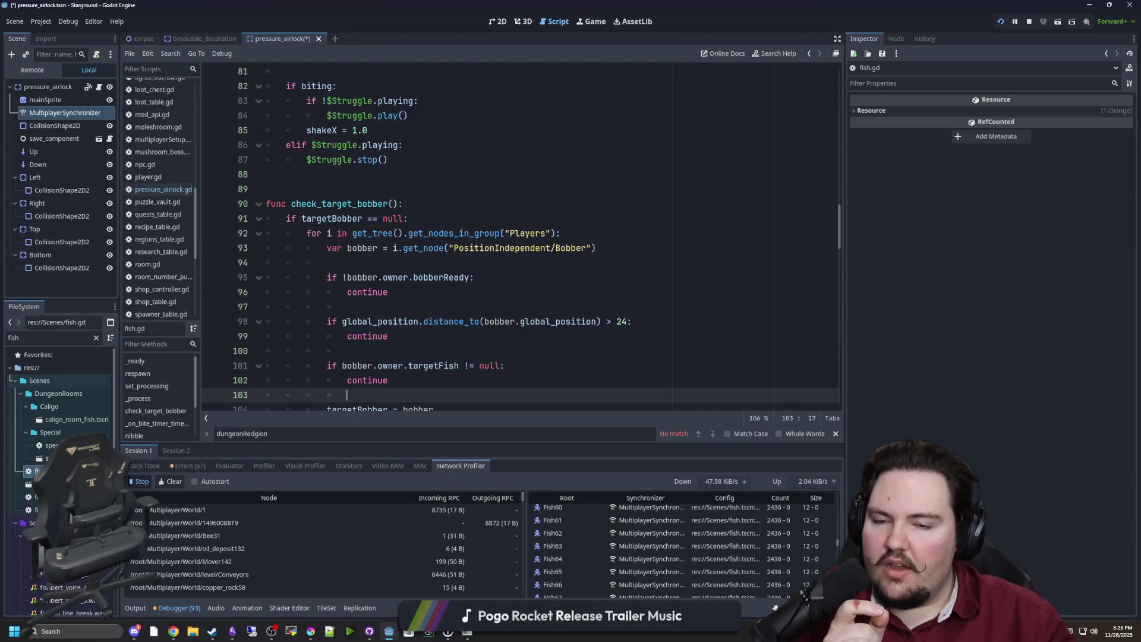
scroll(559, 248, up, 7)
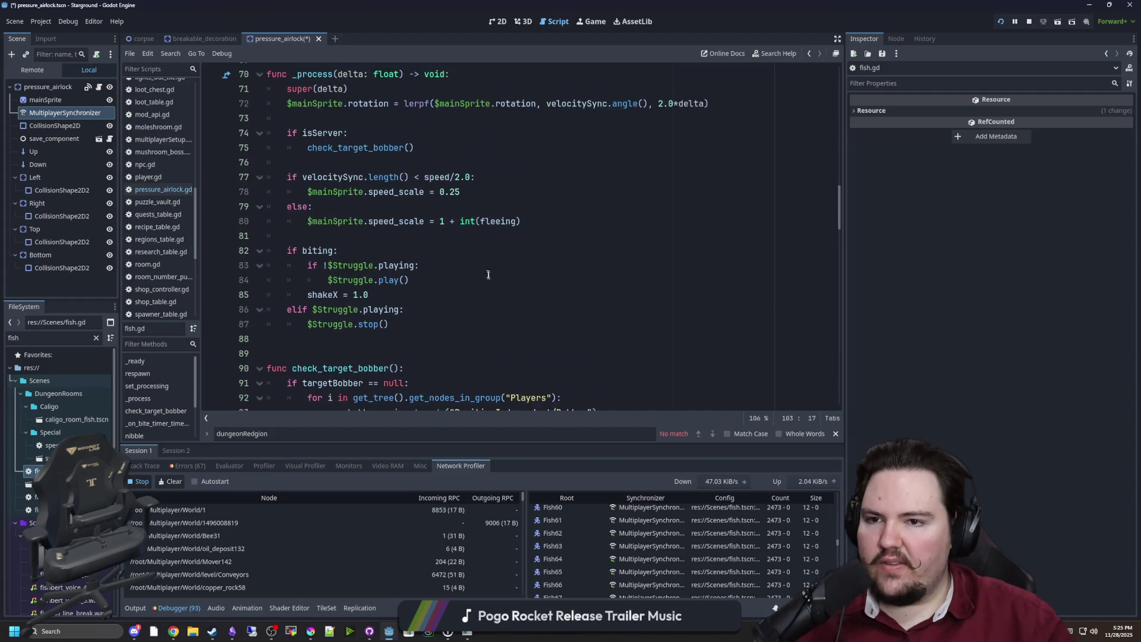
scroll(559, 248, up, 5)
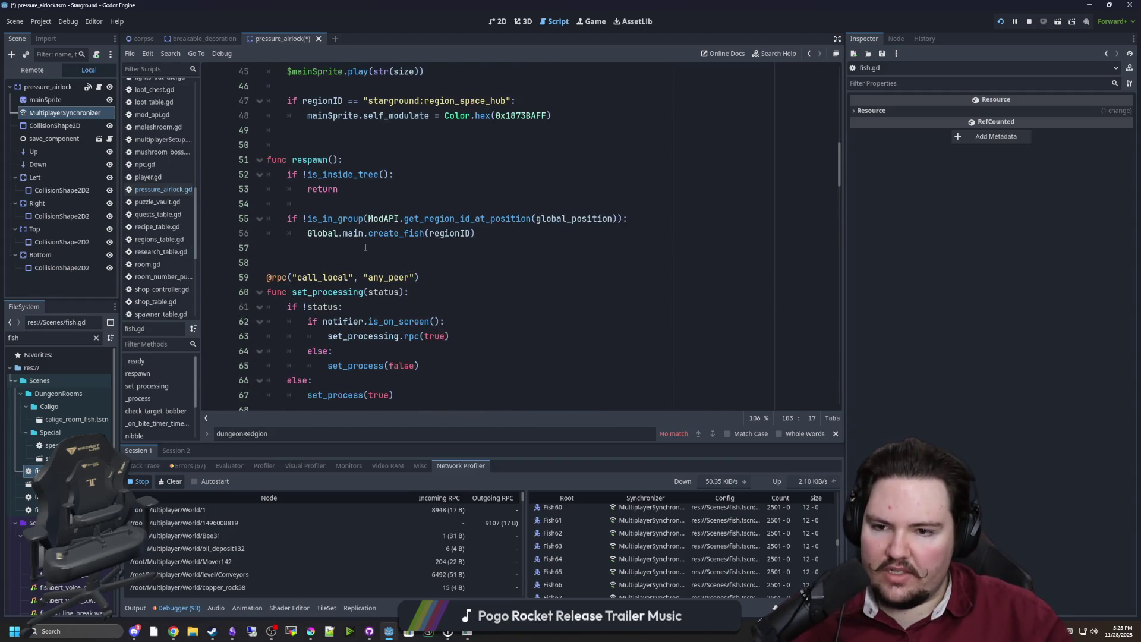
scroll(366, 247, down, 2)
drag(473, 246, 315, 248)
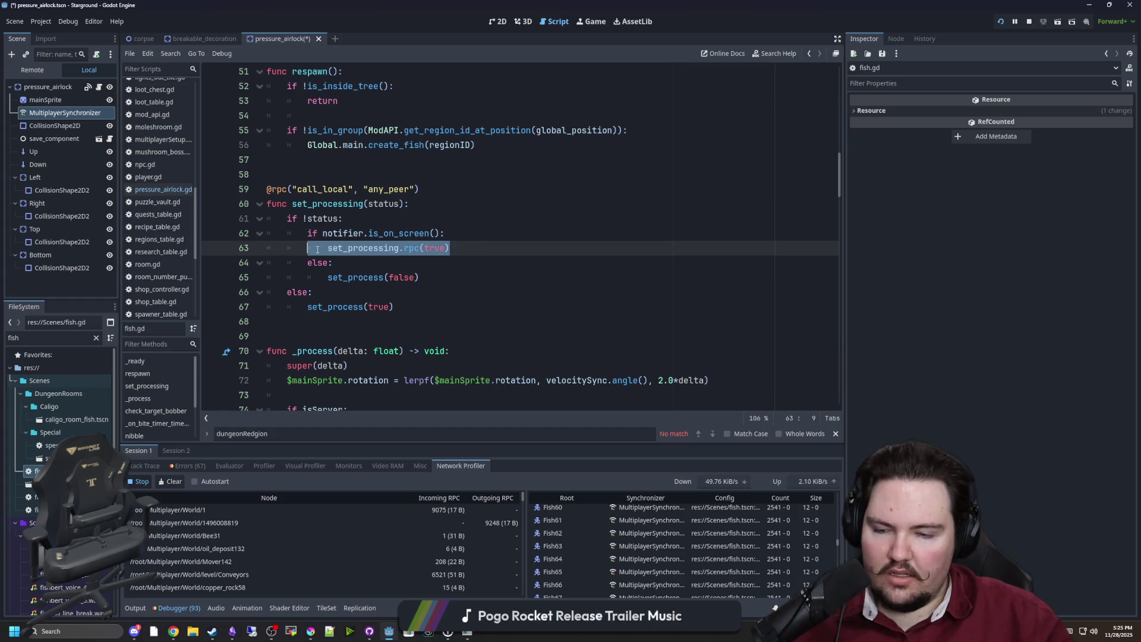
click(372, 252)
scroll(372, 251, down, 4)
scroll(366, 248, down, 2)
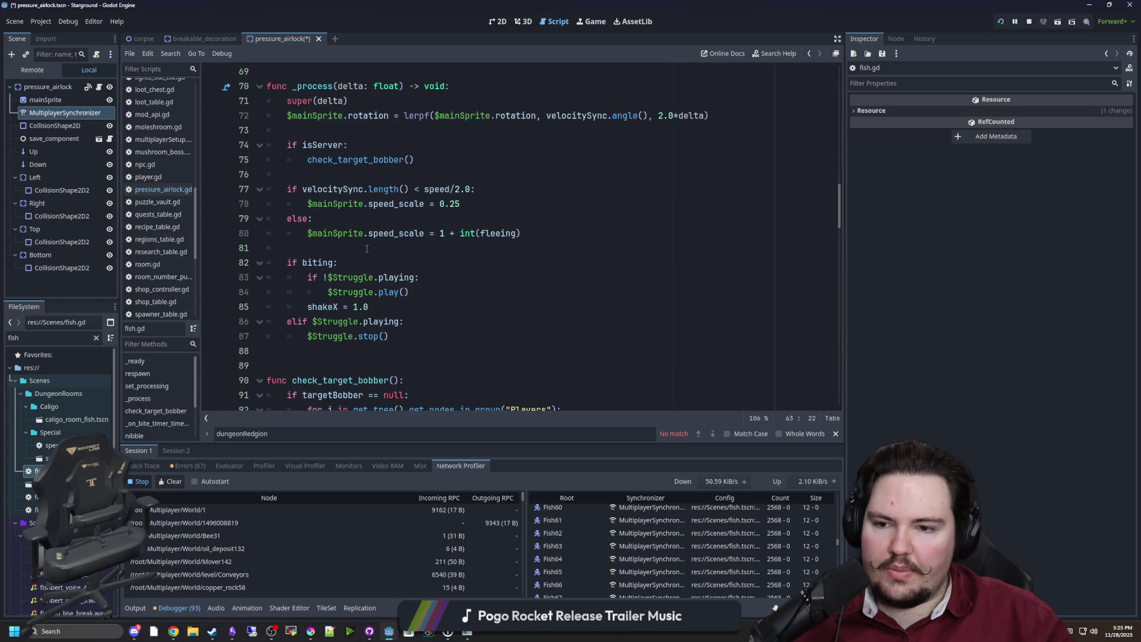
mouse_move(481, 337)
mouse_down()
mouse_move(397, 204)
mouse_move(279, 145)
mouse_move(263, 94)
mouse_up()
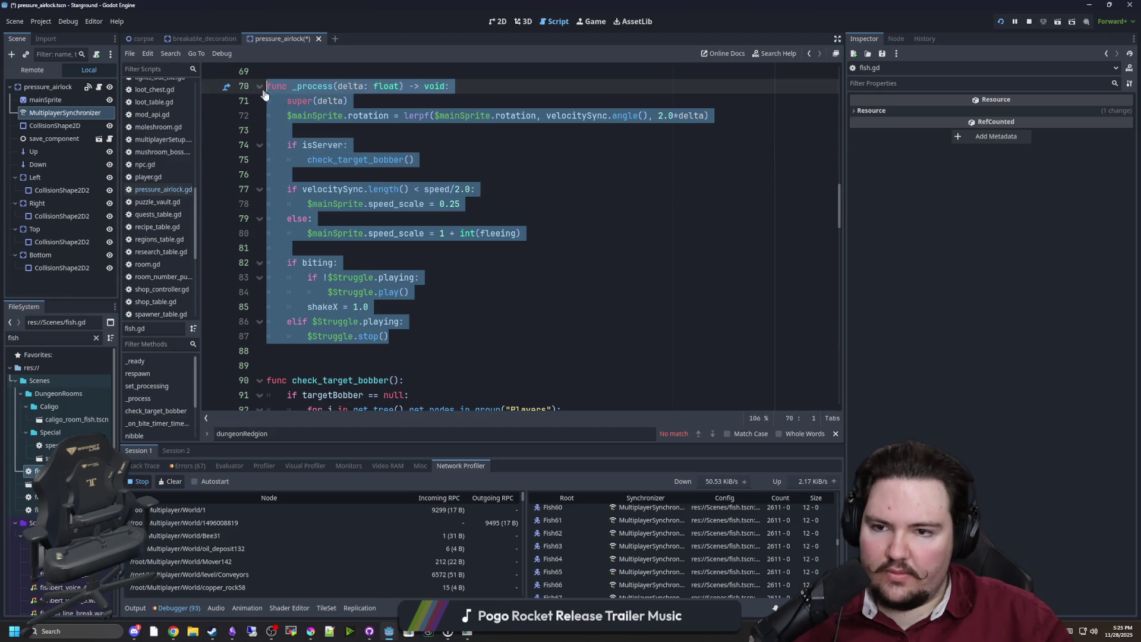
click(385, 117)
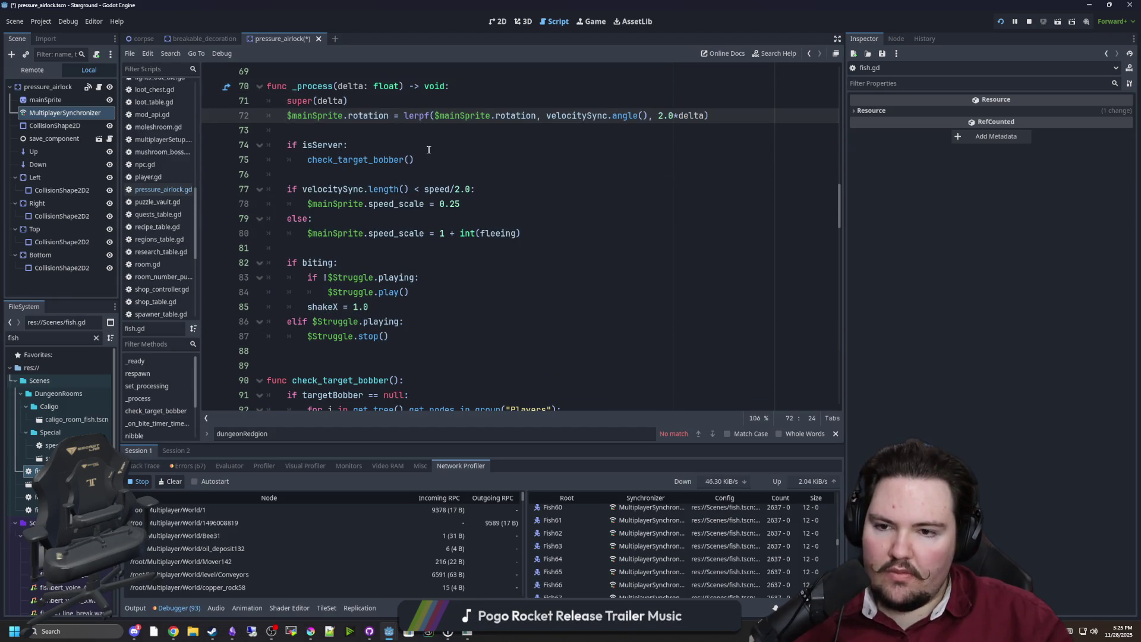
Step: Read through the rest of the fish.gd script
scroll(425, 149, down, 3)
scroll(423, 149, down, 2)
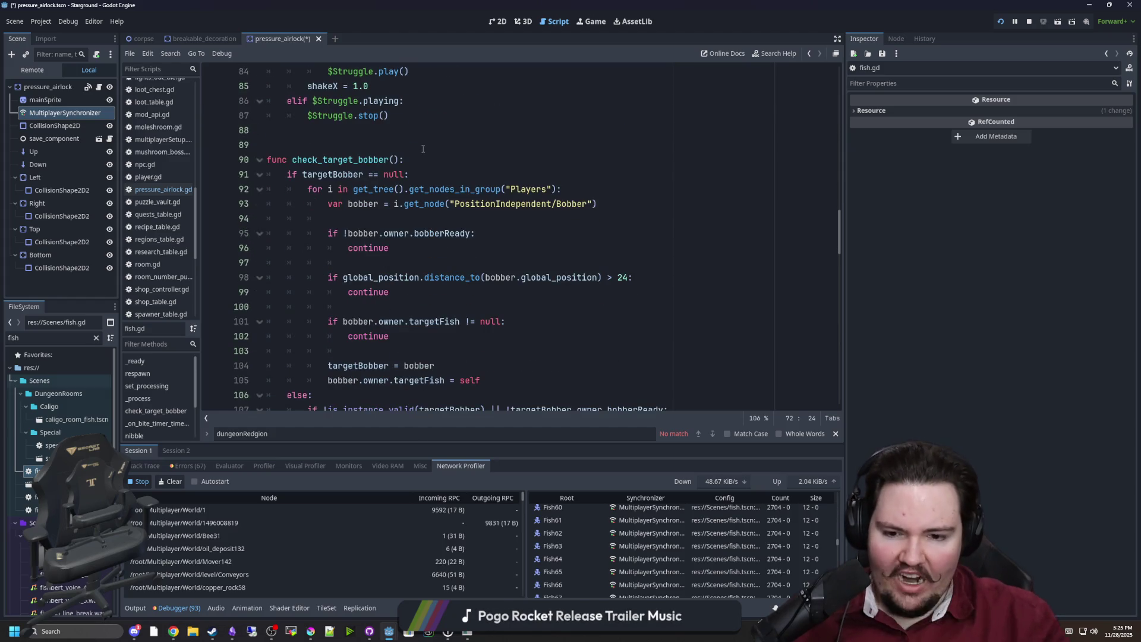
scroll(423, 149, down, 9)
scroll(453, 270, down, 1)
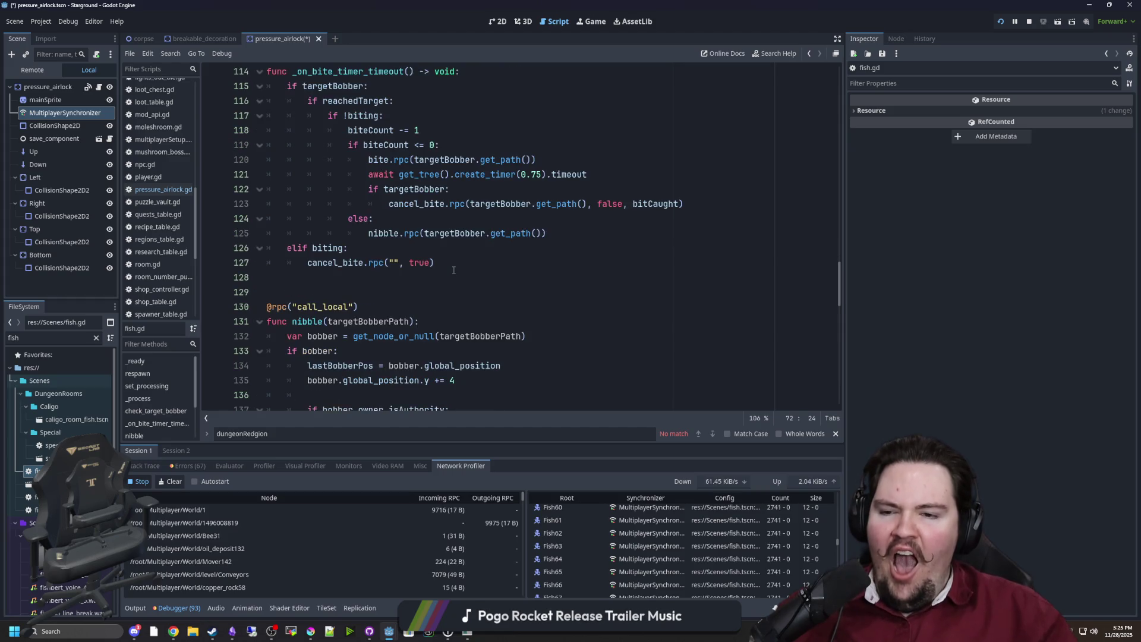
scroll(413, 259, down, 14)
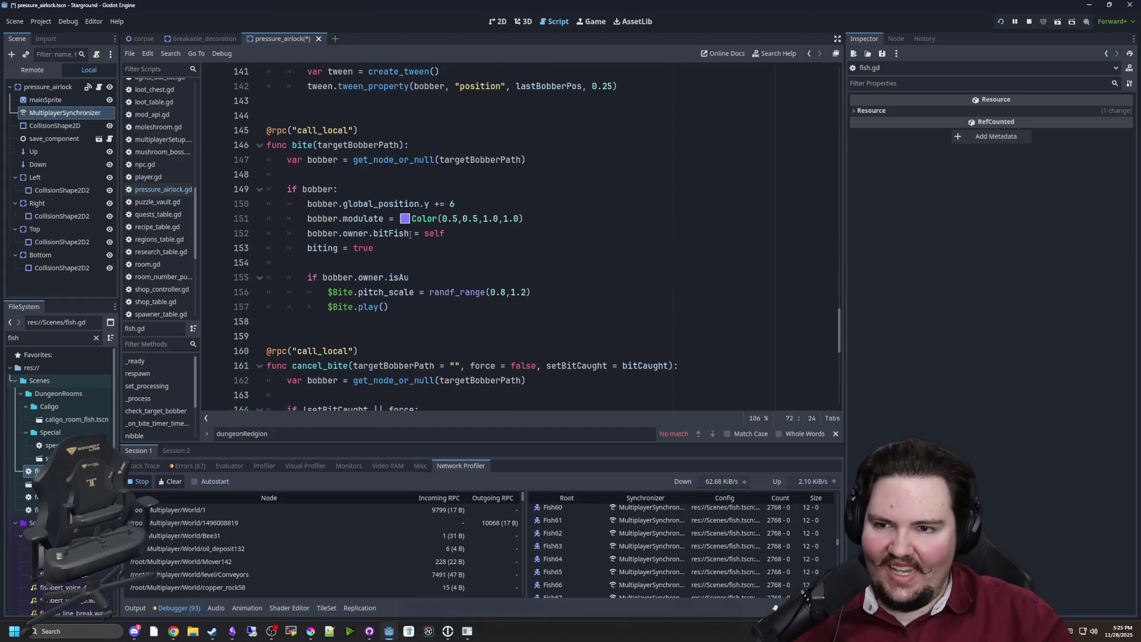
scroll(443, 234, down, 6)
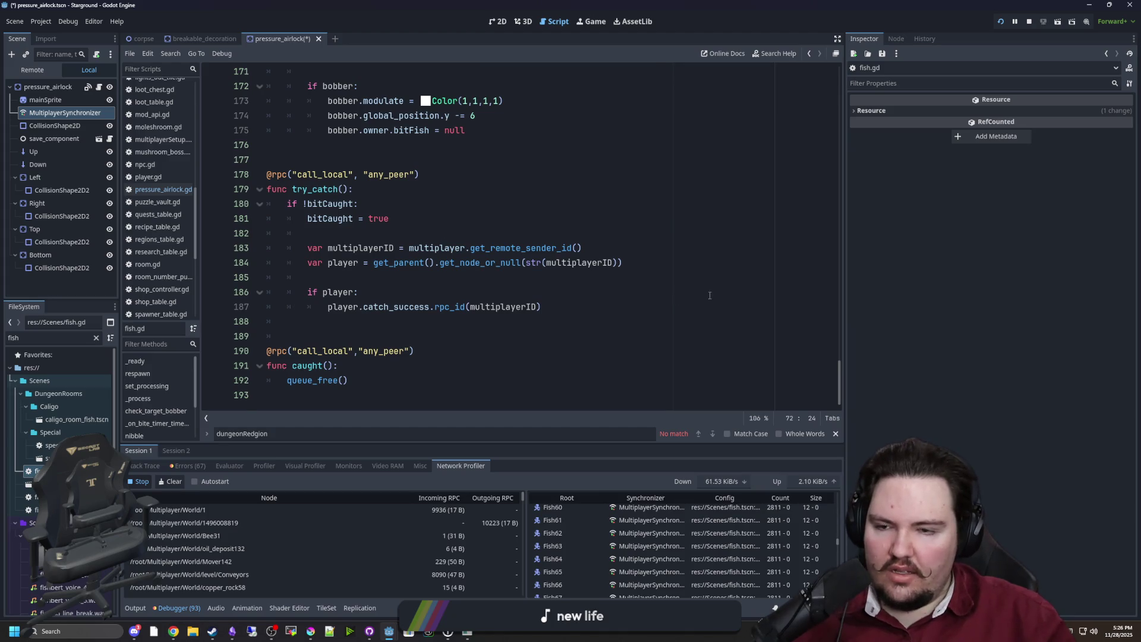
scroll(745, 308, up, 13)
scroll(745, 309, up, 10)
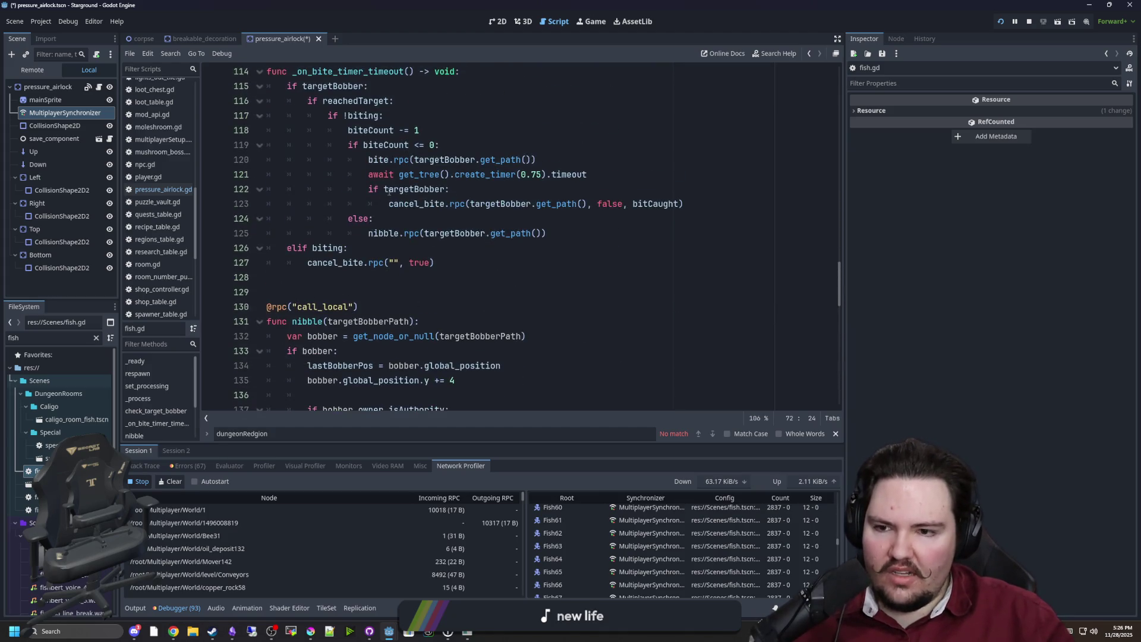
scroll(372, 166, up, 6)
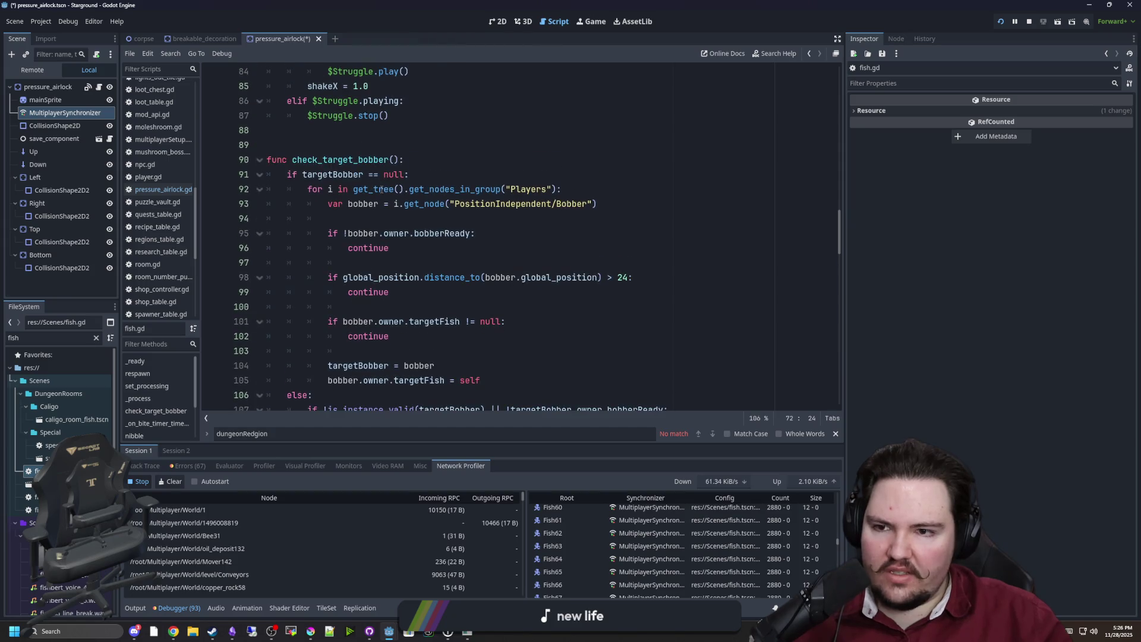
scroll(381, 188, up, 6)
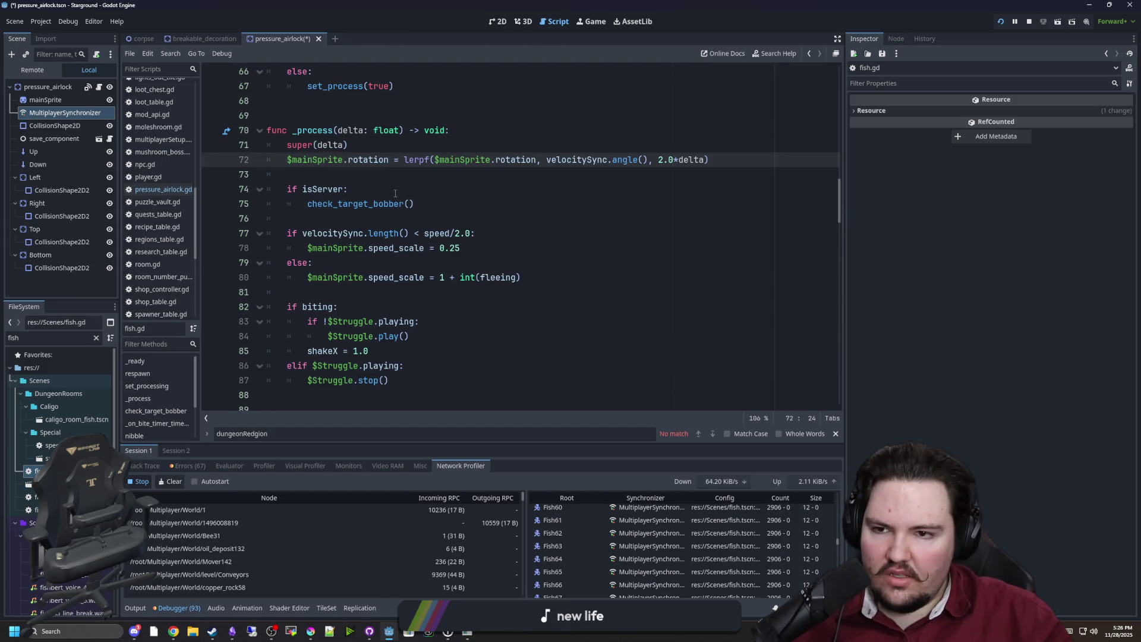
scroll(387, 209, up, 12)
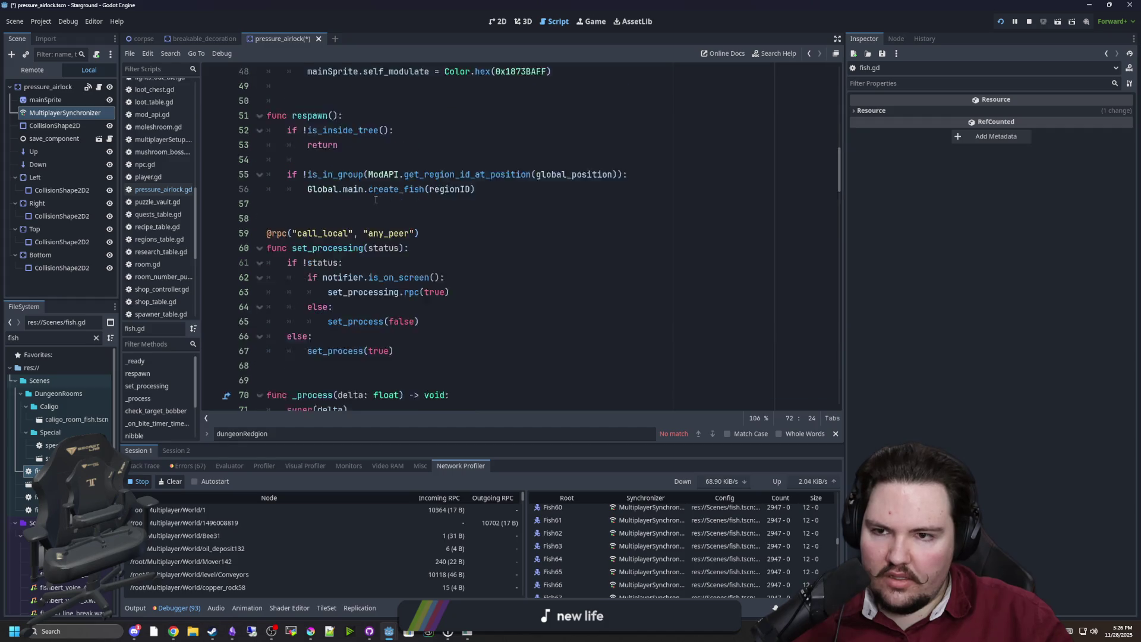
scroll(369, 179, up, 7)
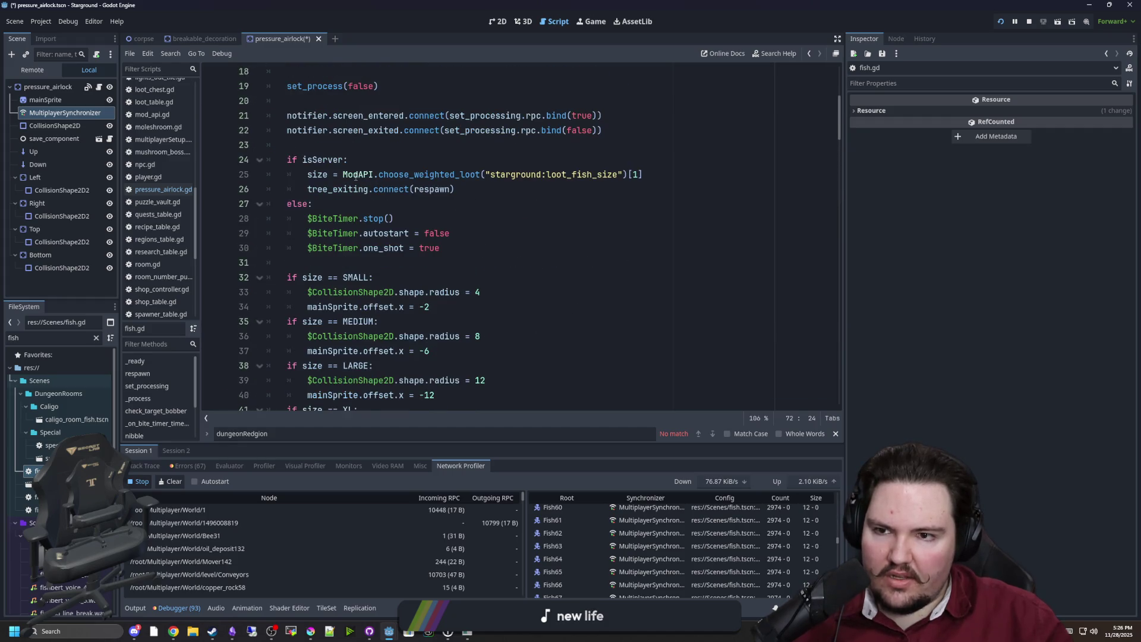
scroll(362, 225, down, 1)
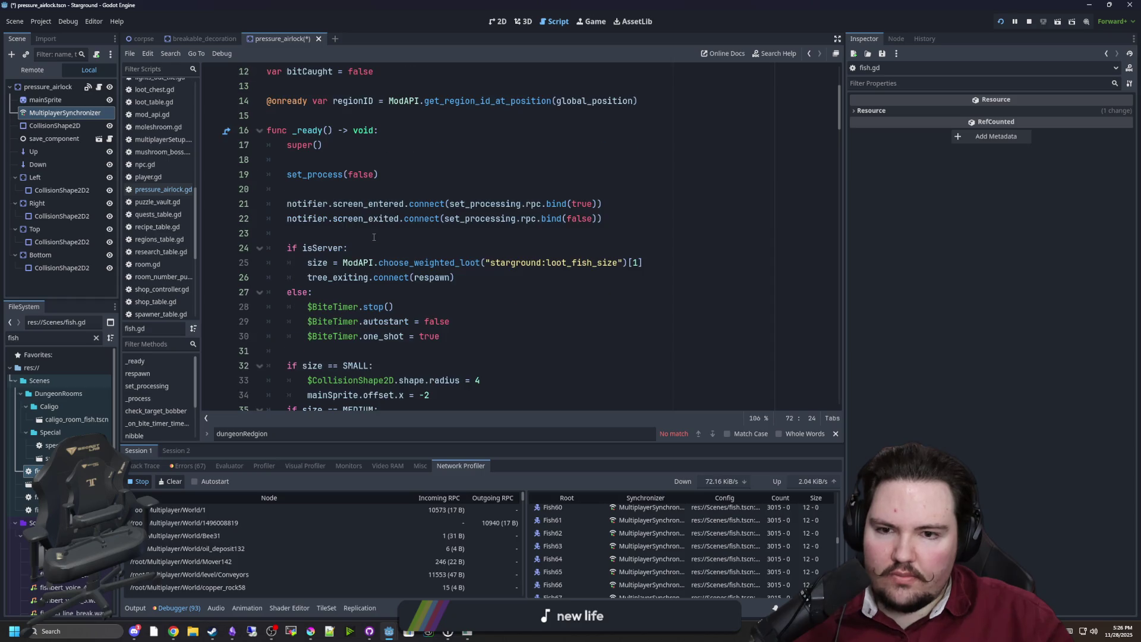
scroll(504, 204, down, 10)
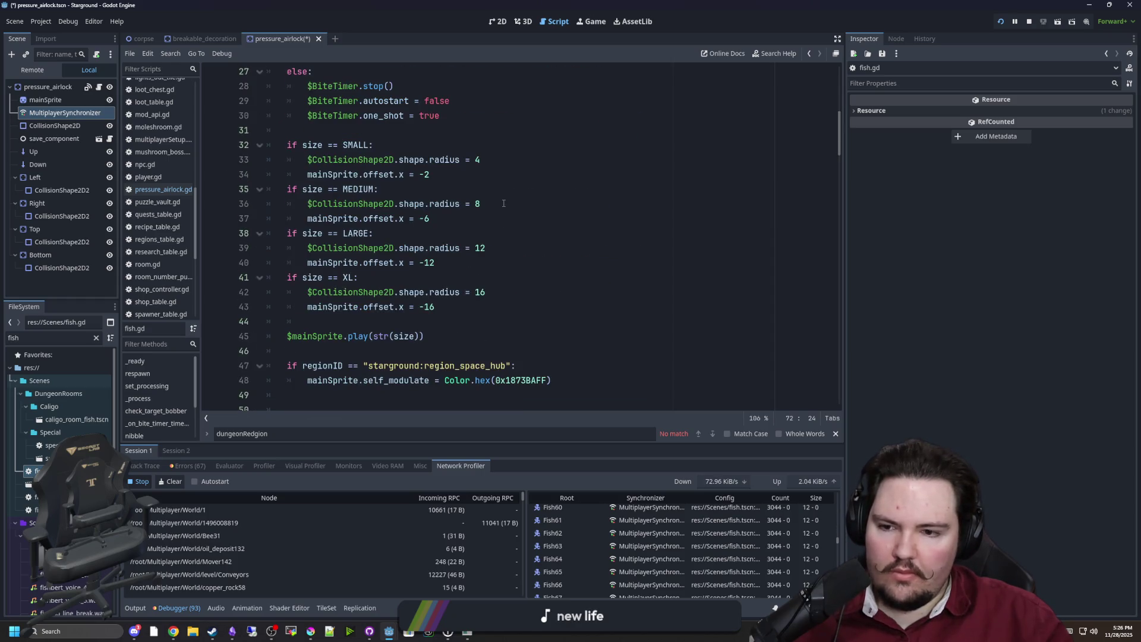
scroll(504, 204, down, 1)
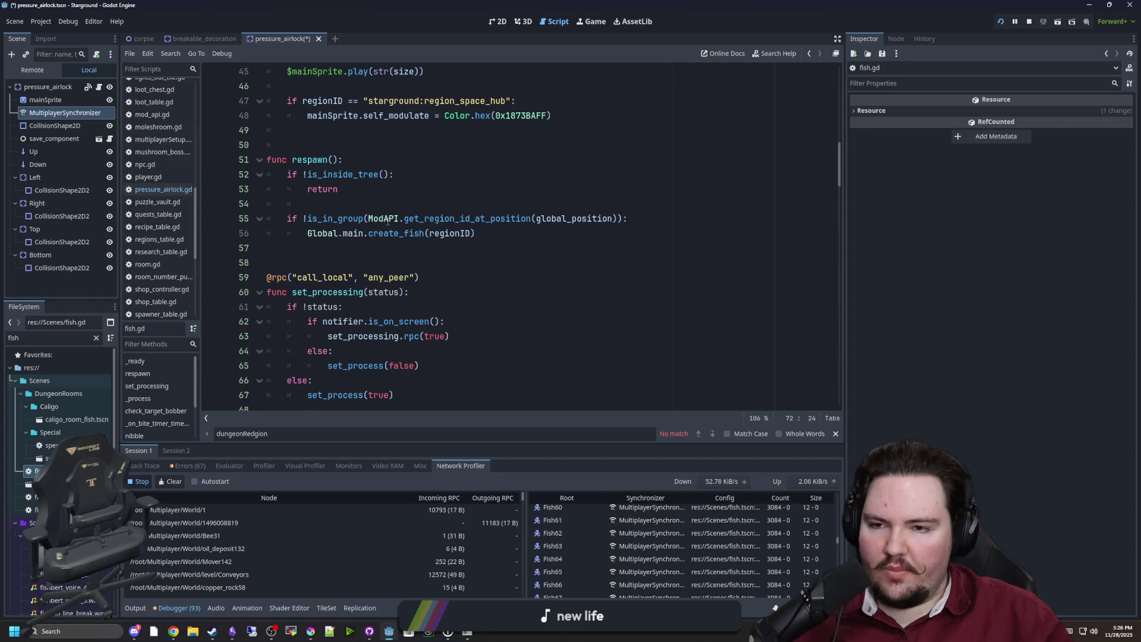
scroll(387, 221, down, 4)
scroll(387, 221, down, 3)
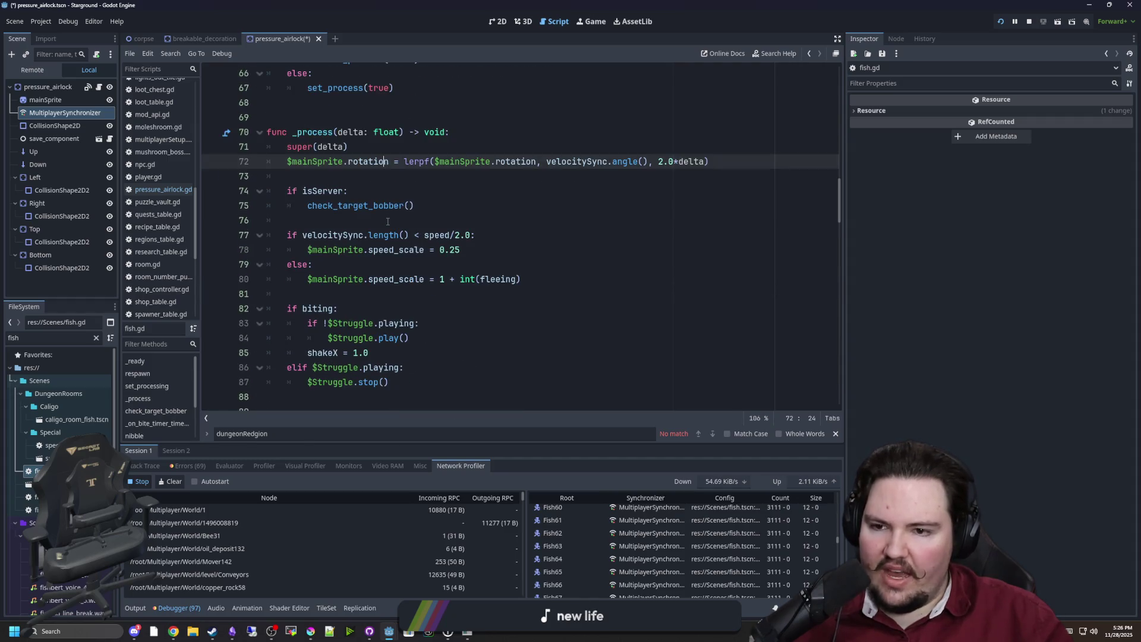
scroll(348, 193, down, 1)
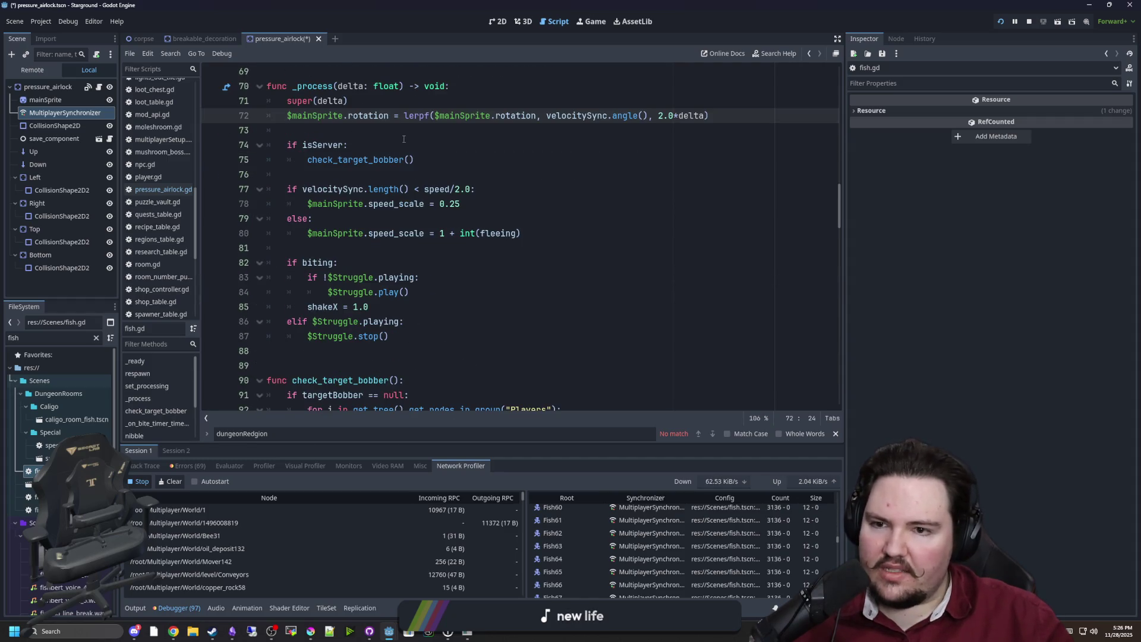
scroll(395, 130, up, 1)
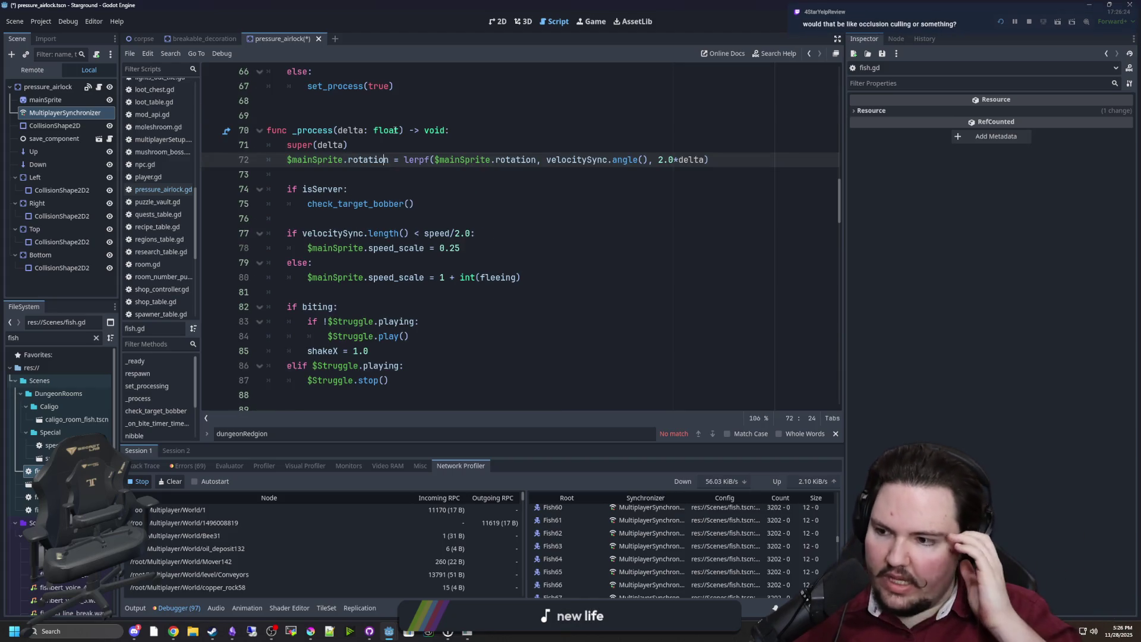
scroll(387, 214, up, 4)
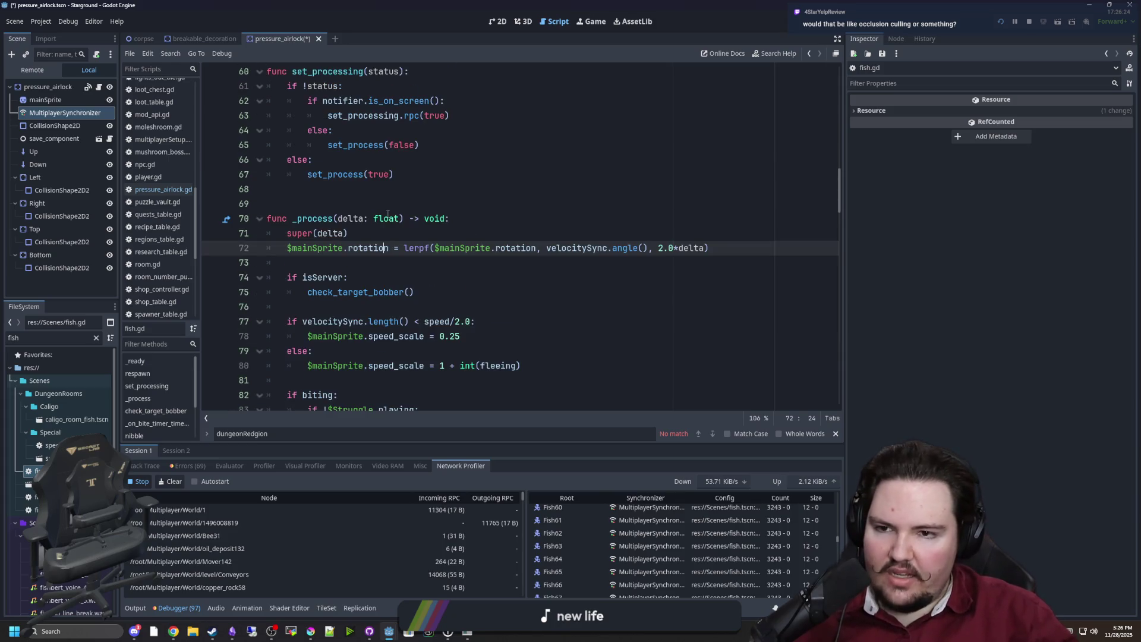
scroll(442, 284, up, 1)
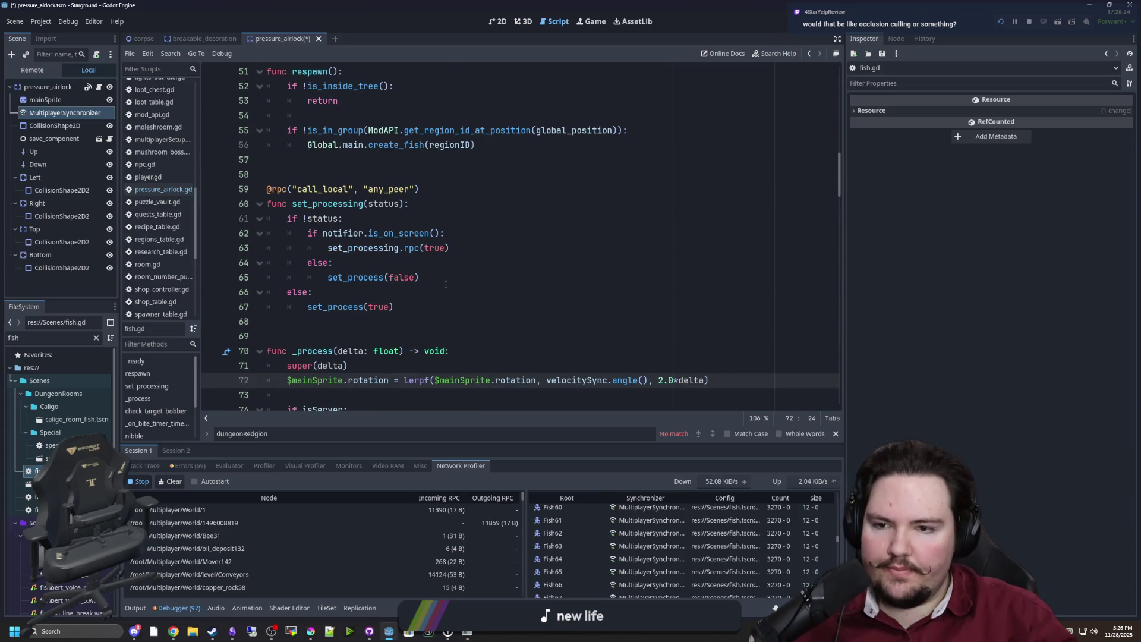
Step: Show the airlock MultiplayerSynchronizer's replication settings, then open the fish scene
click(446, 284)
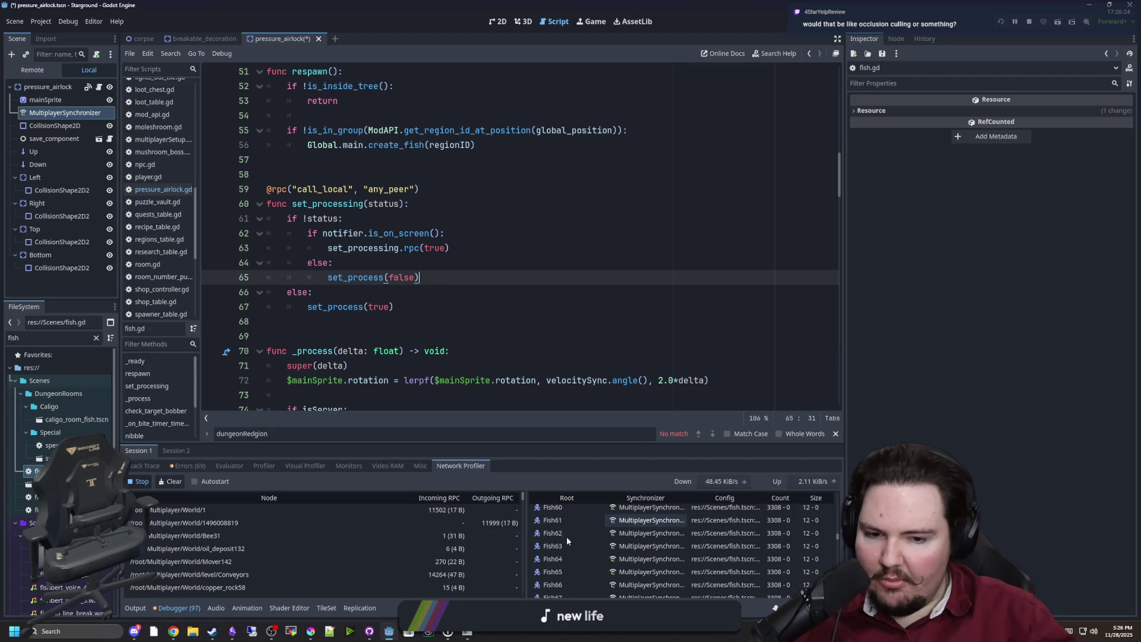
click(54, 114)
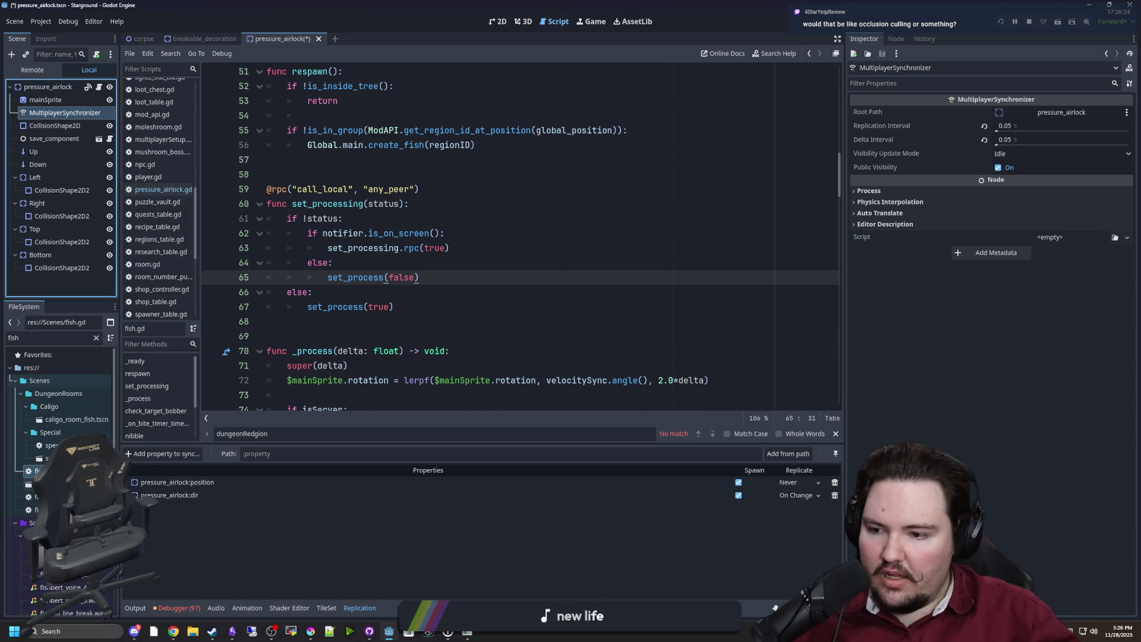
double_click(47, 484)
Step: Select the fish's MultiplayerSynchronizer and read the Public Visibility tooltip in the Inspector
click(64, 139)
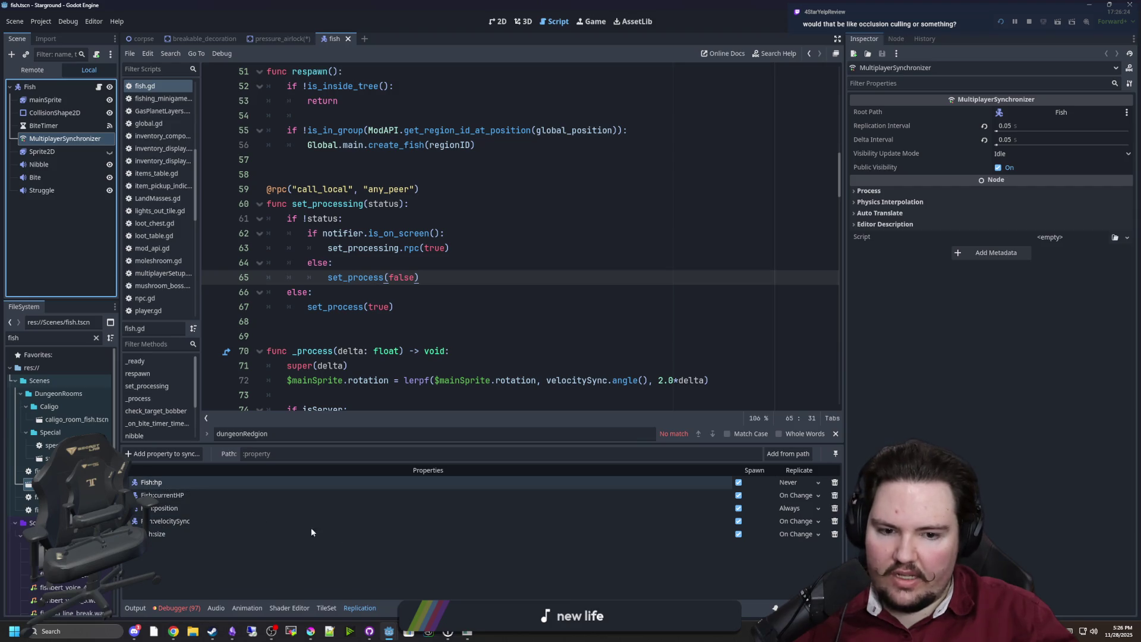
click(447, 302)
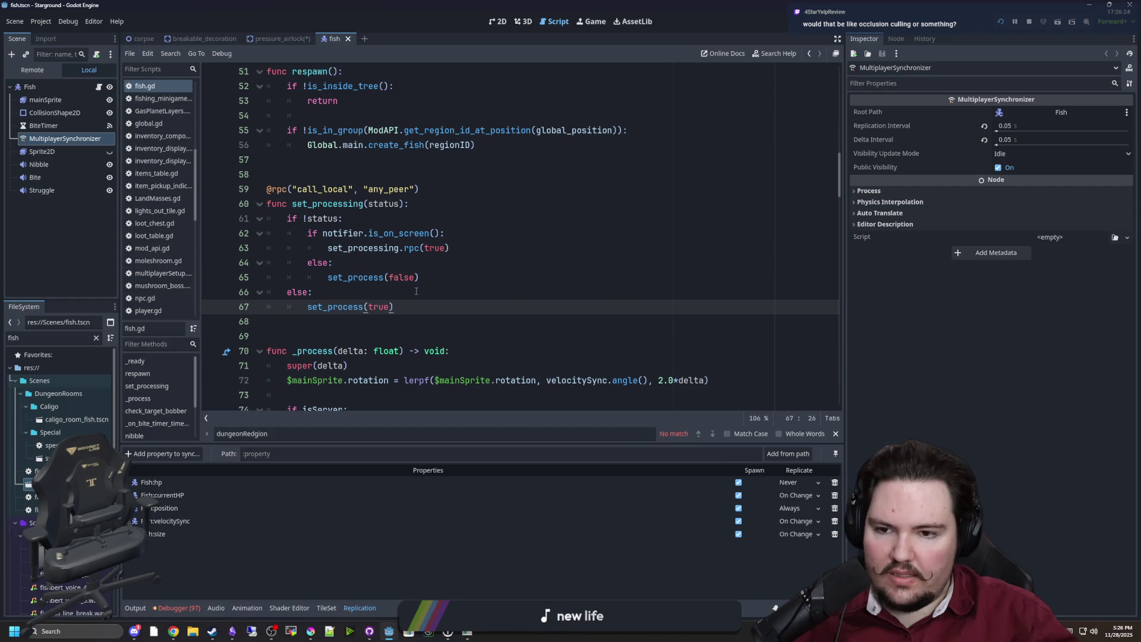
scroll(416, 291, down, 2)
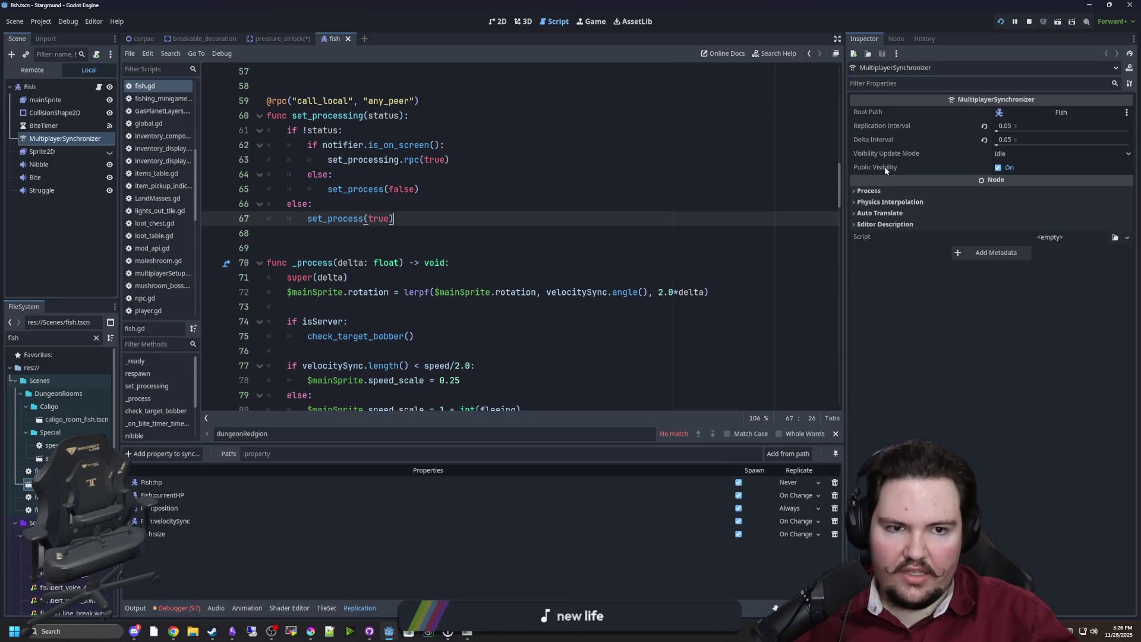
mouse_move(884, 168)
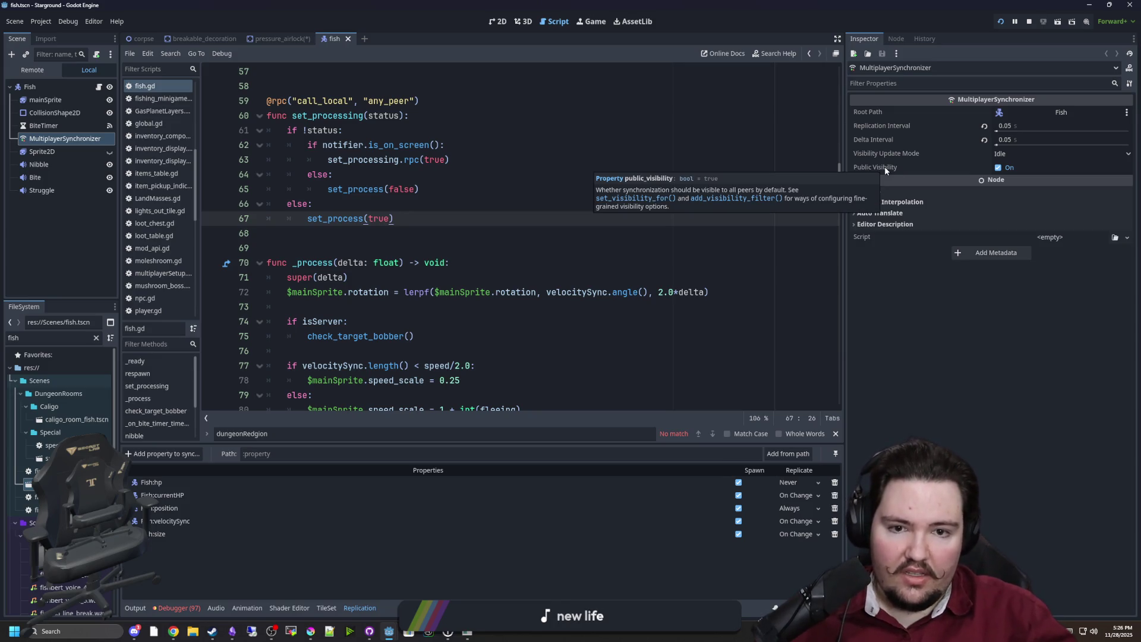
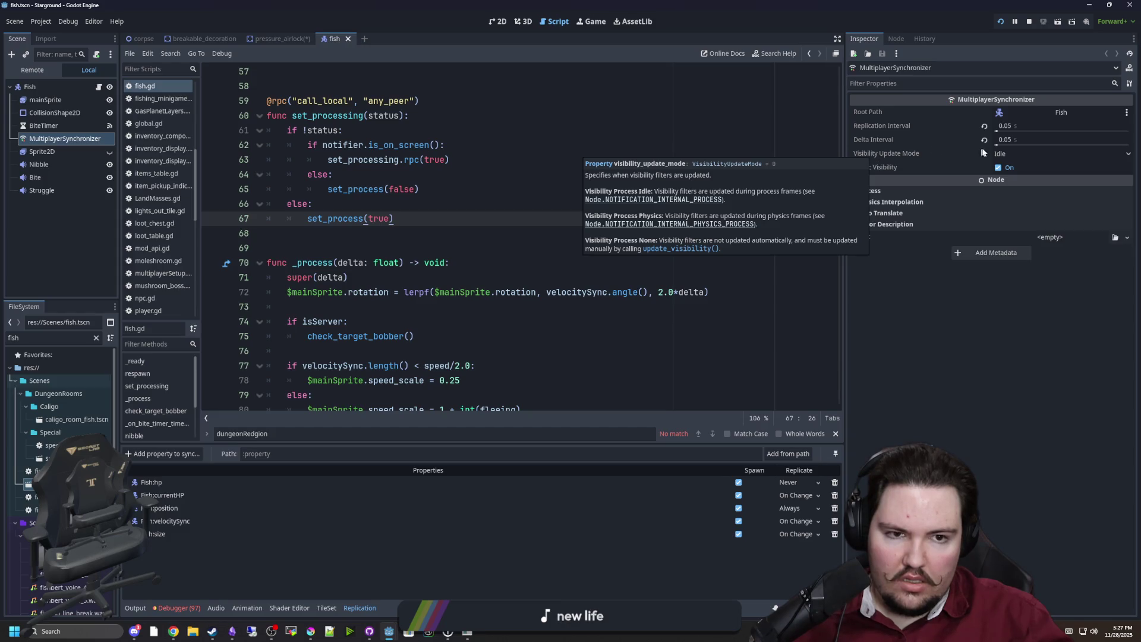
Step: Check the synchronizer's visibility update mode options, leaving it on Idle
click(1007, 155)
click(1007, 154)
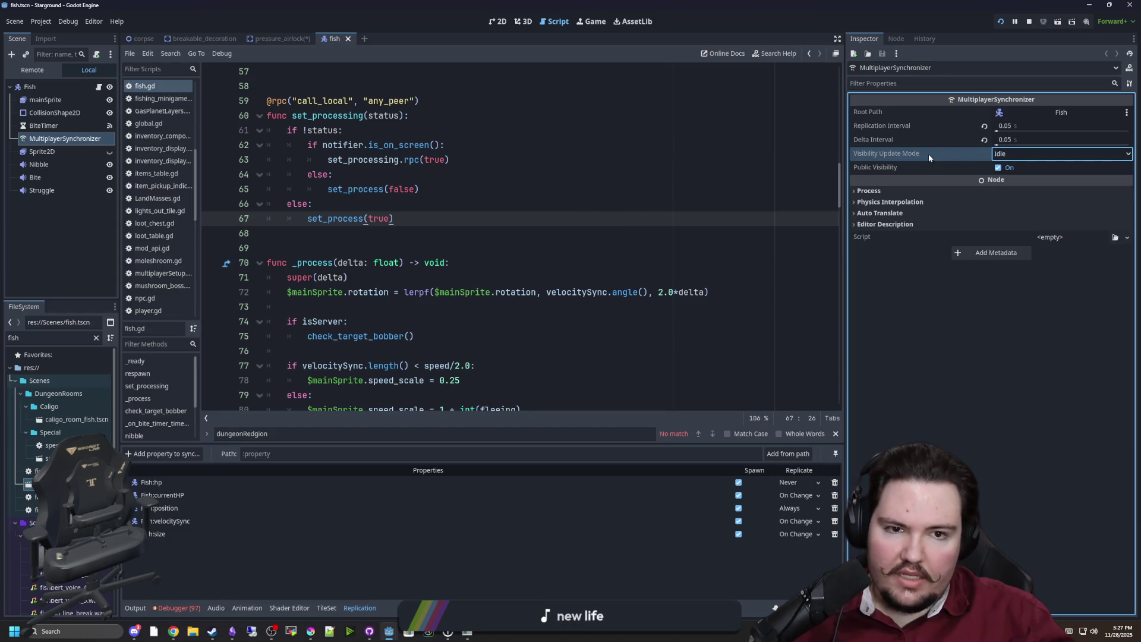
mouse_move(927, 152)
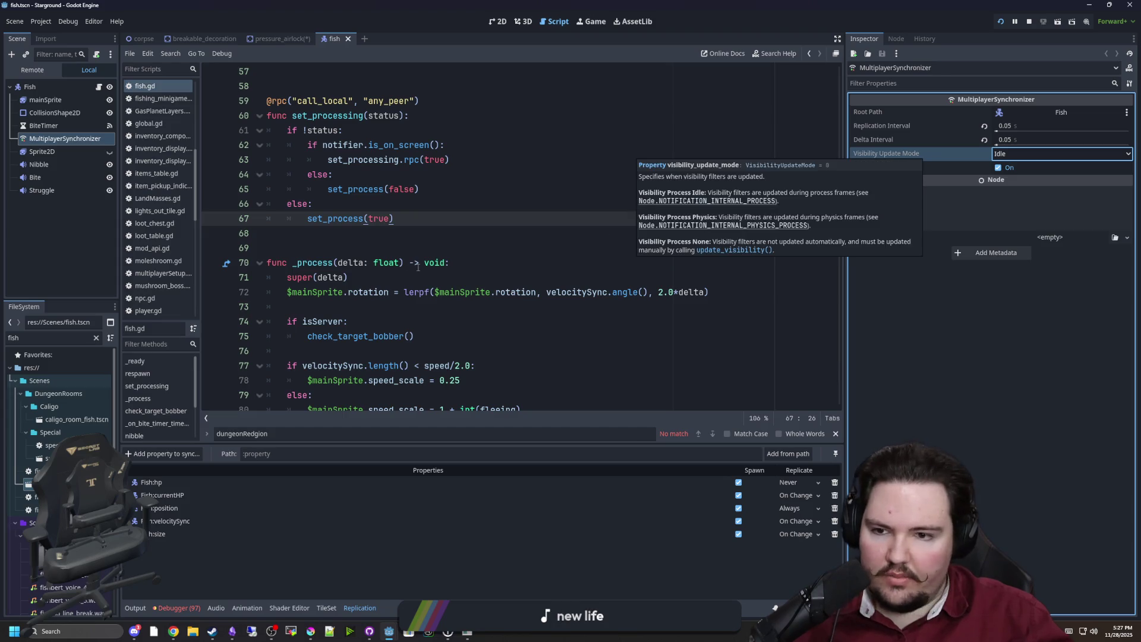
click(375, 240)
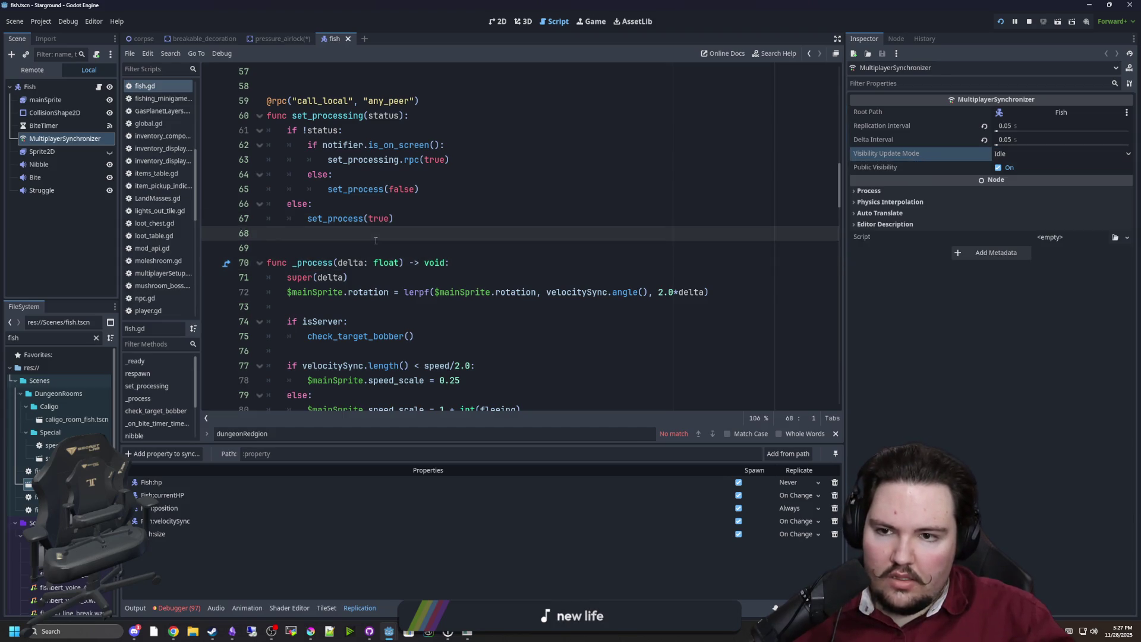
Step: On a new line 65 in the inner else, insert the MultiplayerSynchronizer reference with .visibility_update_mode
scroll(375, 240, up, 3)
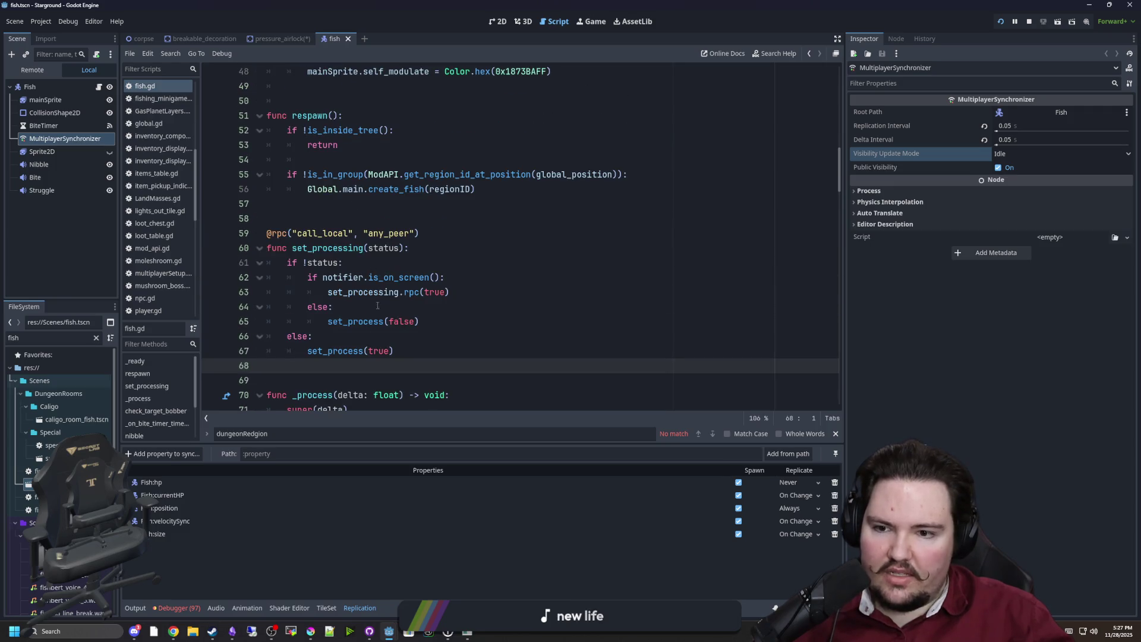
click(394, 306)
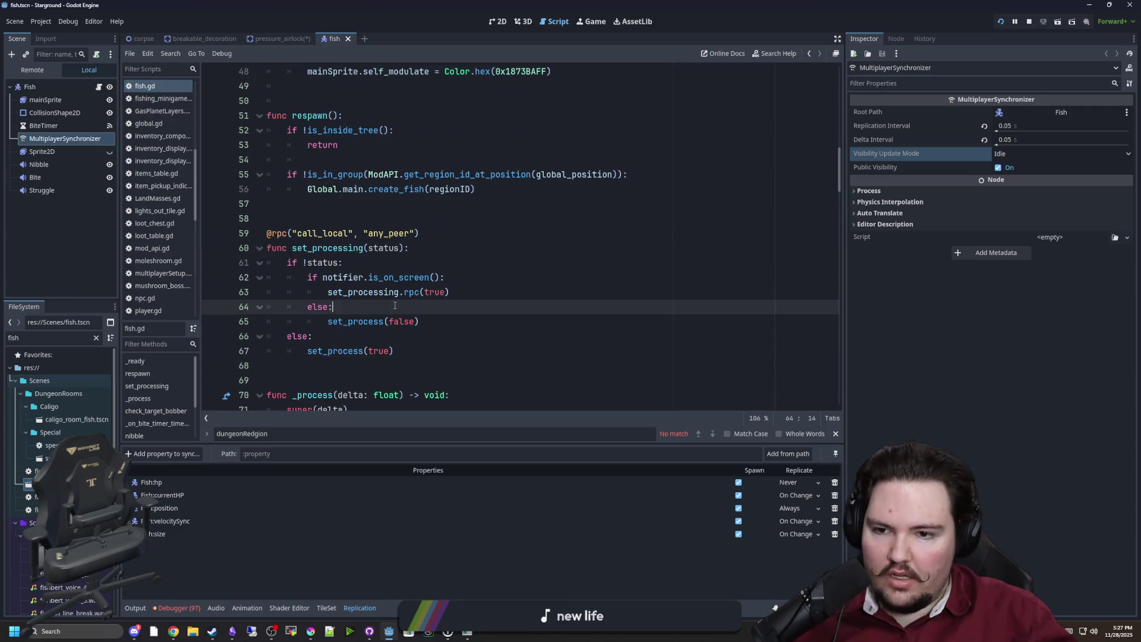
key(Return)
mouse_move(62, 138)
mouse_down()
mouse_move(356, 272)
mouse_move(358, 315)
mouse_move(386, 323)
mouse_up()
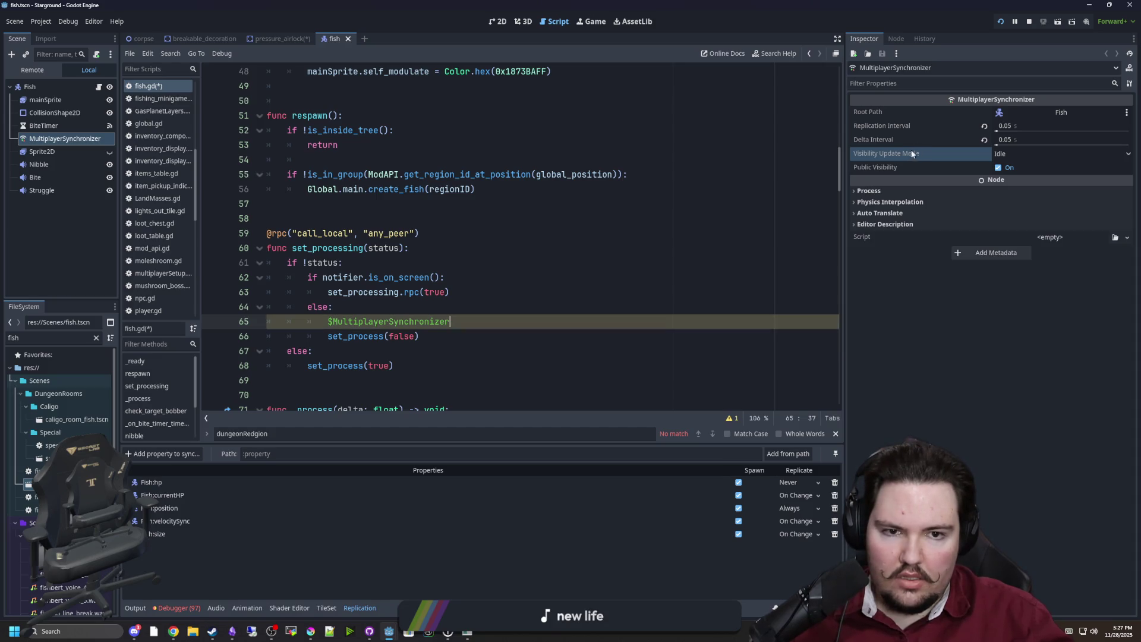
text(.visibil)
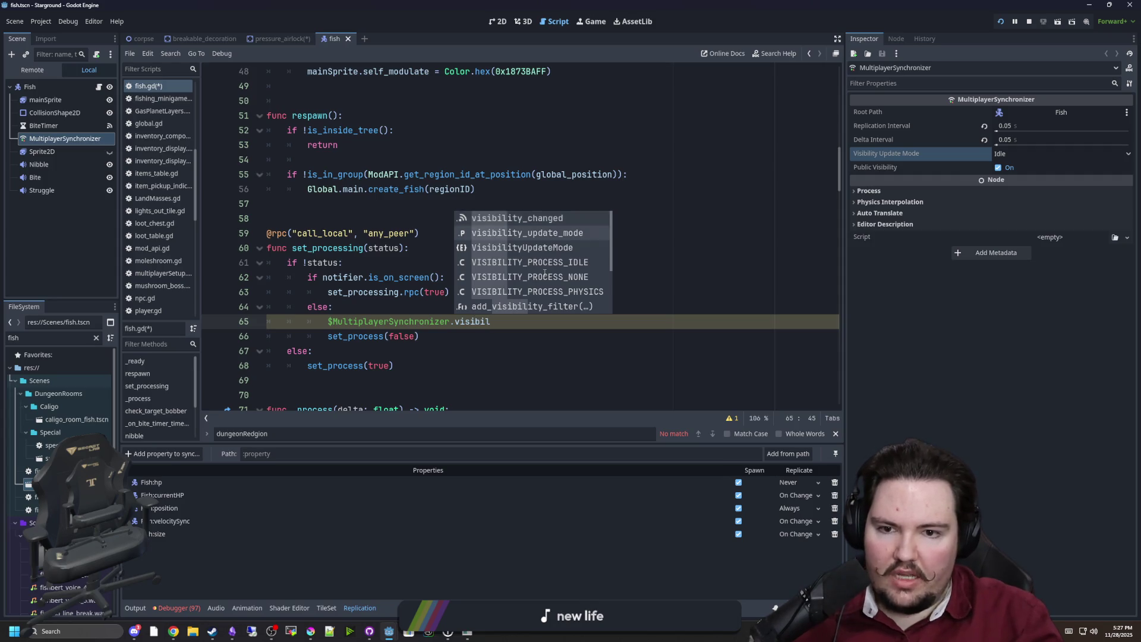
key(Return)
Step: Assign MultiplayerSynchronizer.VISIBILITY_PROCESS_NONE to it and select the finished statement
text(= )
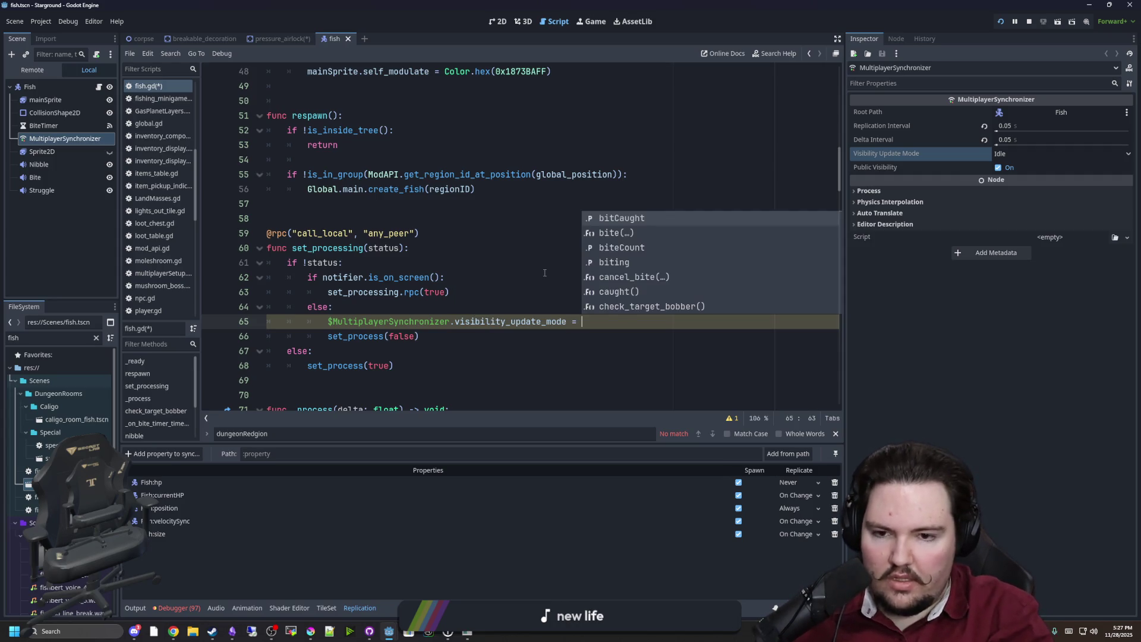
text(visibility)
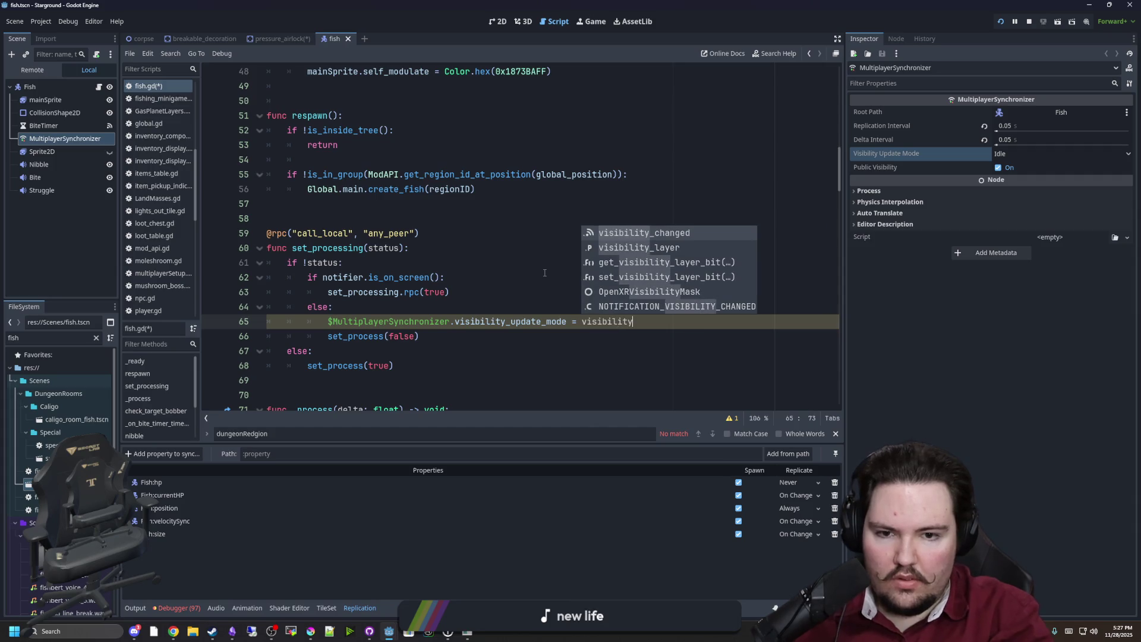
key(ctrl+BackSpace)
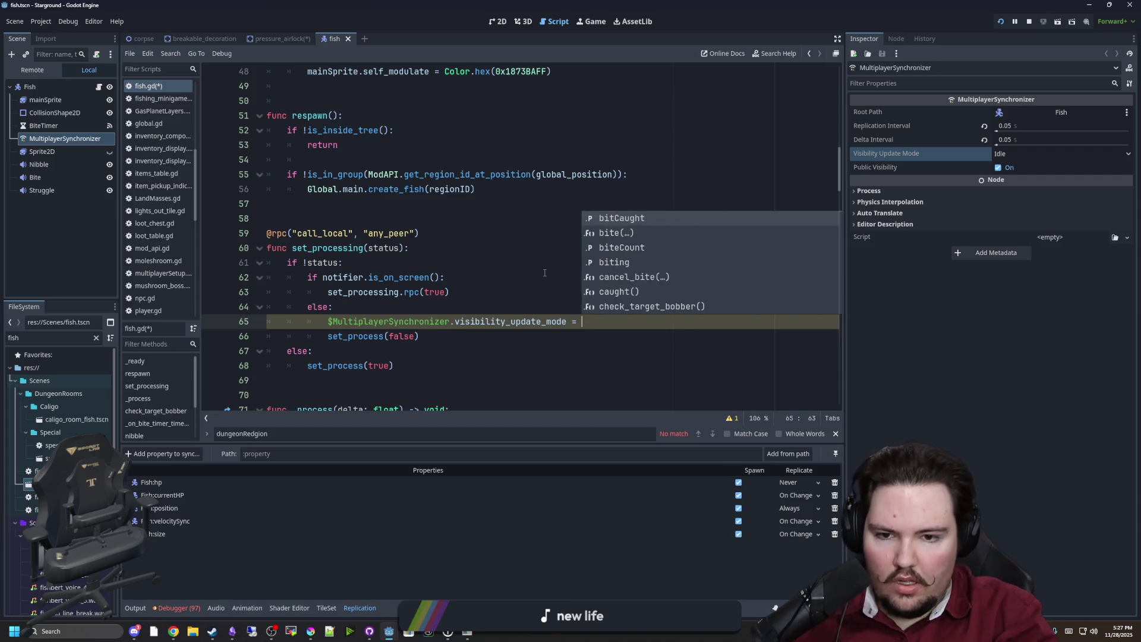
text(MultiplayerSynchr)
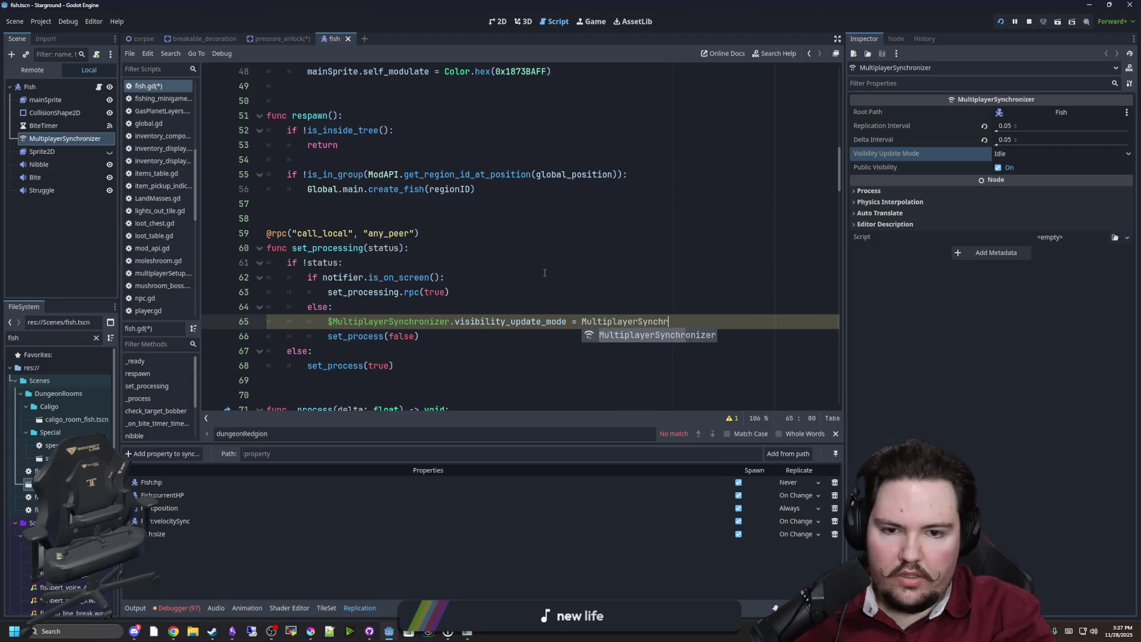
key(Return)
text(.)
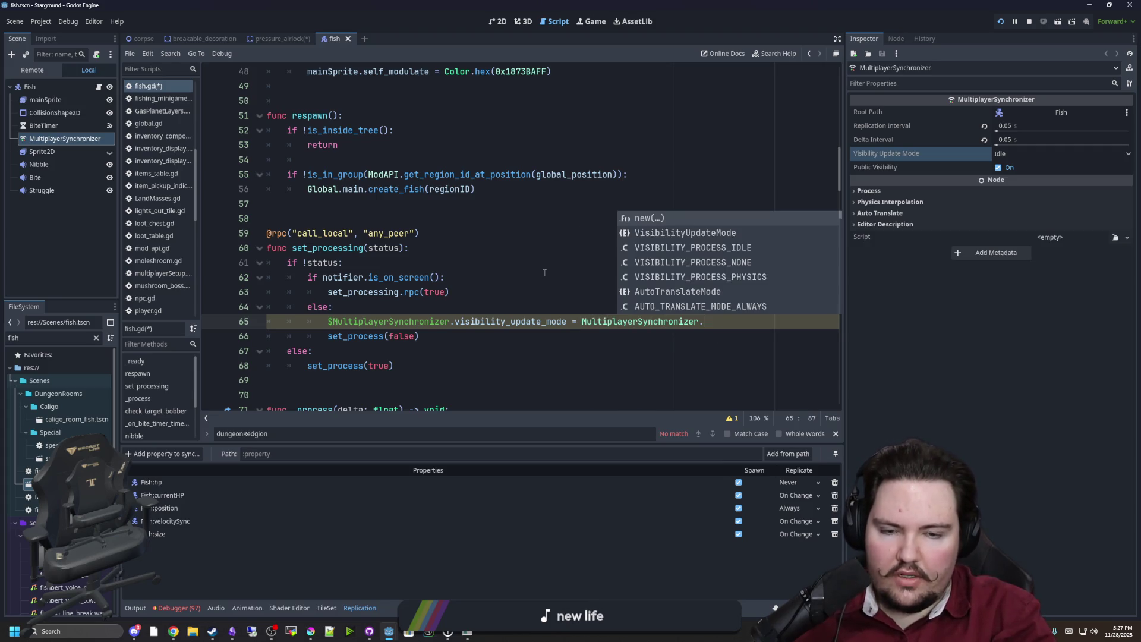
key(Down)
key(Down)
key(Down)
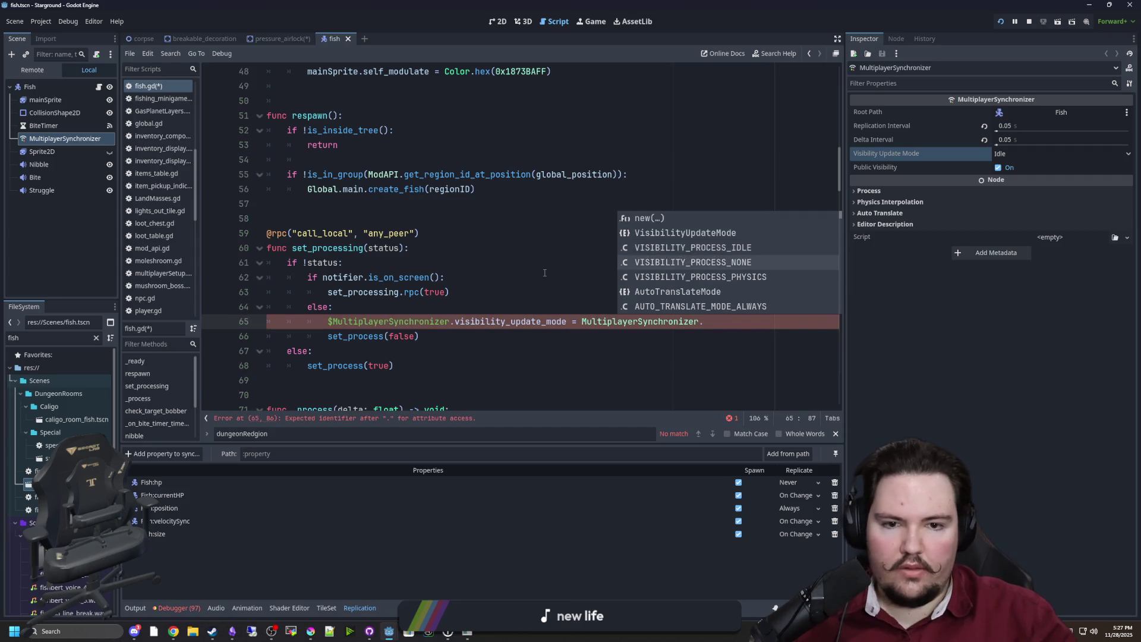
key(Return)
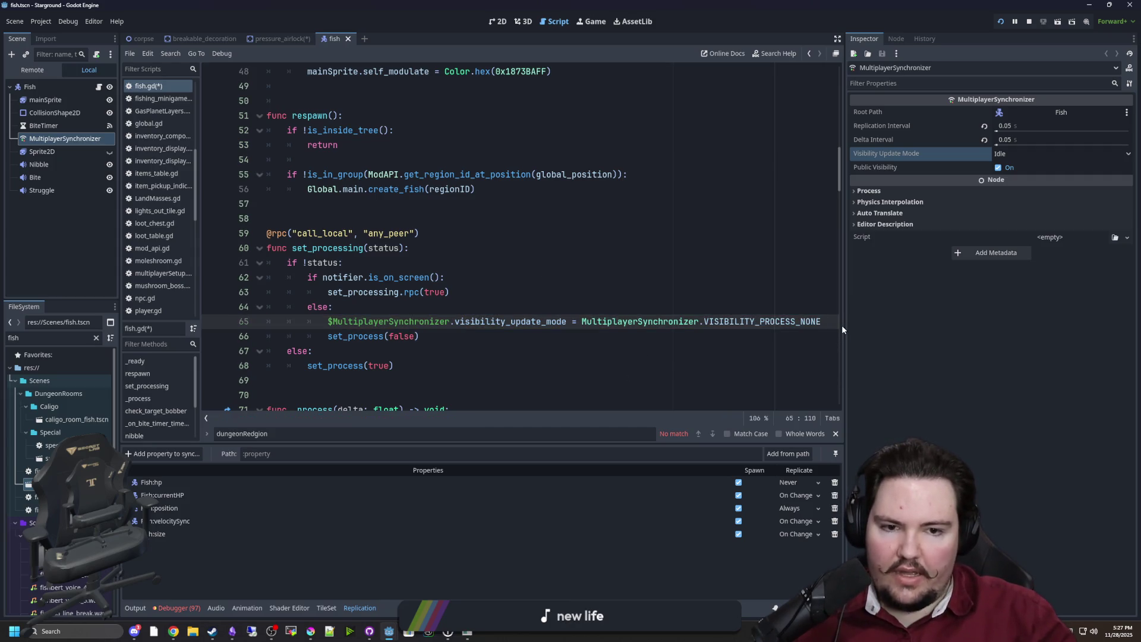
drag(843, 326, 1041, 326)
drag(861, 320, 328, 321)
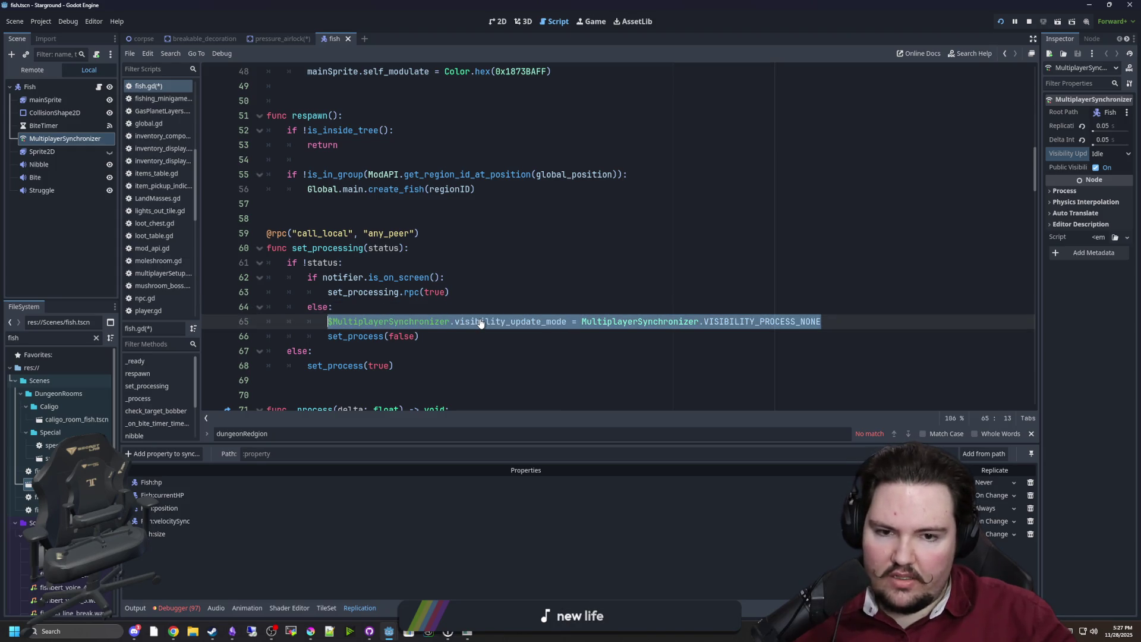
Step: Open an empty line under the outer else:, removing the accidental extra else: lines
click(379, 350)
key(Return)
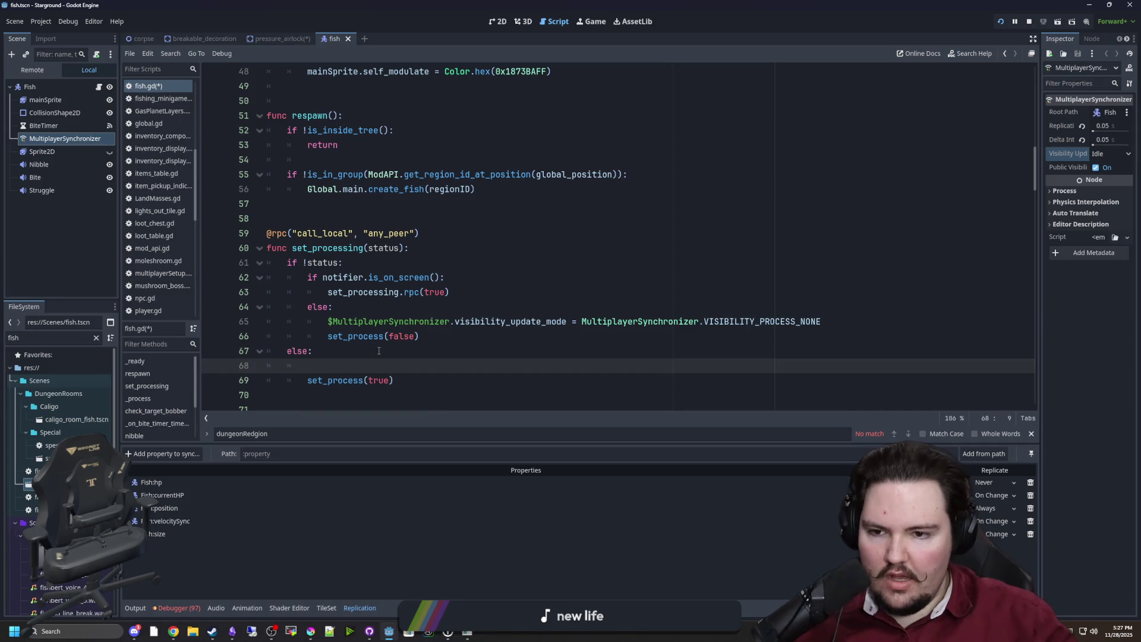
text(else:)
key(Return)
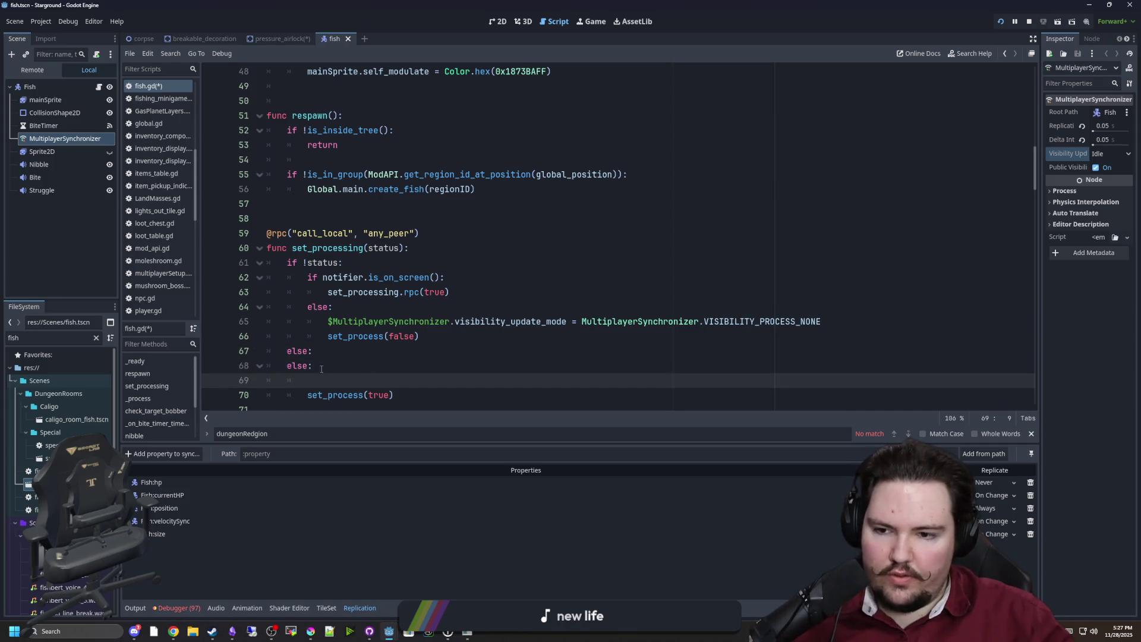
drag(320, 368, 414, 337)
key(BackSpace)
click(840, 319)
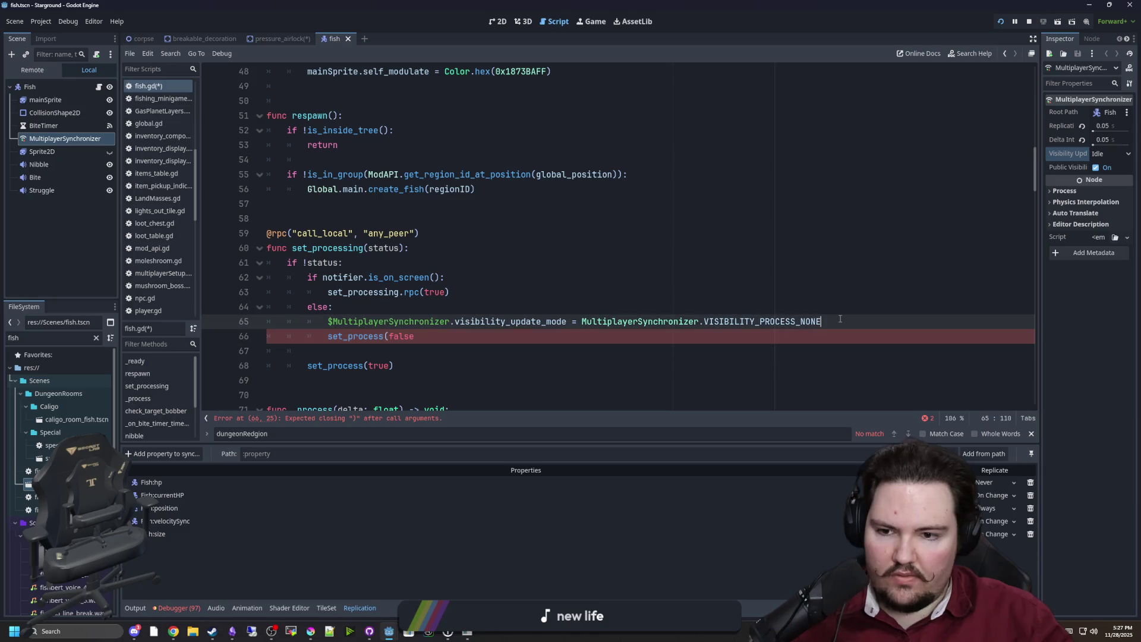
key(ctrl+z)
key(ctrl+z)
key(ctrl+z)
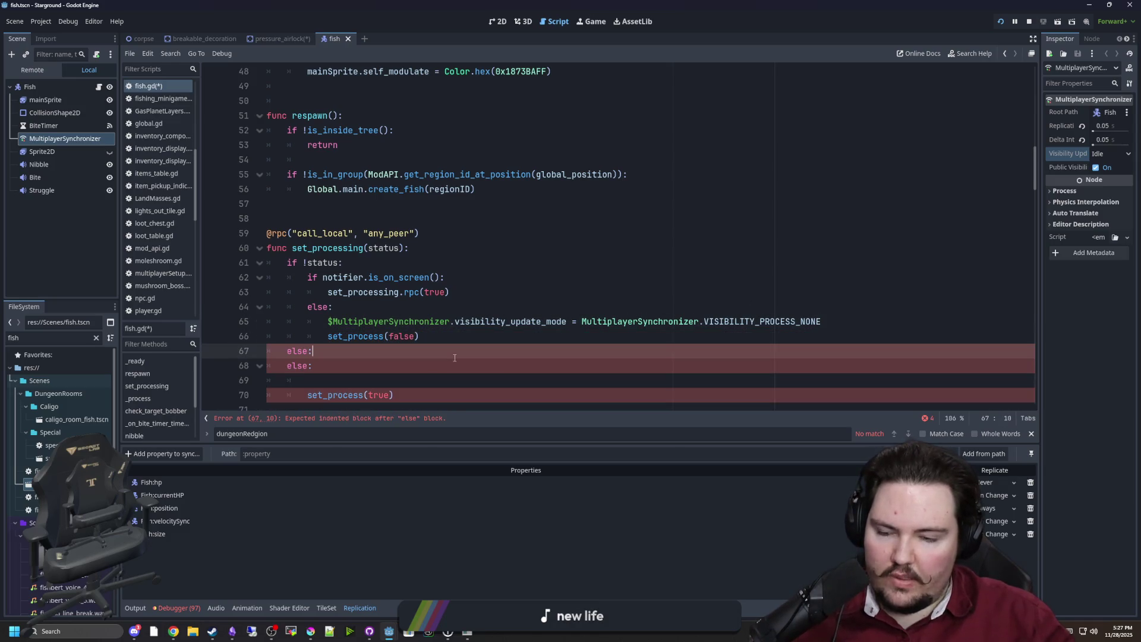
Step: Copy the line 65 visibility statement there and change its value to VISIBILITY_PROCESS_IDLE
mouse_move(821, 322)
mouse_down()
mouse_move(411, 333)
mouse_move(327, 322)
mouse_up()
key(ctrl+c)
click(741, 366)
key(ctrl+v)
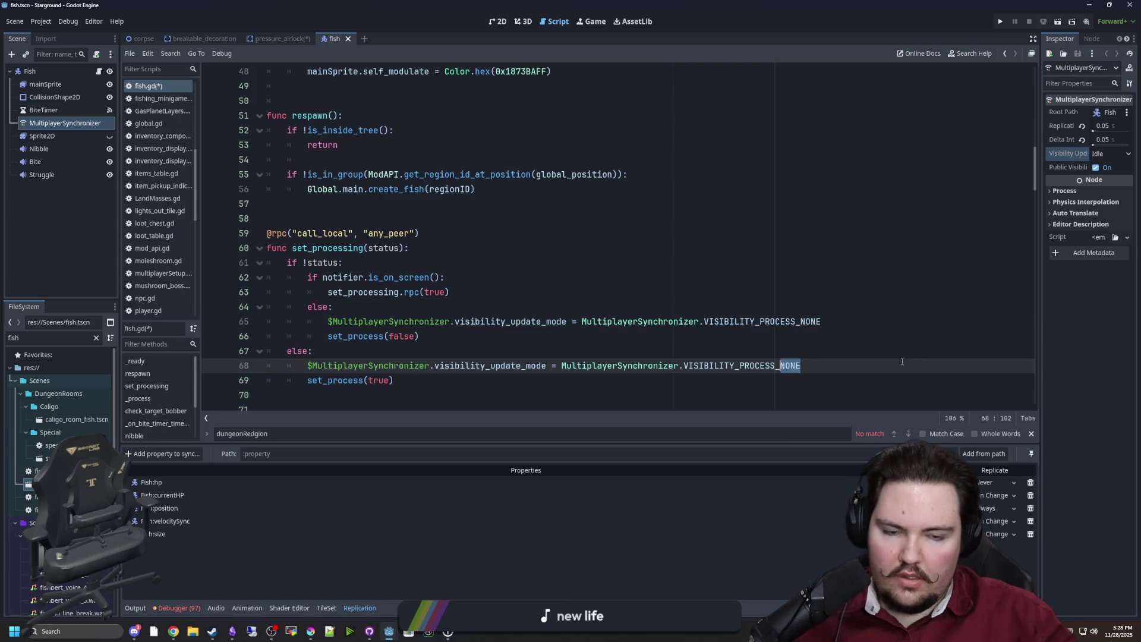
text(I)
key(Return)
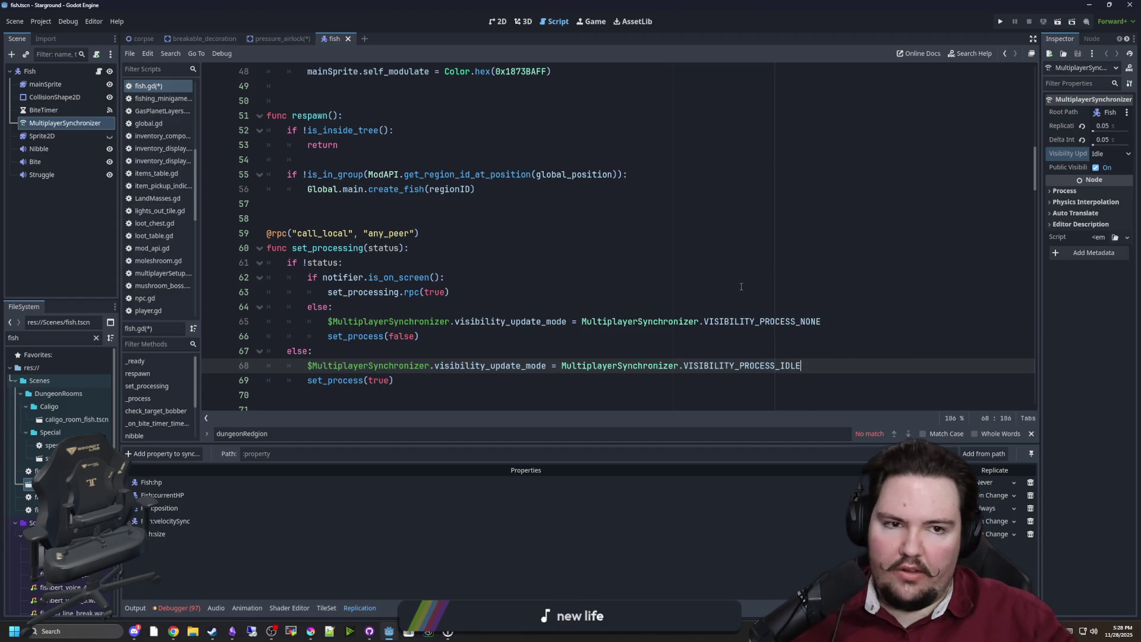
click(741, 286)
Step: Point at the VISIBILITY_PROCESS_NONE constant to look up its documentation
mouse_move(1061, 152)
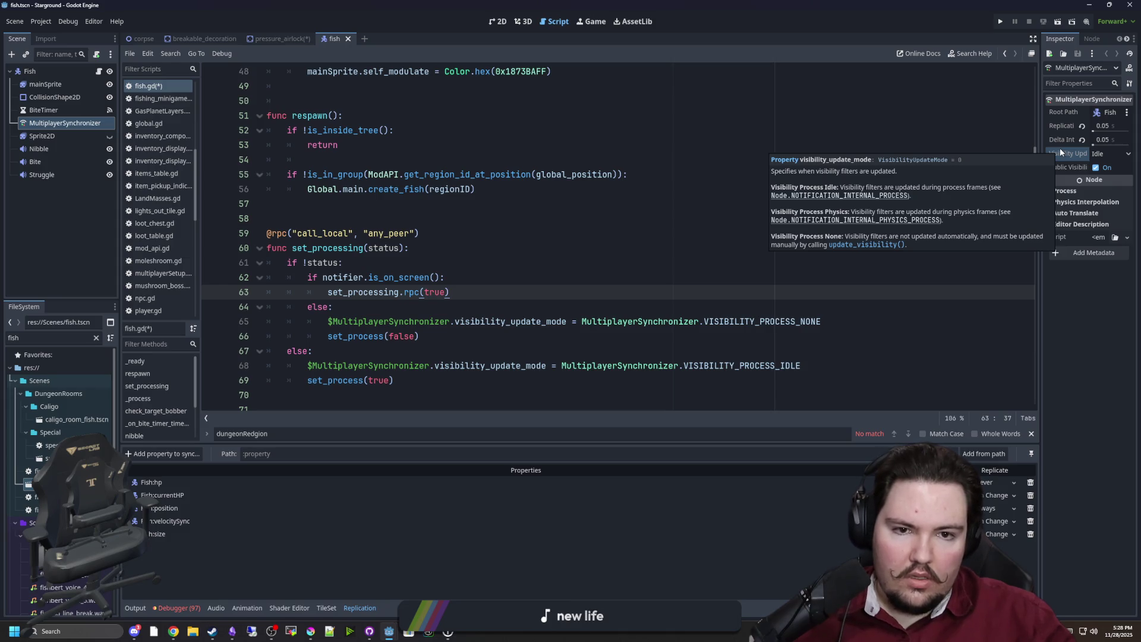
key(Up)
key(Up)
click(811, 323)
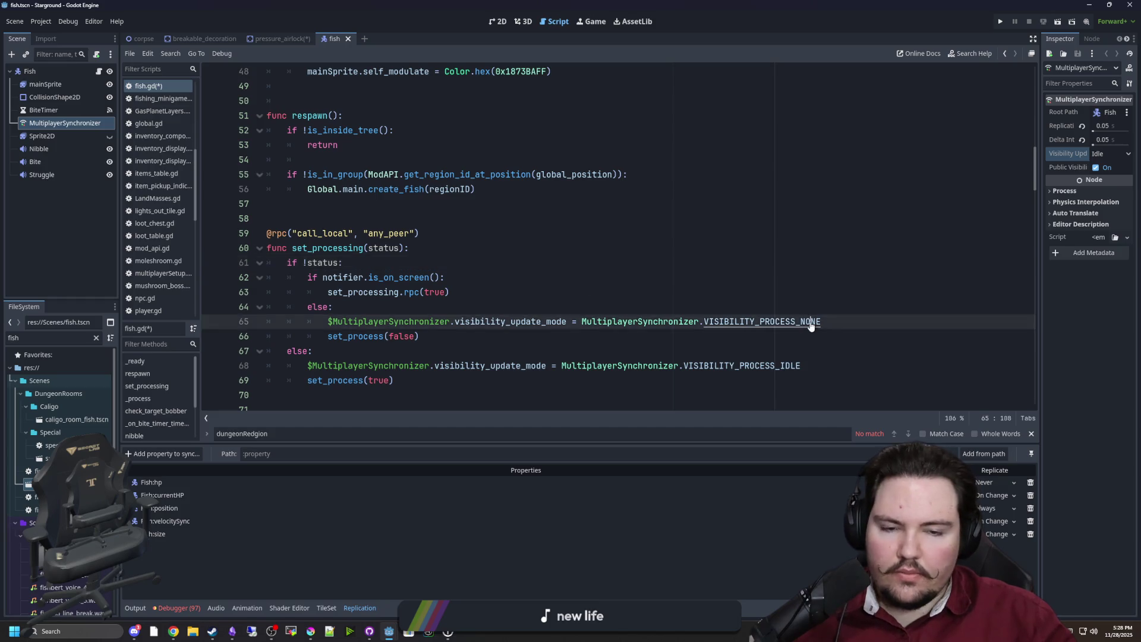
Step: Read the VISIBILITY_PROCESS_NONE help and the update_visibility() description, then return to fish.gd
ctrl+click(811, 323)
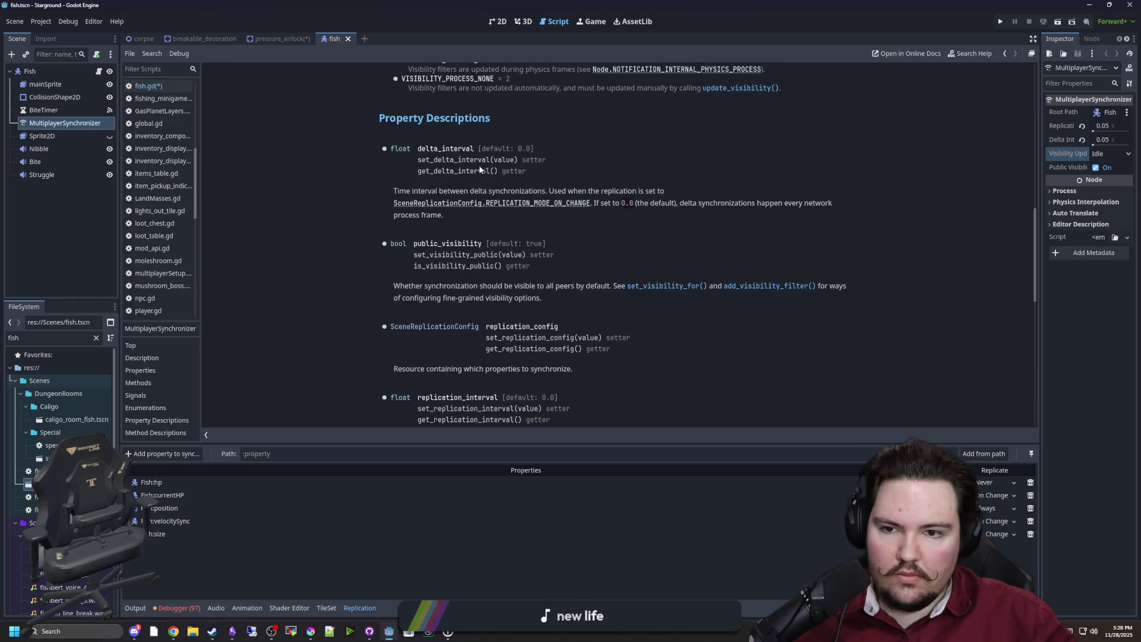
scroll(497, 169, up, 3)
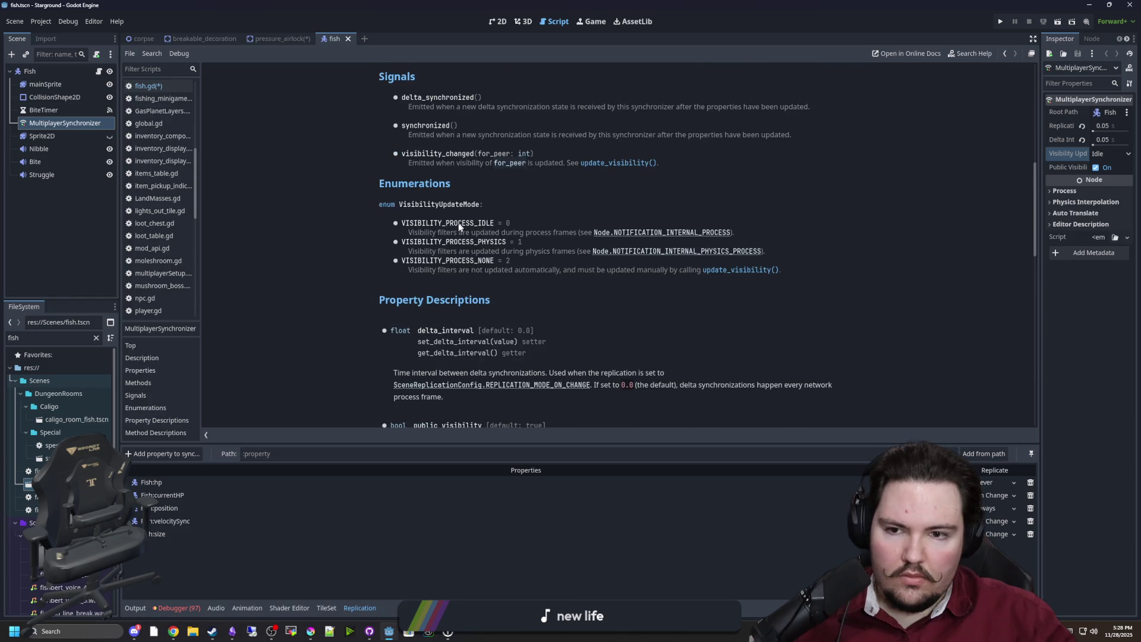
mouse_move(452, 271)
mouse_down()
mouse_move(779, 270)
mouse_move(618, 271)
mouse_move(665, 271)
mouse_up()
click(683, 270)
click(714, 270)
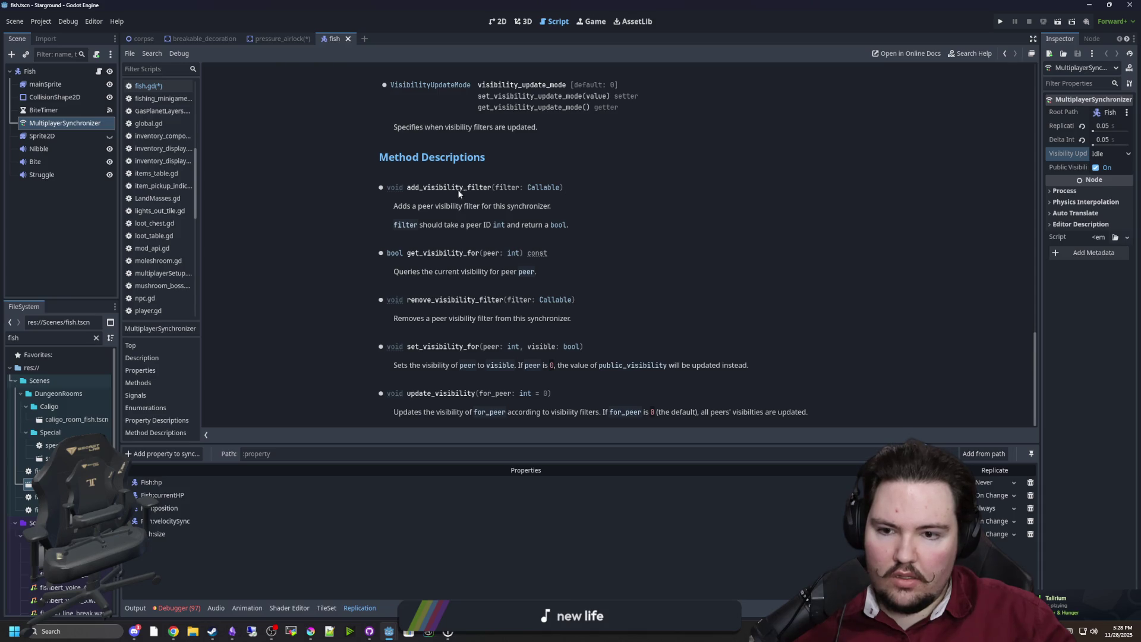
scroll(509, 108, up, 1)
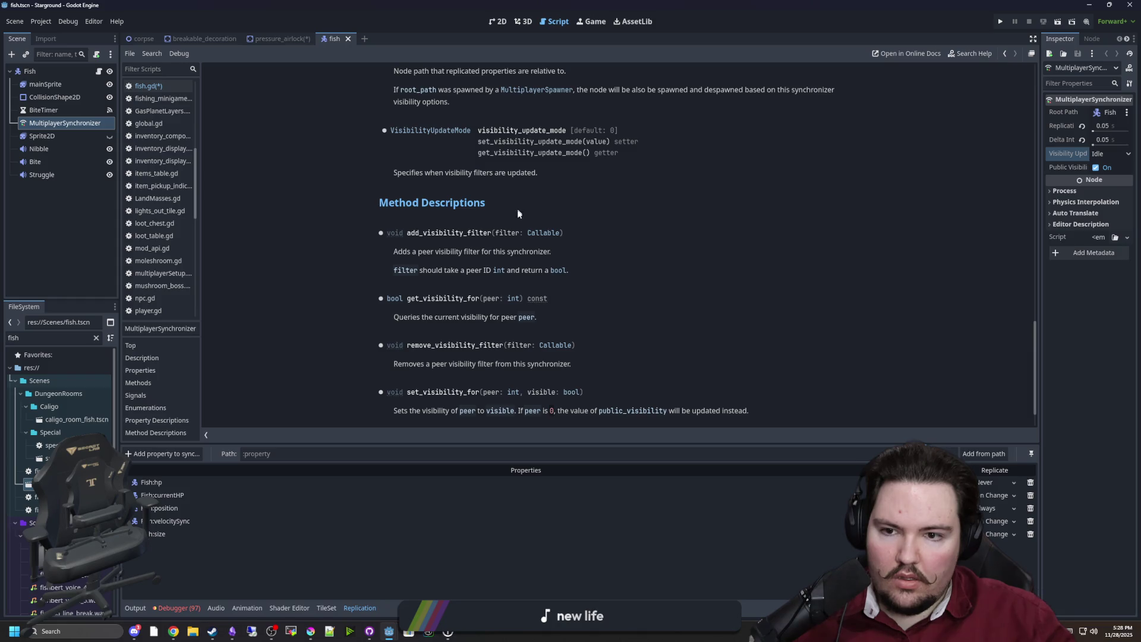
scroll(486, 280, down, 1)
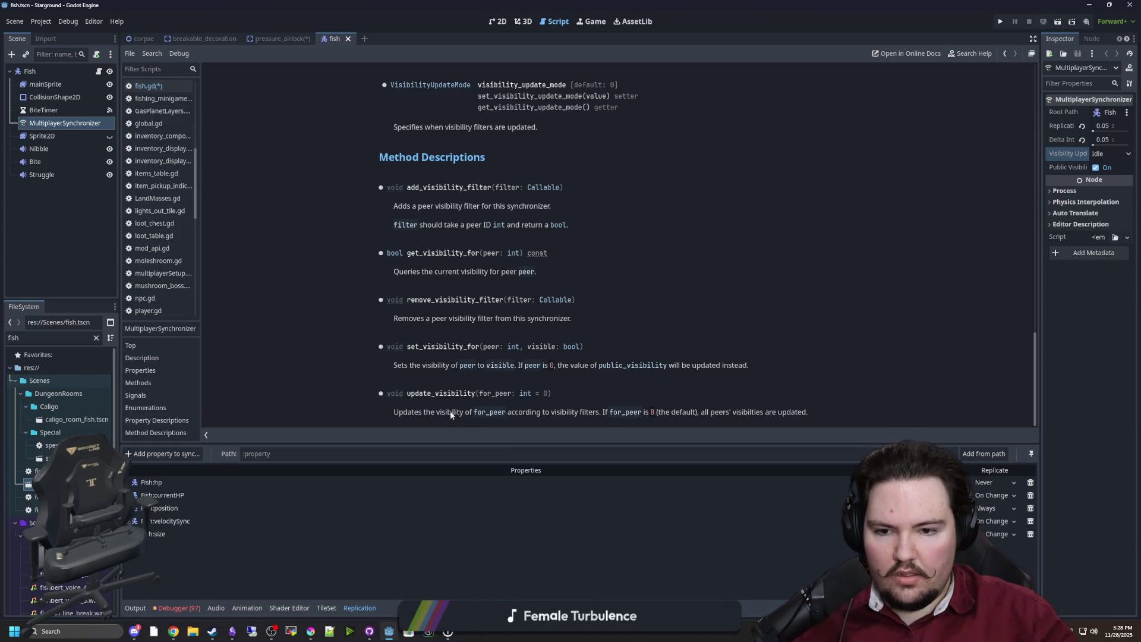
double_click(449, 394)
key(alt+Left)
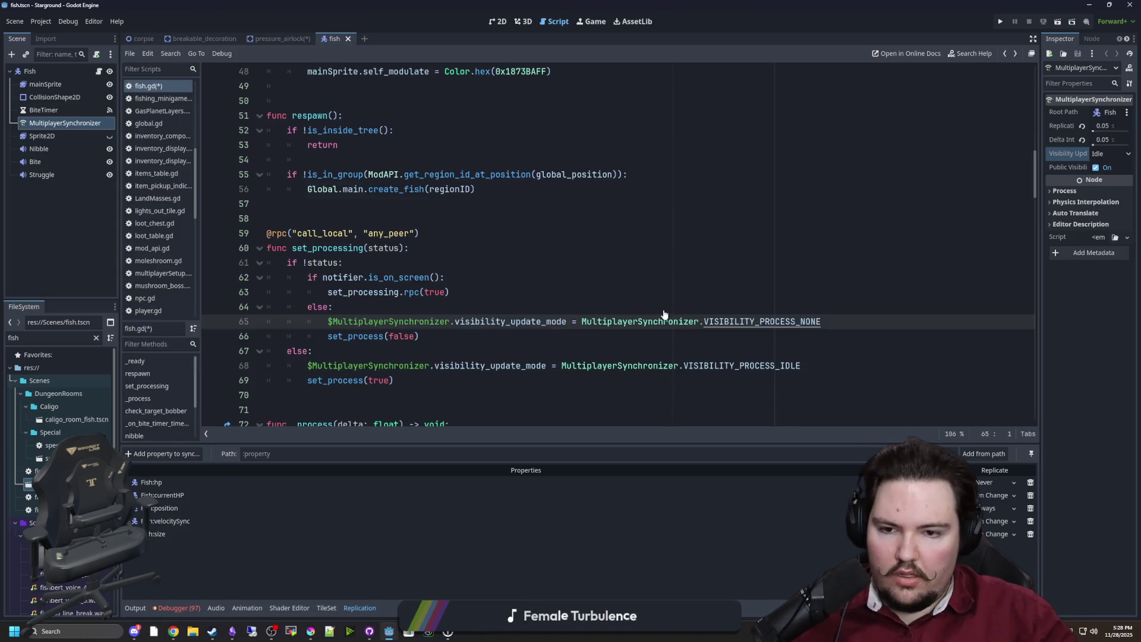
Step: Add $MultiplayerSynchronizer.update_visibility(0) on a new line after line 68
scroll(446, 347, down, 1)
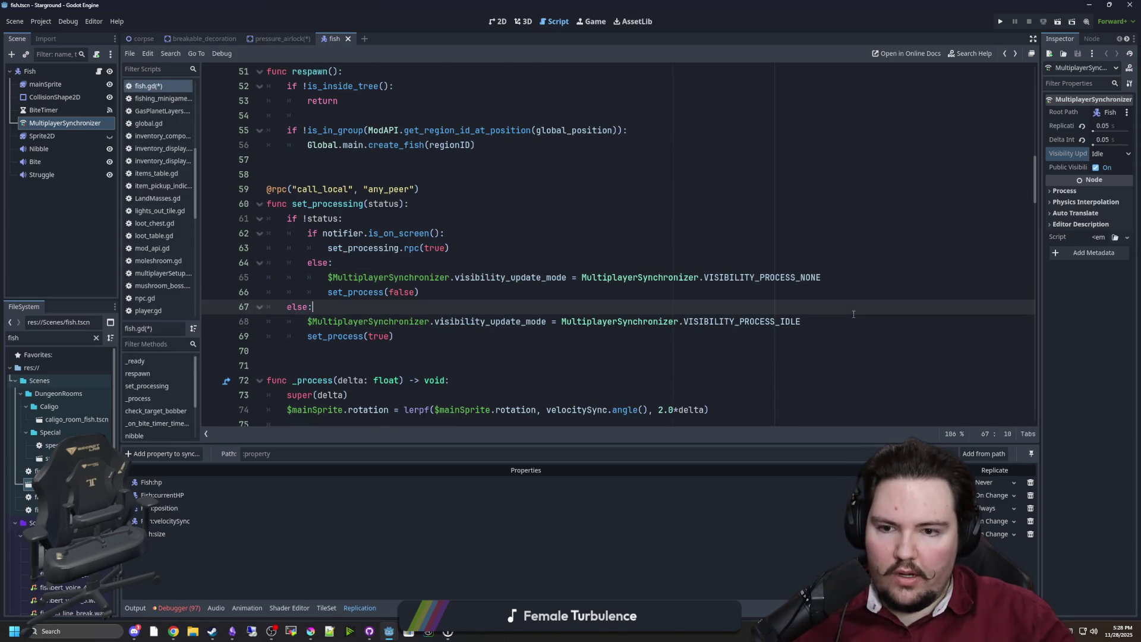
click(834, 325)
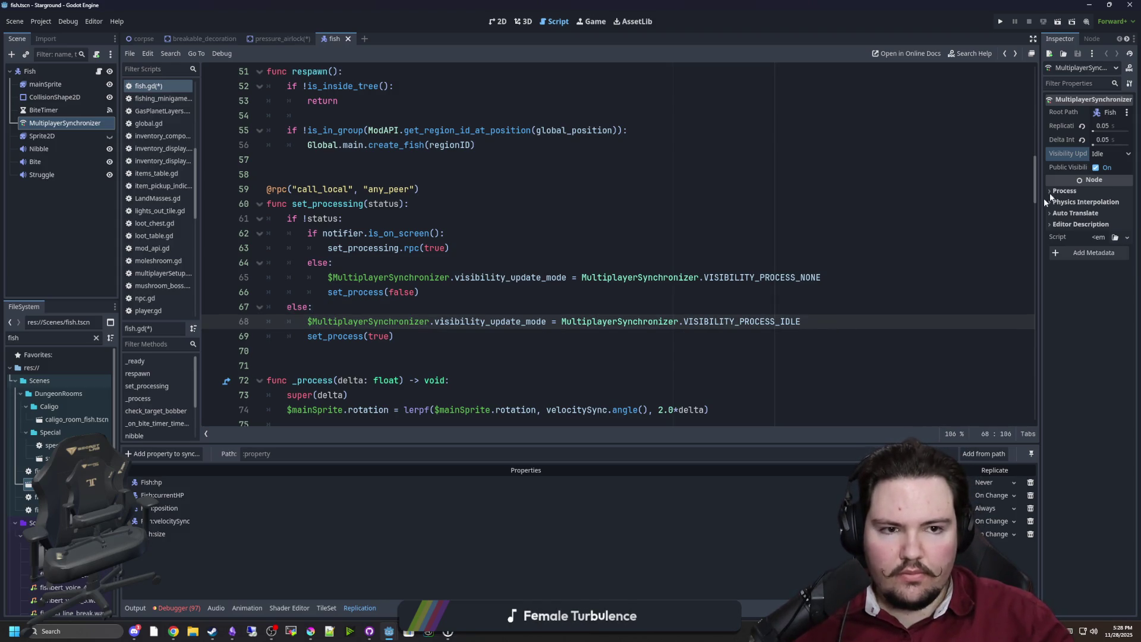
key(Return)
text(update_visibility(0))
key(Down)
key(Down)
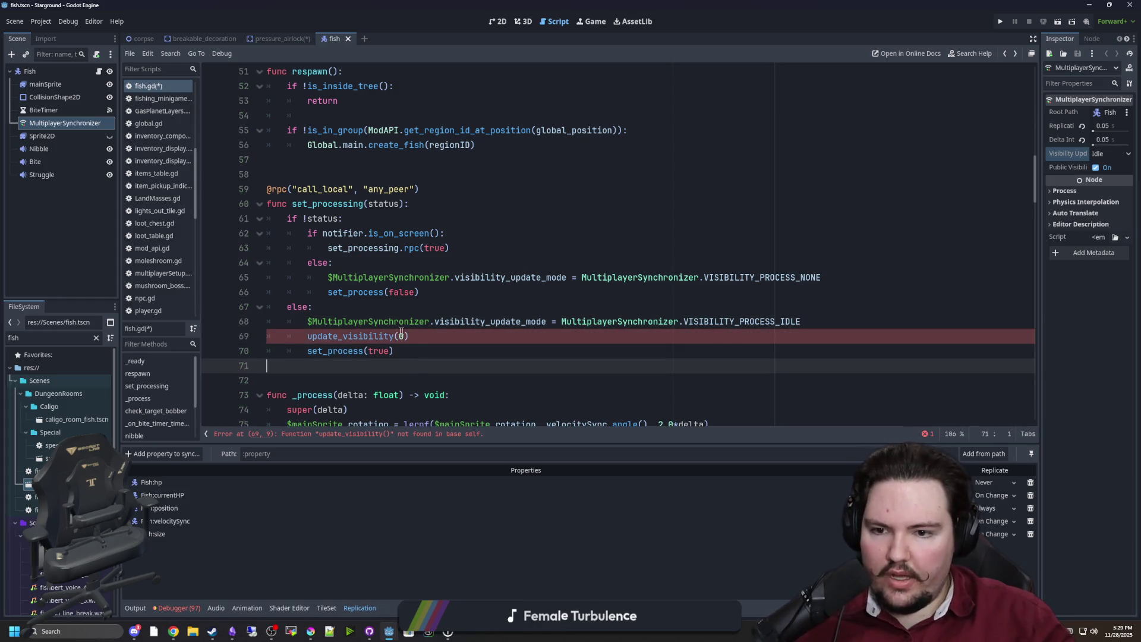
double_click(368, 321)
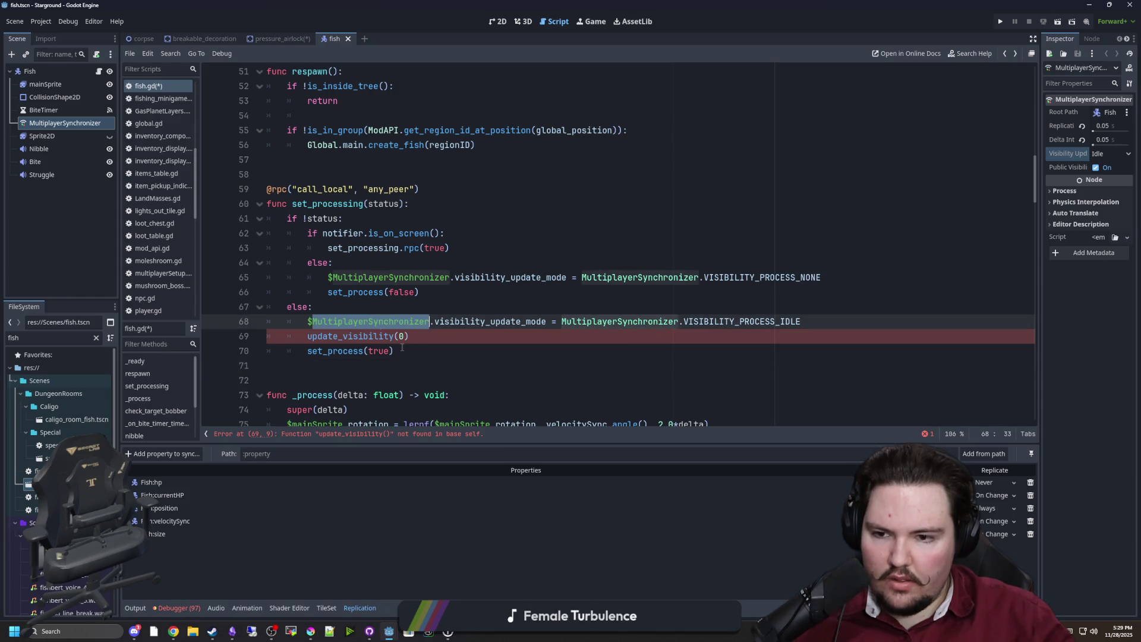
drag(429, 321, 307, 321)
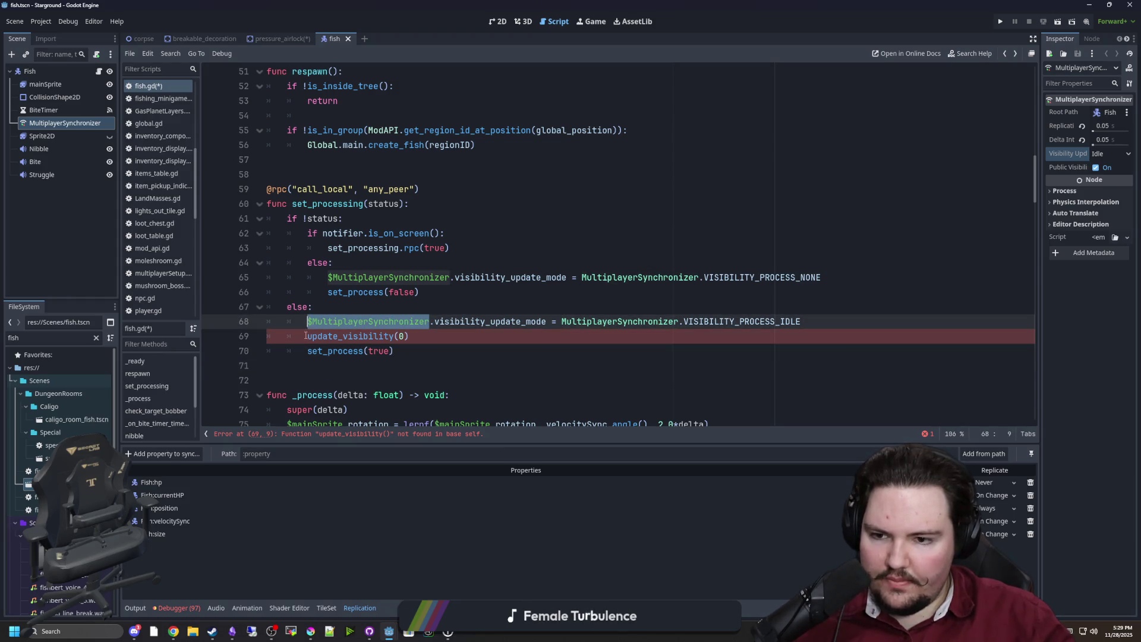
key(ctrl+c)
click(307, 336)
key(ctrl+v)
text(.)
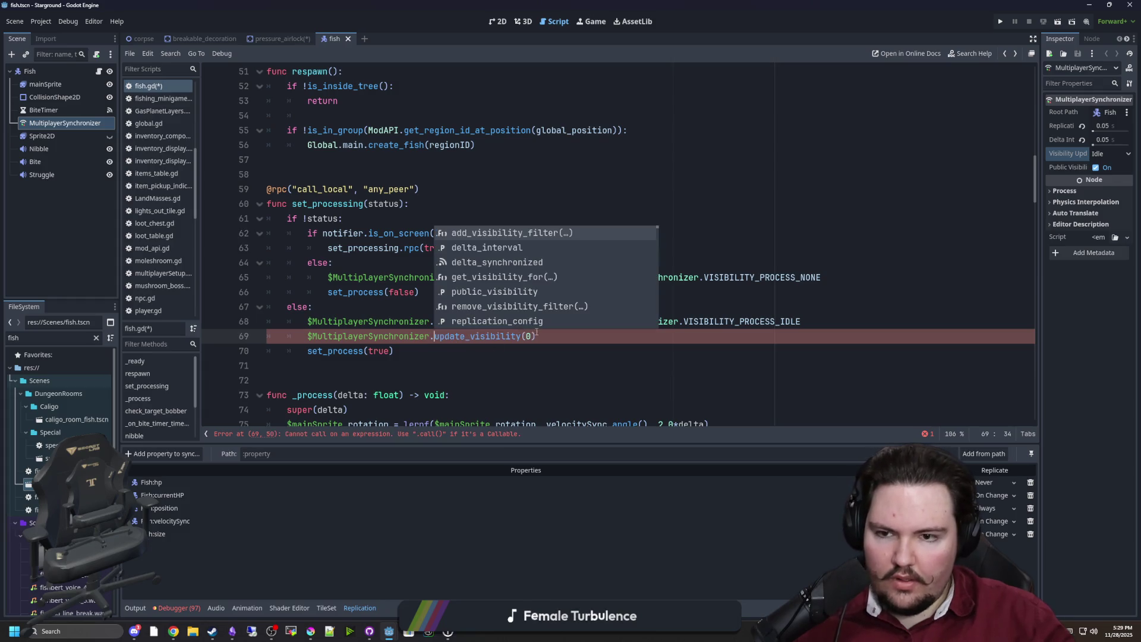
click(498, 357)
drag(562, 337, 342, 337)
key(Left)
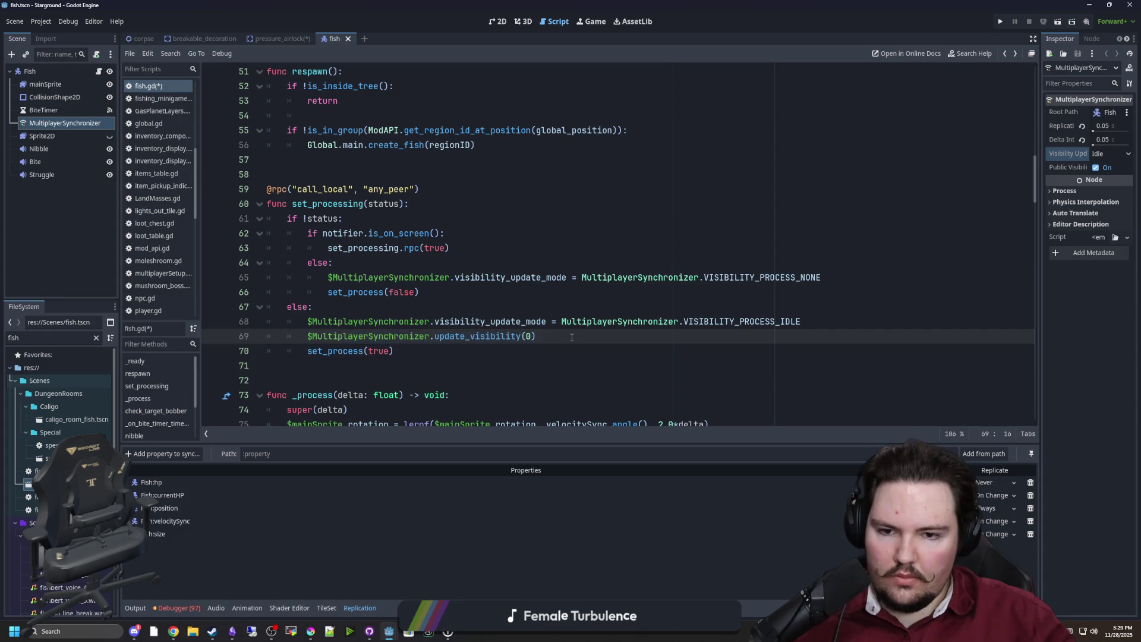
Step: Try pasting the two synchronizer lines after line 63, then undo it
drag(572, 337, 275, 322)
click(470, 249)
key(Return)
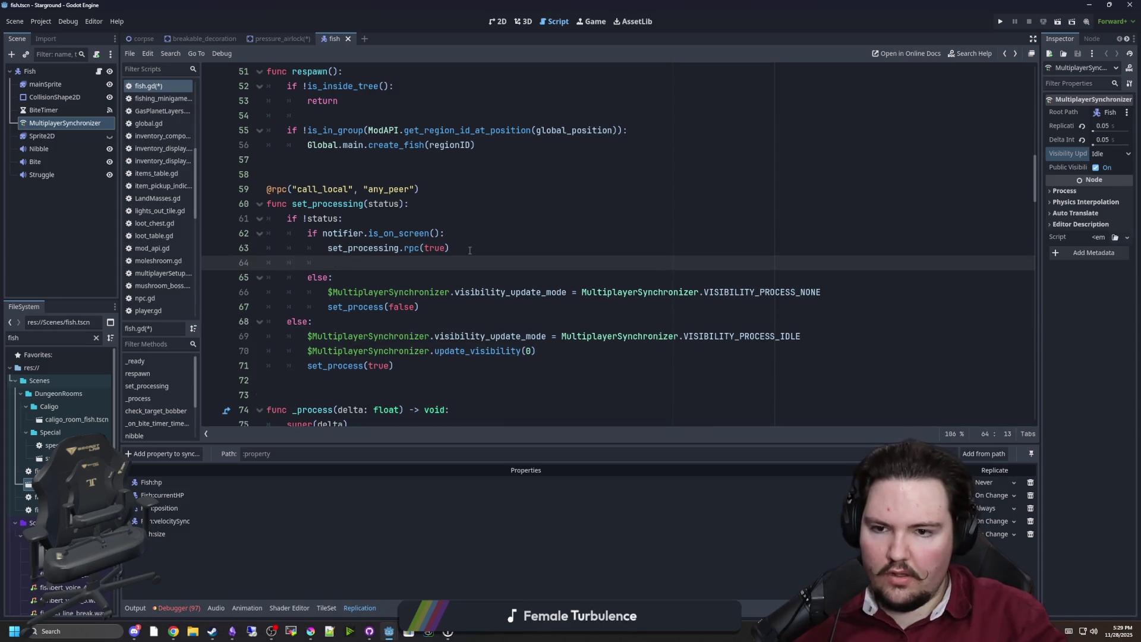
key(ctrl+v)
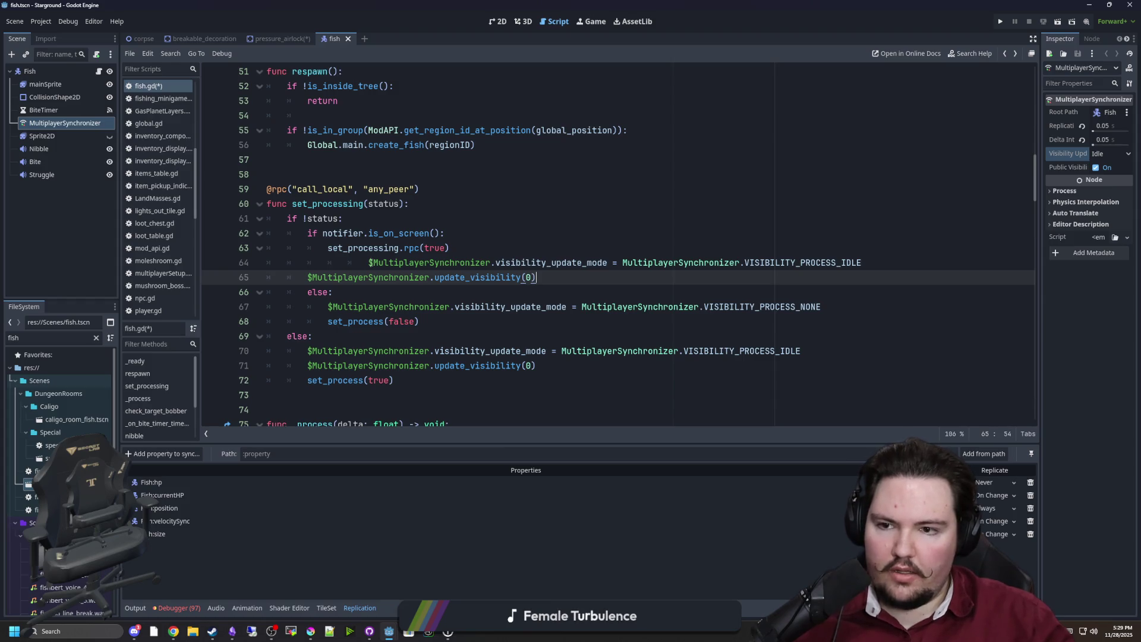
key(ctrl+z)
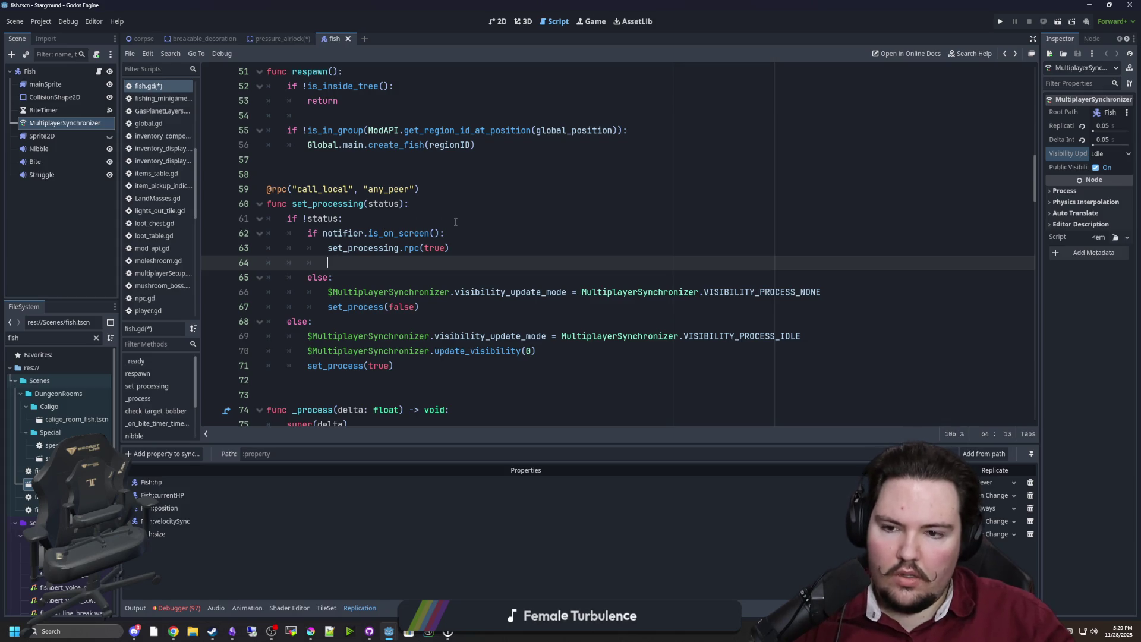
key(BackSpace)
key(BackSpace)
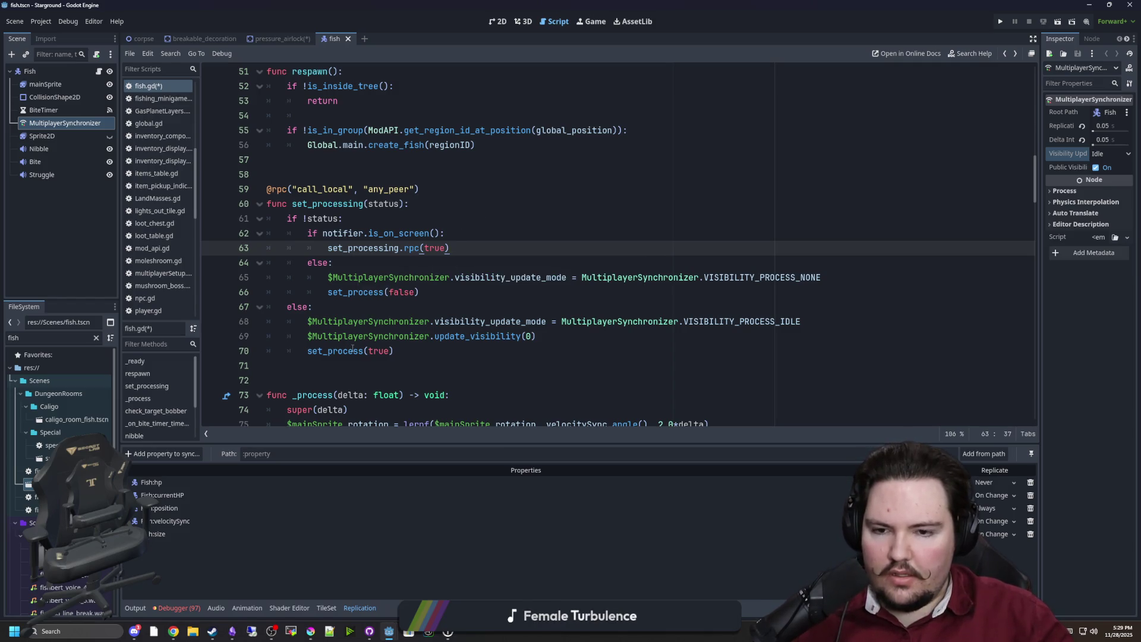
Step: Copy the update_visibility(0) line after line 65 as well and save the script
click(551, 361)
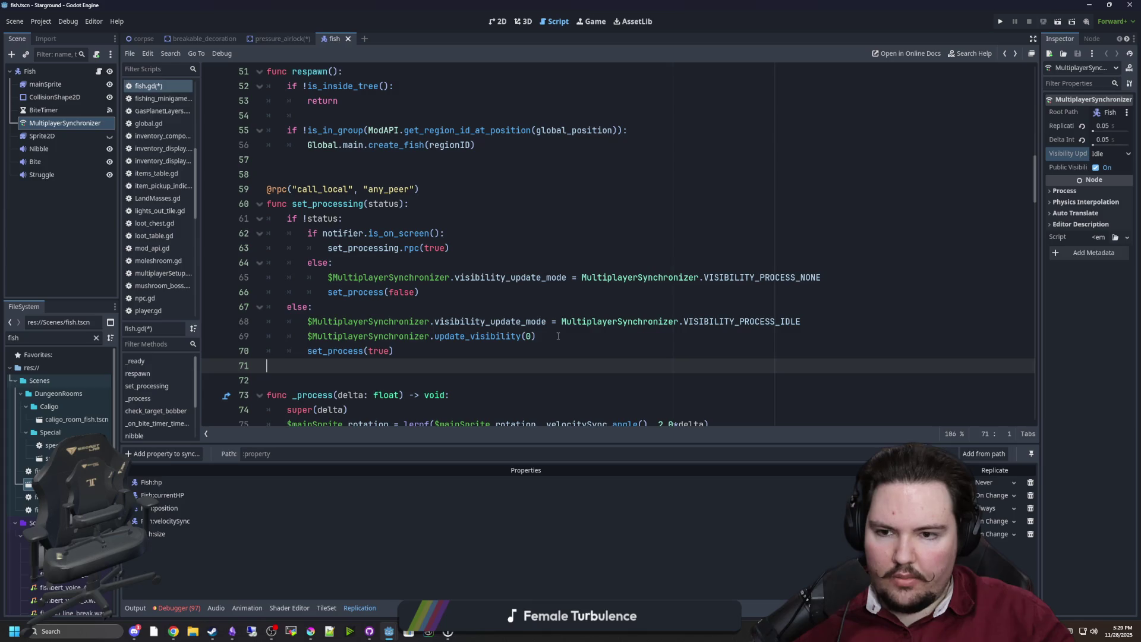
click(558, 337)
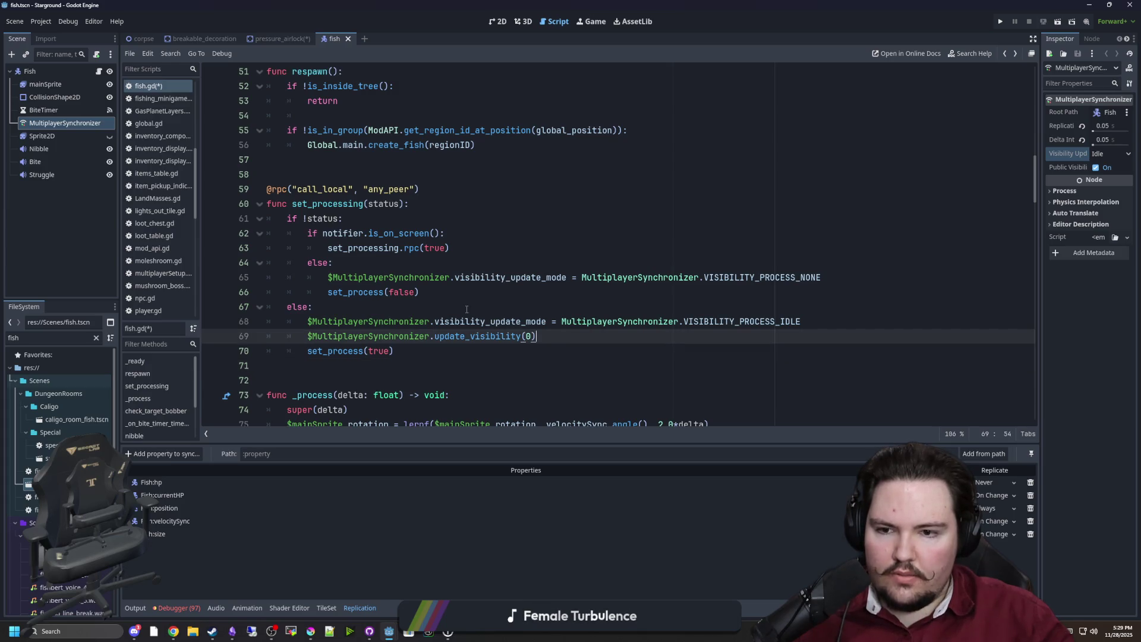
mouse_move(536, 336)
mouse_down()
mouse_move(309, 321)
mouse_move(306, 334)
mouse_up()
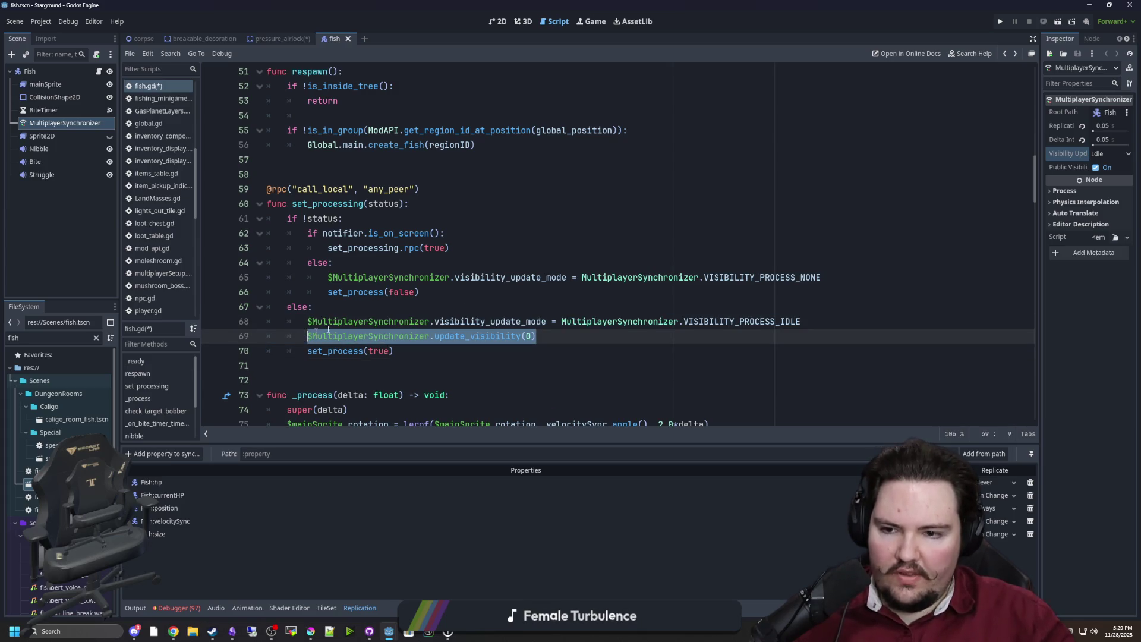
key(ctrl+c)
click(823, 278)
key(Return)
key(ctrl+v)
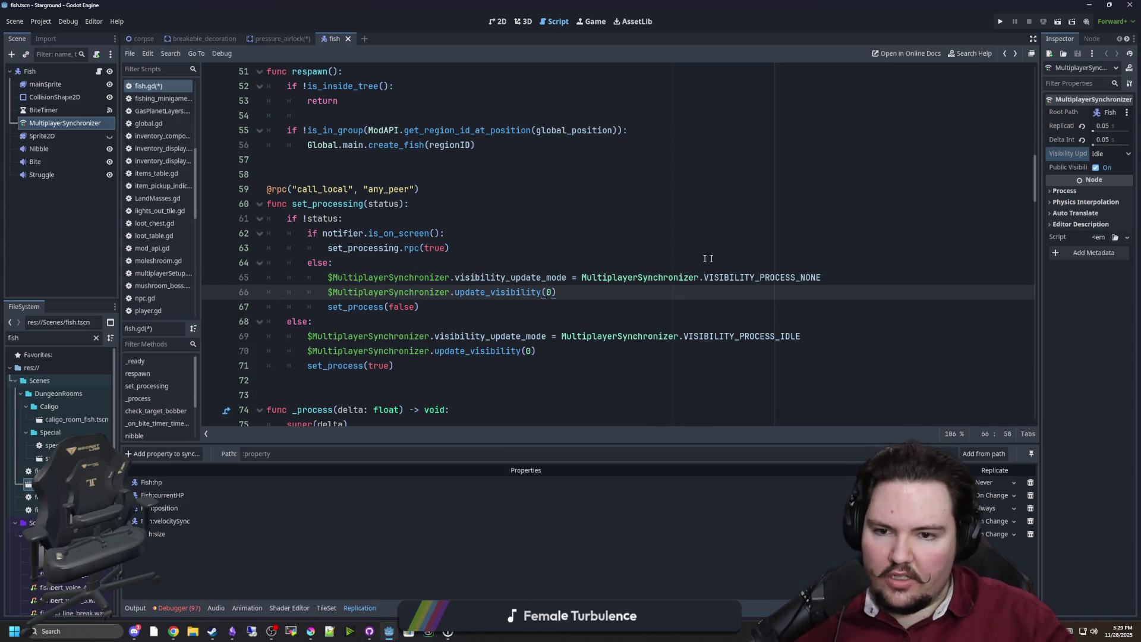
click(671, 262)
key(ctrl+s)
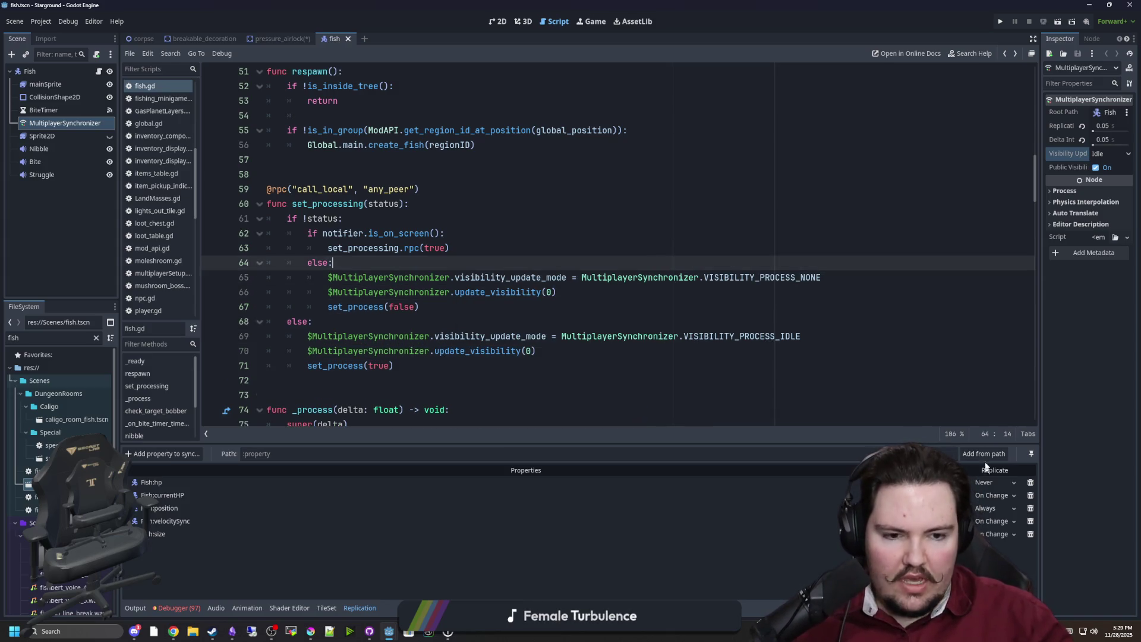
Step: Run the project and host the autosave_1 save as a multiplayer game
click(1001, 21)
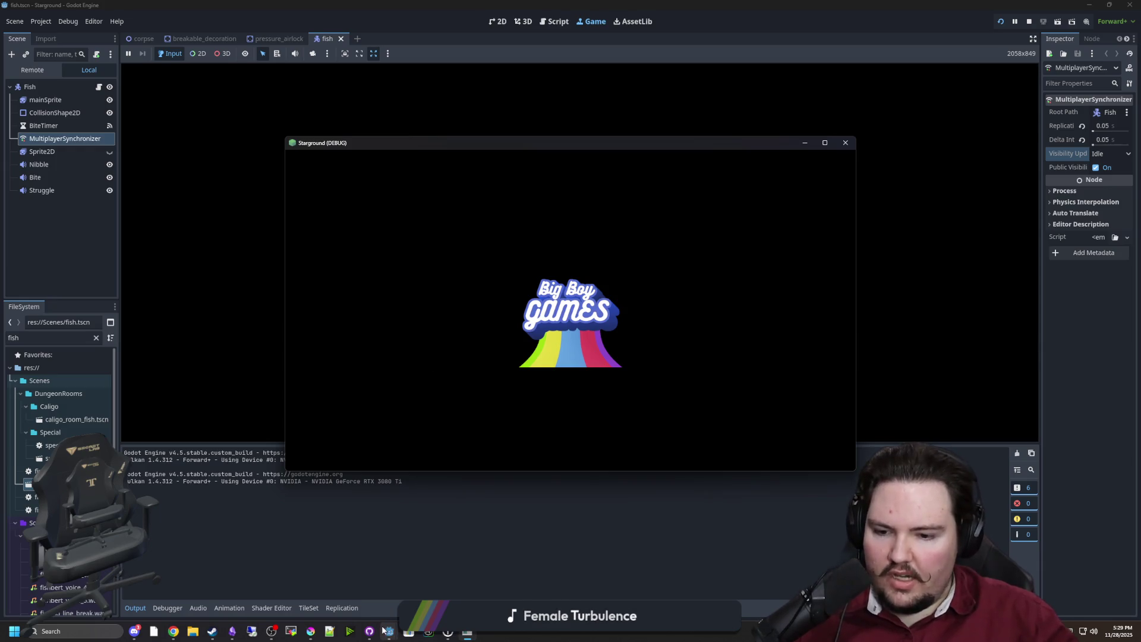
mouse_move(388, 631)
mouse_move(339, 585)
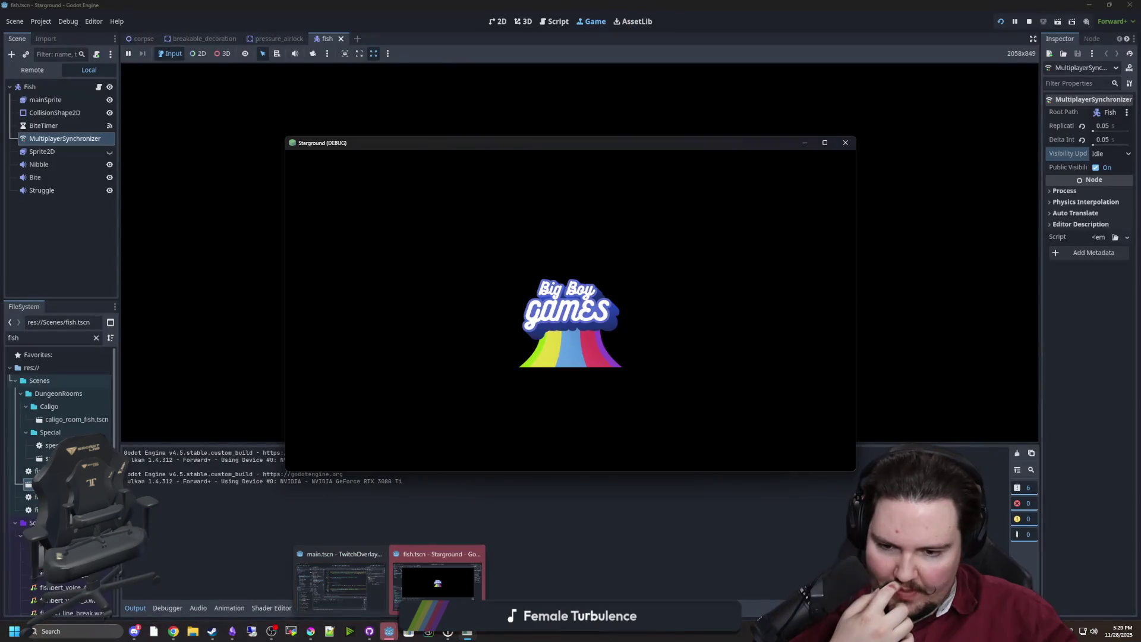
right_click(389, 630)
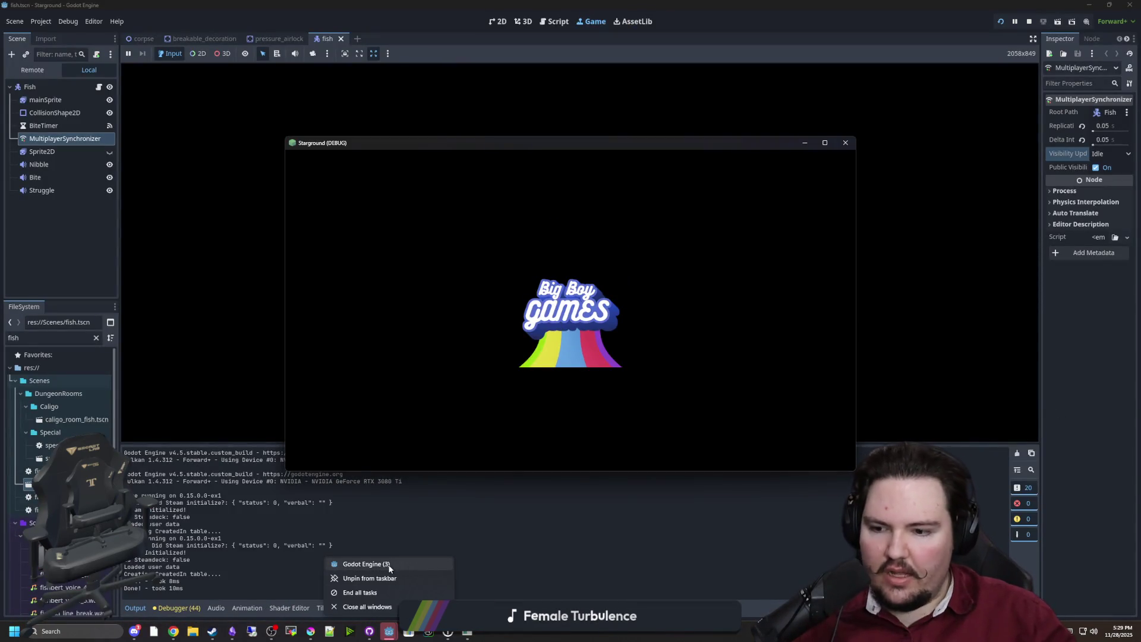
click(389, 568)
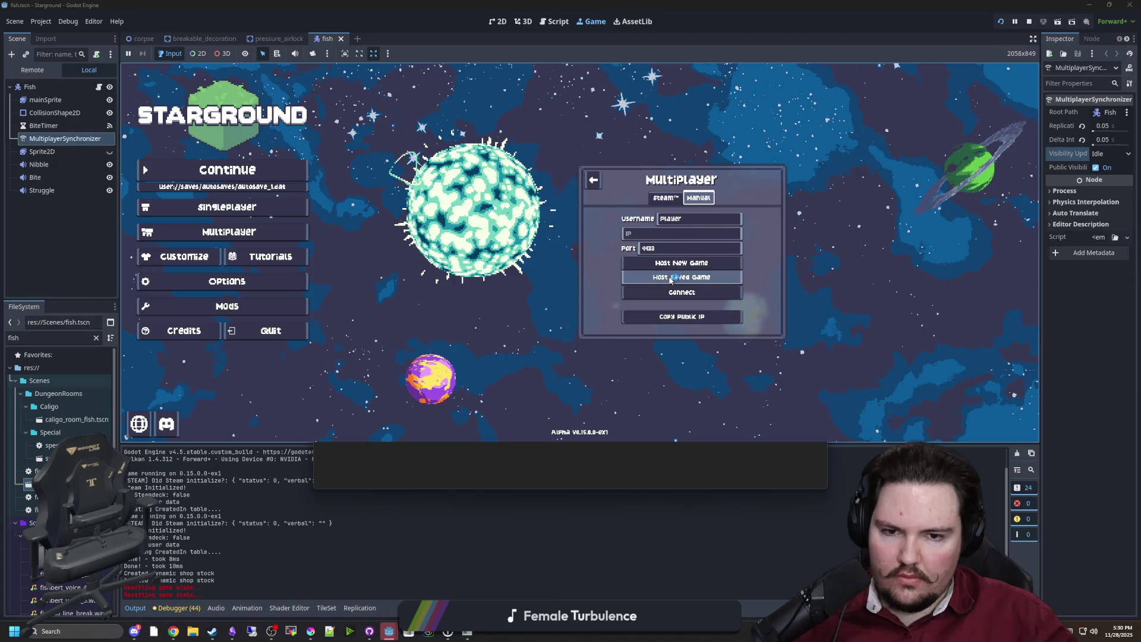
click(668, 276)
click(615, 228)
click(735, 317)
Step: In the second game window, open Multiplayer > Manual and focus the IP field
mouse_move(390, 631)
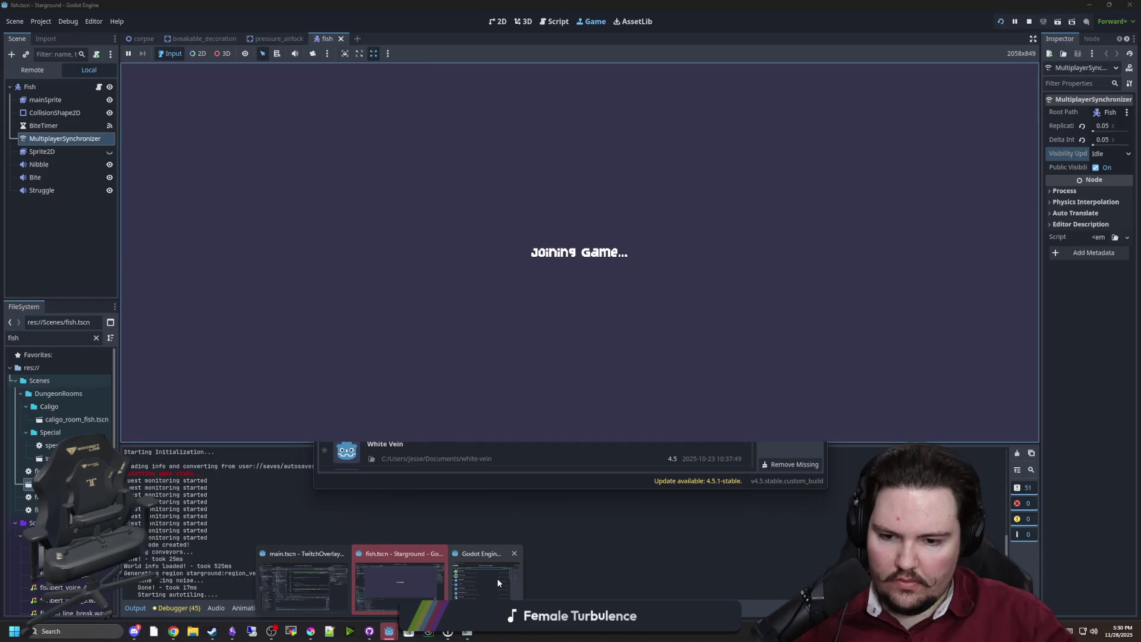
click(484, 585)
click(331, 542)
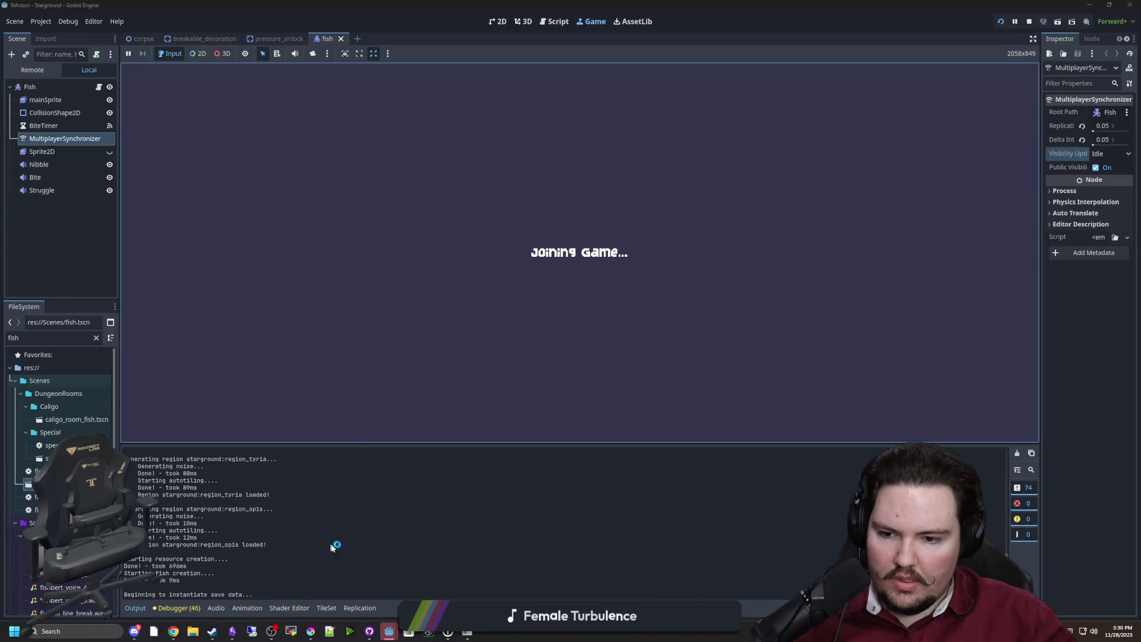
click(466, 637)
click(503, 293)
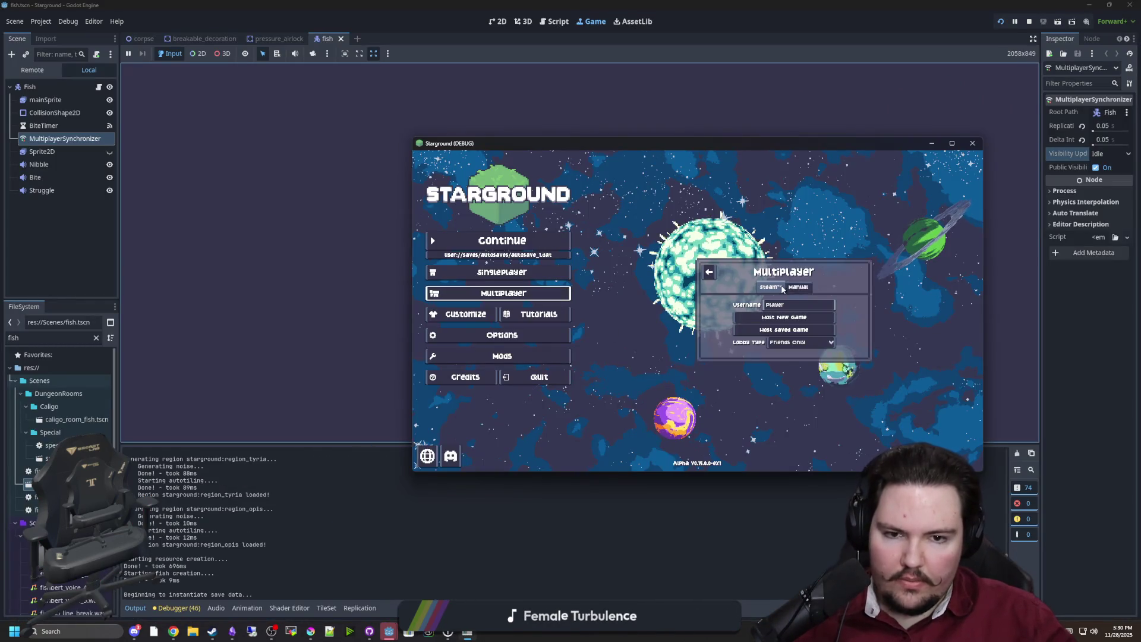
click(797, 264)
click(768, 294)
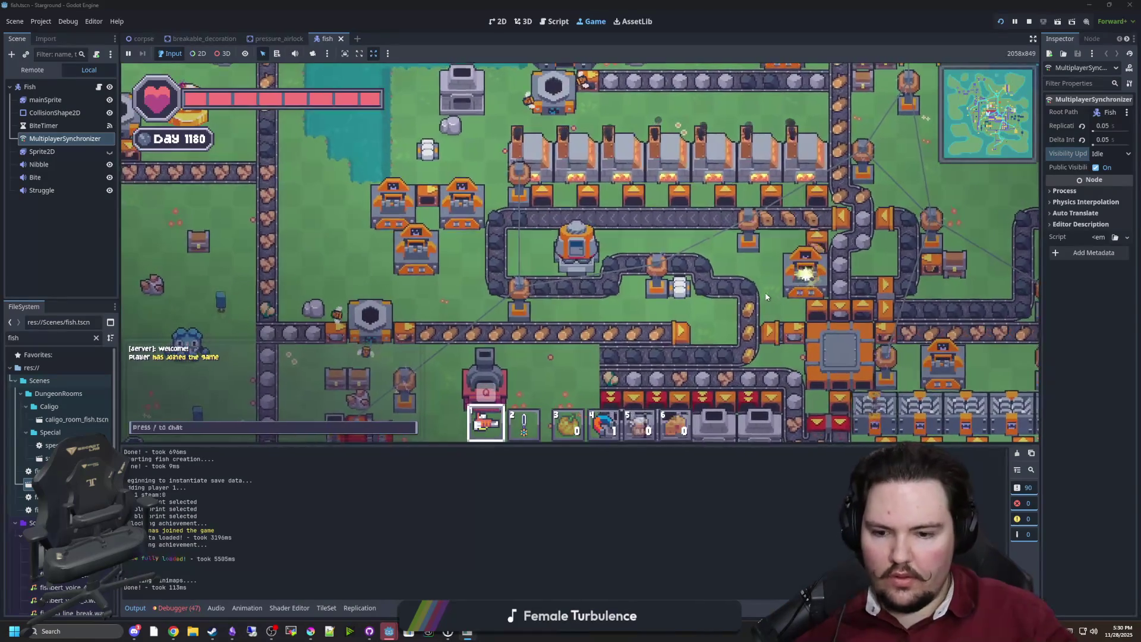
Step: Connect the second instance to localhost with username Players
click(466, 637)
text(localh)
key(BackSpace)
key(BackSpace)
key(BackSpace)
text(localhost)
key(shift+Tab)
text(s)
click(778, 343)
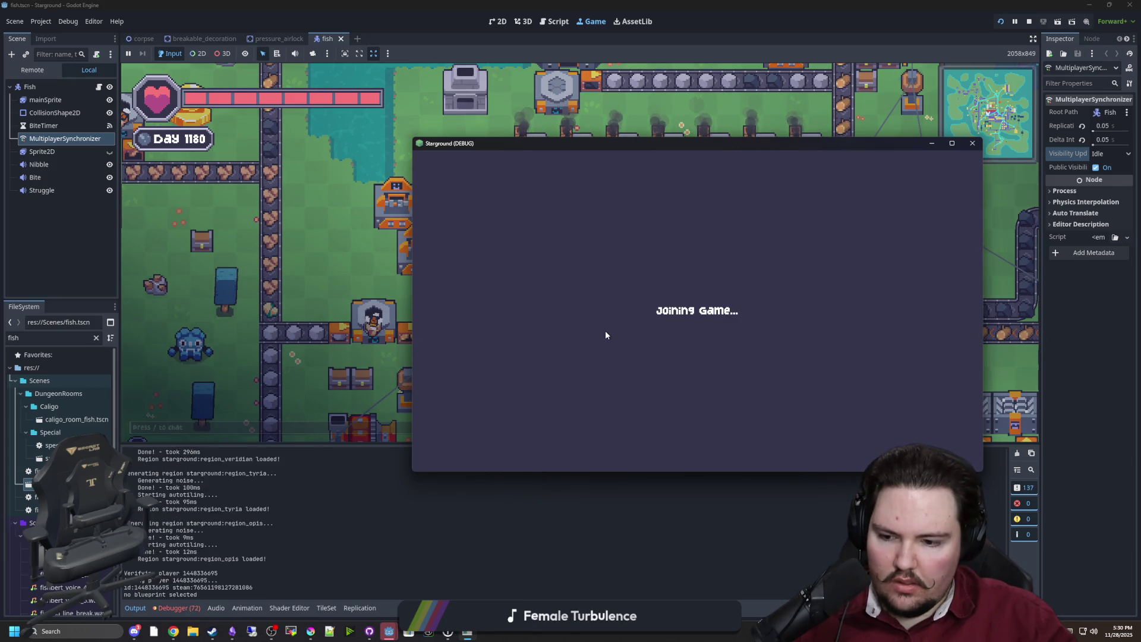
Step: Walk the player with A and W, then bring up the editor's network profiler
key(a)
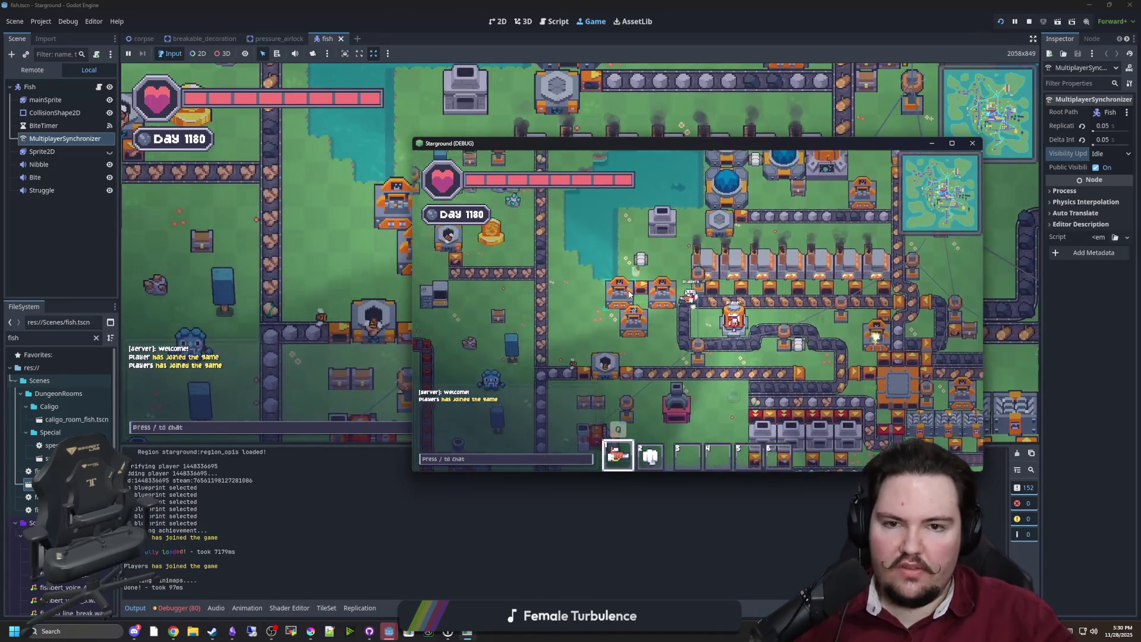
key(w)
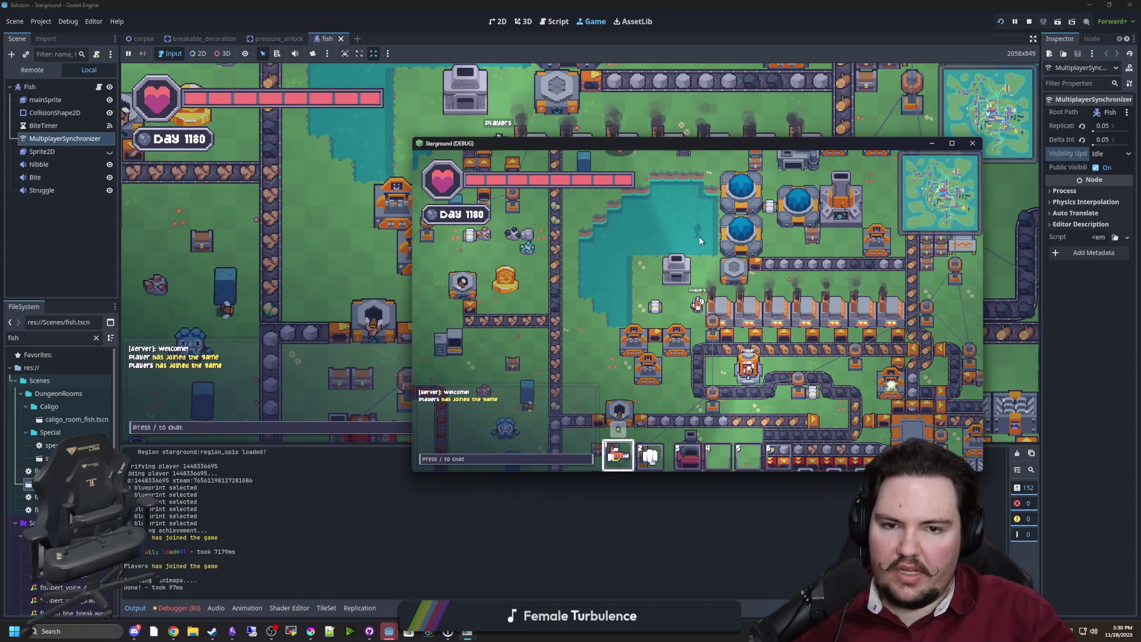
click(294, 221)
key(w)
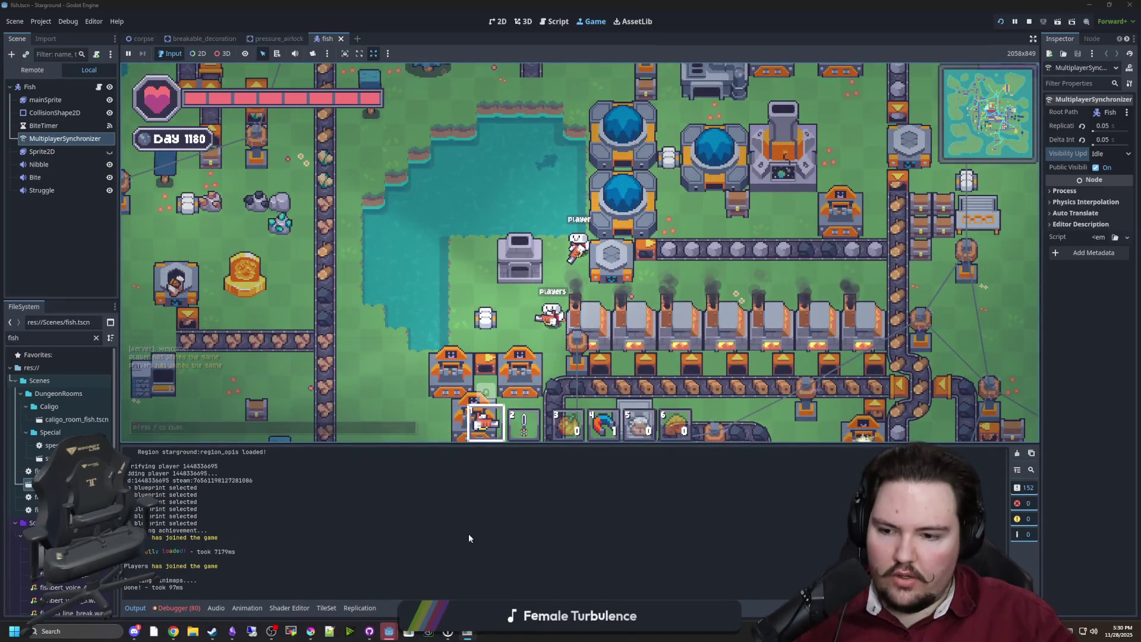
click(181, 608)
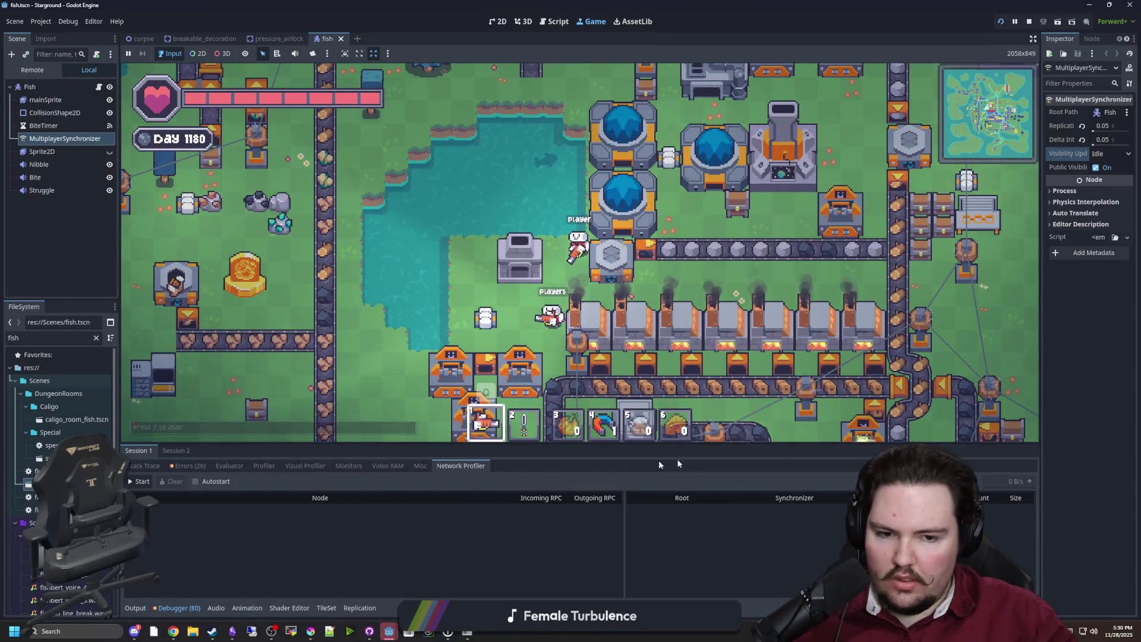
Step: Record network traffic, scroll through the synchronizer table, then stop the running game
click(139, 481)
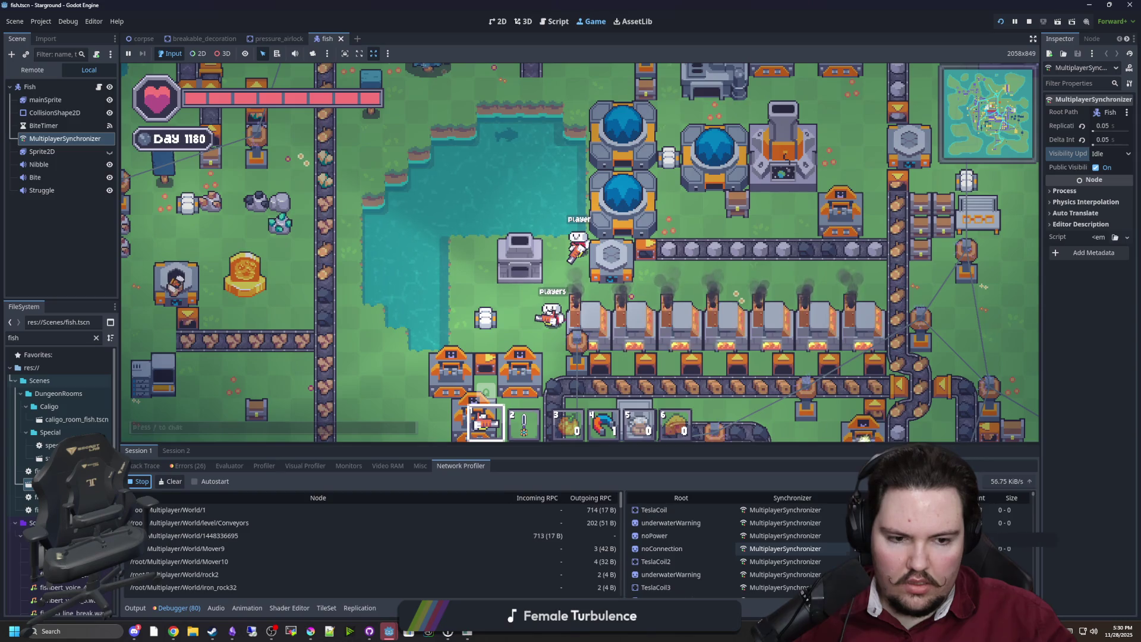
scroll(799, 561, down, 1)
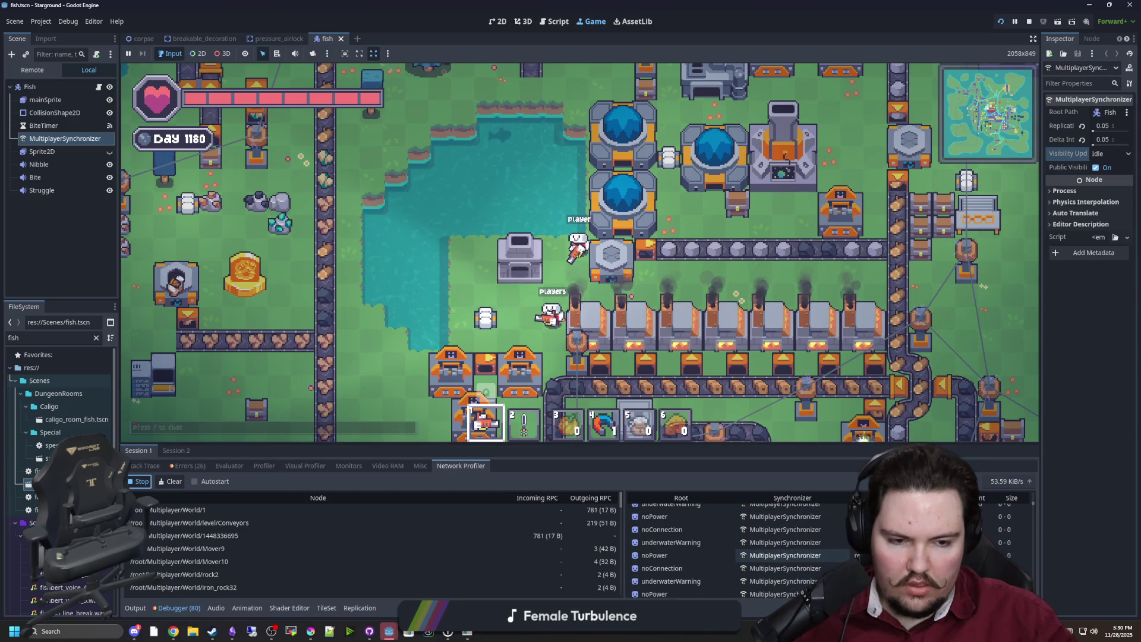
scroll(1017, 518, up, 1)
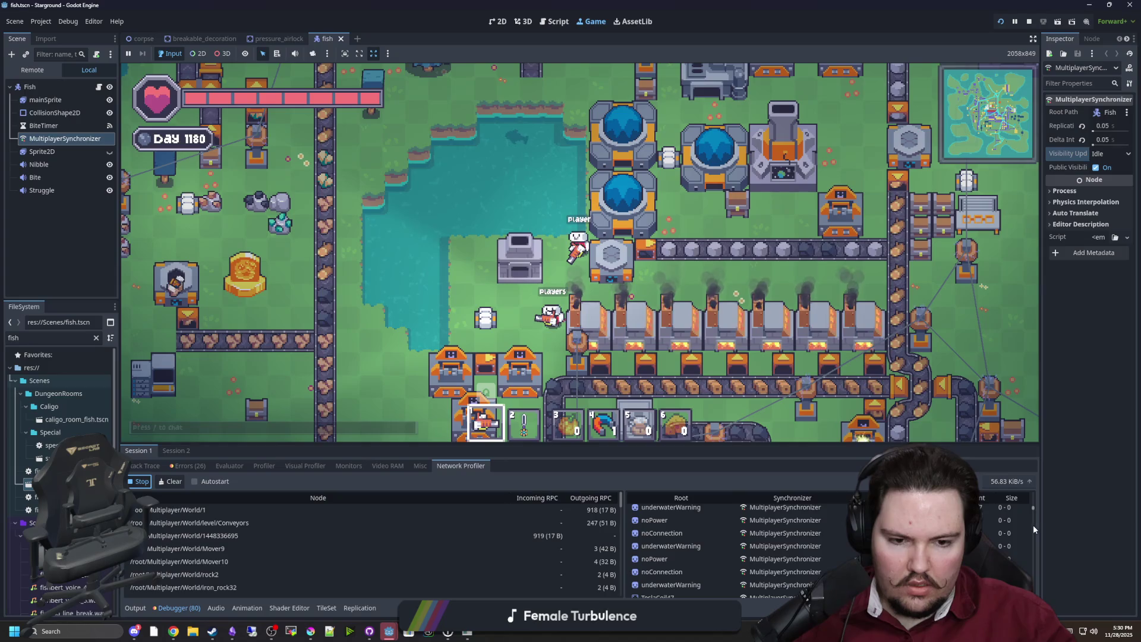
click(1032, 525)
drag(1032, 531, 1032, 536)
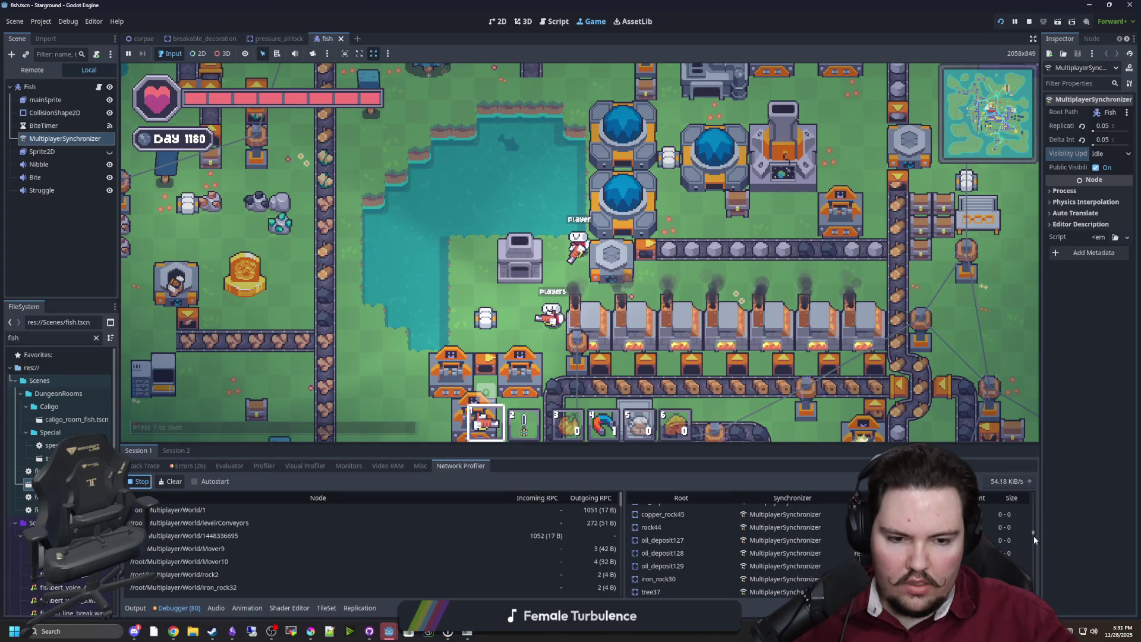
scroll(1033, 540, down, 3)
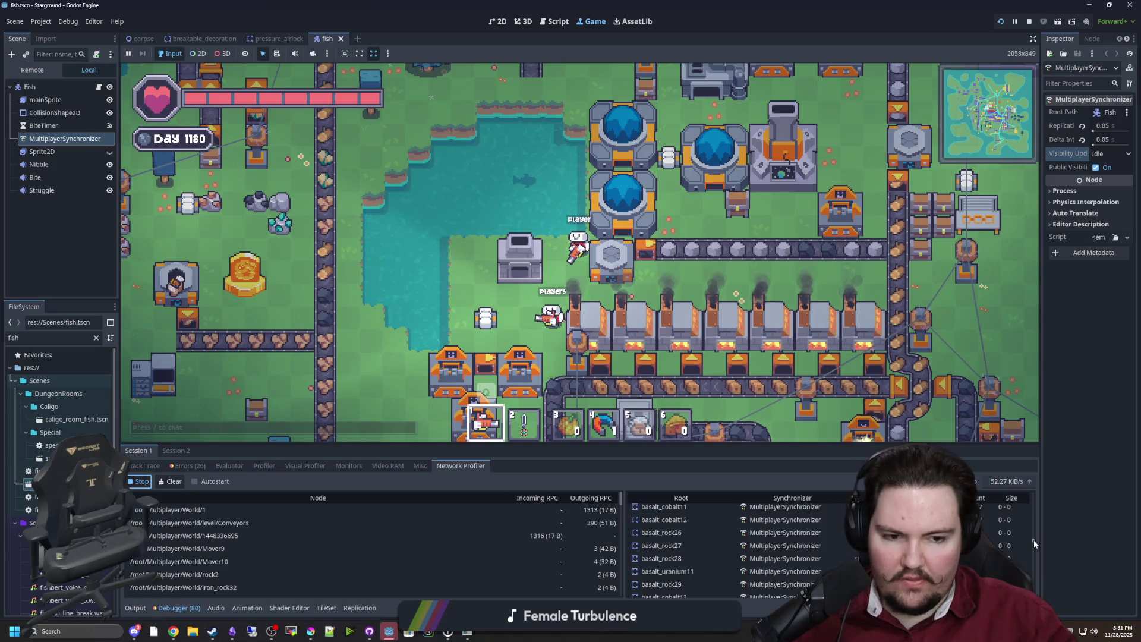
drag(1033, 541, 1034, 593)
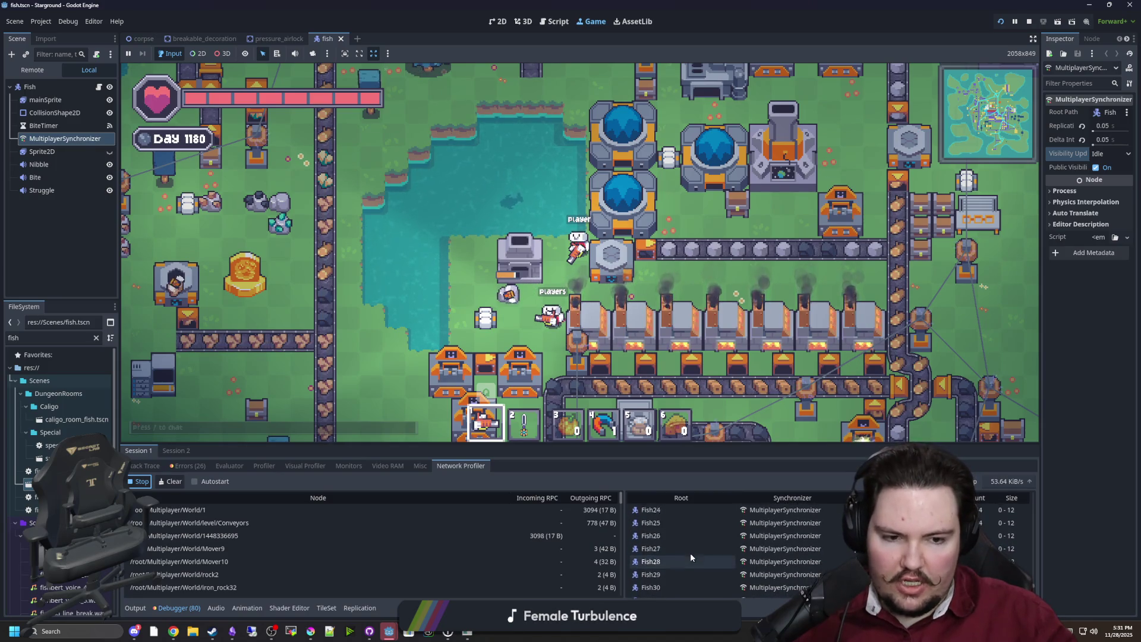
scroll(698, 531, up, 4)
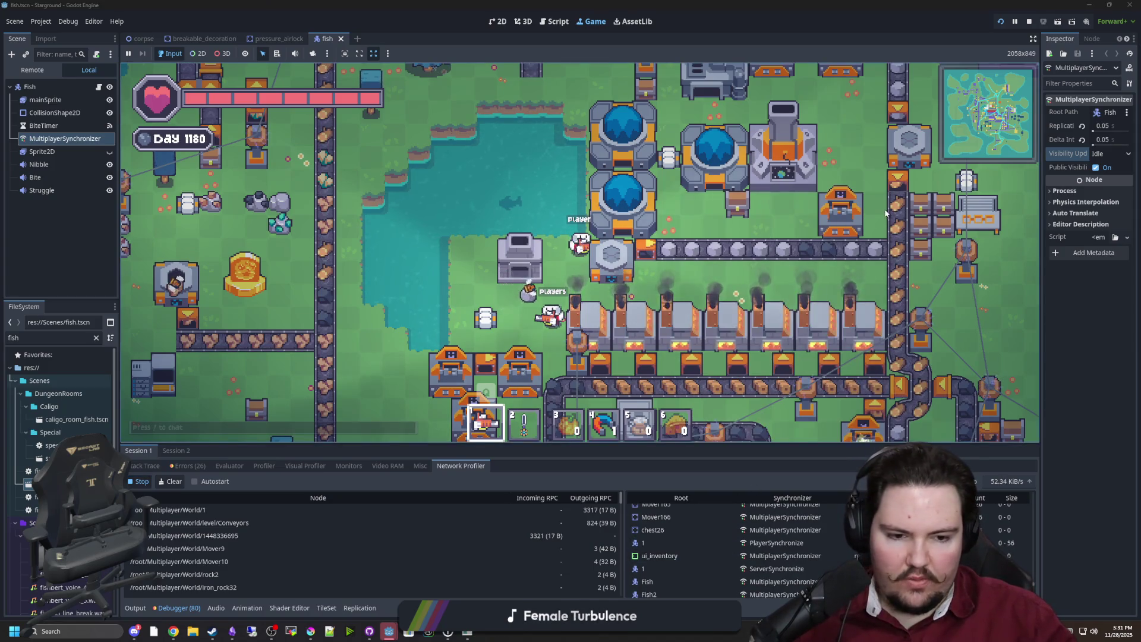
click(1031, 22)
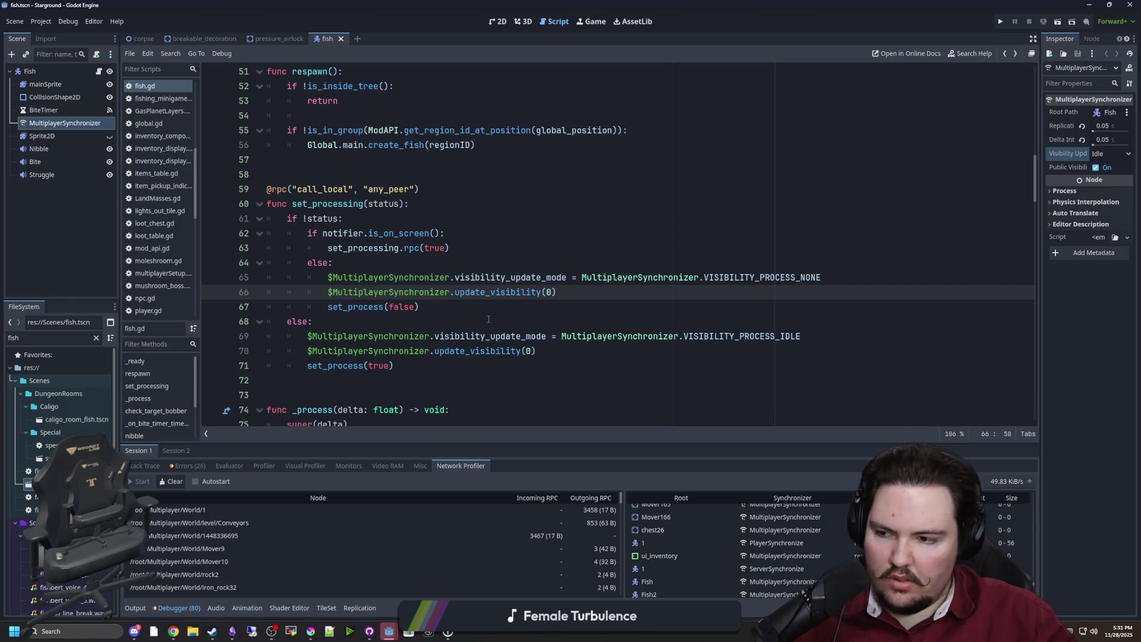
Step: Delete the $MultiplayerSynchronizer visibility lines from both branches of set_processing
click(614, 292)
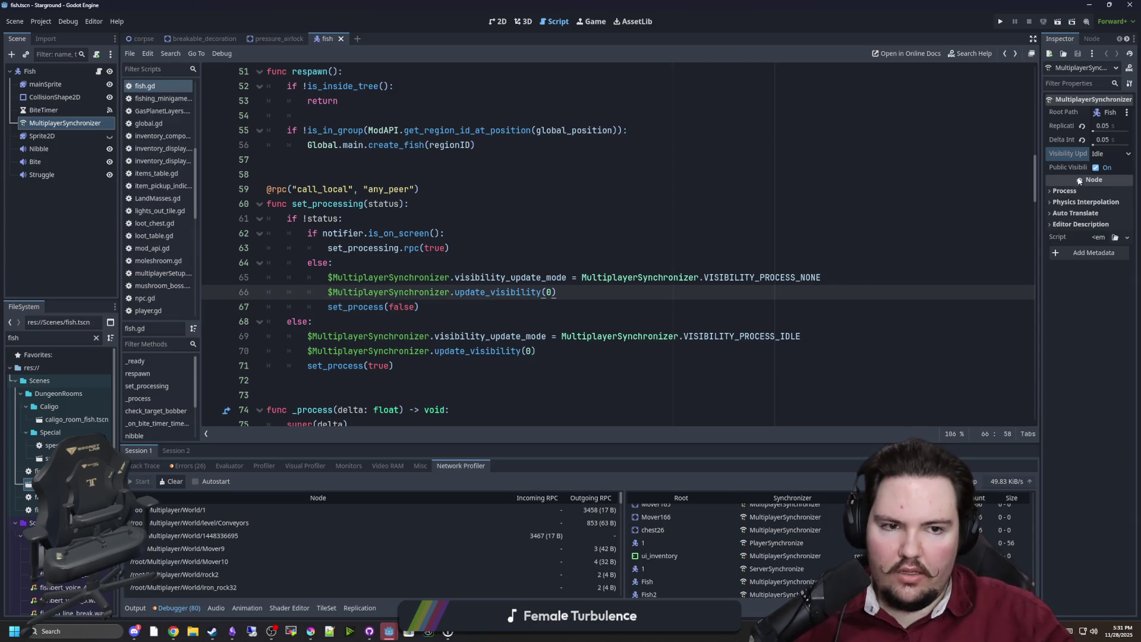
click(827, 277)
drag(576, 292, 247, 272)
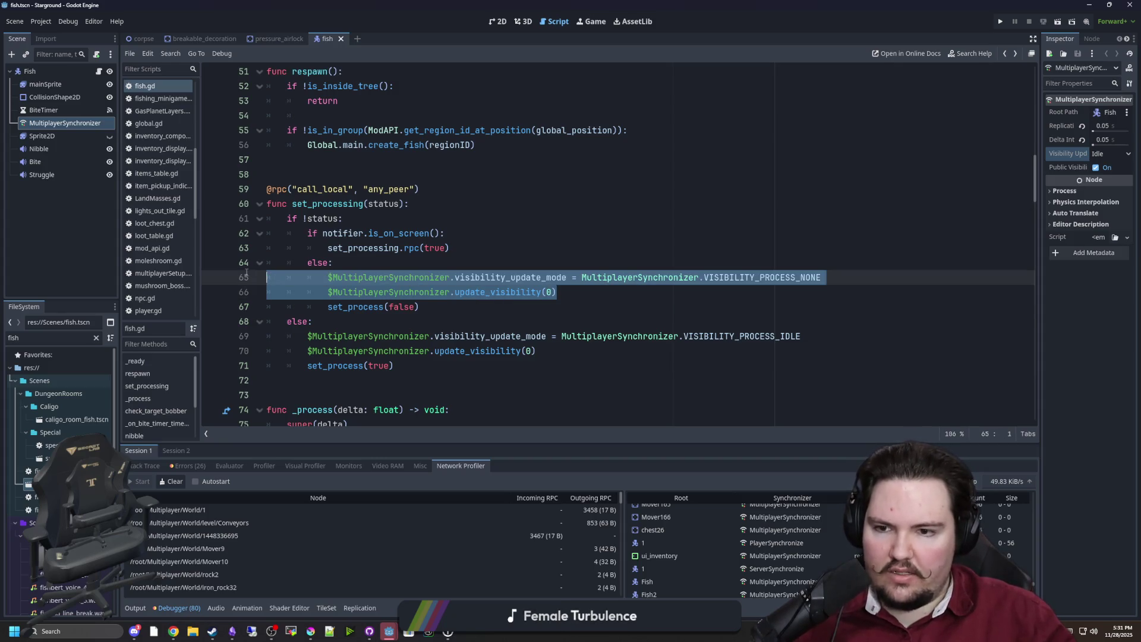
key(BackSpace)
key(BackSpace)
drag(566, 322, 250, 307)
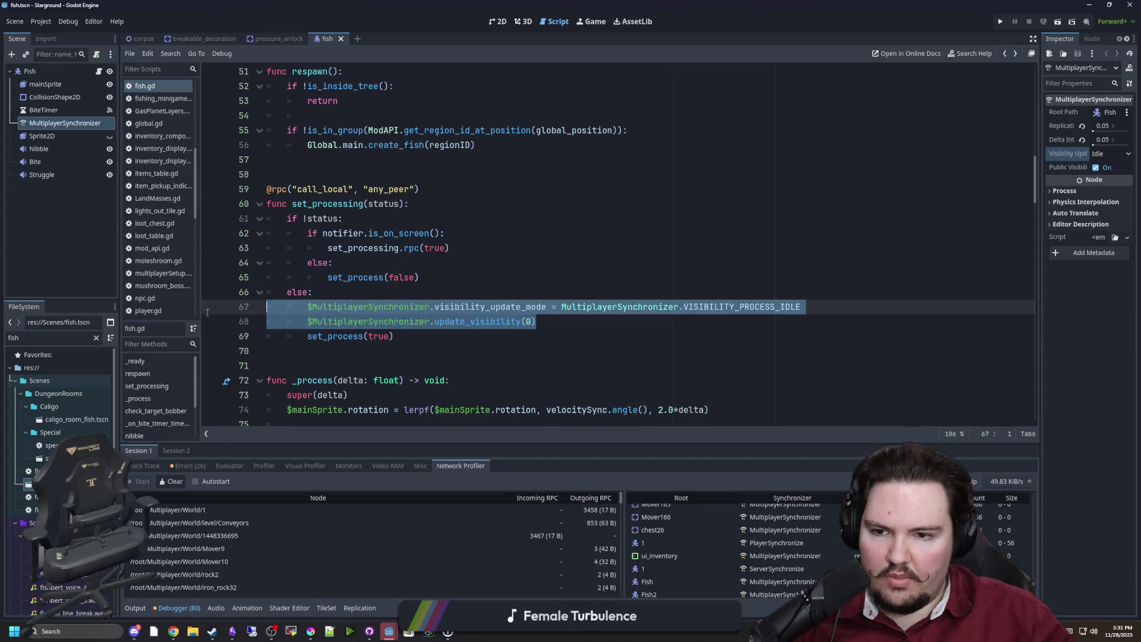
key(BackSpace)
key(BackSpace)
Step: Add '#TODO: optimize fish networking by disabling multiplayer sync when not in view' above set_processing and save
click(301, 172)
key(Return)
key(Return)
click(302, 171)
text(#T)
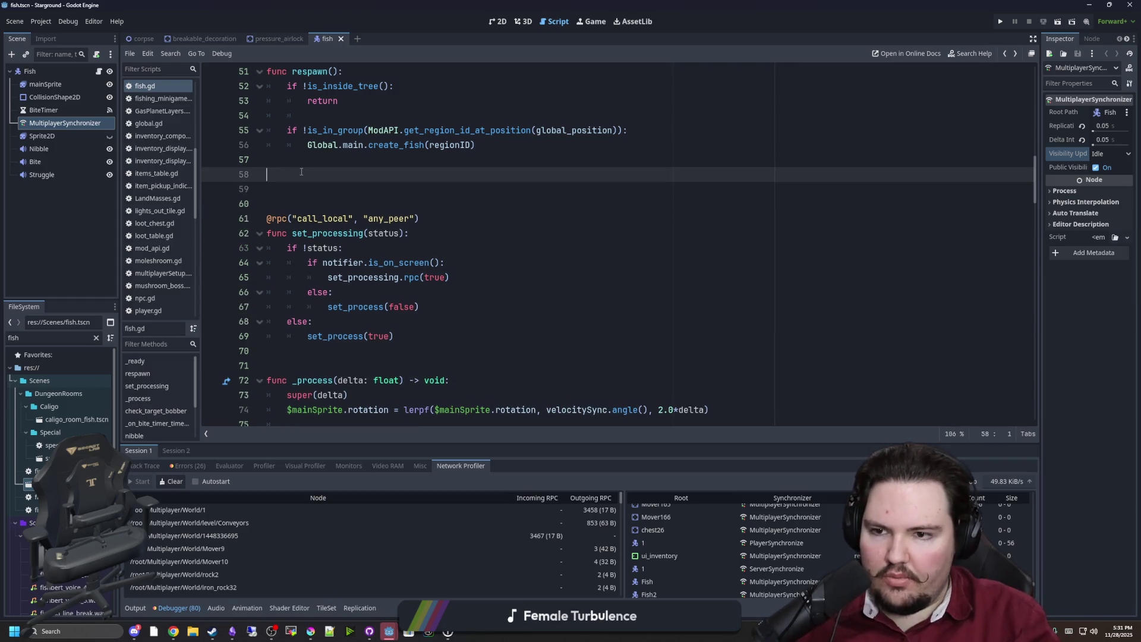
text(ODO: )
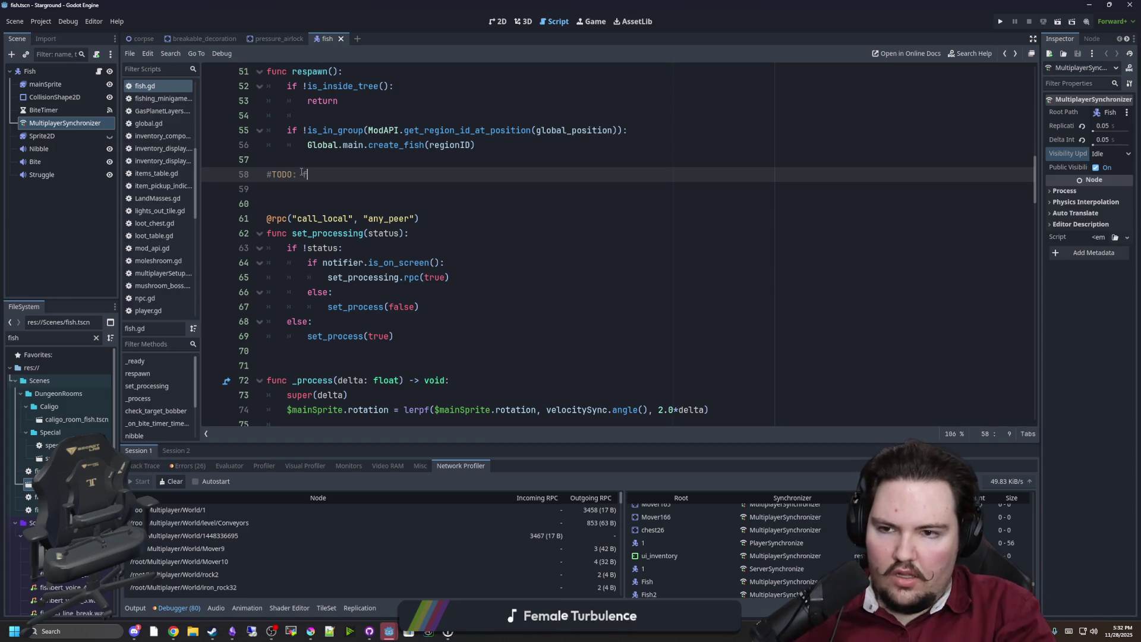
text(optimize )
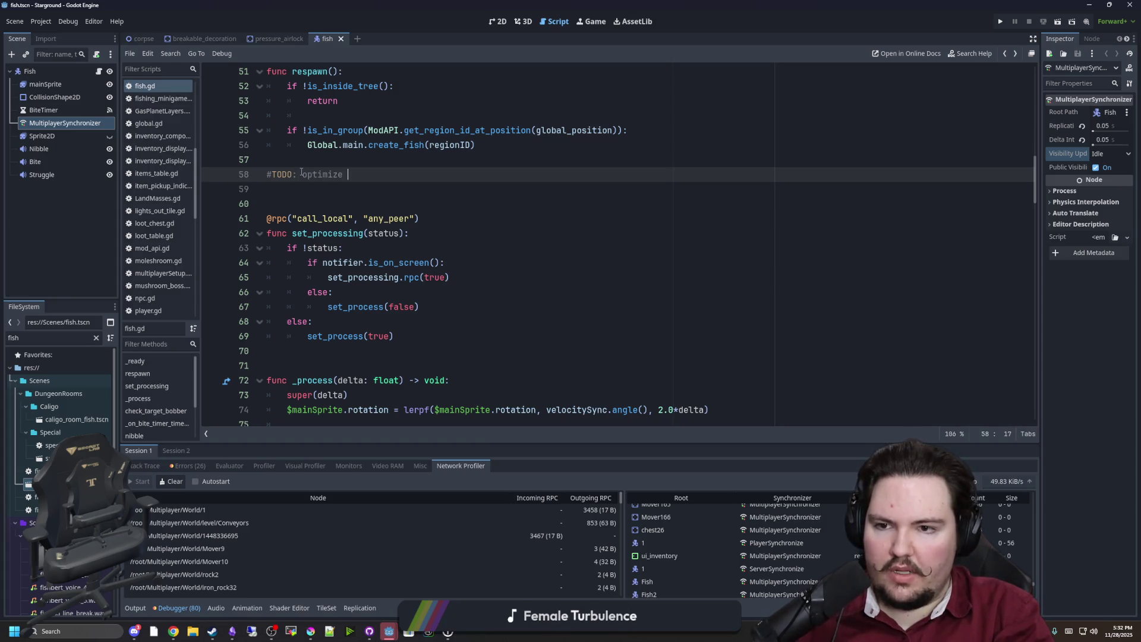
text(fish net)
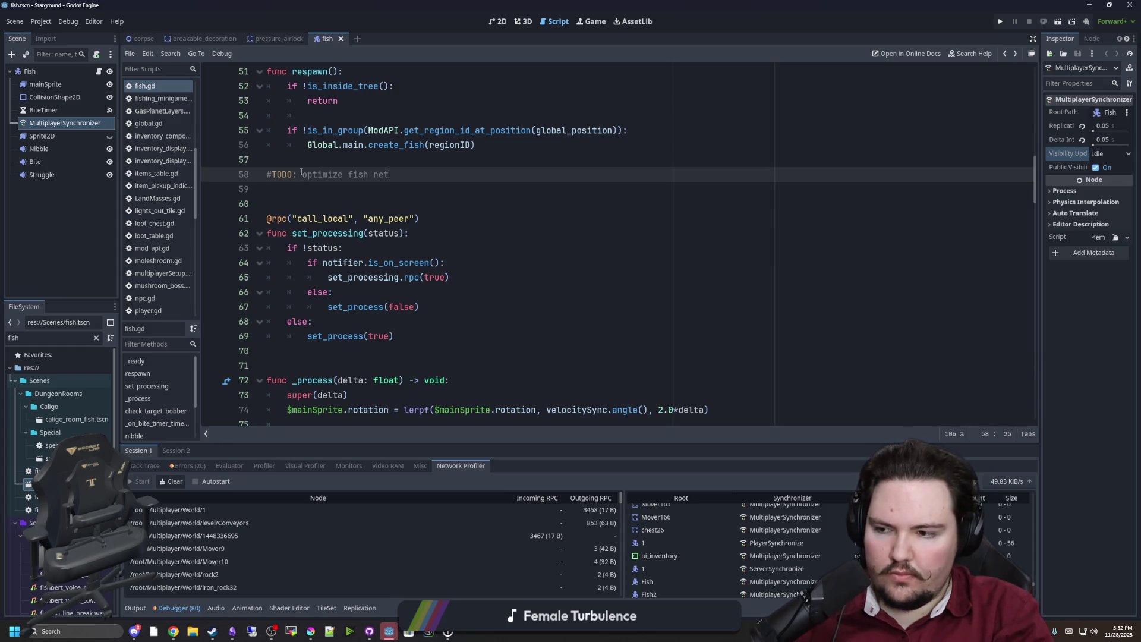
text(working by disabling)
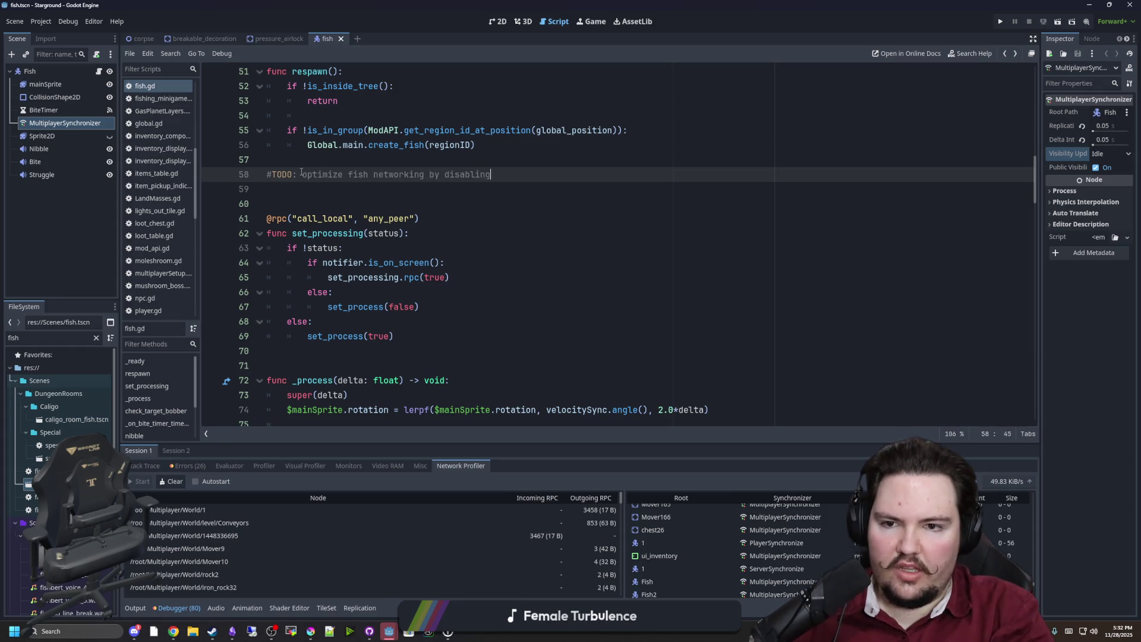
text( multiplayer sync when not in view)
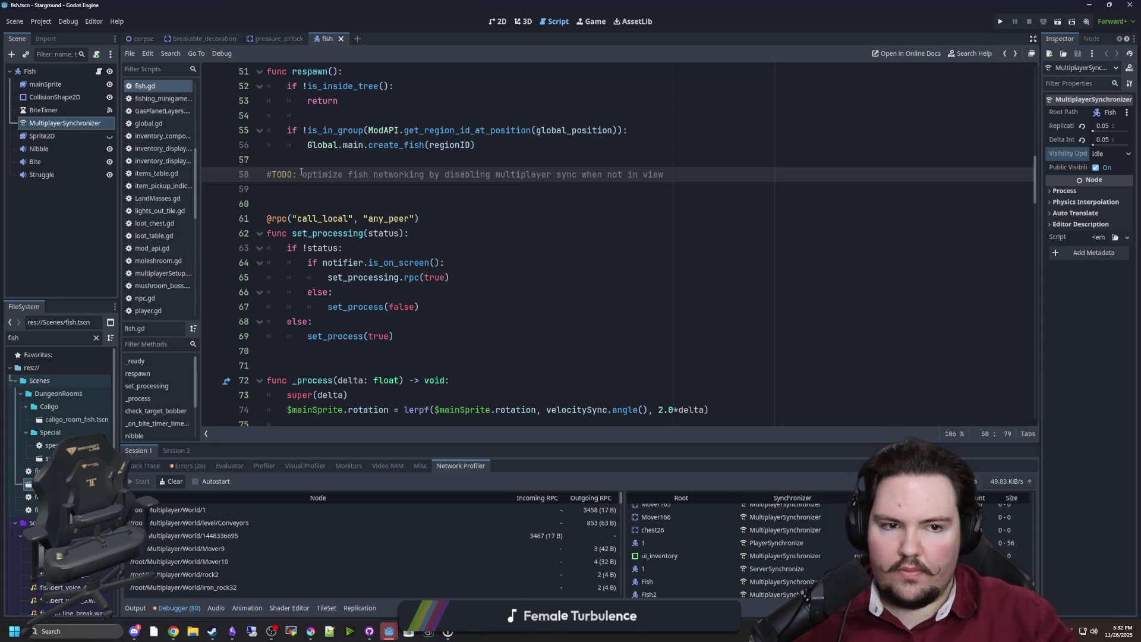
click(381, 202)
key(Up)
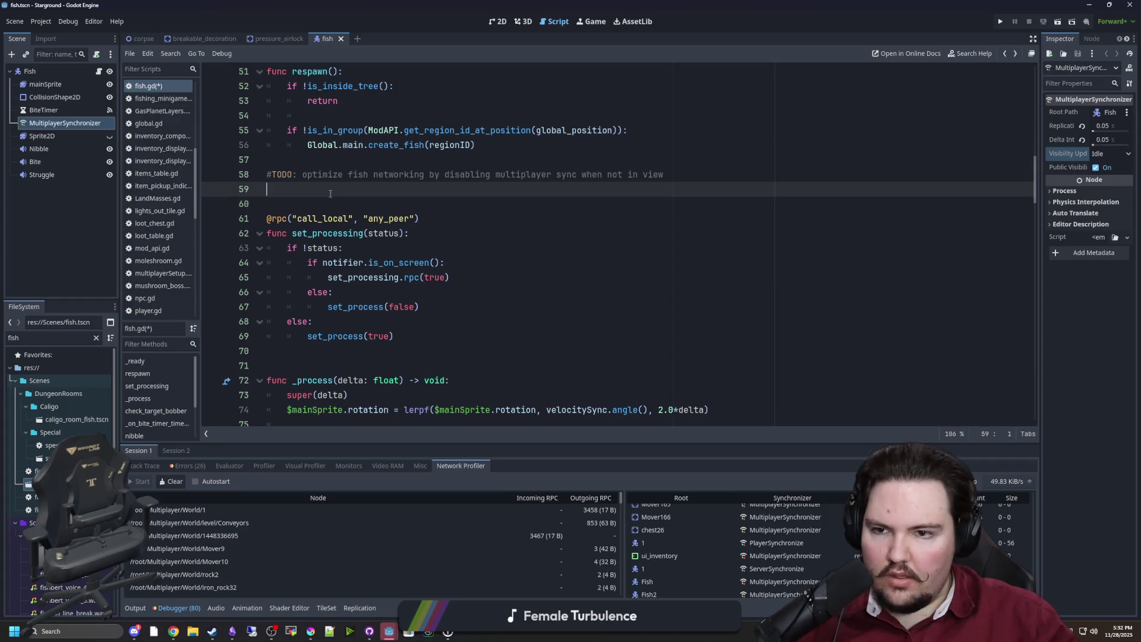
click(332, 164)
key(ctrl+s)
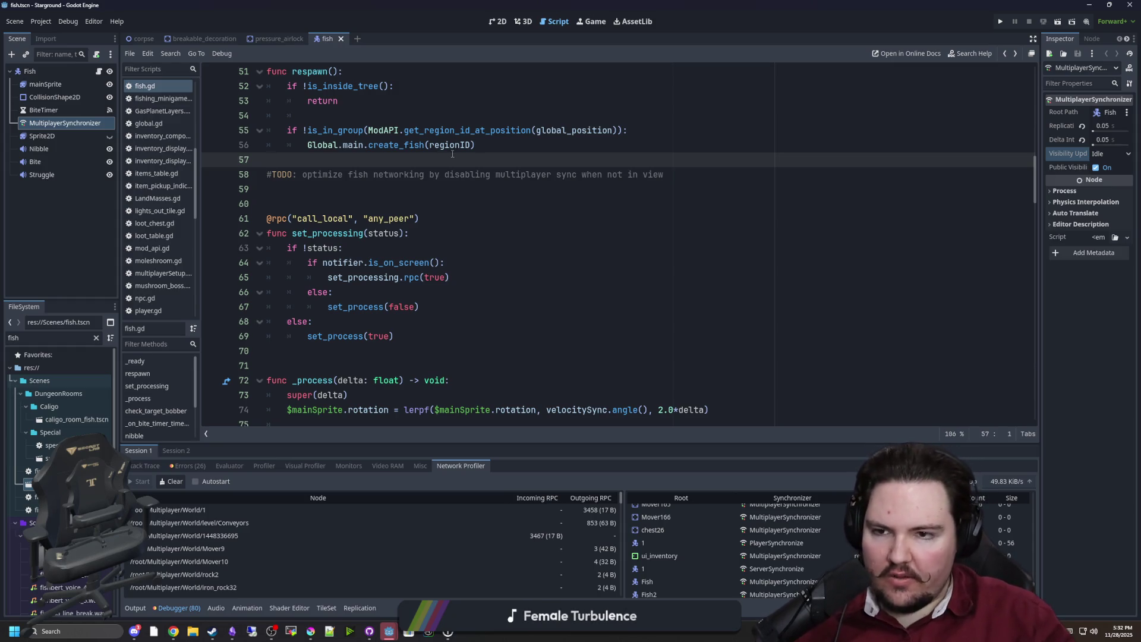
click(389, 195)
key(super+Down)
key(super+Down)
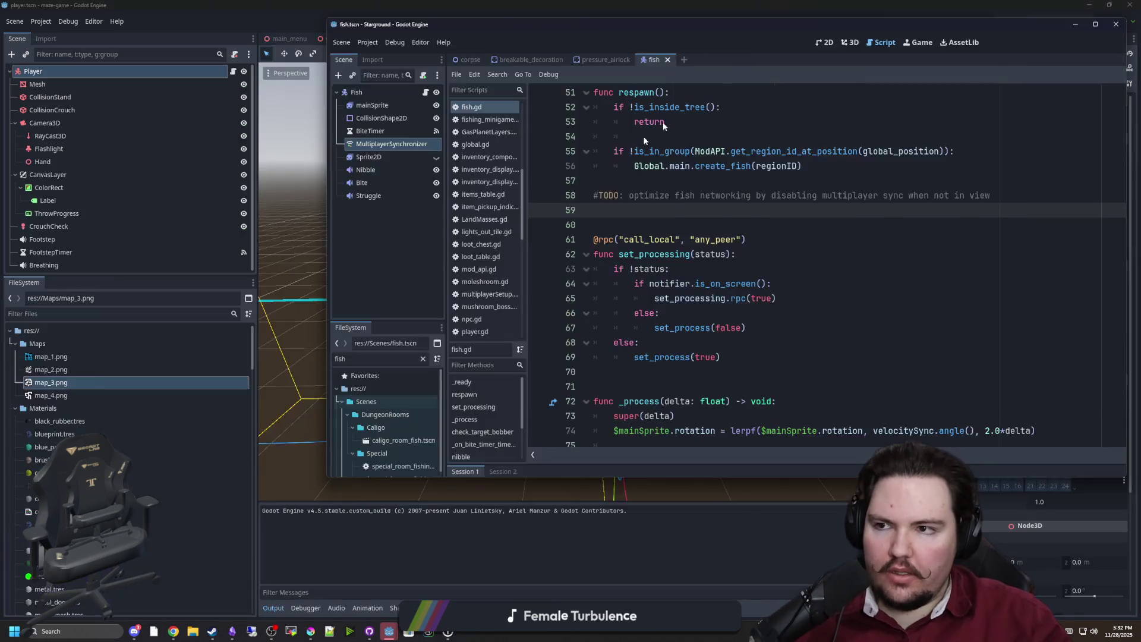
Step: Orbit the maze-game 3D view to a level side view of the player, then focus the FileSystem filter
scroll(589, 305, down, 3)
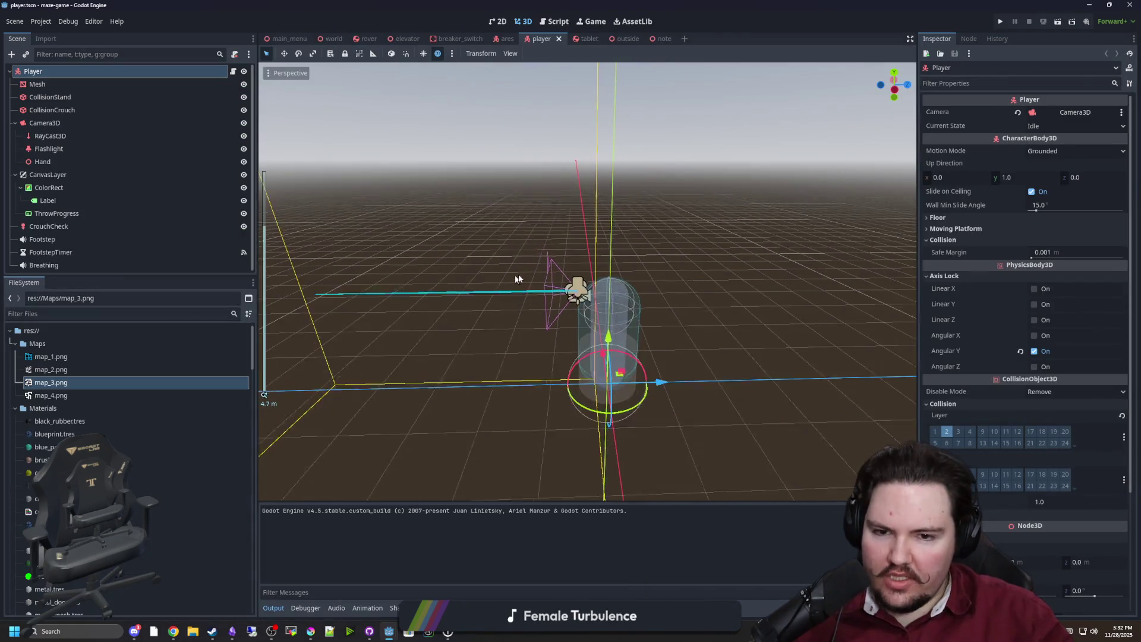
click(657, 199)
drag(657, 199, 483, 280)
scroll(409, 310, up, 3)
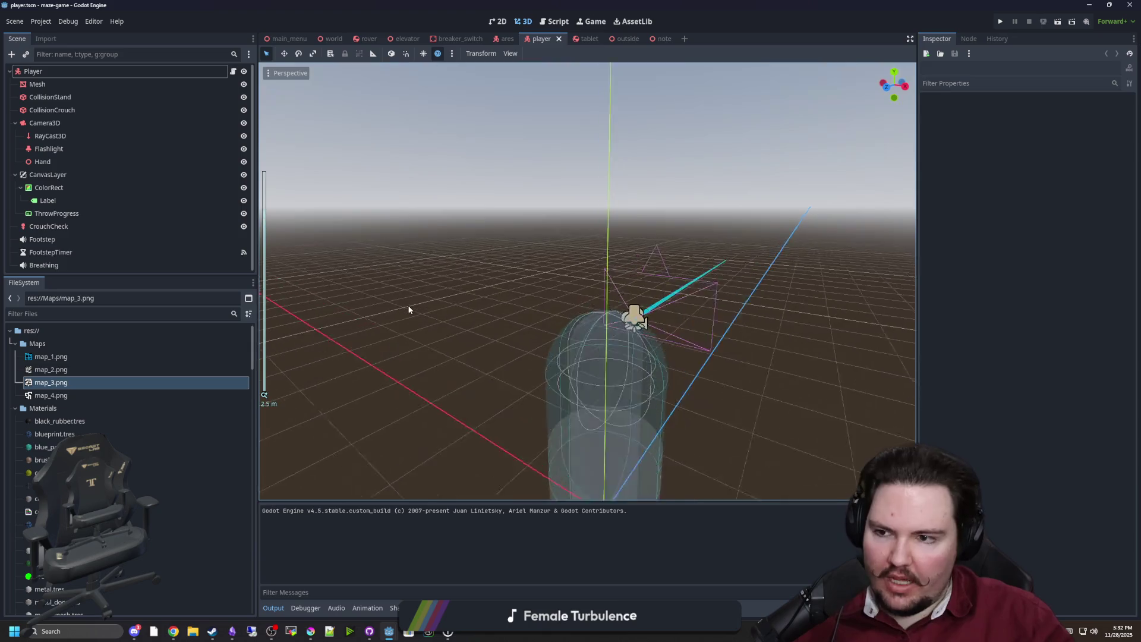
drag(409, 310, 582, 283)
scroll(582, 283, down, 2)
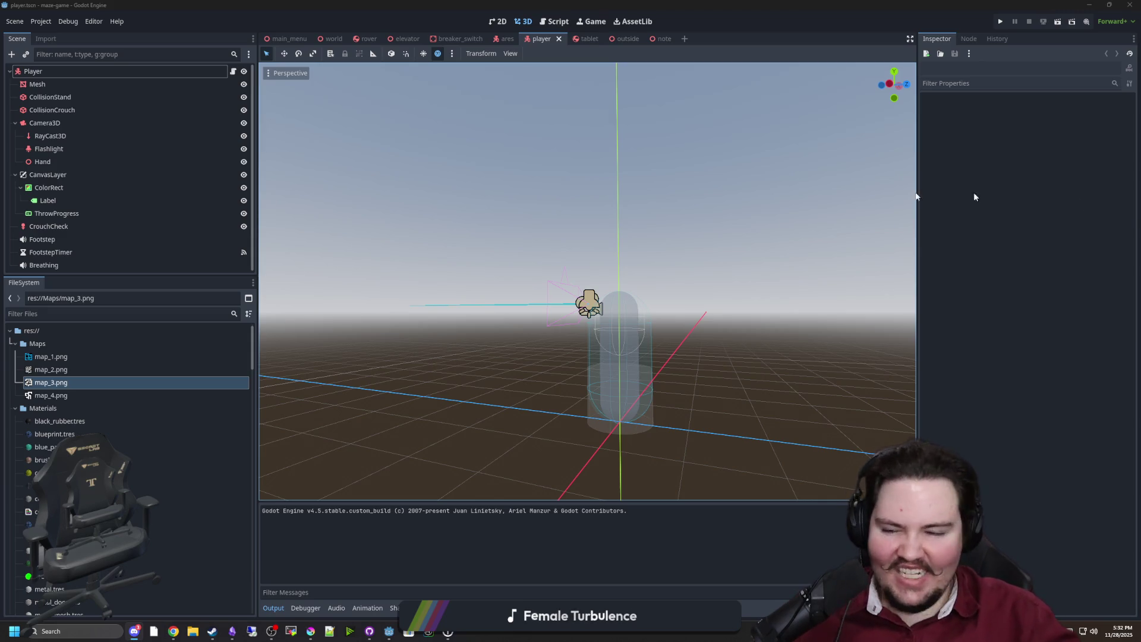
click(229, 314)
text(kobo)
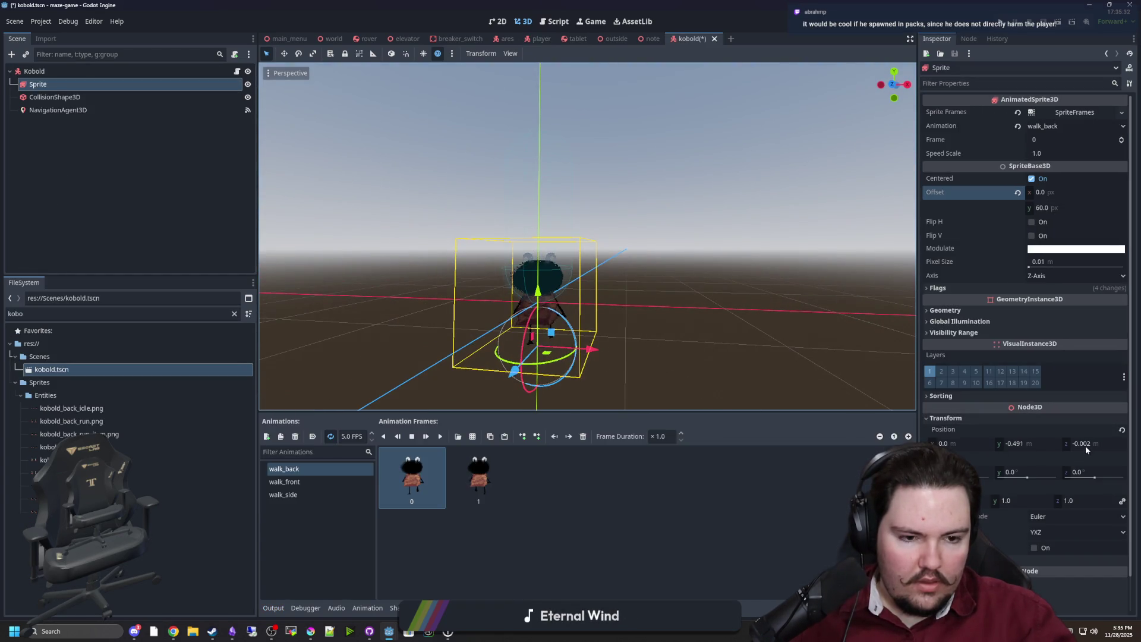
Step: Change the kobold Sprite's z position from -0.002 to 0
click(1085, 446)
Step: Set the sprite's Z and Y position values to 0
text(0)
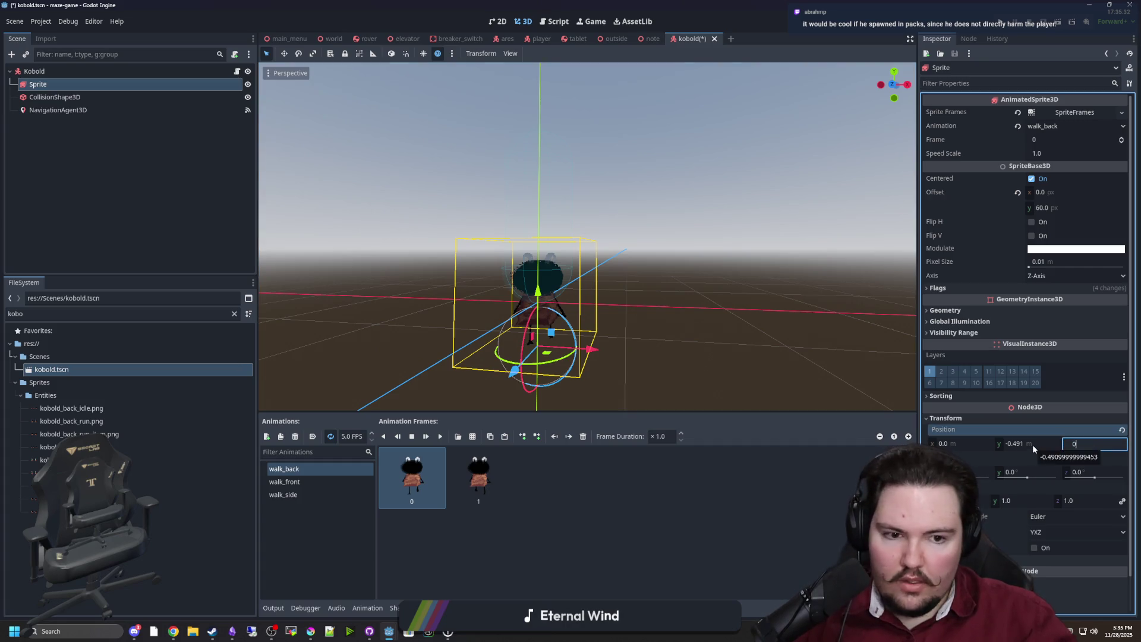
click(1032, 444)
text(0)
key(Return)
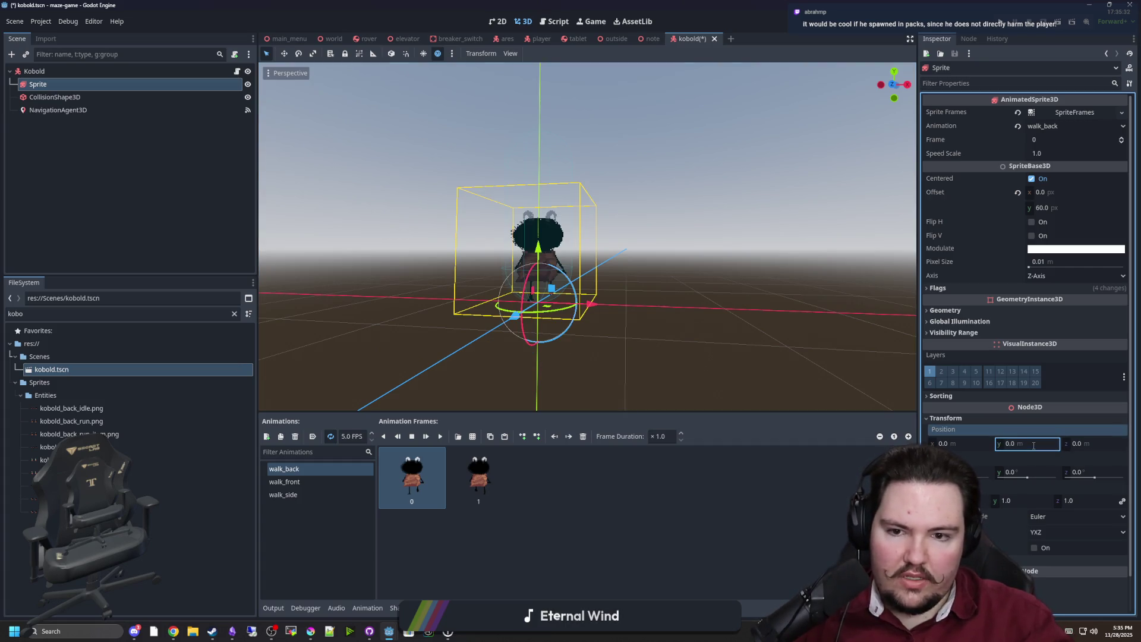
Step: Select CollisionShape3D and set its capsule shape height to 1.0 m
scroll(584, 339, up, 3)
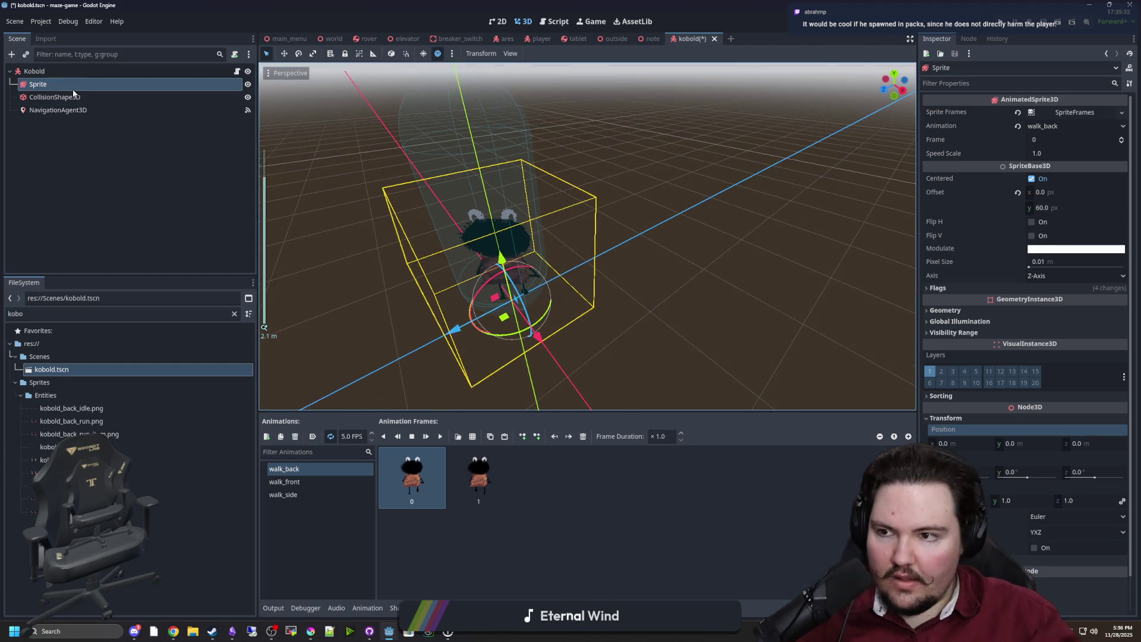
double_click(55, 97)
right_click(1079, 117)
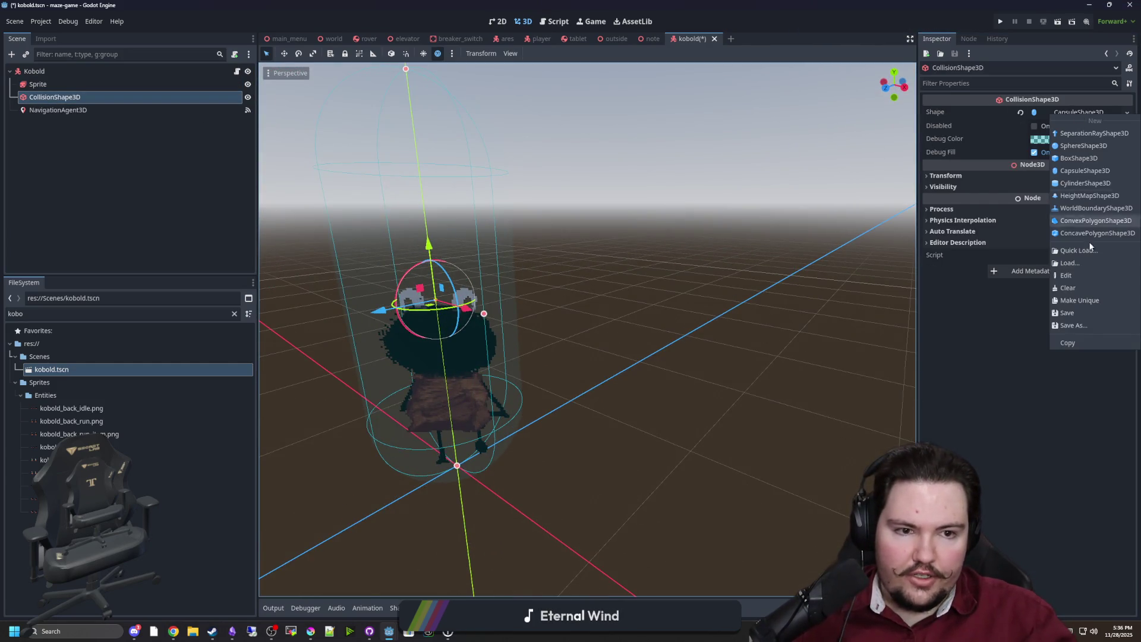
click(1075, 116)
click(1061, 119)
click(1061, 141)
text(1)
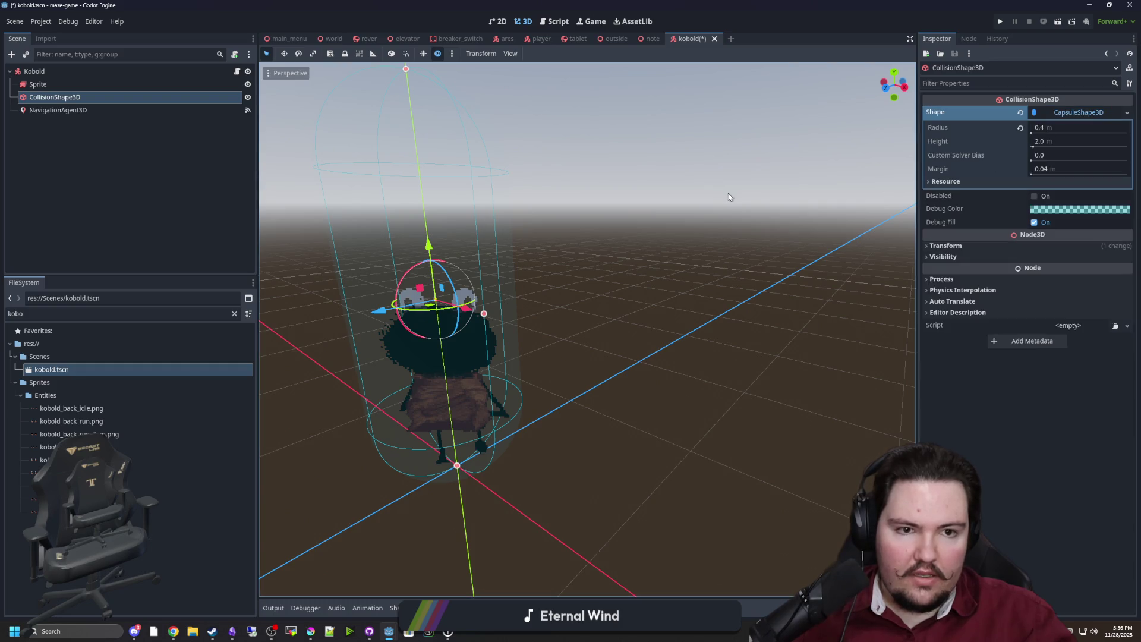
key(Return)
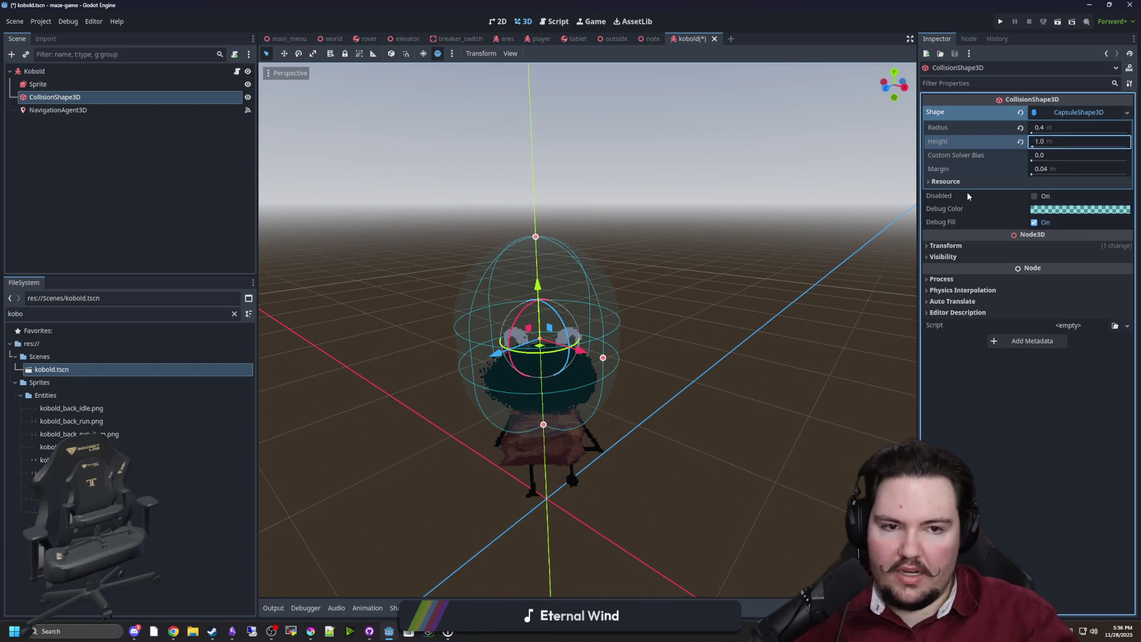
Step: Lower the collision shape to a Y position of 0.5 m
click(989, 245)
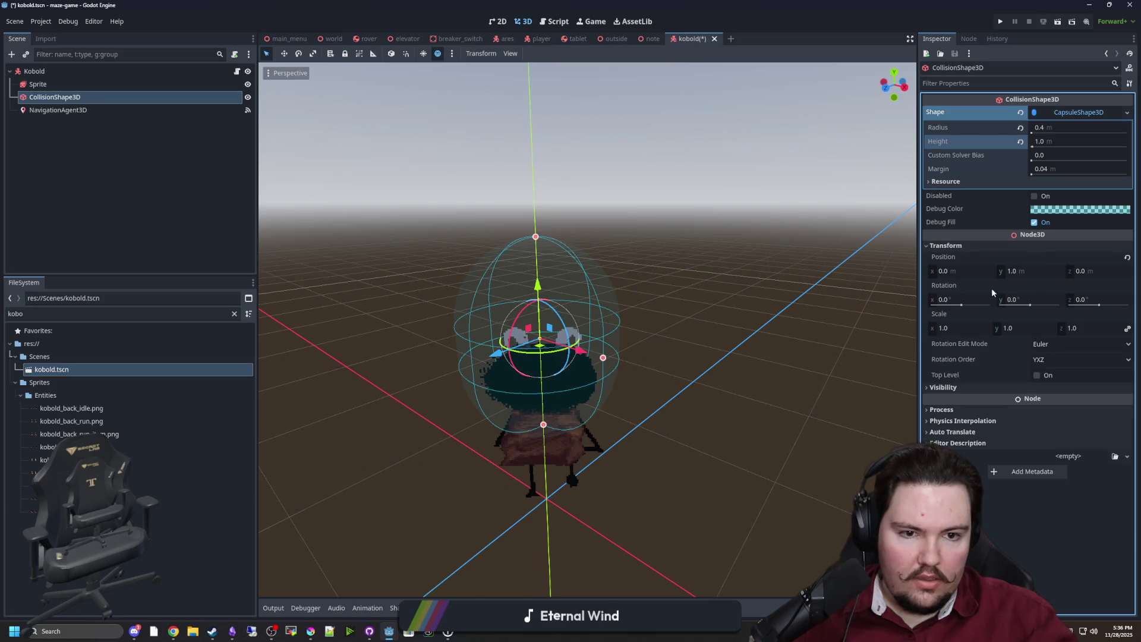
click(1023, 274)
text(0.5)
key(Return)
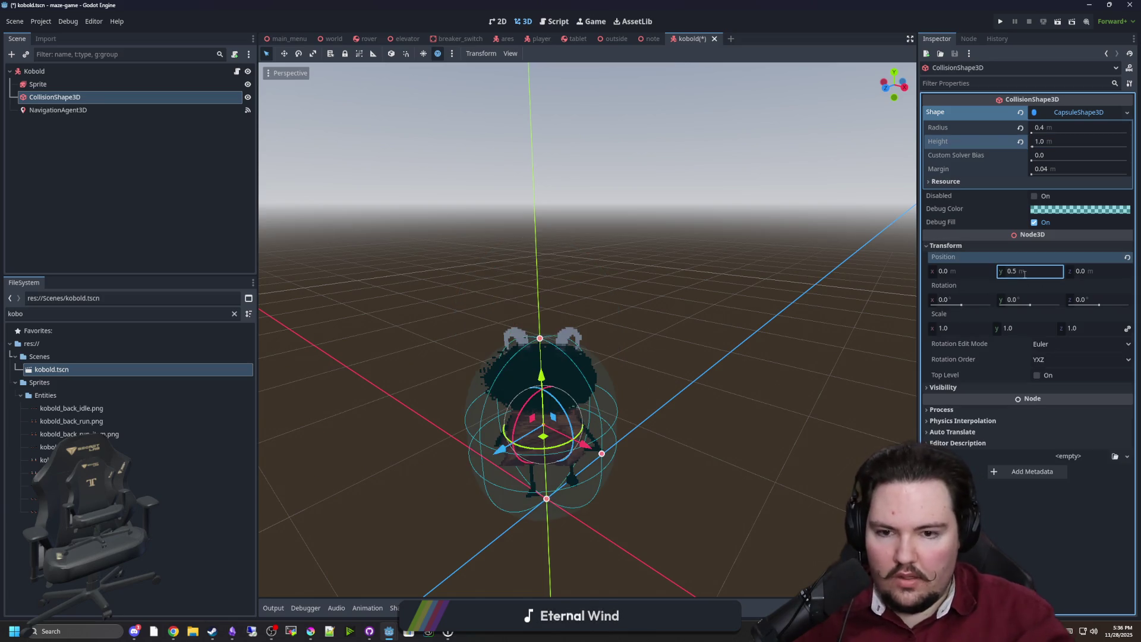
Step: Check the kobold from front and angled views, then select the Sprite node
scroll(606, 366, down, 2)
key(KP_1)
scroll(752, 412, up, 5)
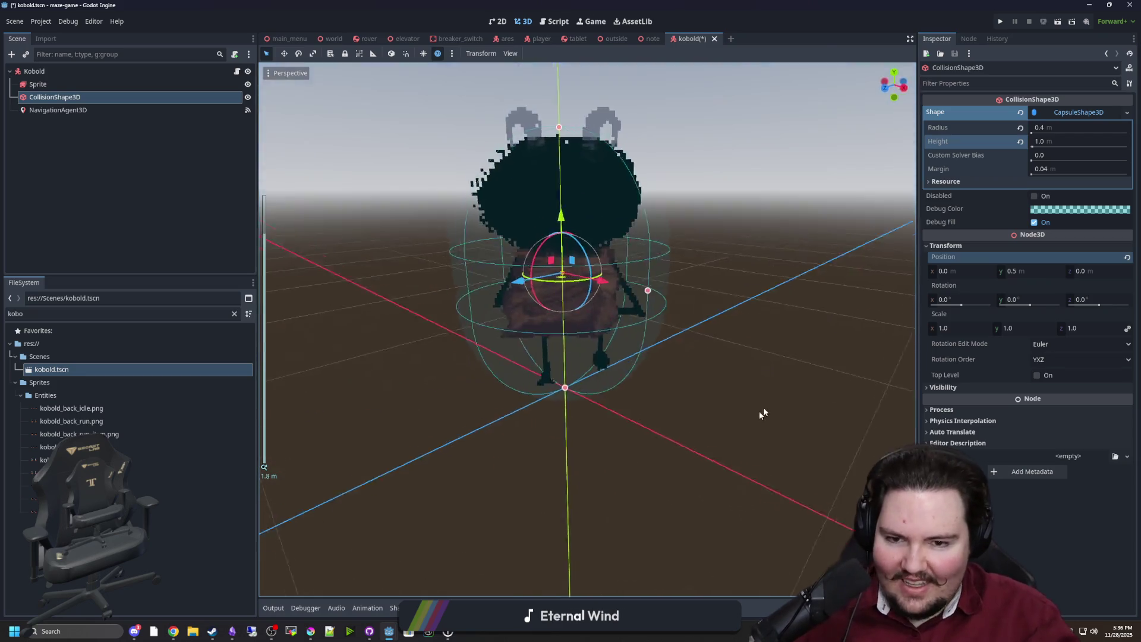
click(800, 369)
mouse_move(800, 370)
mouse_down()
mouse_move(751, 407)
mouse_move(743, 398)
mouse_move(547, 410)
mouse_up()
scroll(481, 366, up, 2)
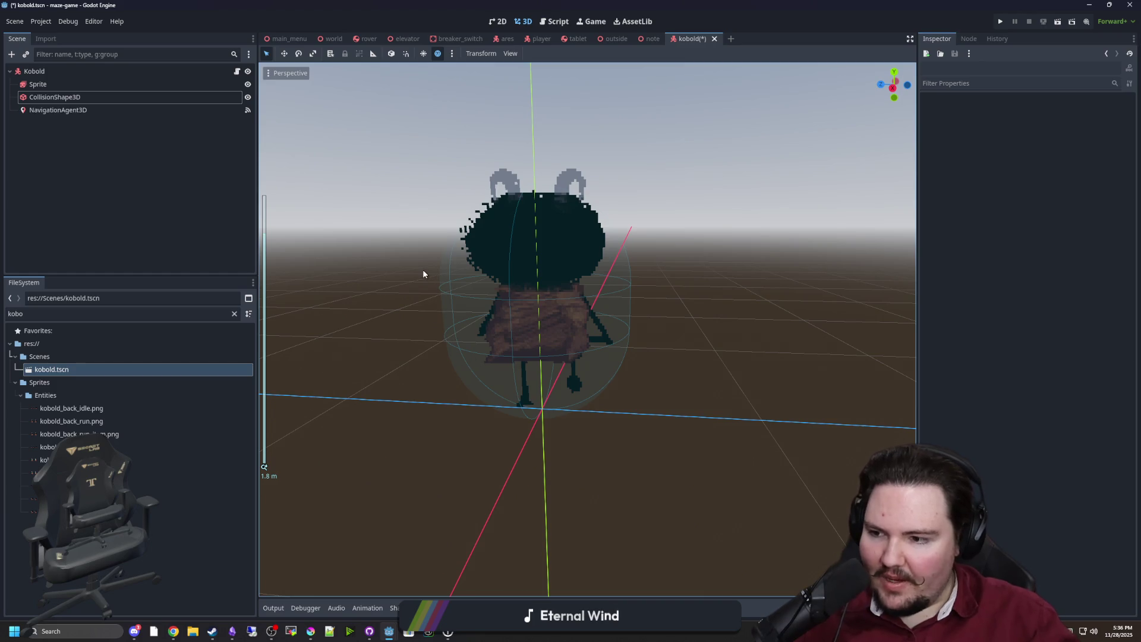
click(72, 87)
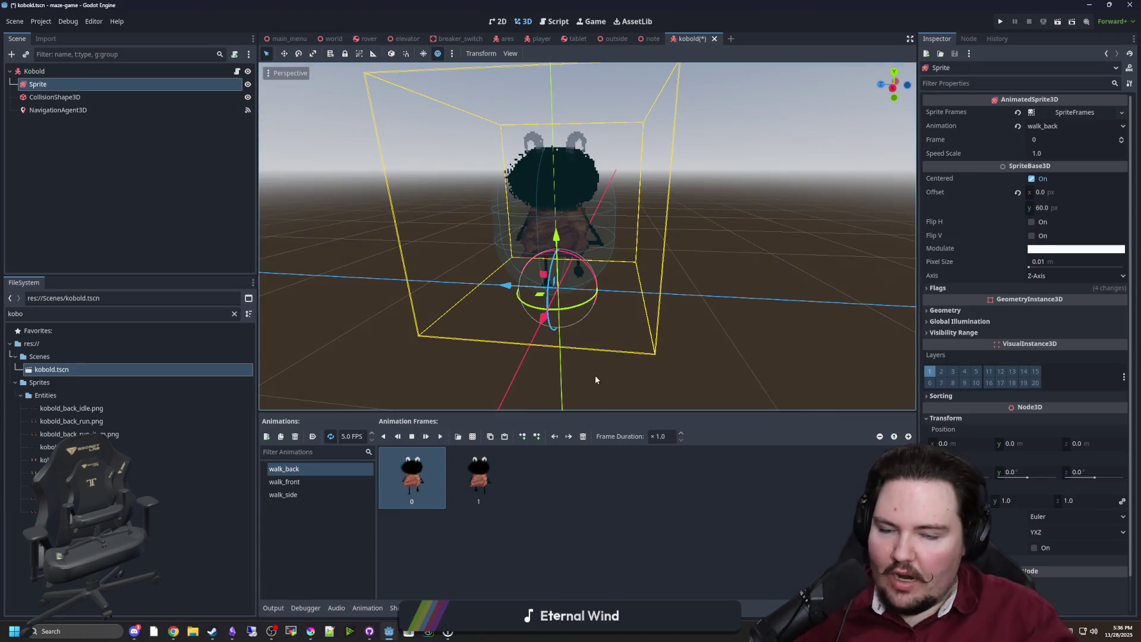
Step: Replace walk_front's frames with the two frames from kobold_front_run.png
scroll(593, 376, up, 2)
click(284, 482)
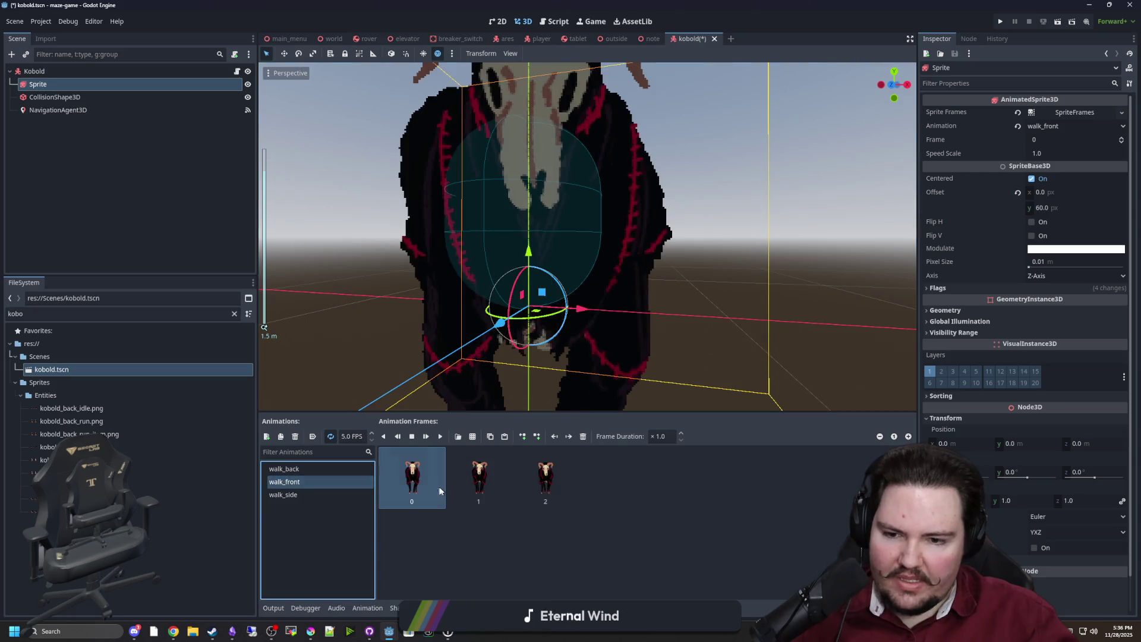
scroll(509, 353, down, 4)
scroll(509, 353, up, 2)
click(582, 436)
click(582, 436)
click(582, 436)
click(474, 436)
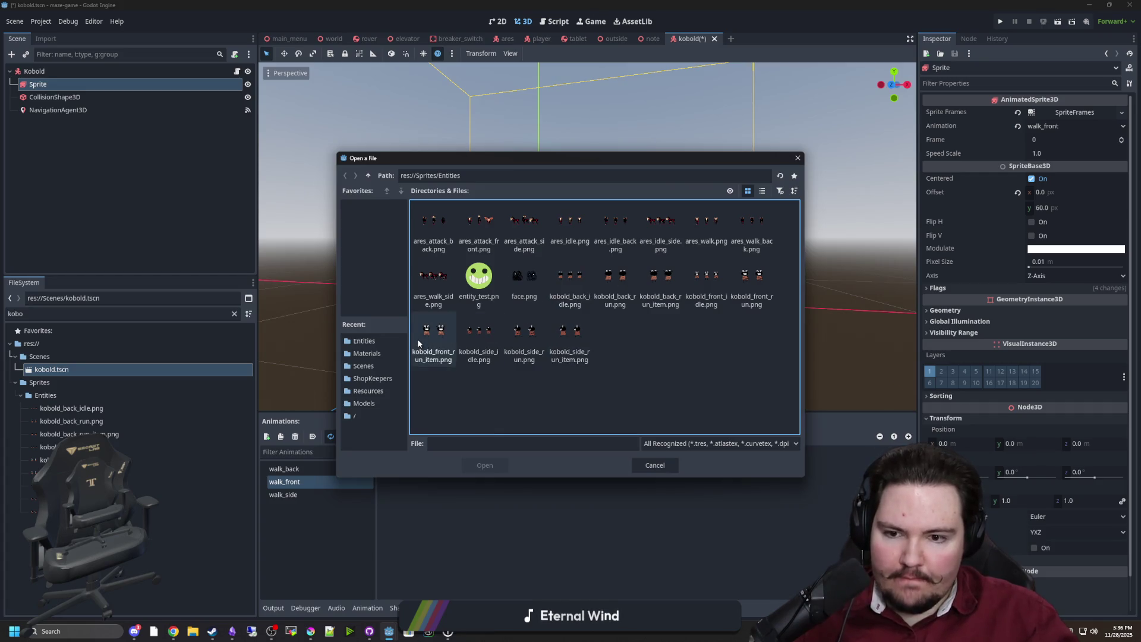
double_click(756, 290)
click(505, 319)
click(559, 319)
click(447, 517)
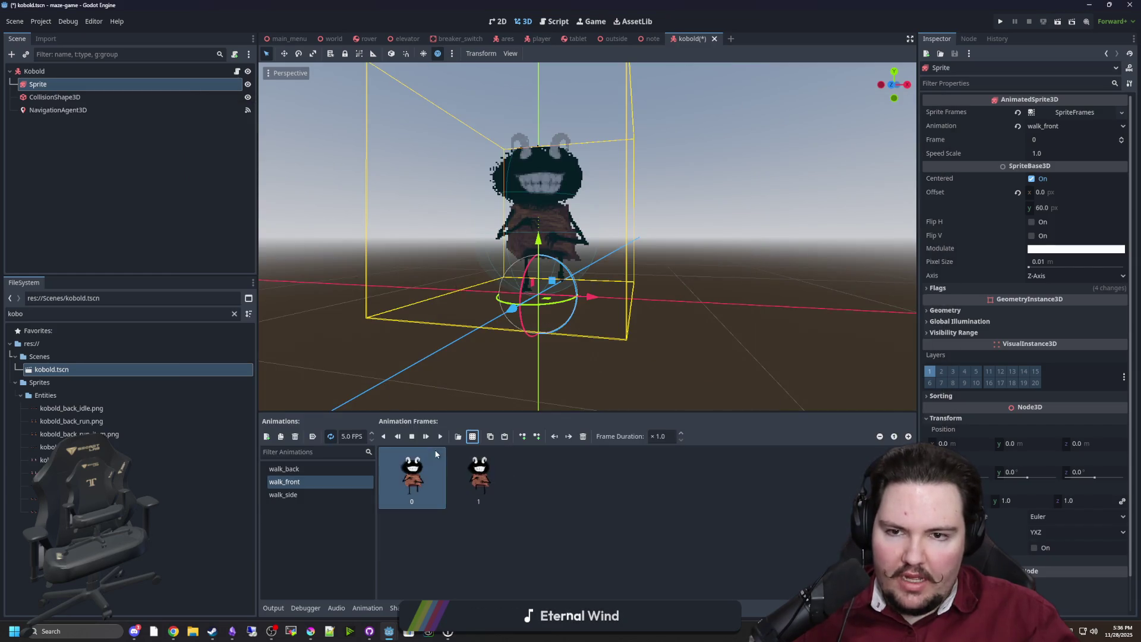
Step: Replace walk_side's frames with the two frames from kobold_side_run.png
click(299, 469)
click(300, 482)
click(300, 470)
click(300, 482)
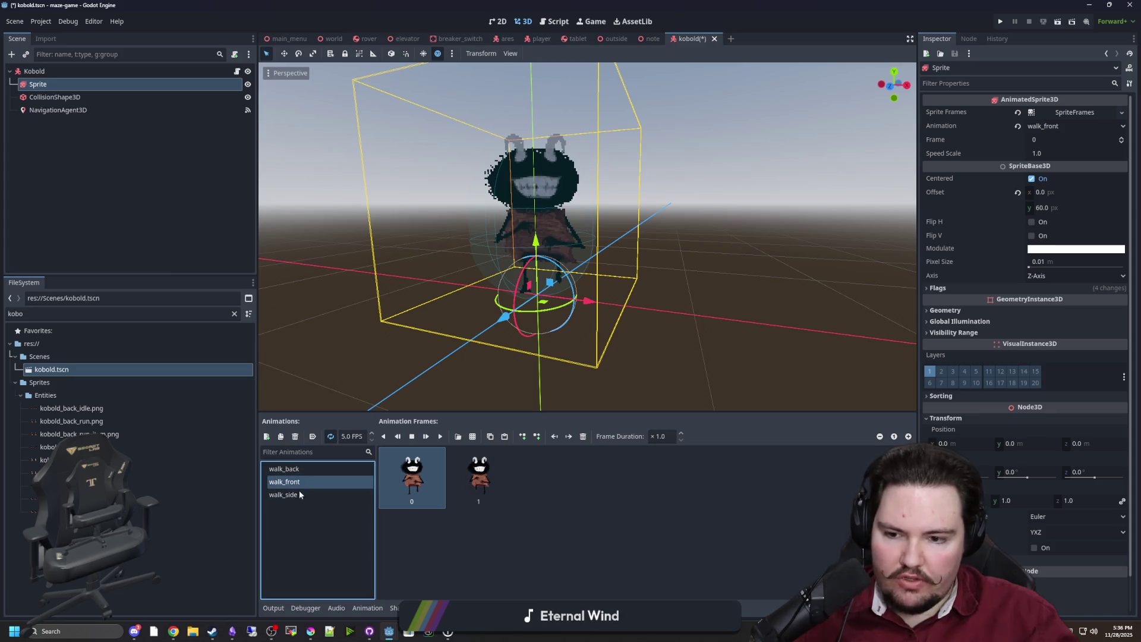
click(299, 495)
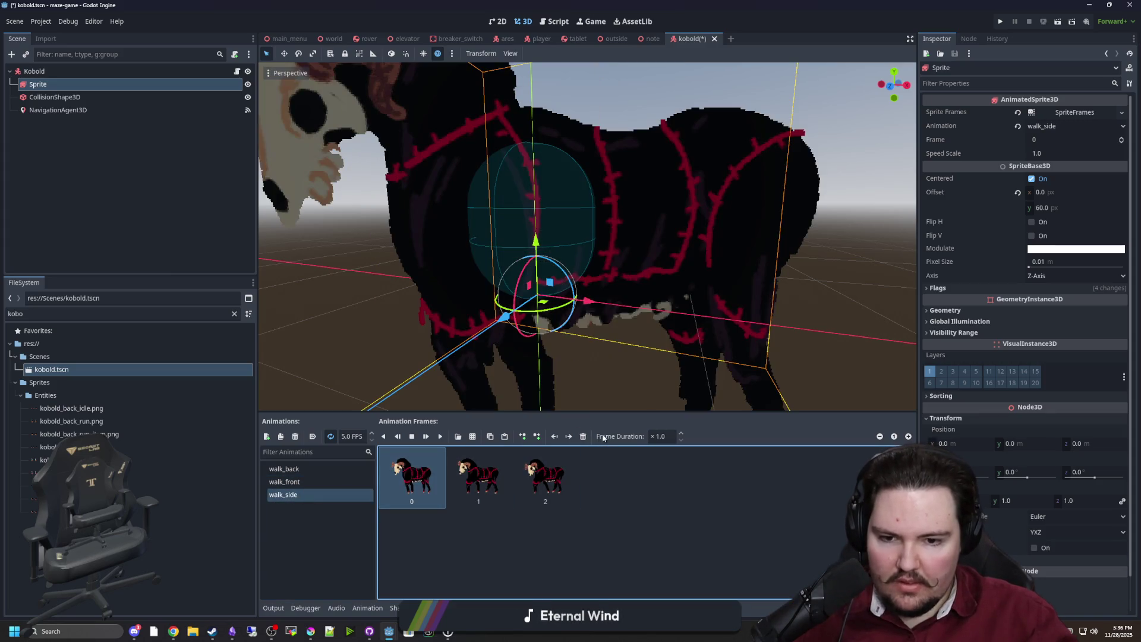
click(582, 436)
click(582, 436)
click(583, 436)
click(473, 436)
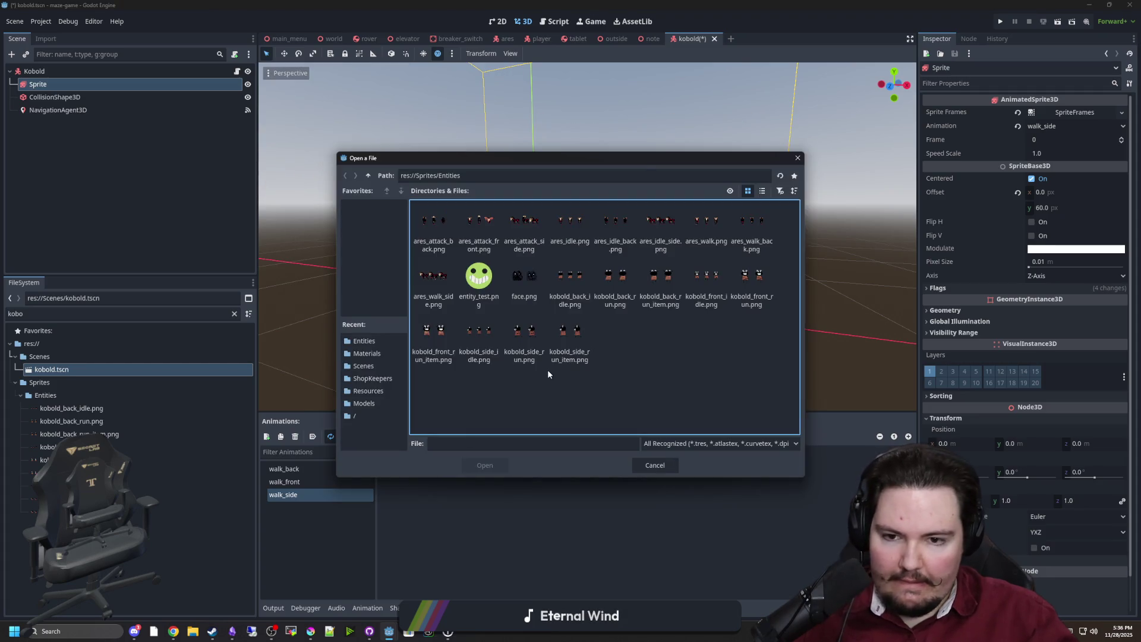
double_click(524, 336)
click(530, 322)
click(558, 312)
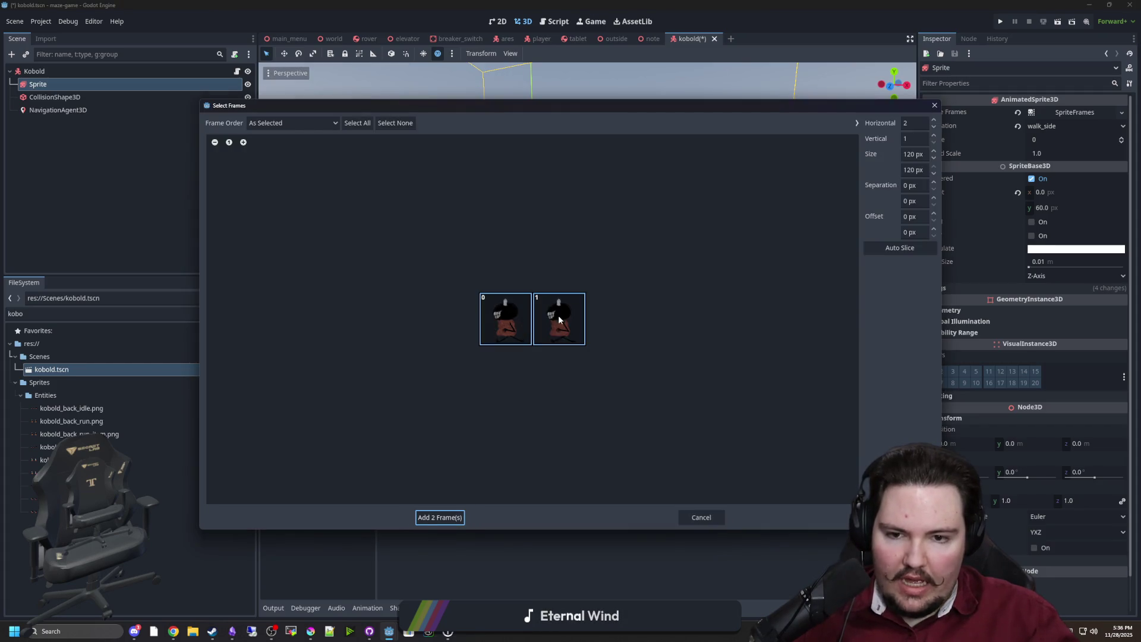
click(455, 512)
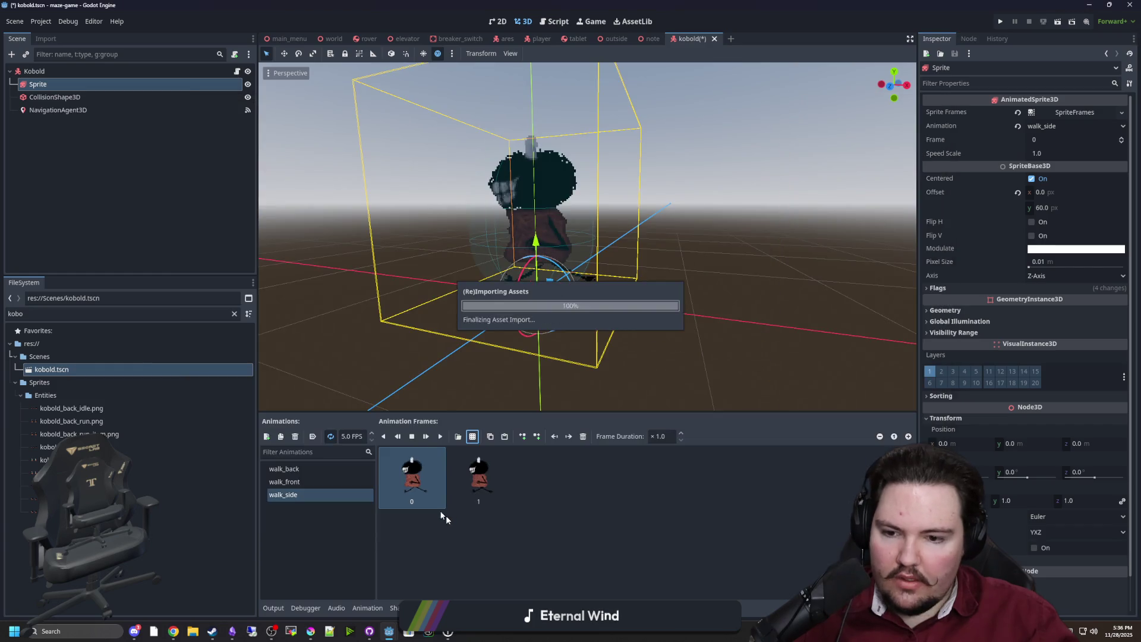
Step: Play the walk_side animation preview and orbit toward the kobold
click(336, 480)
click(323, 467)
click(310, 481)
click(304, 496)
click(440, 436)
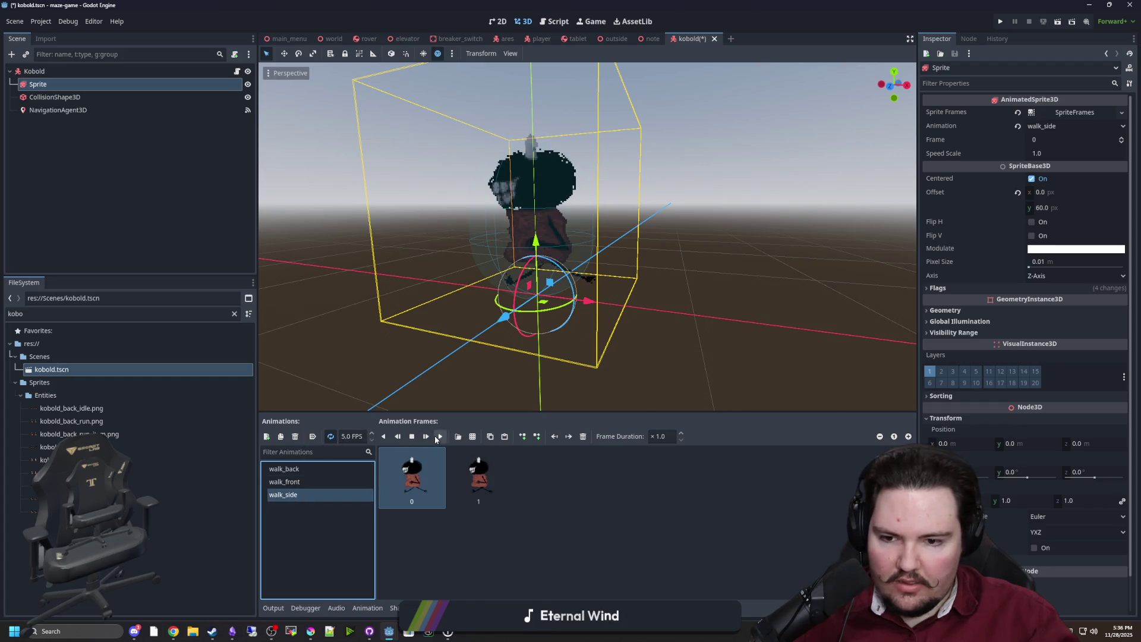
drag(475, 309, 516, 330)
scroll(512, 333, up, 2)
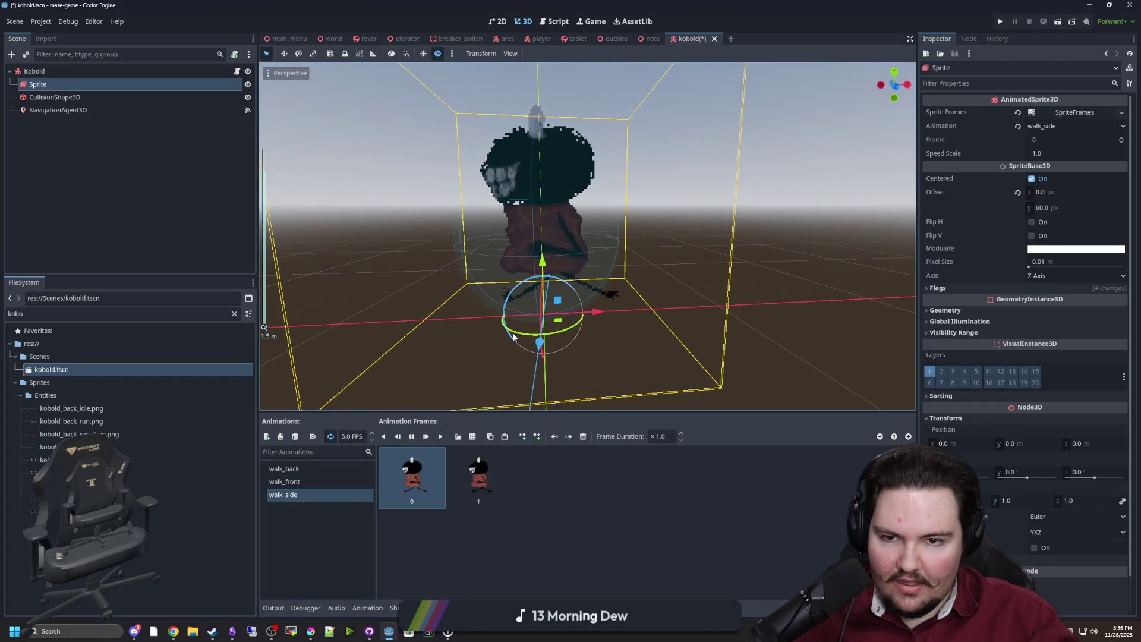
Step: Preview walk_front, walk_back and walk_side playing on the sprite, then stop the preview
click(333, 480)
click(317, 469)
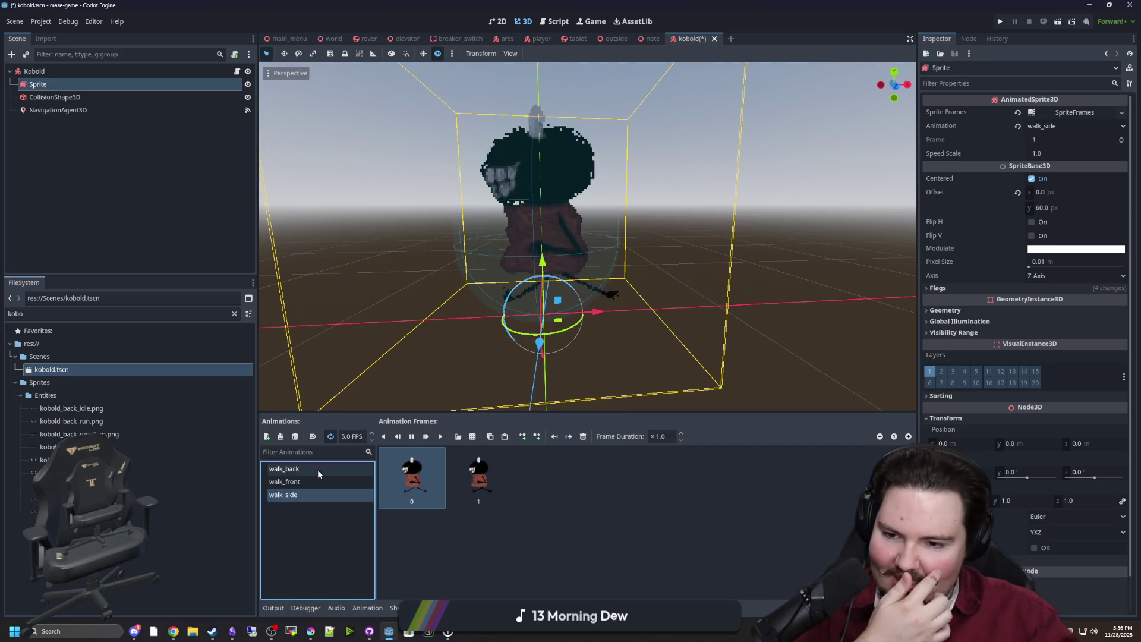
click(312, 480)
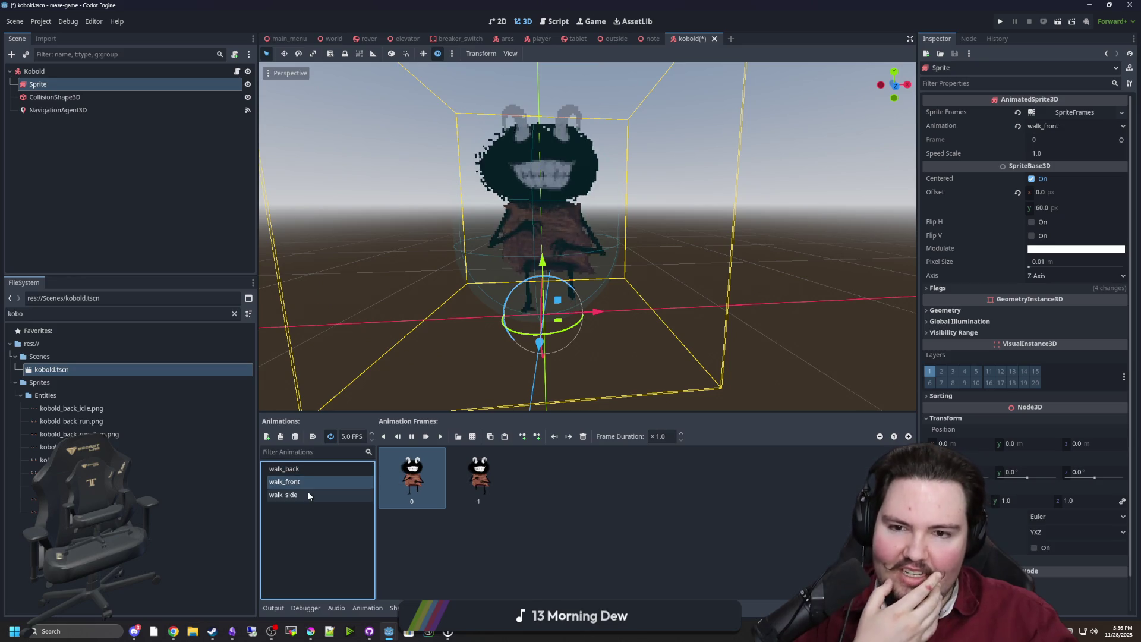
click(308, 492)
scroll(426, 272, down, 3)
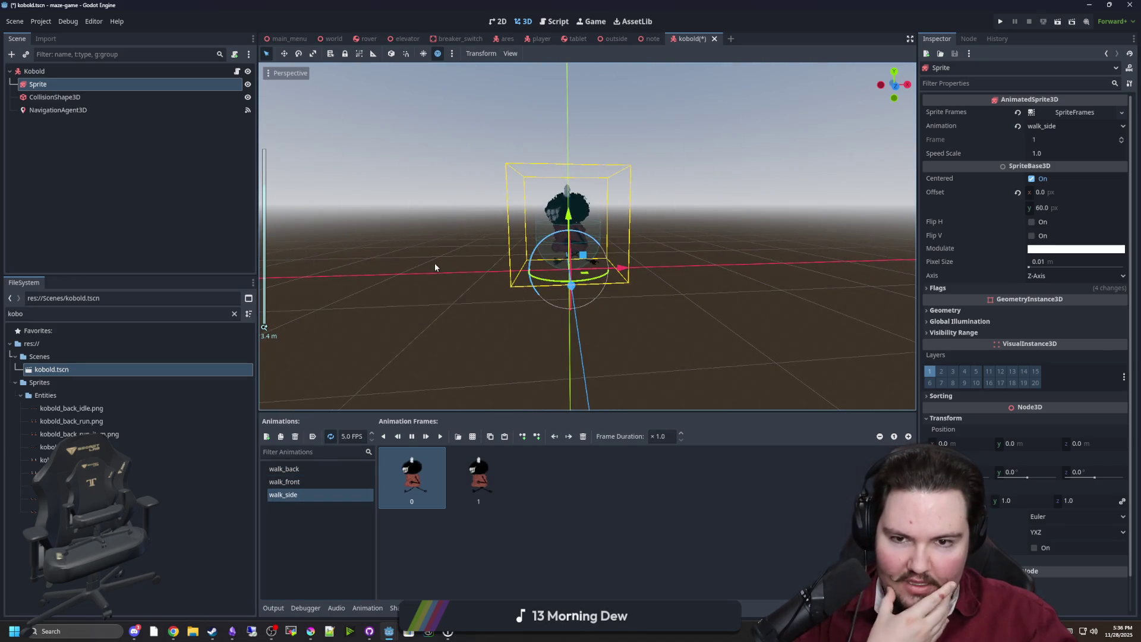
scroll(470, 255, up, 5)
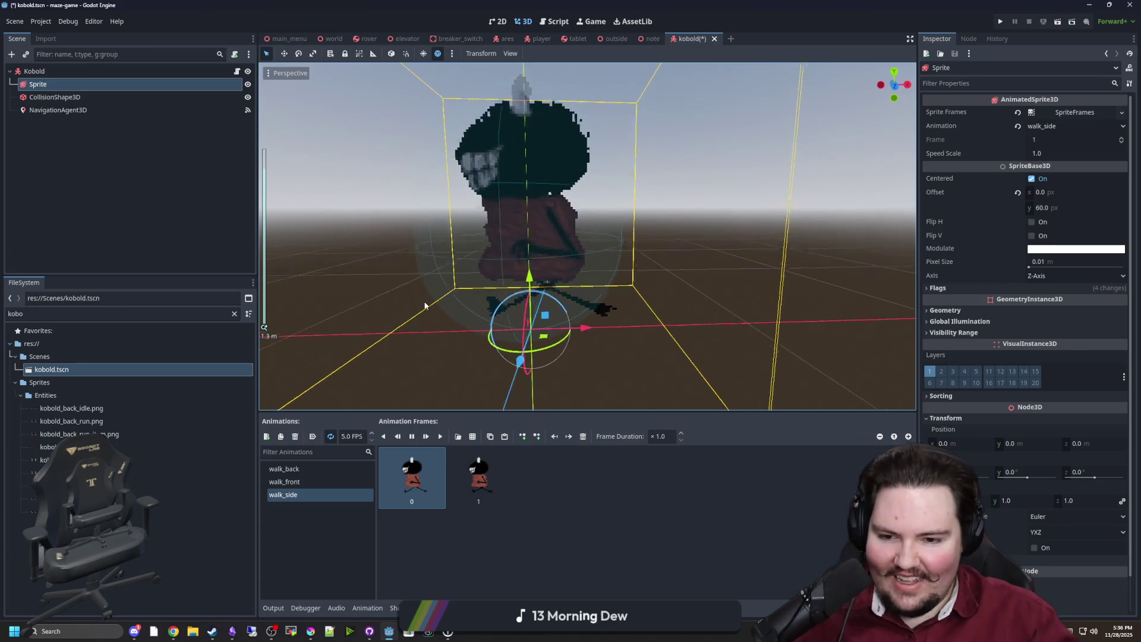
drag(438, 303, 425, 298)
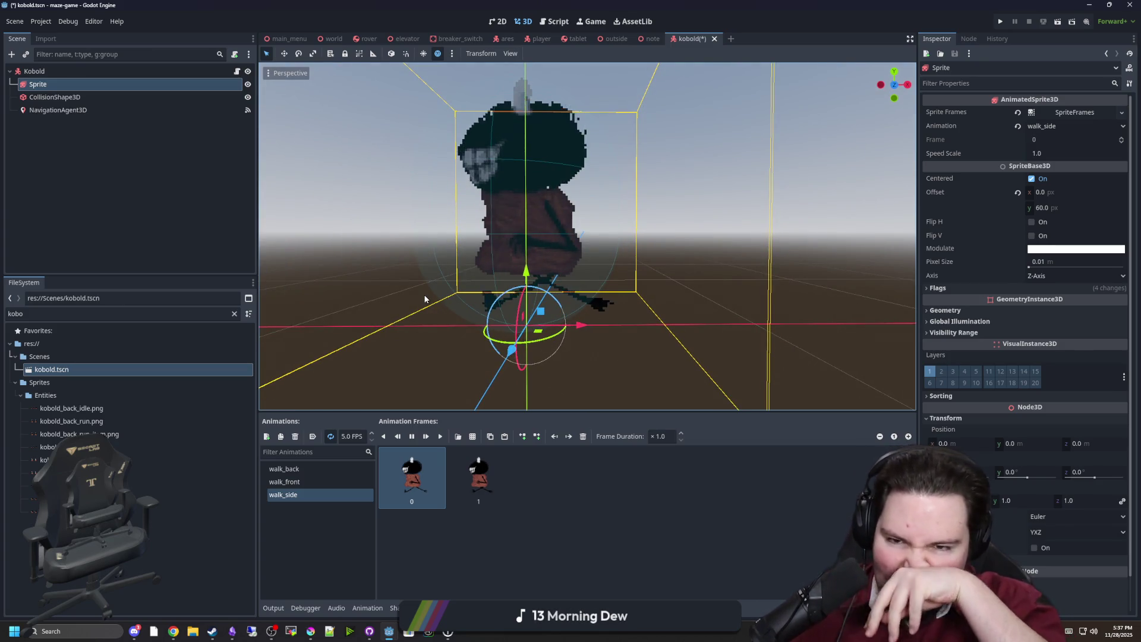
drag(444, 246, 450, 265)
scroll(462, 259, down, 3)
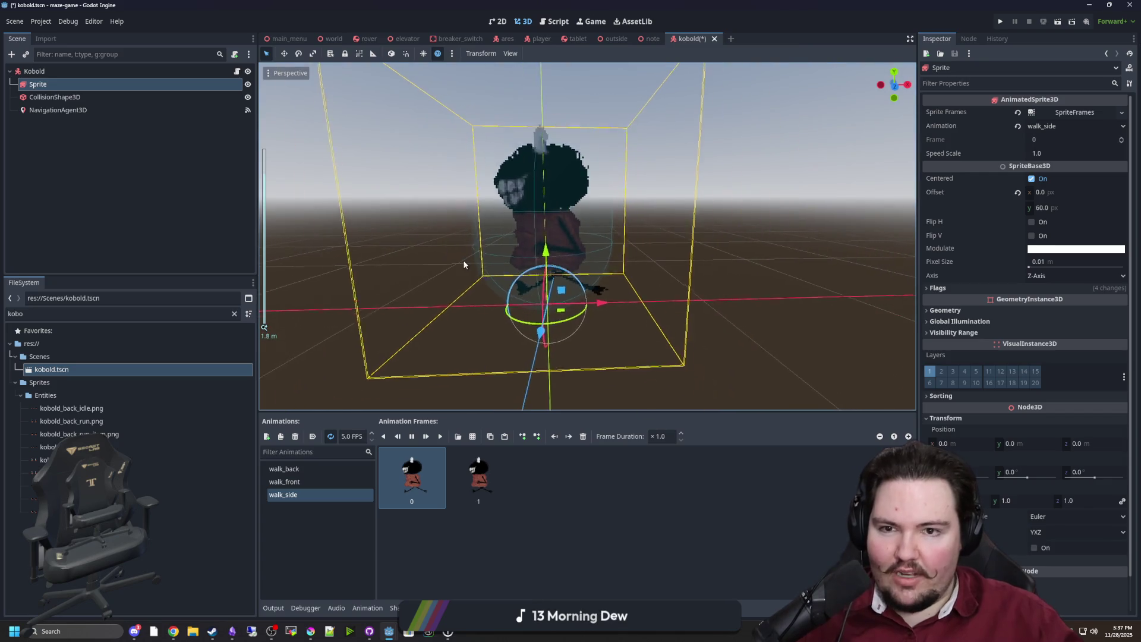
scroll(462, 259, up, 3)
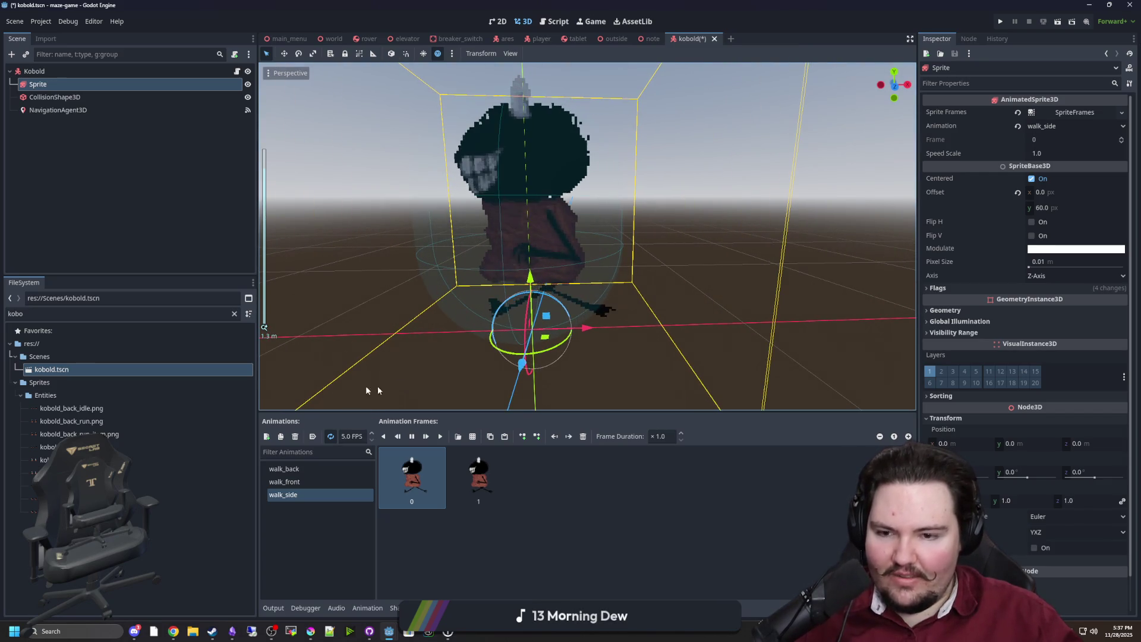
click(416, 435)
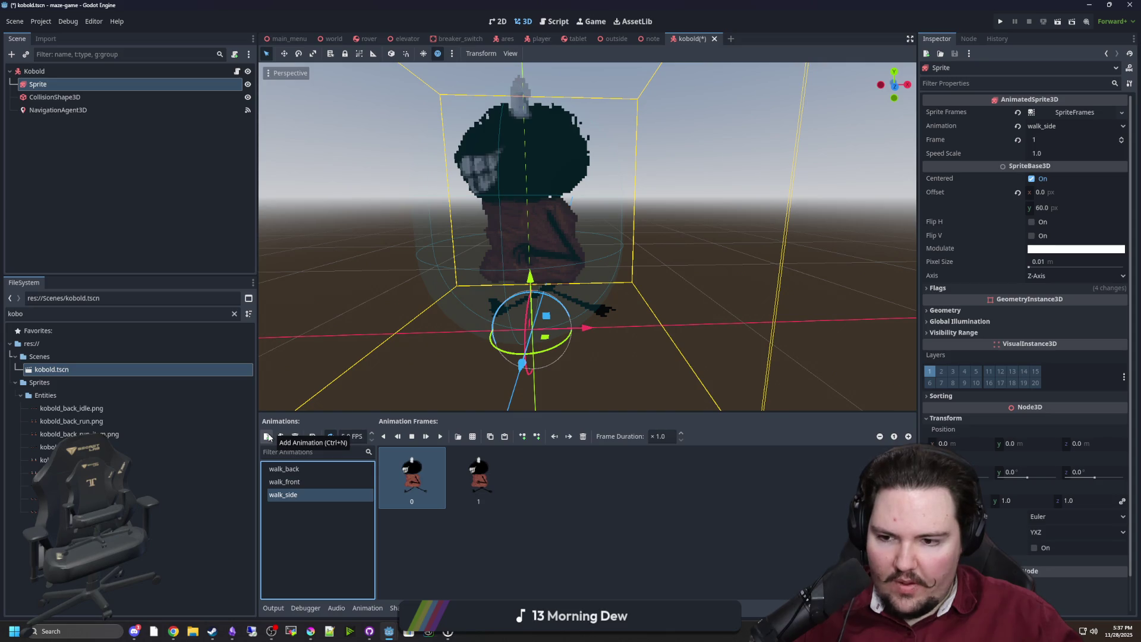
Step: Add three new animations named idle_back, idle_front and idle_side
click(267, 437)
click(309, 470)
text(idle_back)
key(Return)
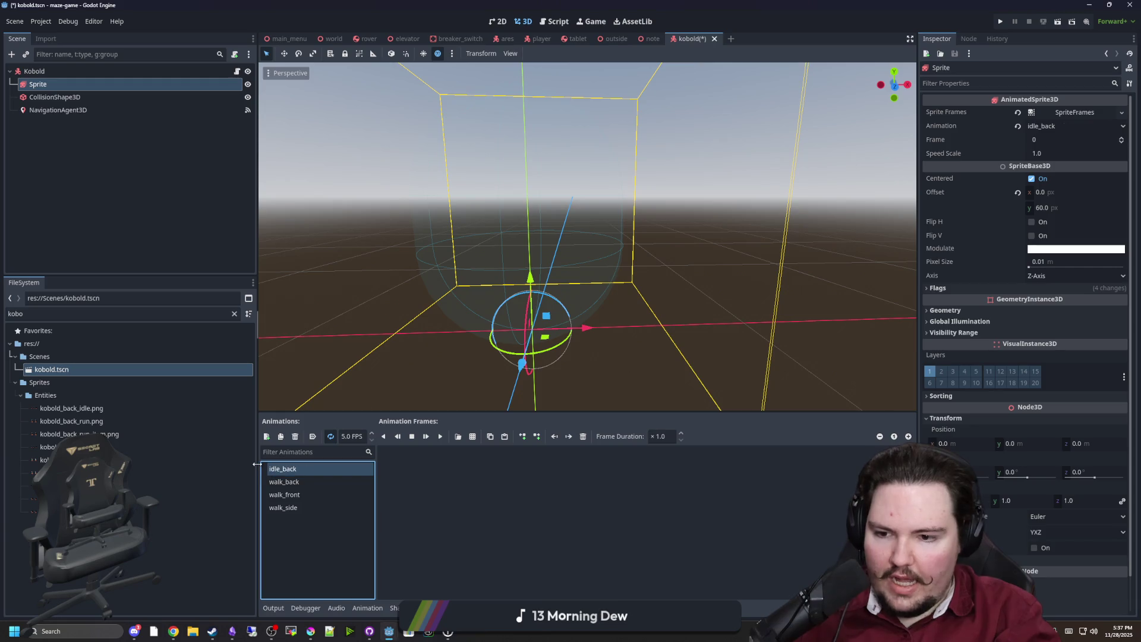
click(267, 436)
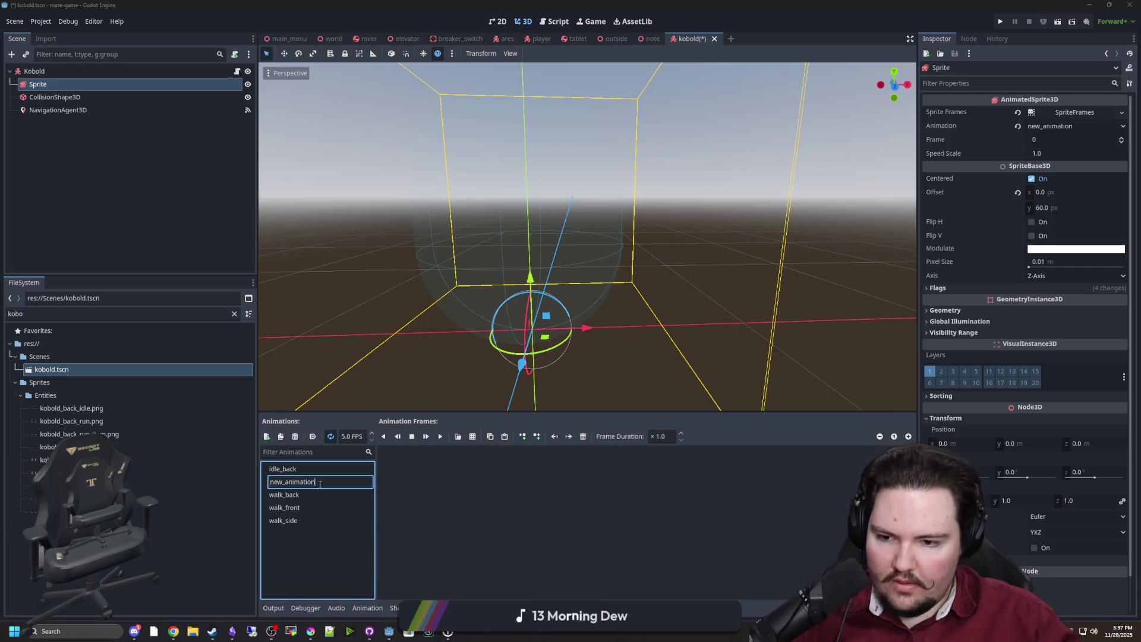
text(idle_front)
key(Return)
click(267, 437)
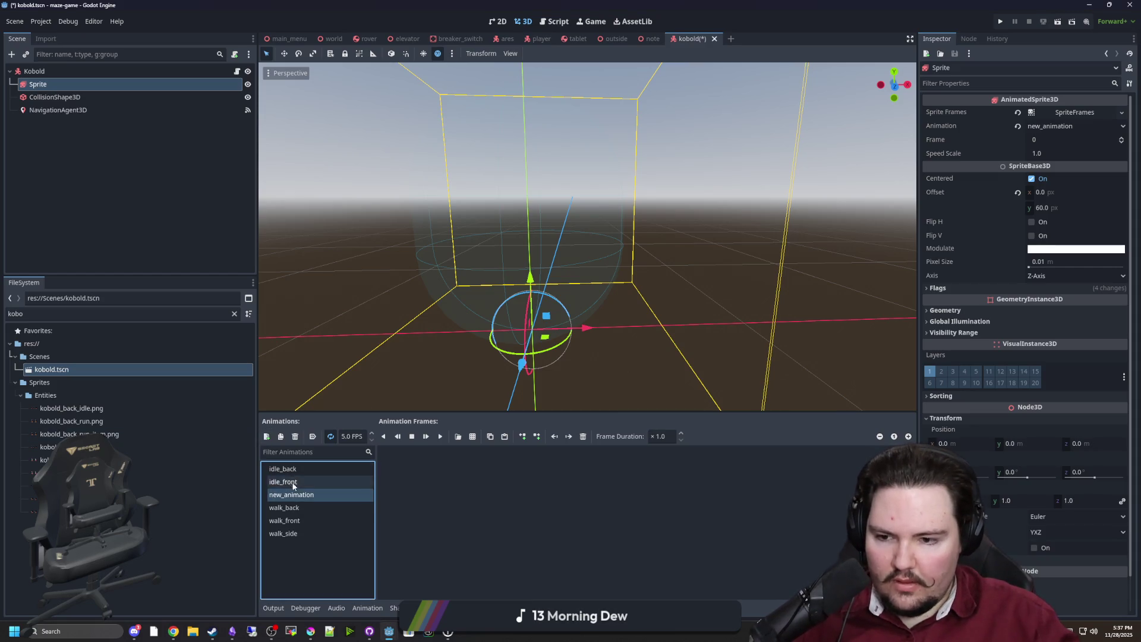
click(290, 483)
double_click(291, 494)
text(idle_side)
key(Return)
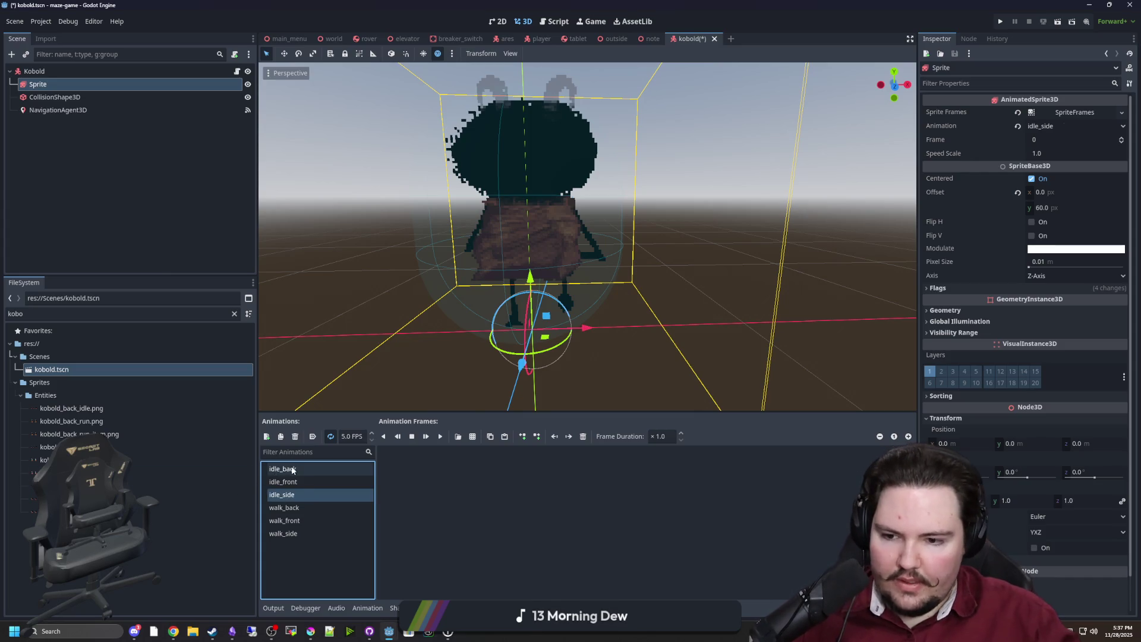
Step: Fill idle_back with three frames from kobold_back_idle.png using a 3×1 grid, and play it
click(292, 469)
click(472, 436)
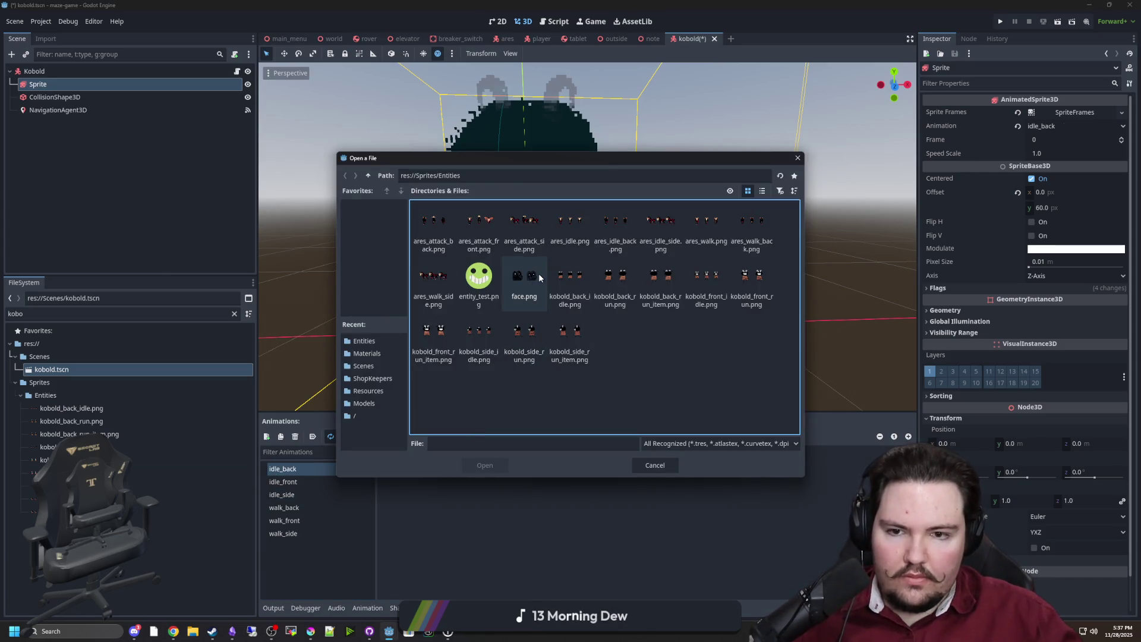
double_click(580, 272)
click(913, 123)
text(3)
key(Tab)
text(1)
key(shift+Tab)
drag(484, 321, 585, 321)
click(442, 517)
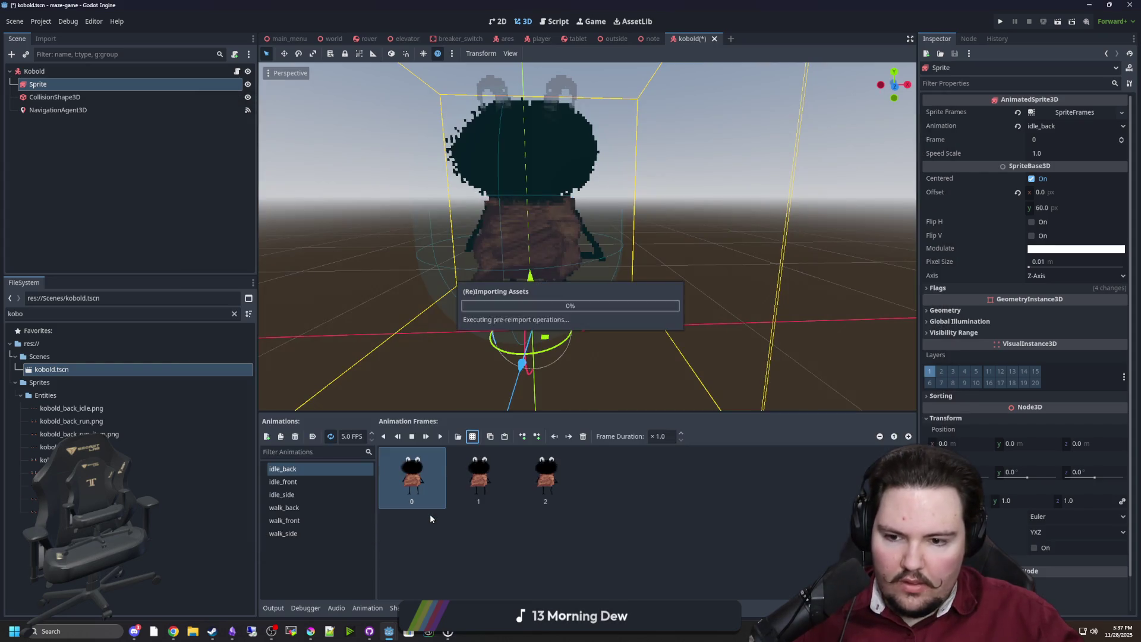
click(440, 436)
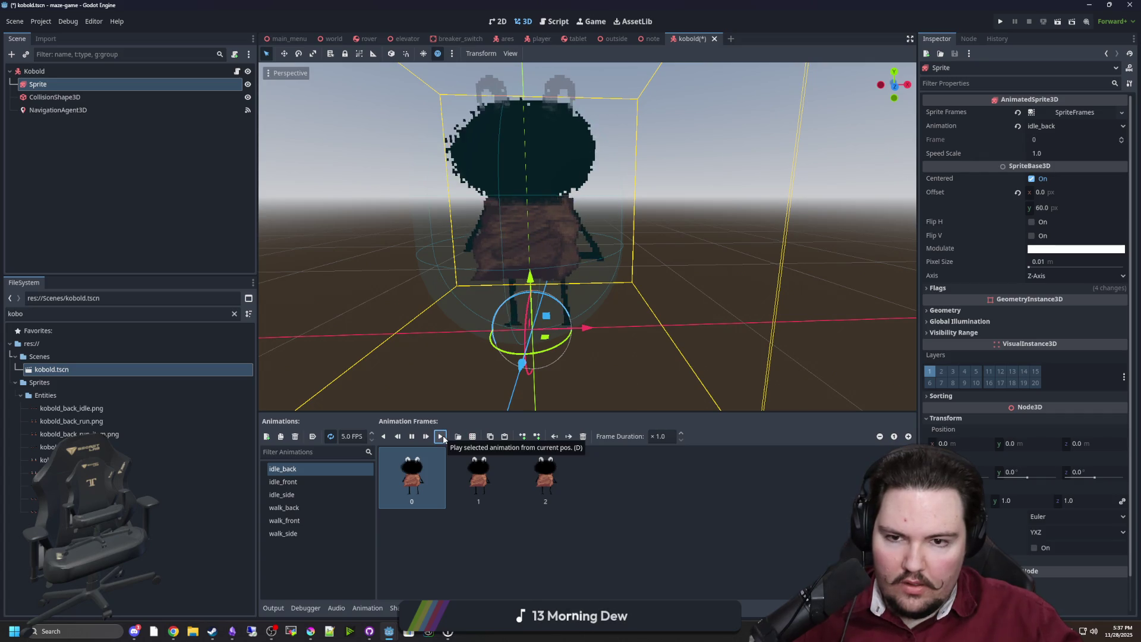
Step: Fill idle_front with three frames from kobold_front_idle.png, and play it
click(283, 481)
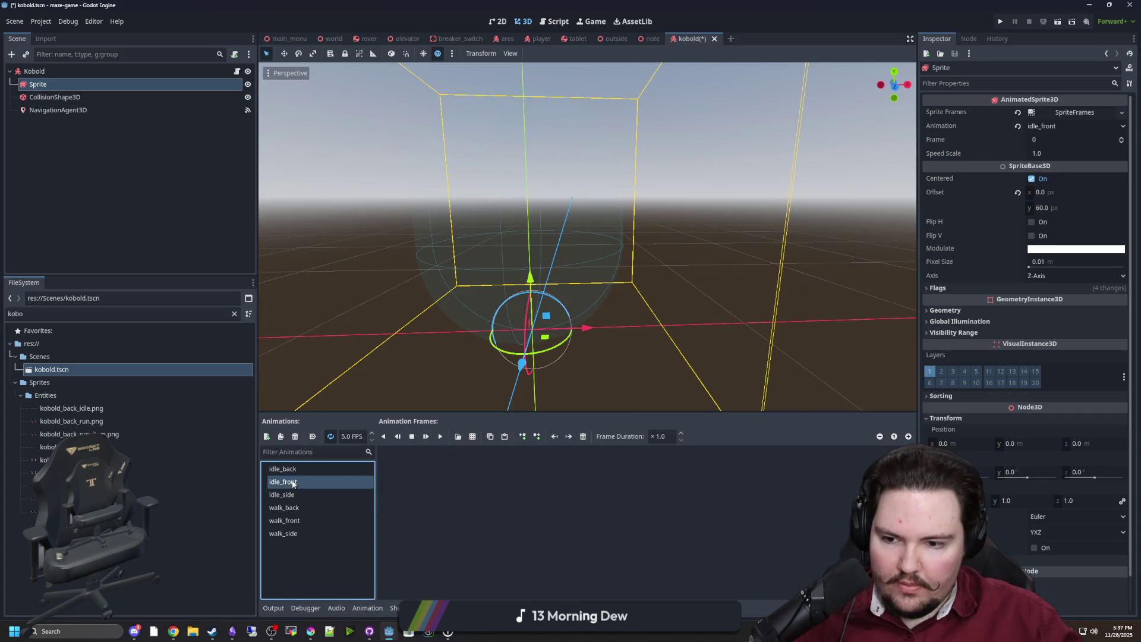
click(481, 438)
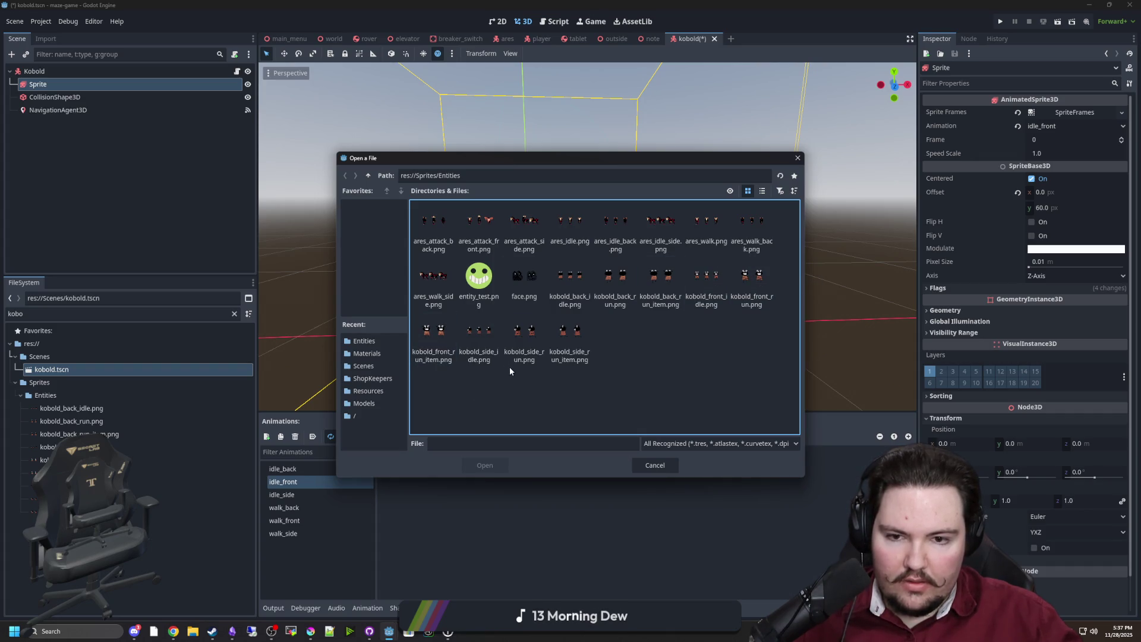
double_click(705, 280)
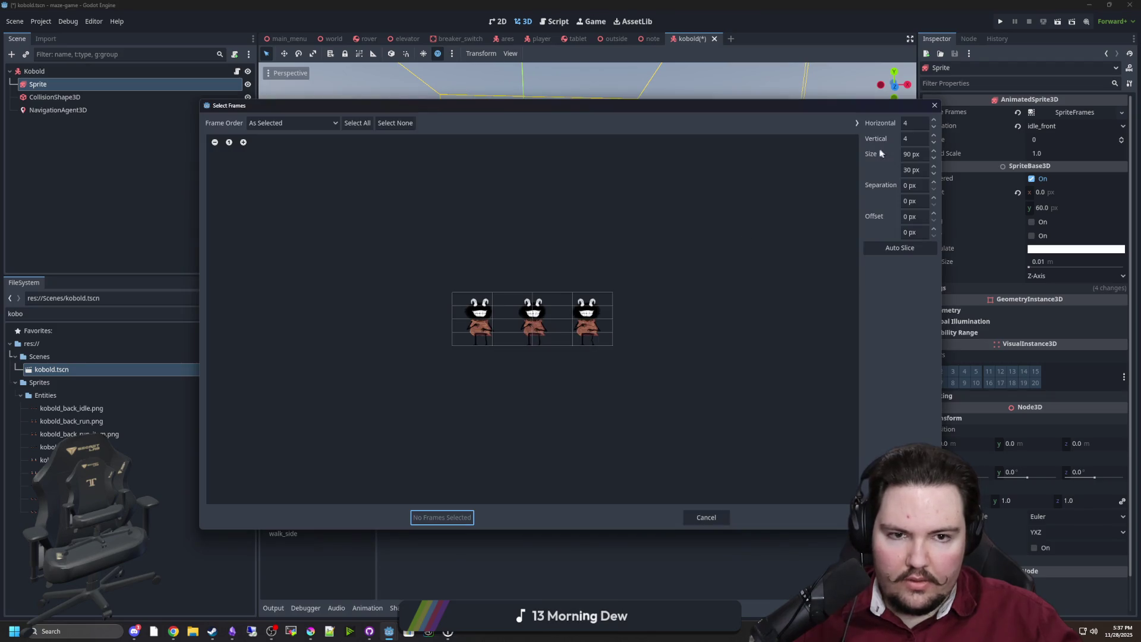
text(3)
key(Return)
drag(479, 317, 583, 309)
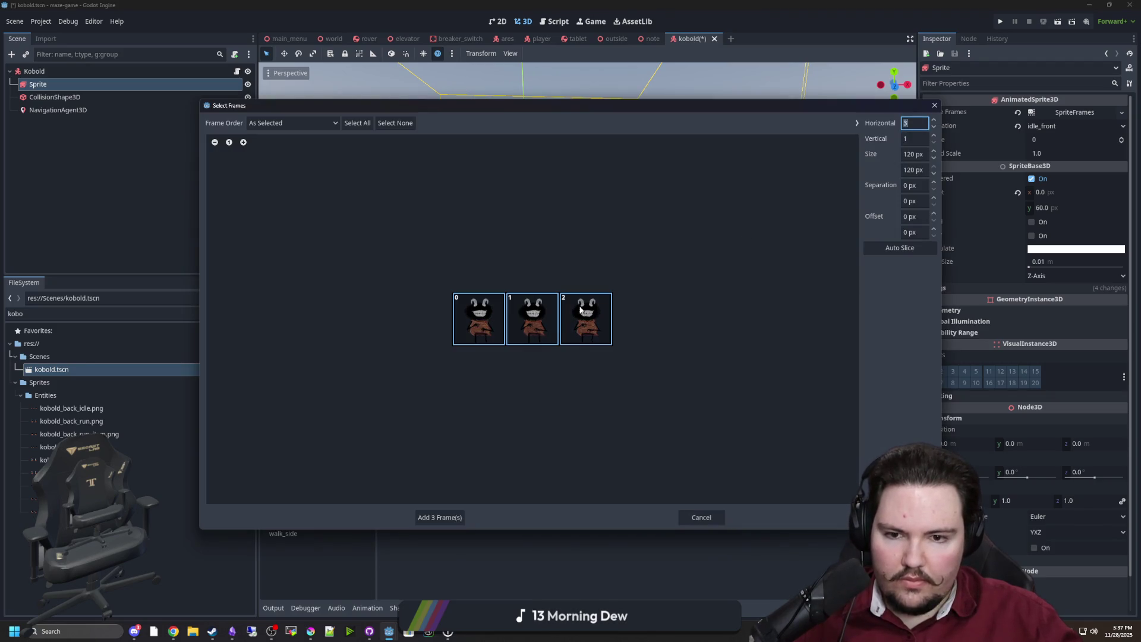
click(439, 517)
click(297, 494)
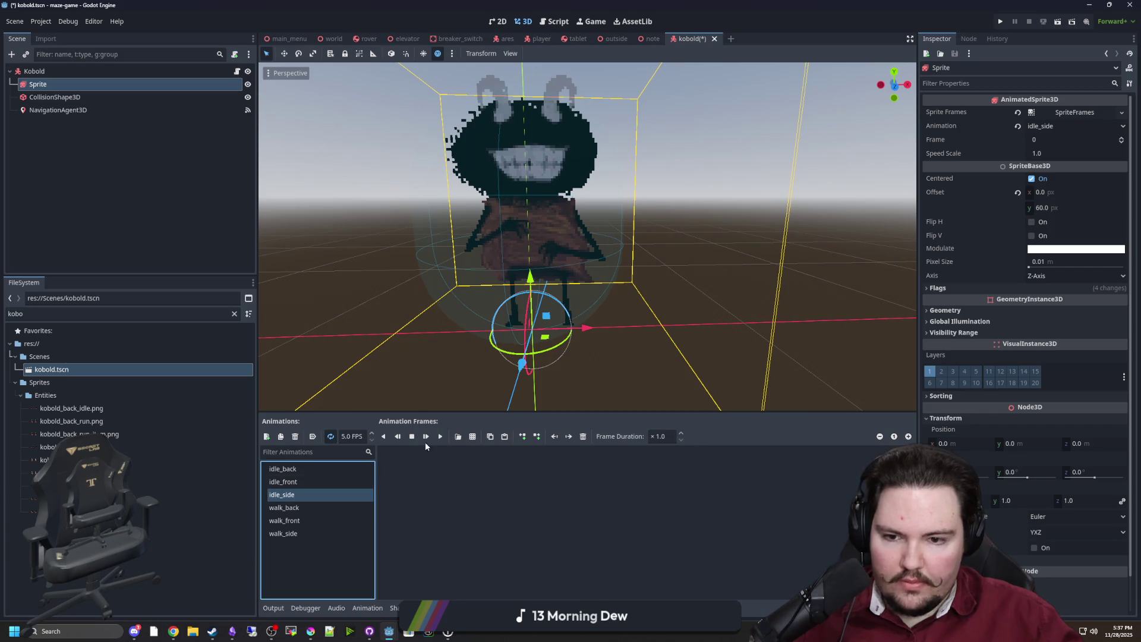
click(308, 470)
click(298, 482)
click(439, 436)
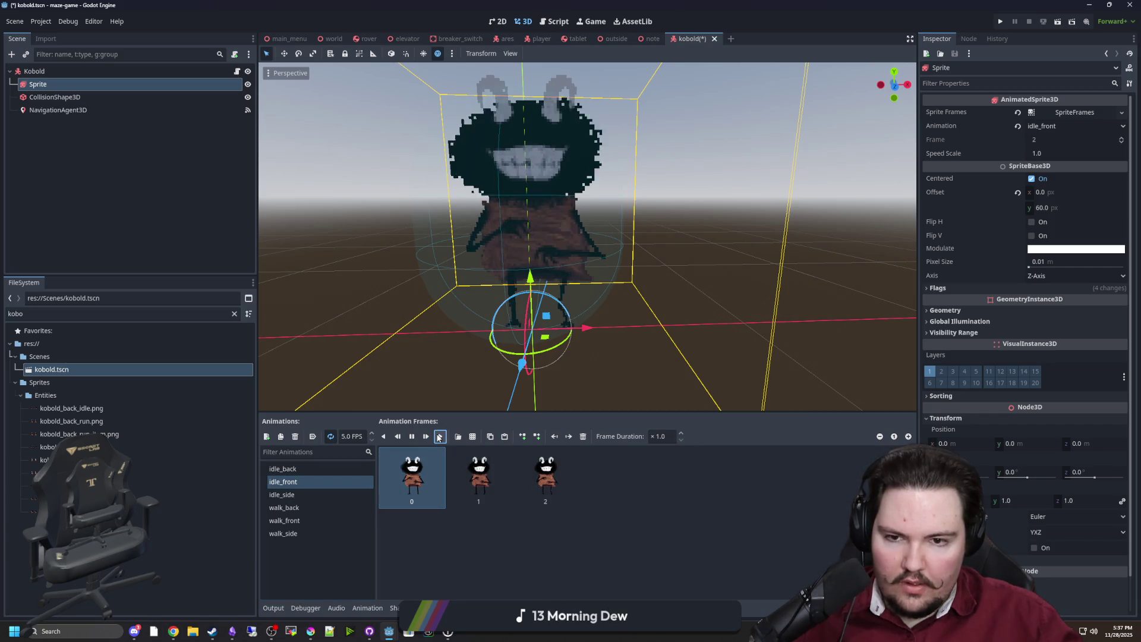
Step: Fill idle_side with three frames from kobold_side_idle.png, play it, and browse the walk animations
click(285, 494)
click(458, 437)
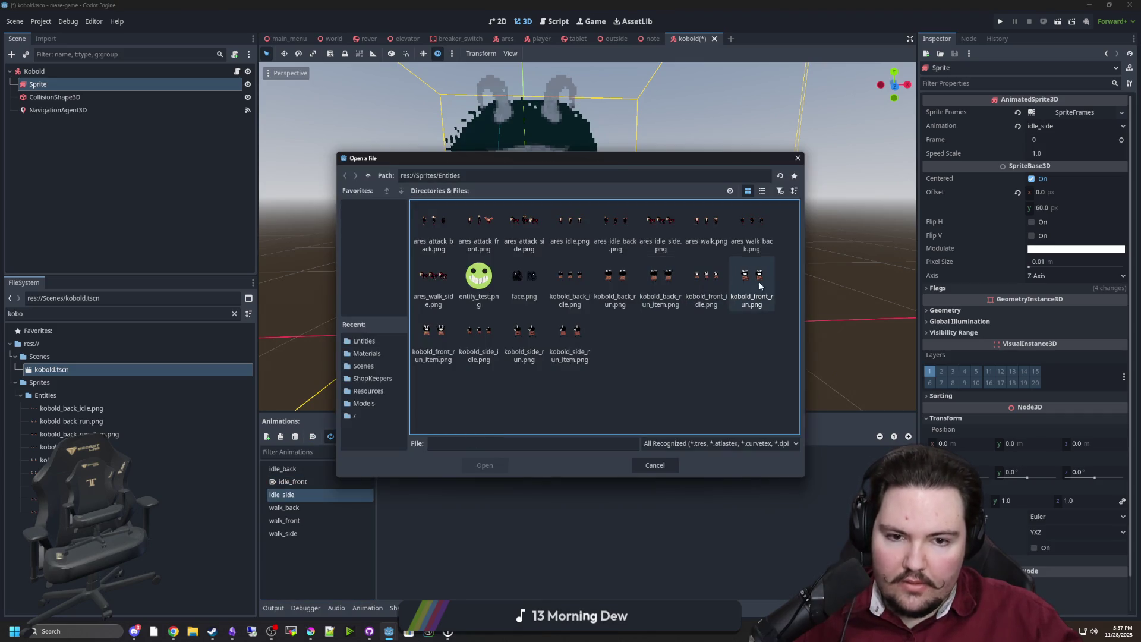
double_click(479, 335)
click(479, 318)
click(532, 319)
click(585, 318)
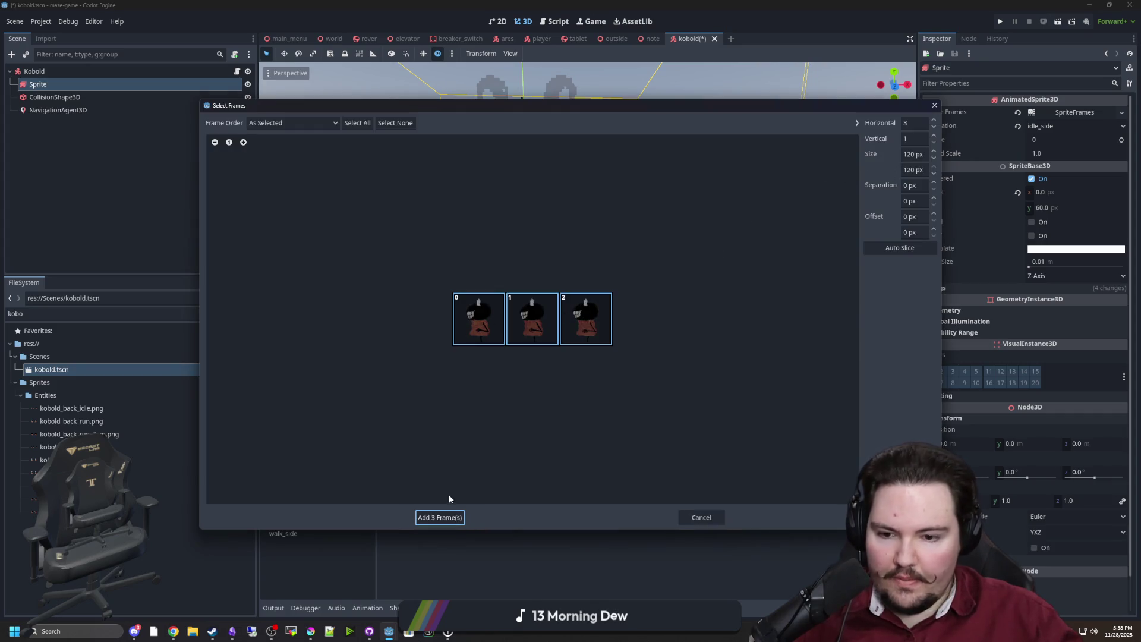
click(440, 517)
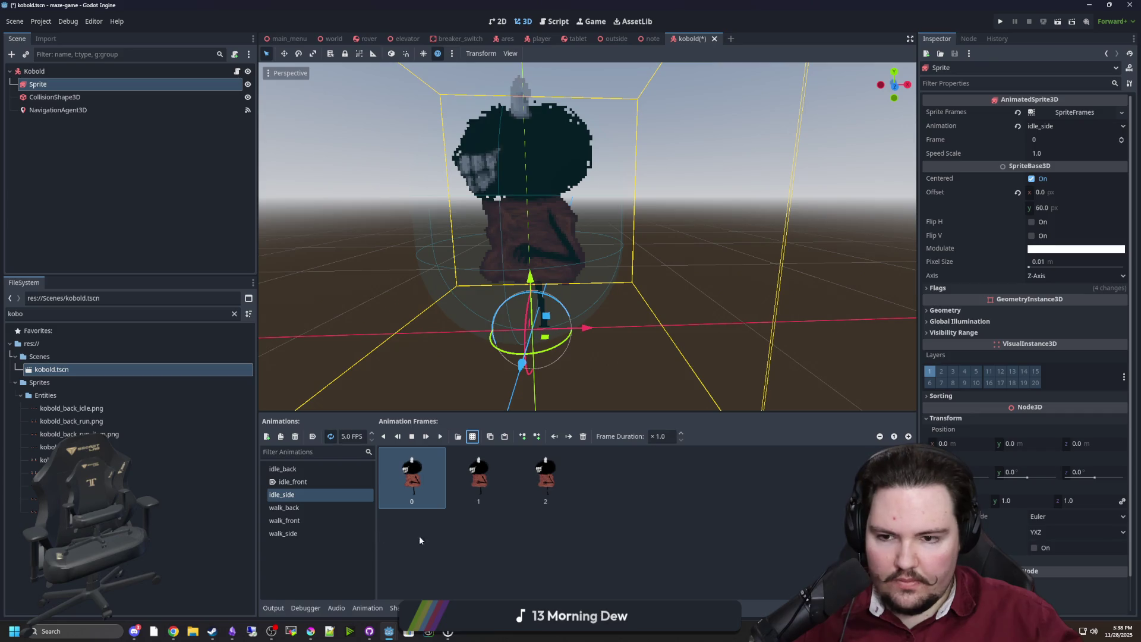
key(Up)
key(Up)
key(Down)
key(Down)
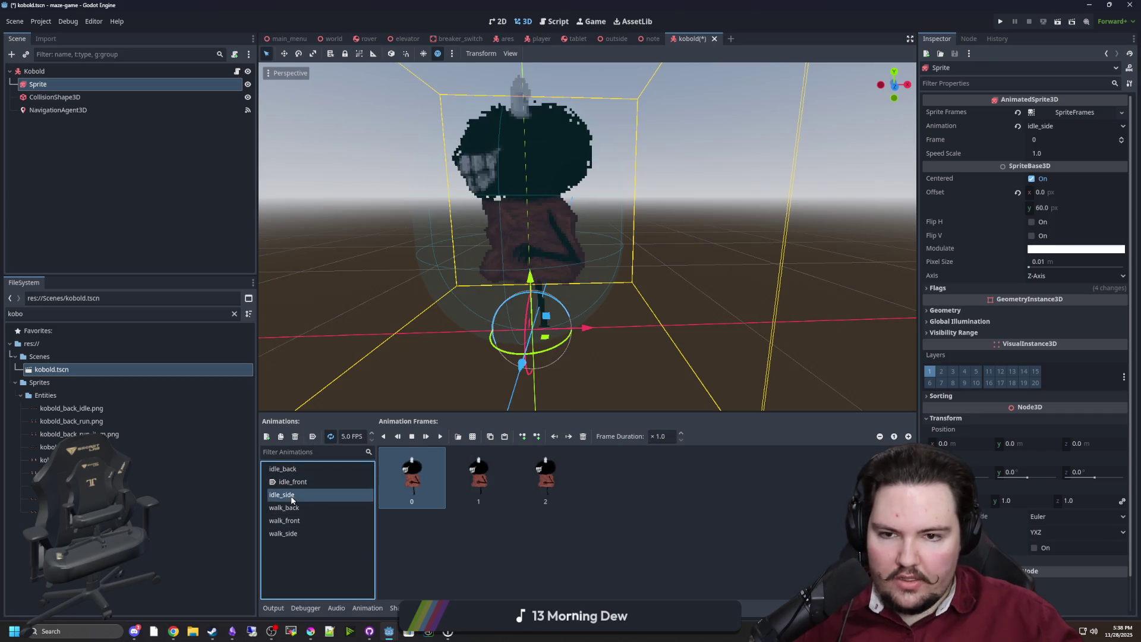
click(439, 436)
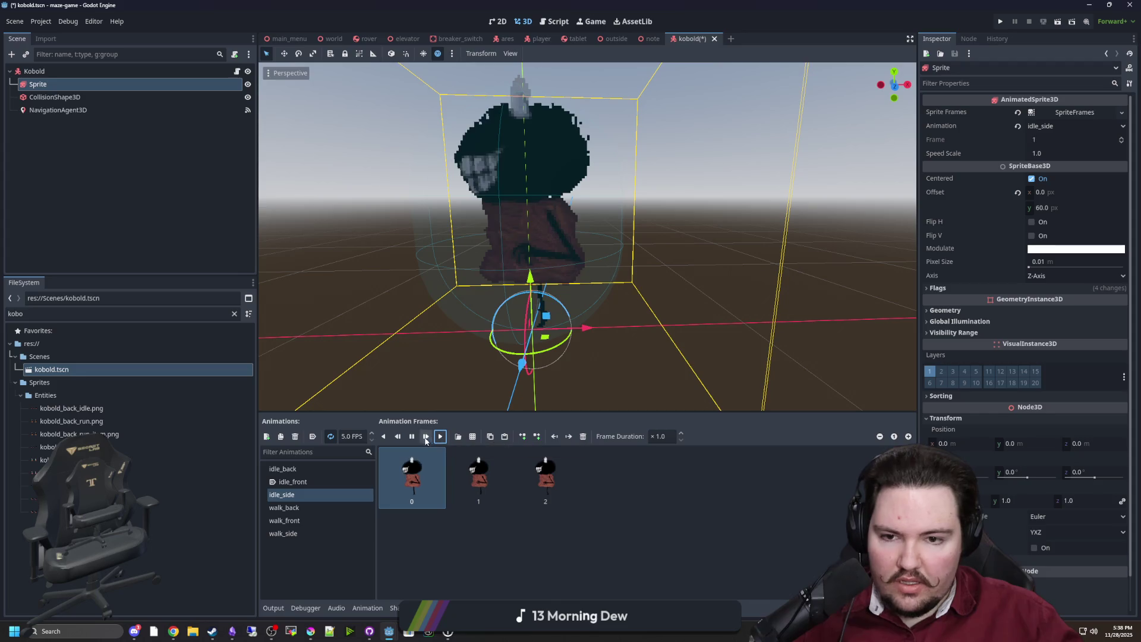
click(306, 509)
click(298, 520)
click(297, 533)
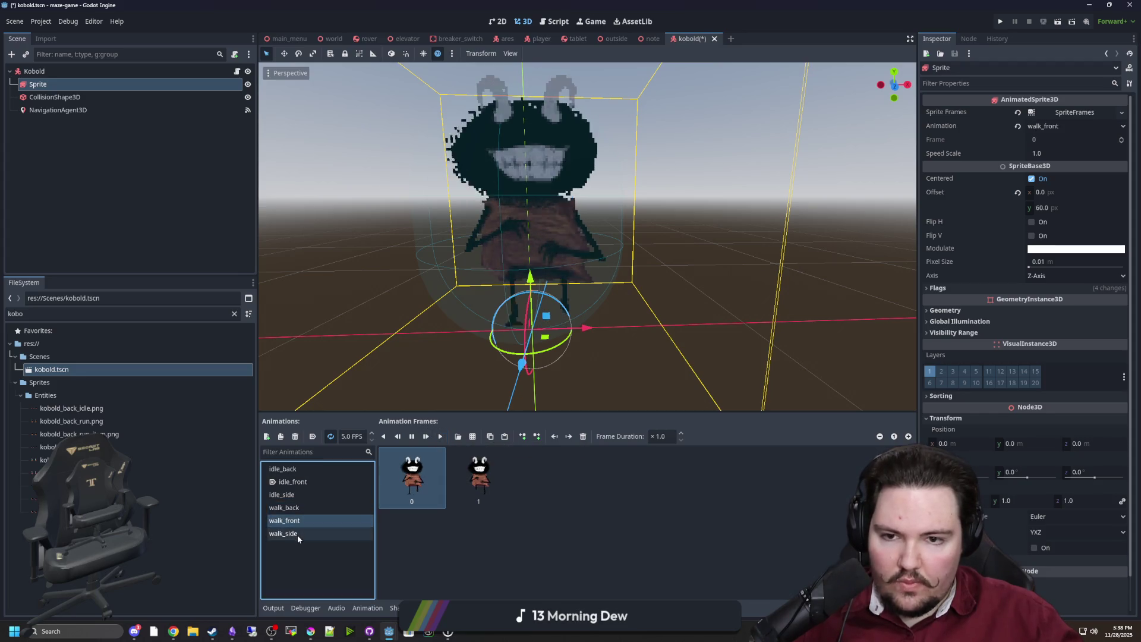
Step: Add a new animation and name it walk_item_front
click(301, 494)
click(299, 481)
click(291, 468)
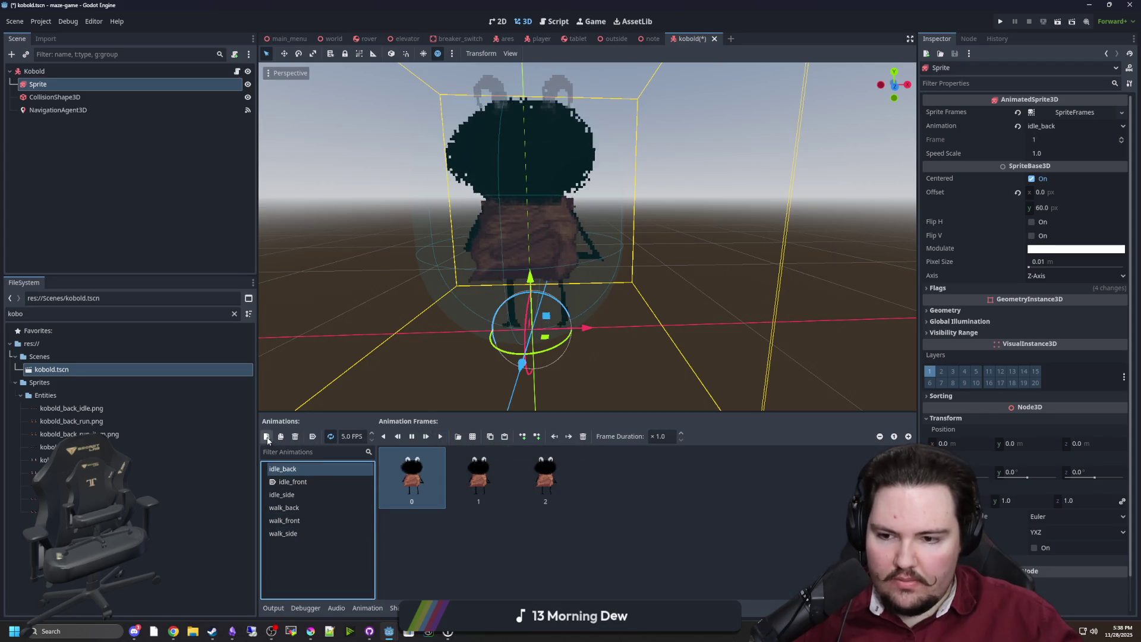
key(ctrl+n)
double_click(329, 506)
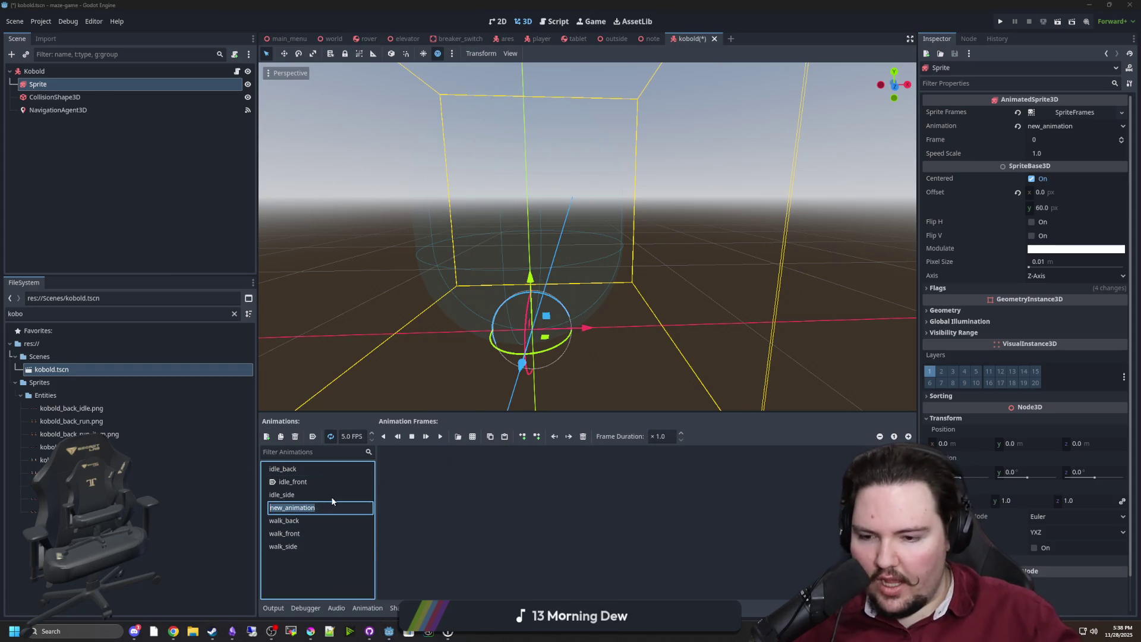
text(walk_item_)
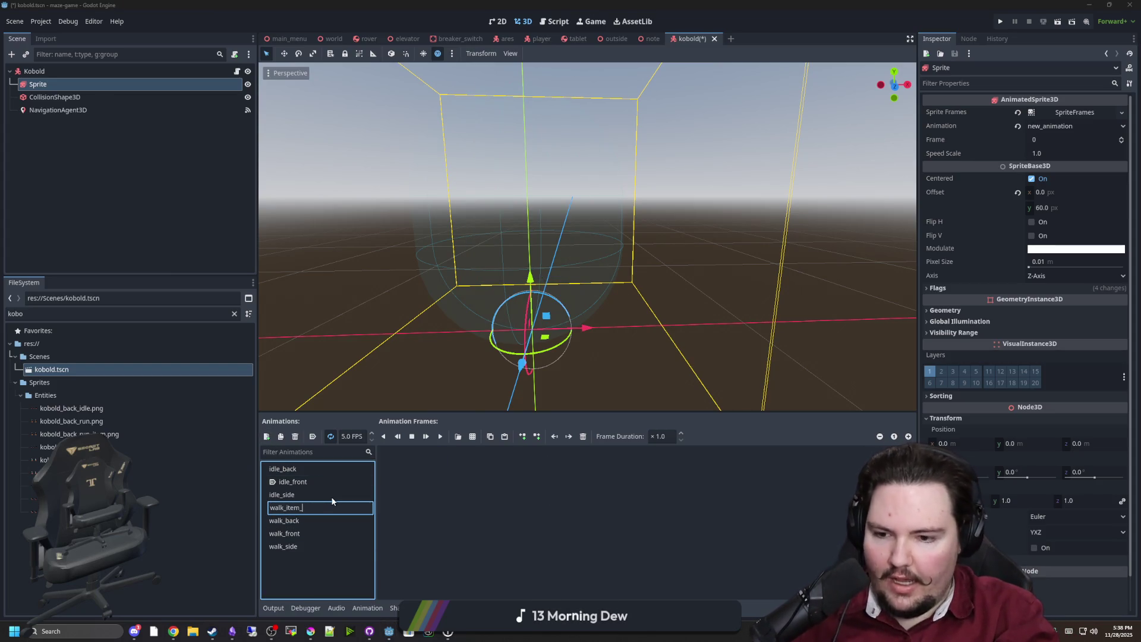
text(front)
key(Return)
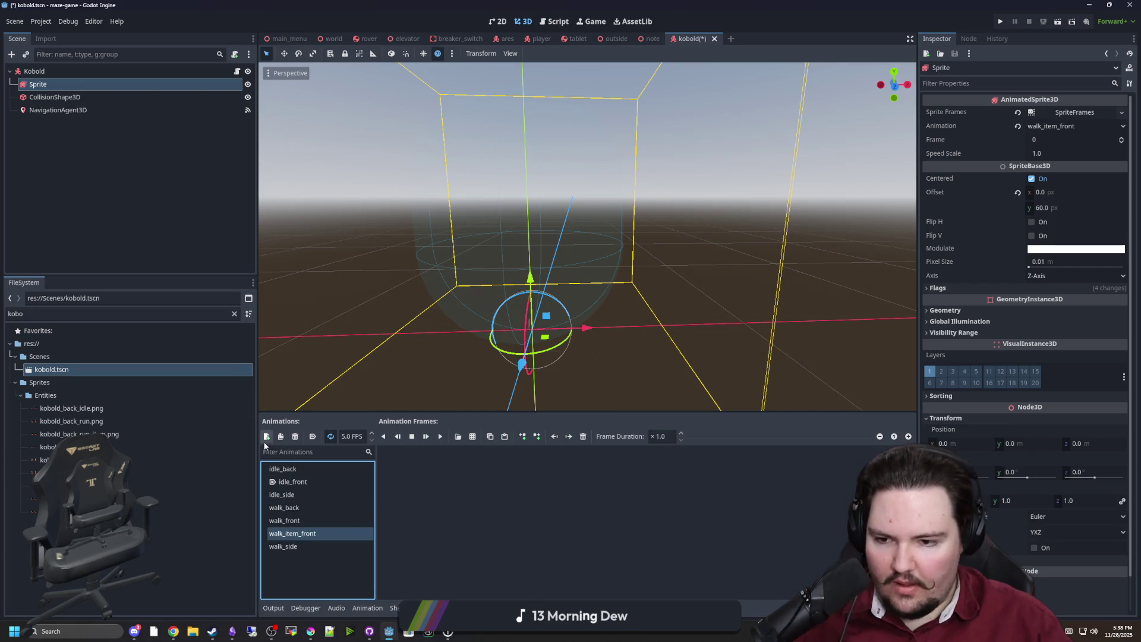
Step: Add two more animations named walk_item_back and walk_item_side
key(ctrl+n)
double_click(327, 511)
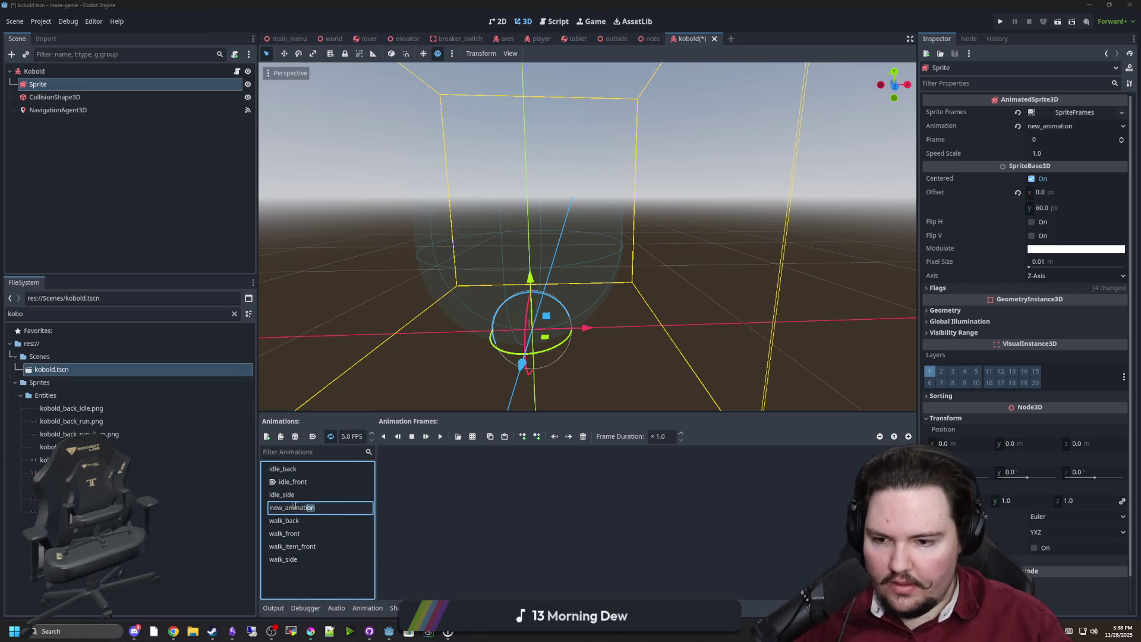
text(walk_item_back)
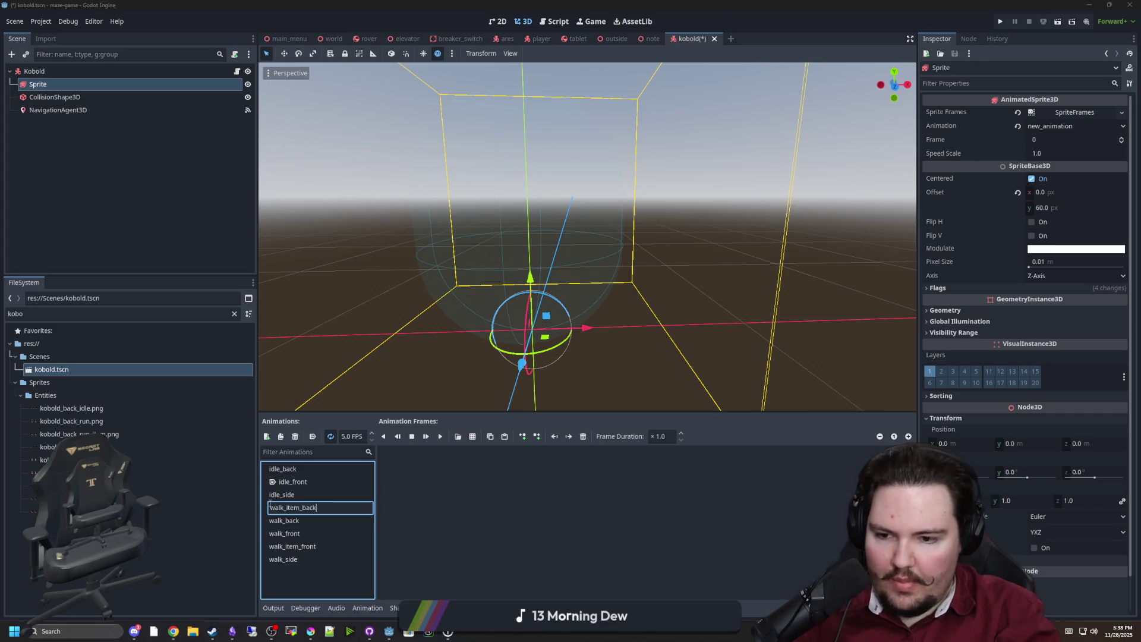
key(Return)
key(ctrl+n)
double_click(323, 509)
text(walk_item)
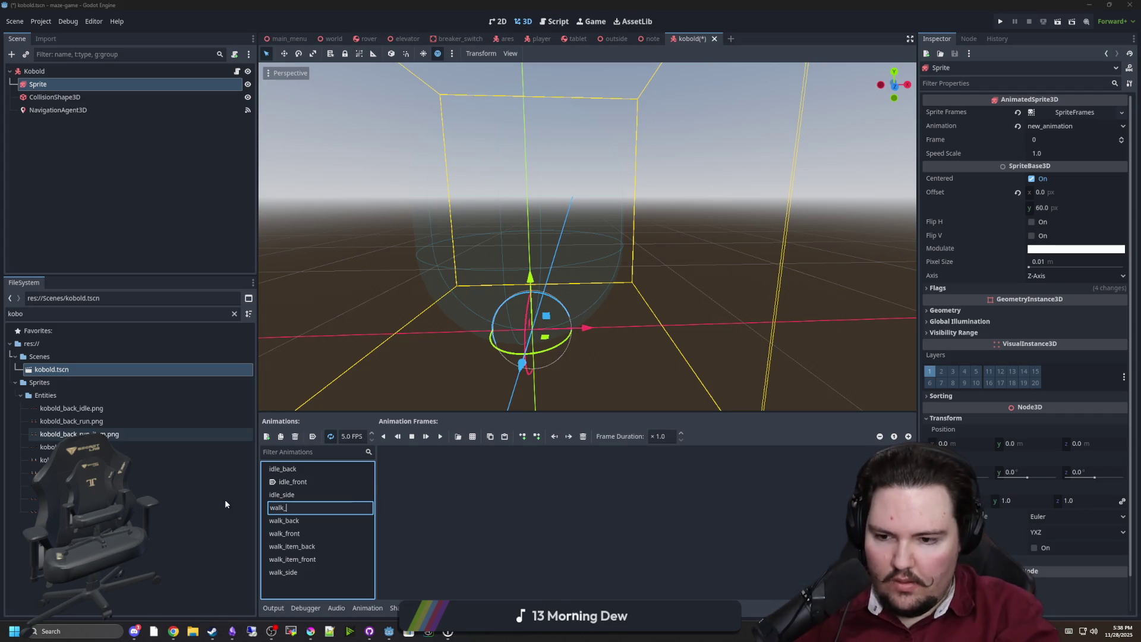
text(_side)
key(Return)
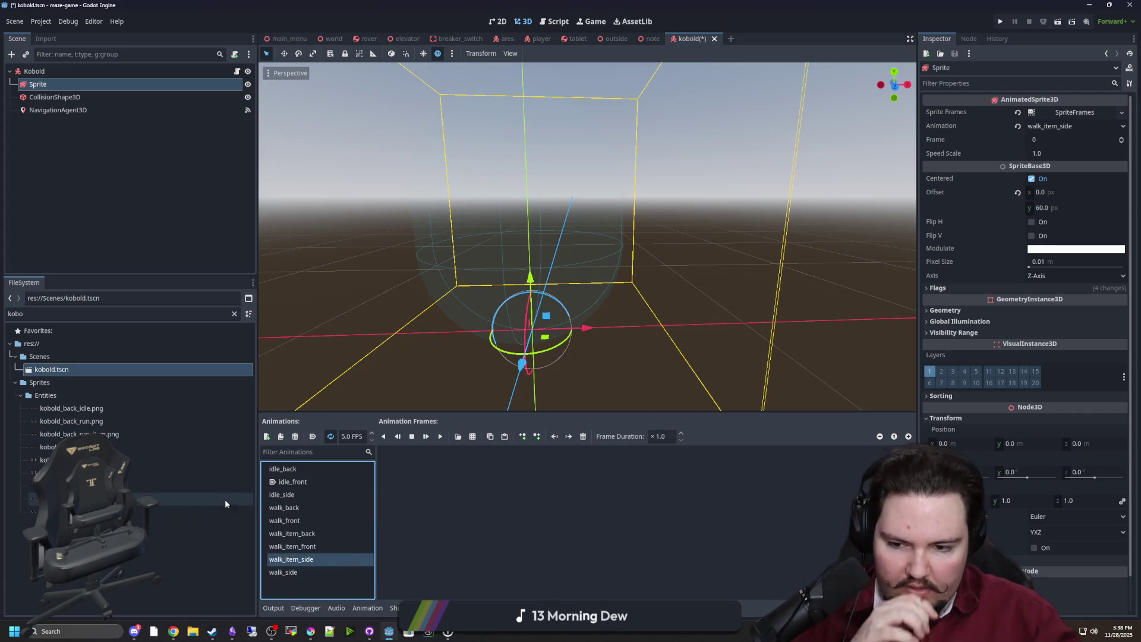
click(326, 546)
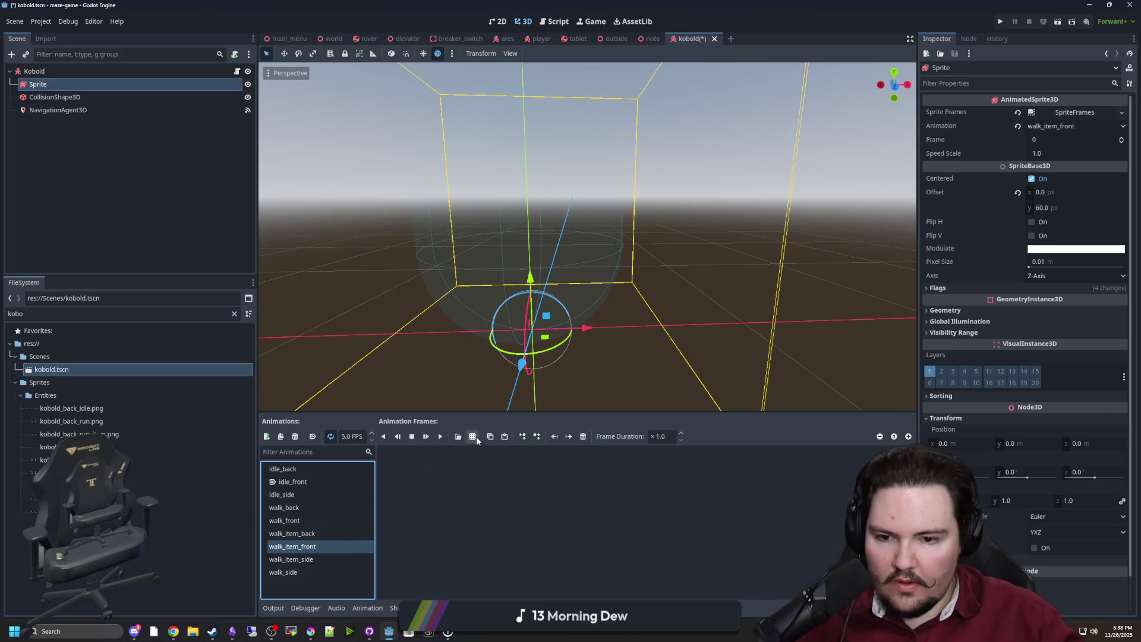
Step: Fill walk_item_front with both frames of kobold_front_run_item.png on a one-row grid, then play it
click(476, 438)
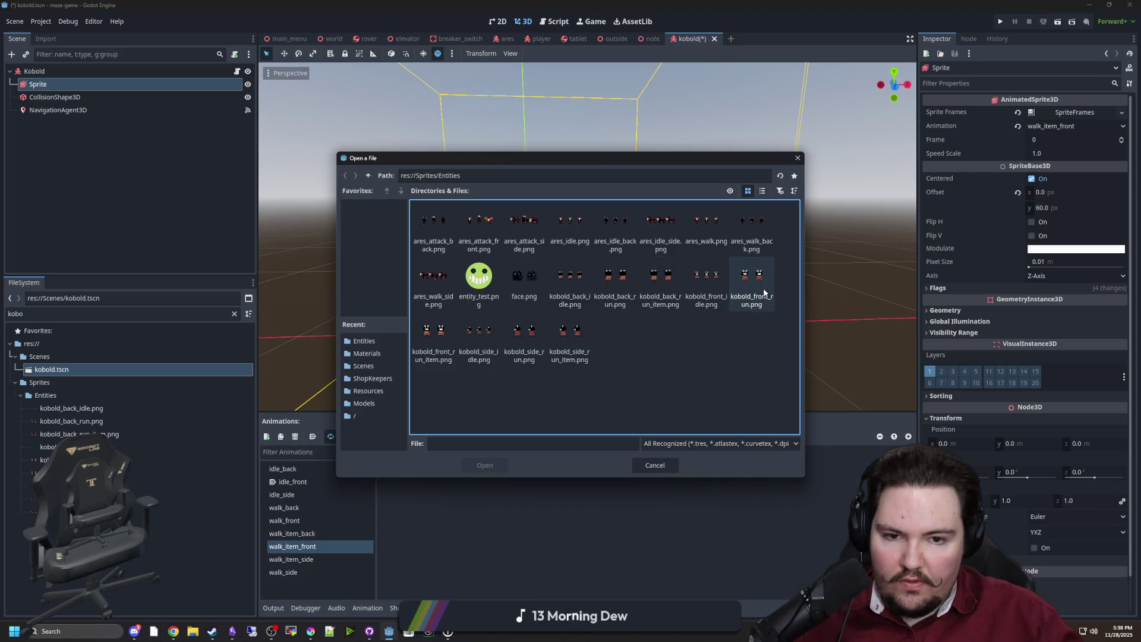
double_click(441, 338)
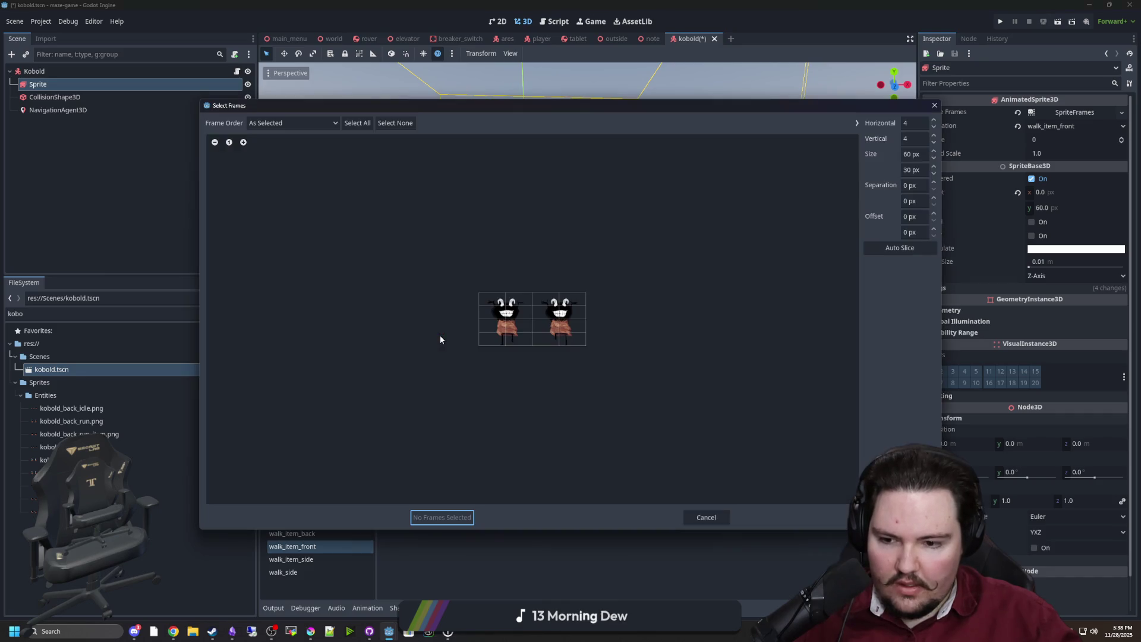
click(912, 137)
text(1)
click(919, 121)
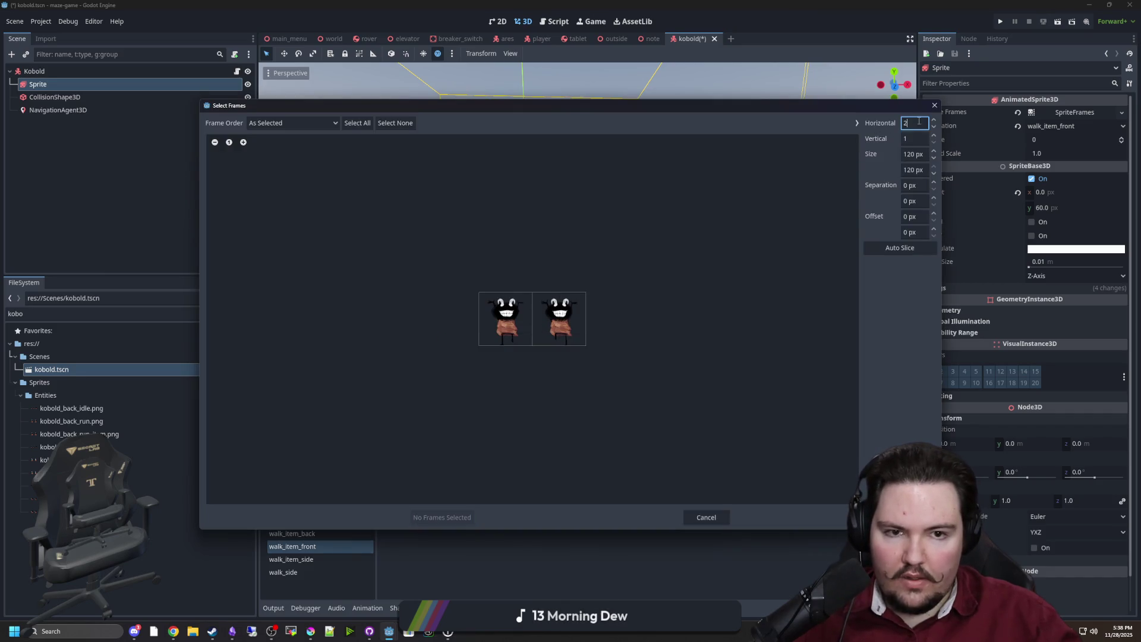
drag(496, 319, 558, 321)
click(440, 516)
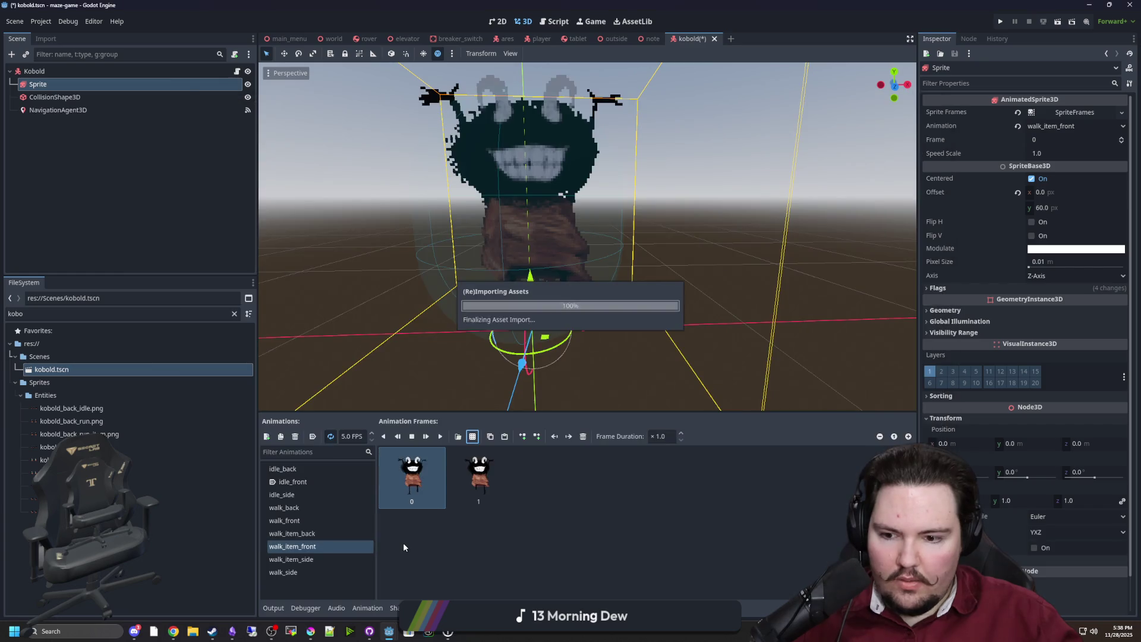
click(440, 436)
scroll(493, 329, up, 4)
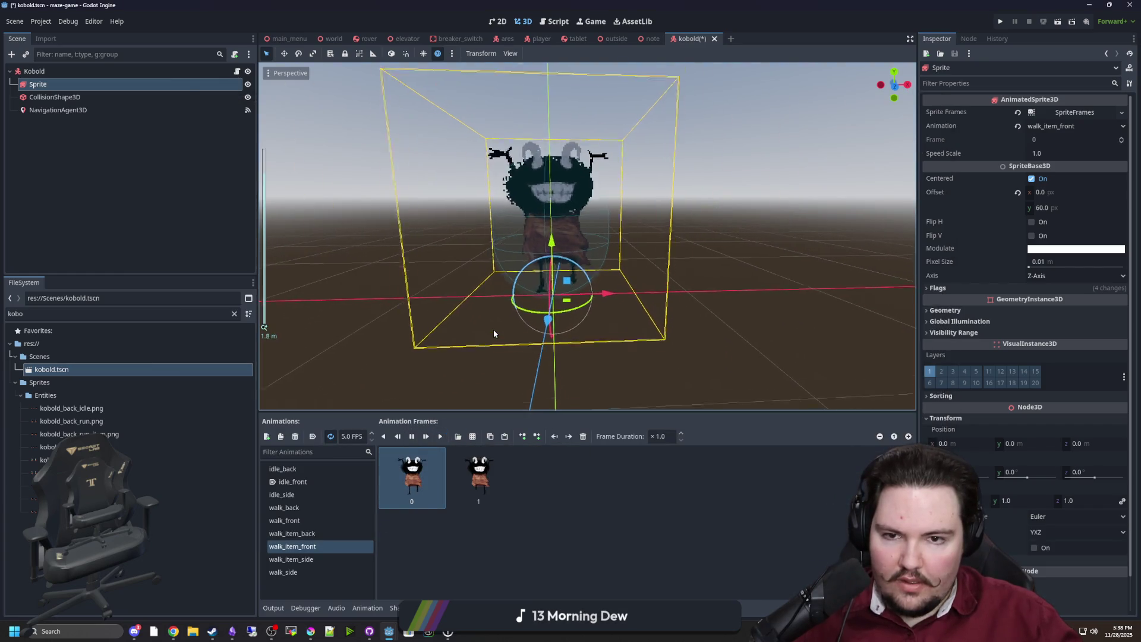
Step: Fill walk_item_side with both frames from the side item-carrying run sheet
click(318, 559)
click(472, 436)
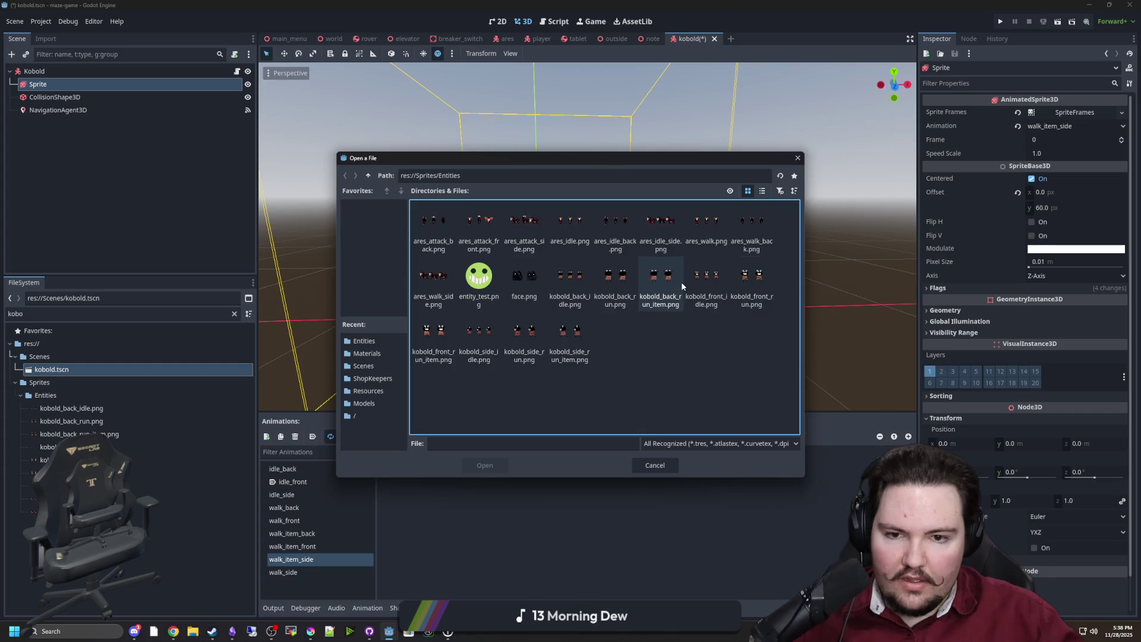
double_click(568, 325)
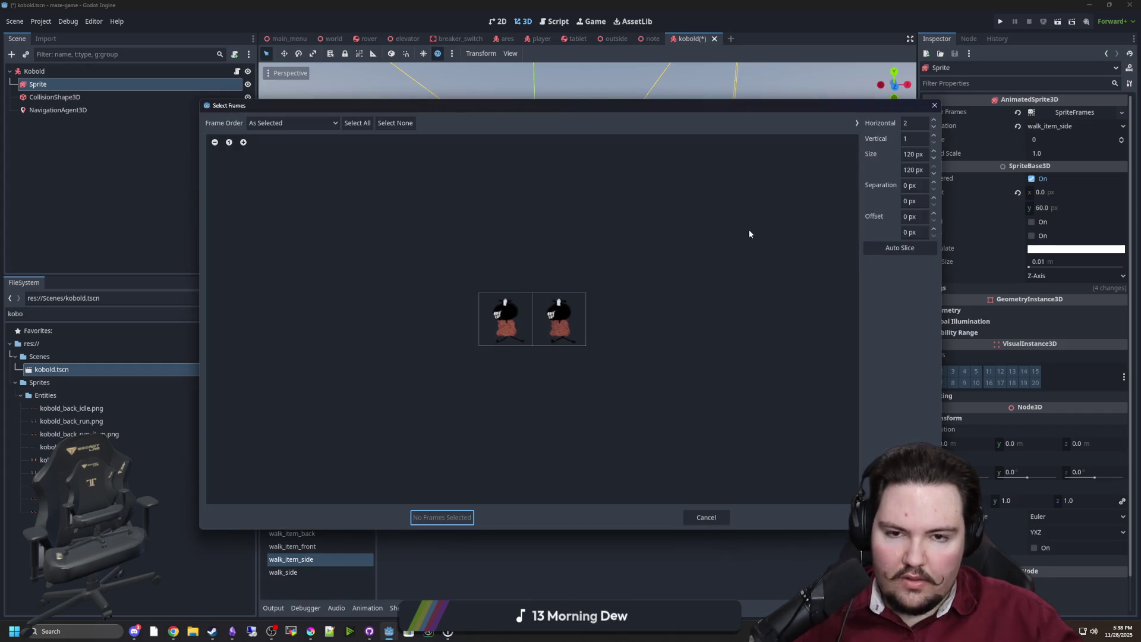
drag(496, 327, 545, 319)
click(439, 517)
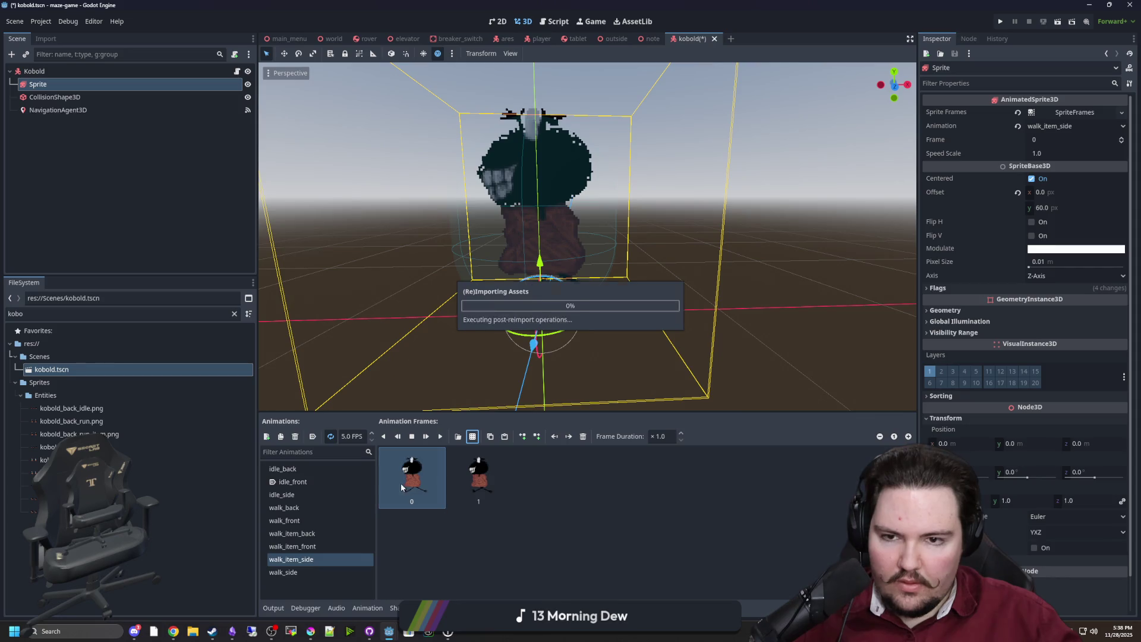
Step: Add frames from kobold_back_run_item.png to the walk_item_back animation
click(322, 533)
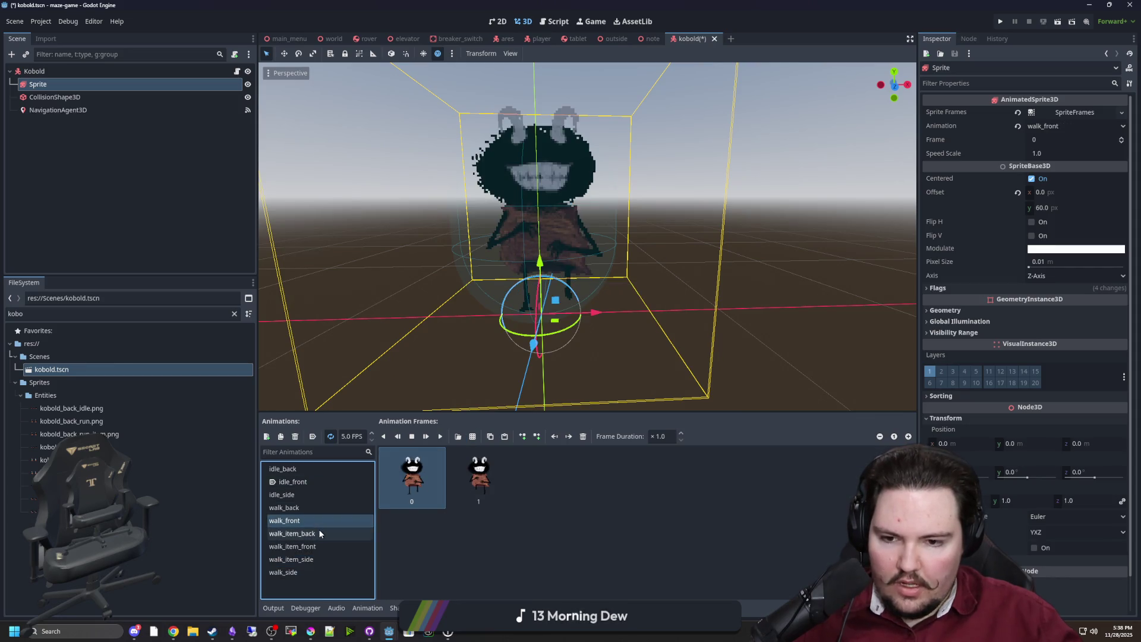
click(458, 436)
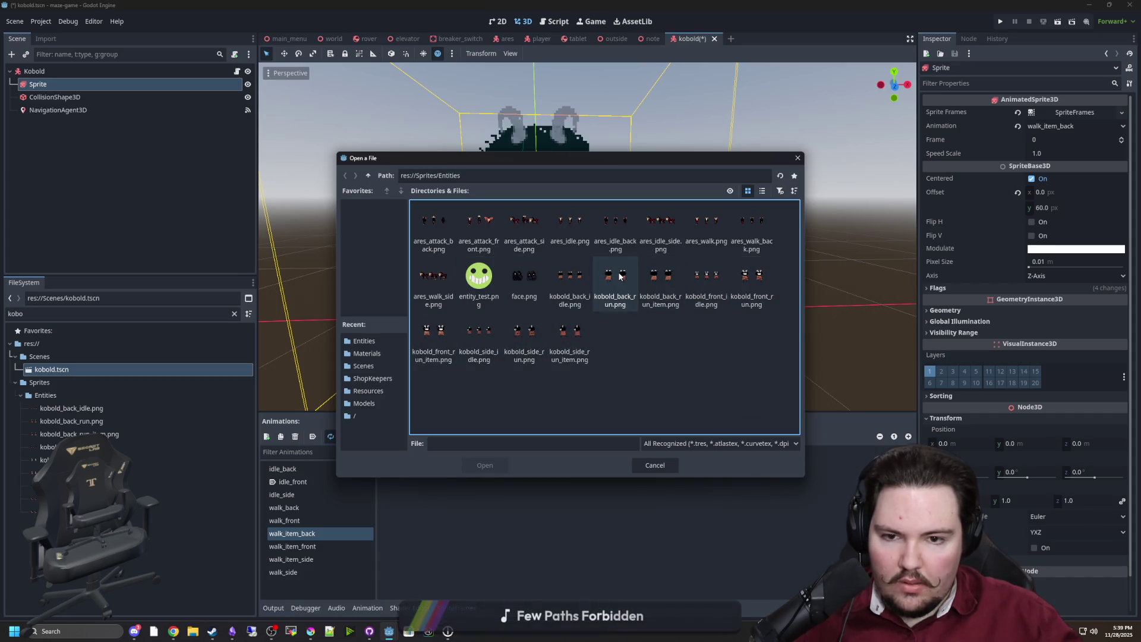
double_click(663, 280)
click(494, 324)
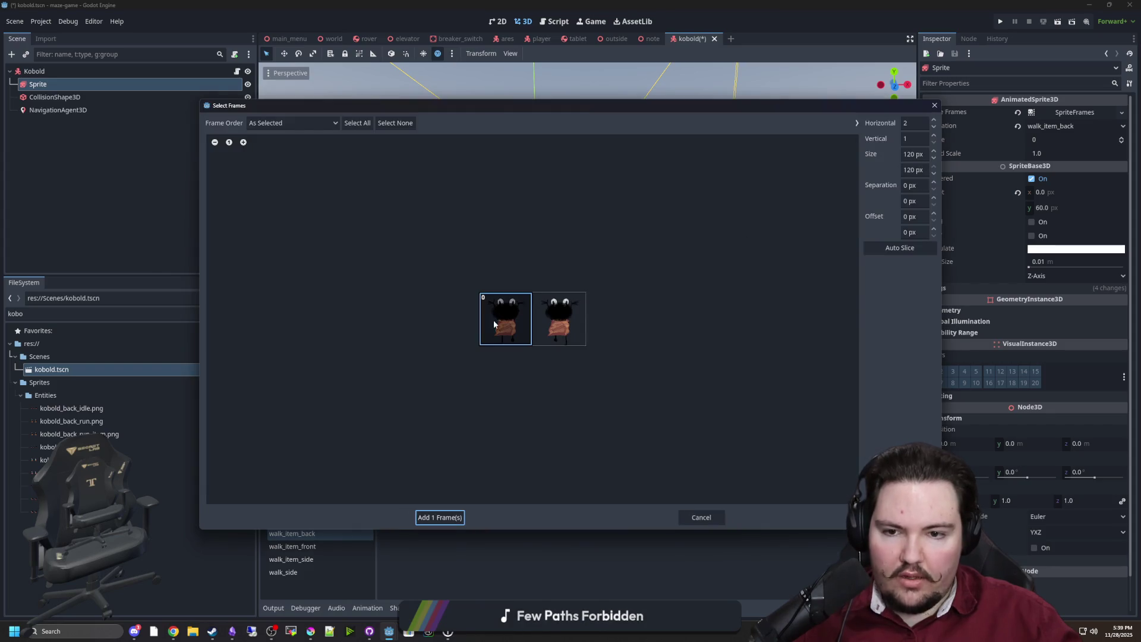
click(454, 516)
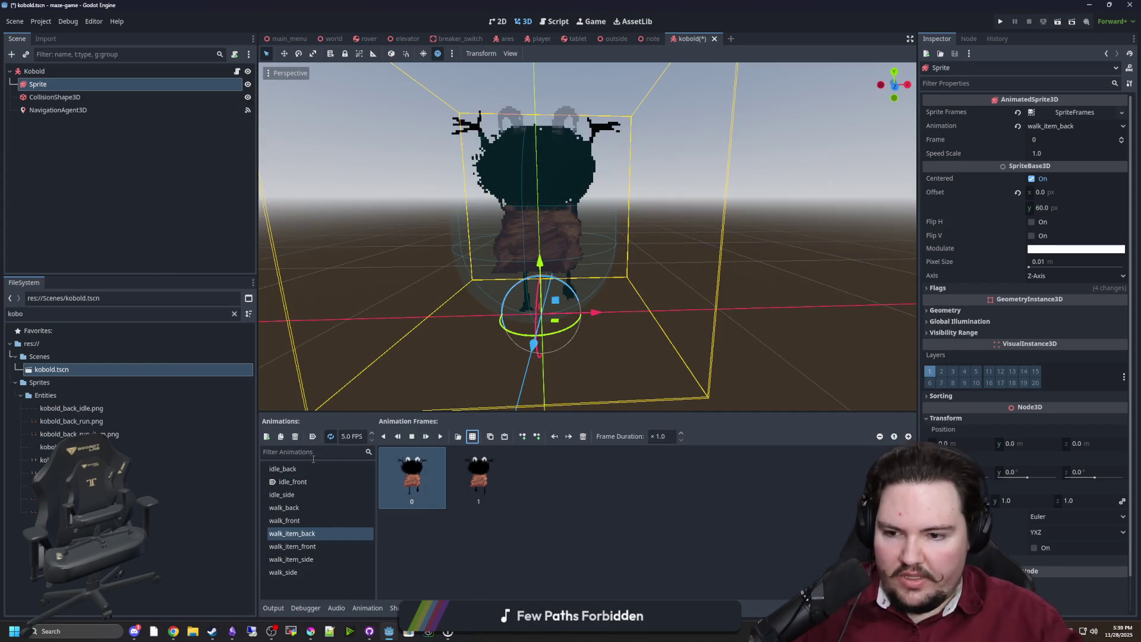
Step: Preview the kobold's animations, save kobold.tscn, and select the Kobold root node
click(295, 468)
key(Down)
key(Down)
key(Down)
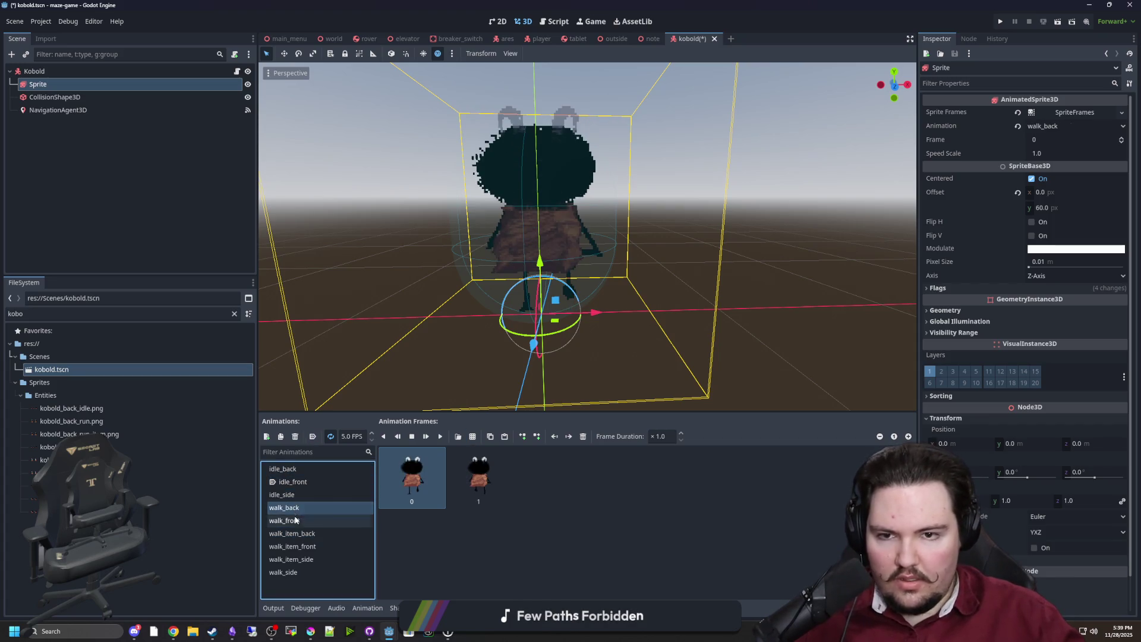
key(Down)
key(Down)
key(Down)
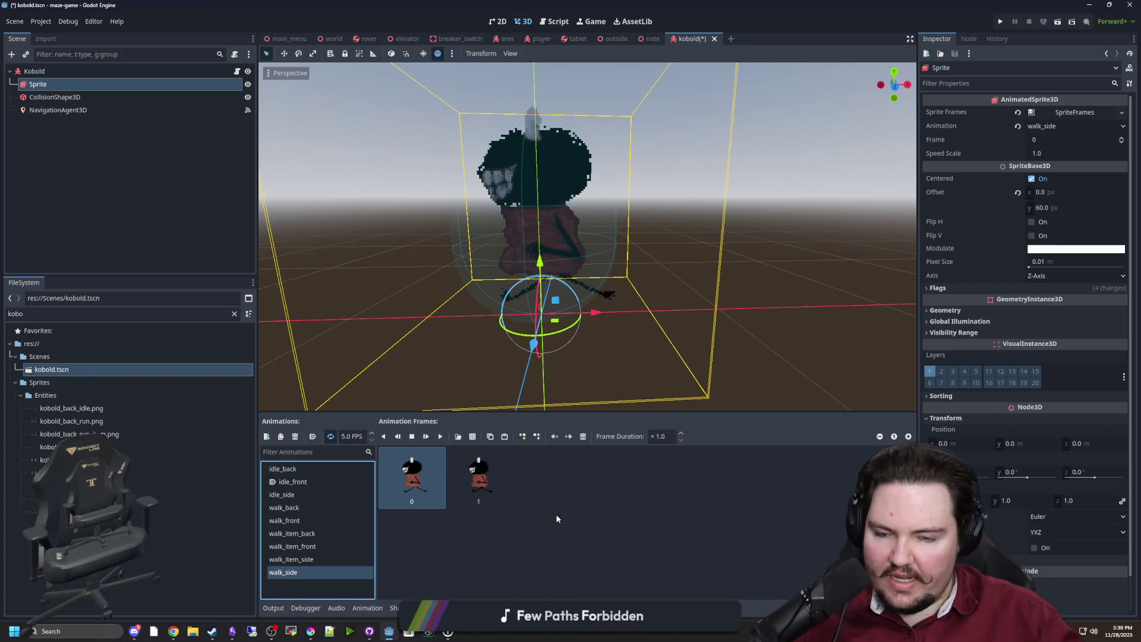
key(ctrl+s)
click(36, 71)
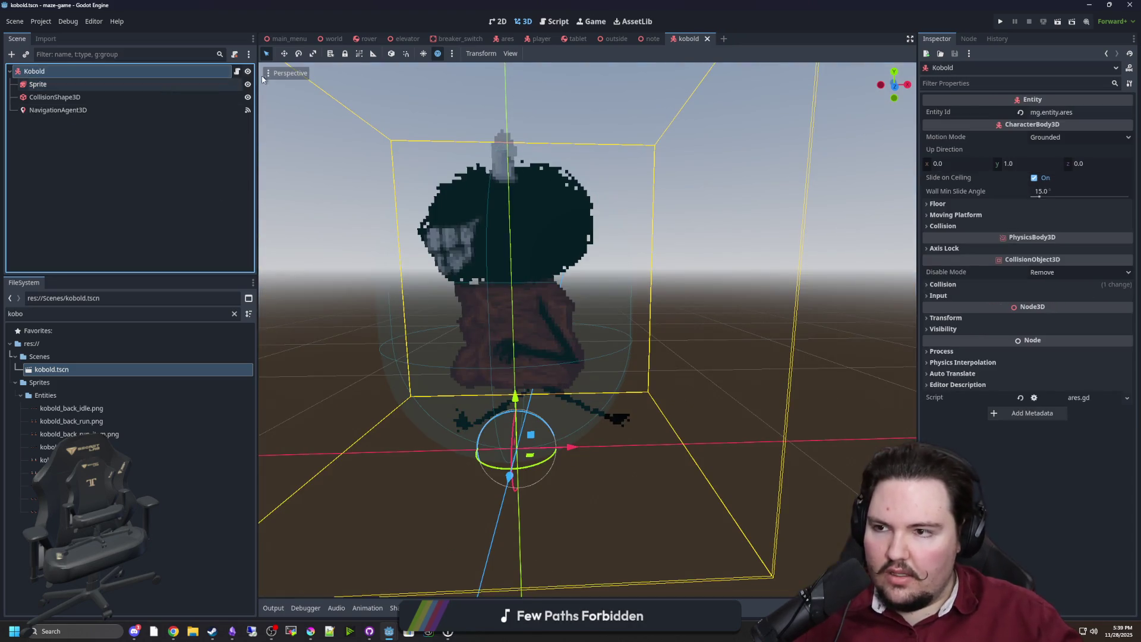
Step: Attach a new kobold.gd script to Kobold that inherits from Entity
click(236, 55)
click(652, 263)
text(entit)
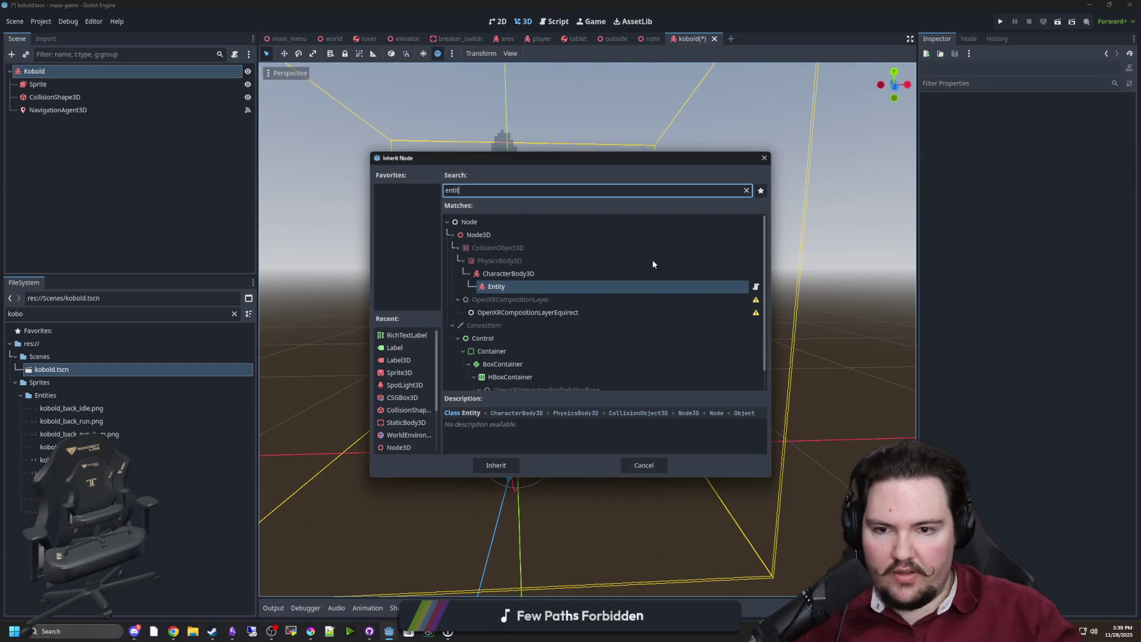
double_click(534, 287)
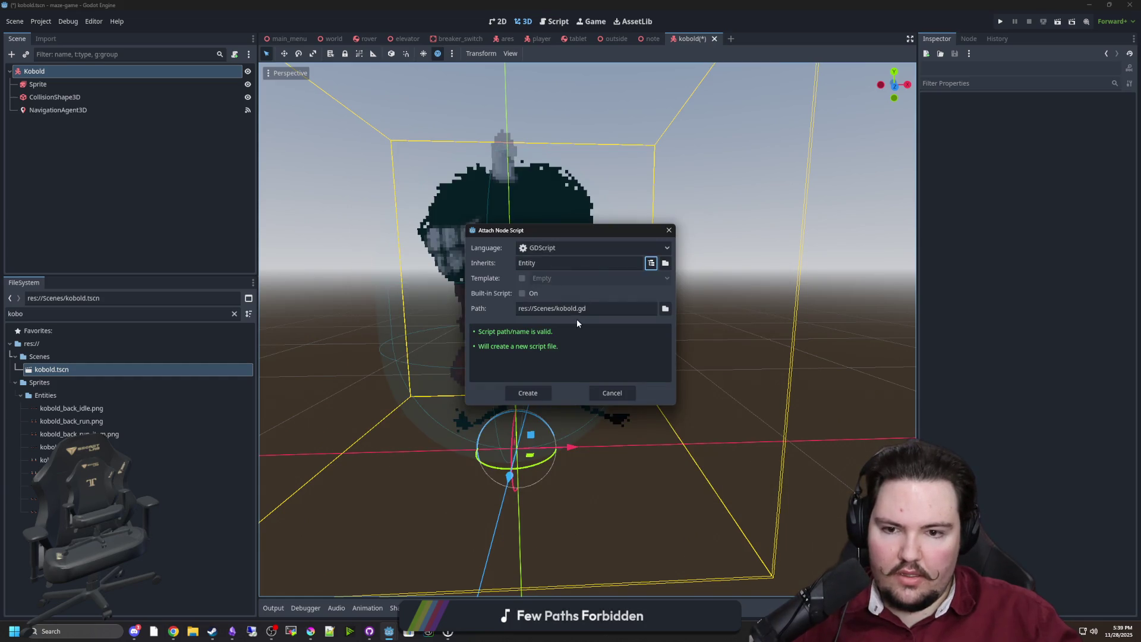
click(534, 392)
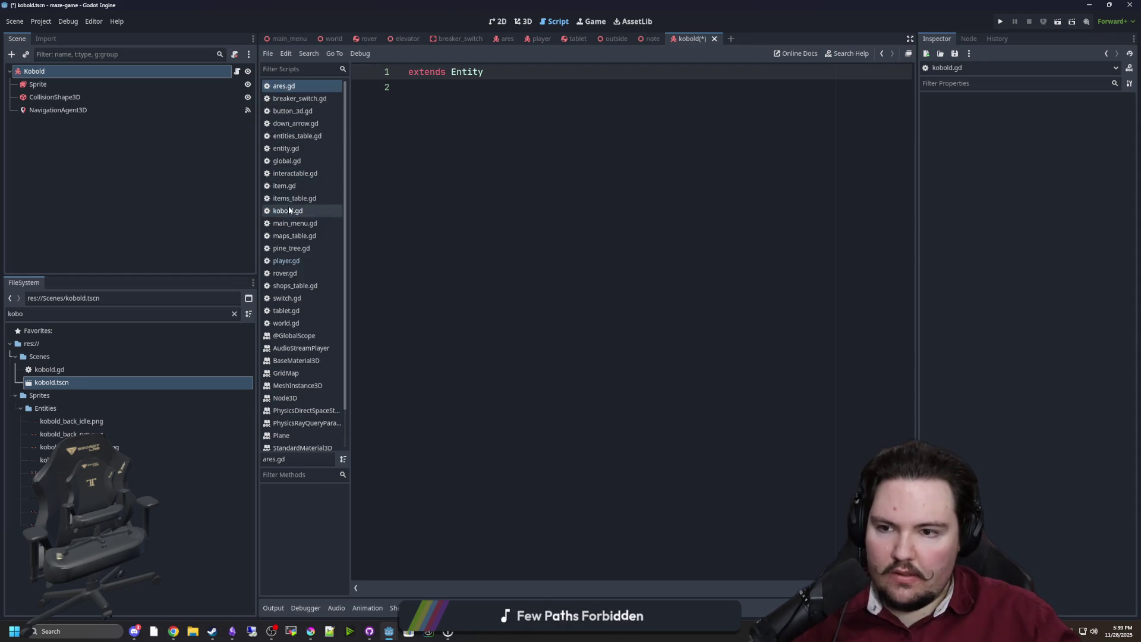
Step: Set the Kobold's Entity Id to mg.entity.kobold and save the scene
click(56, 82)
click(57, 73)
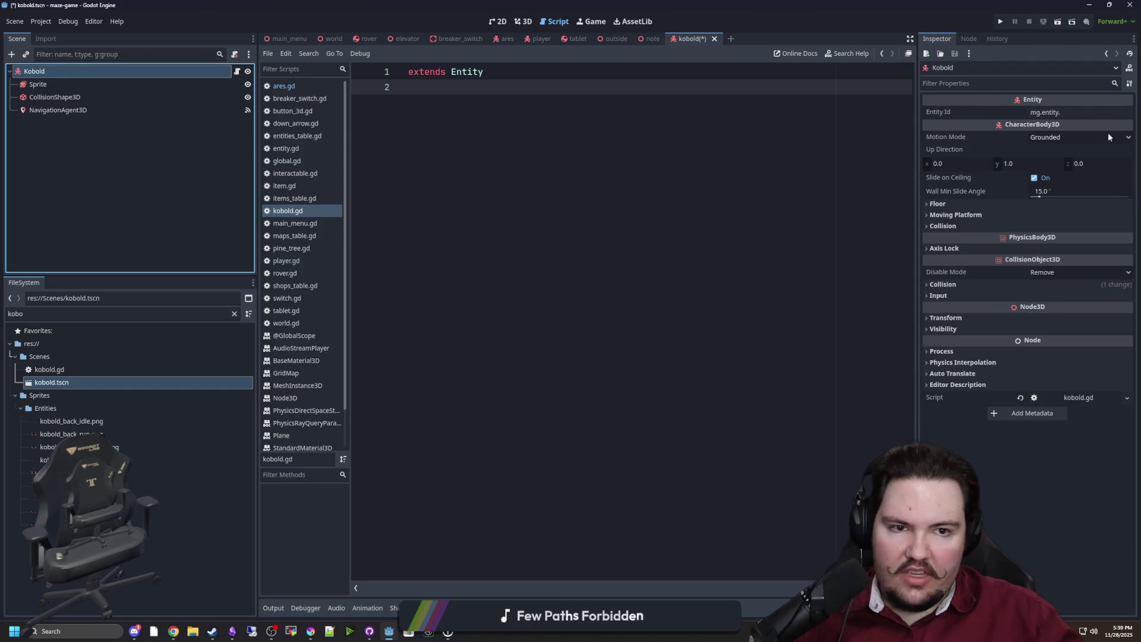
click(1100, 113)
text(kobold)
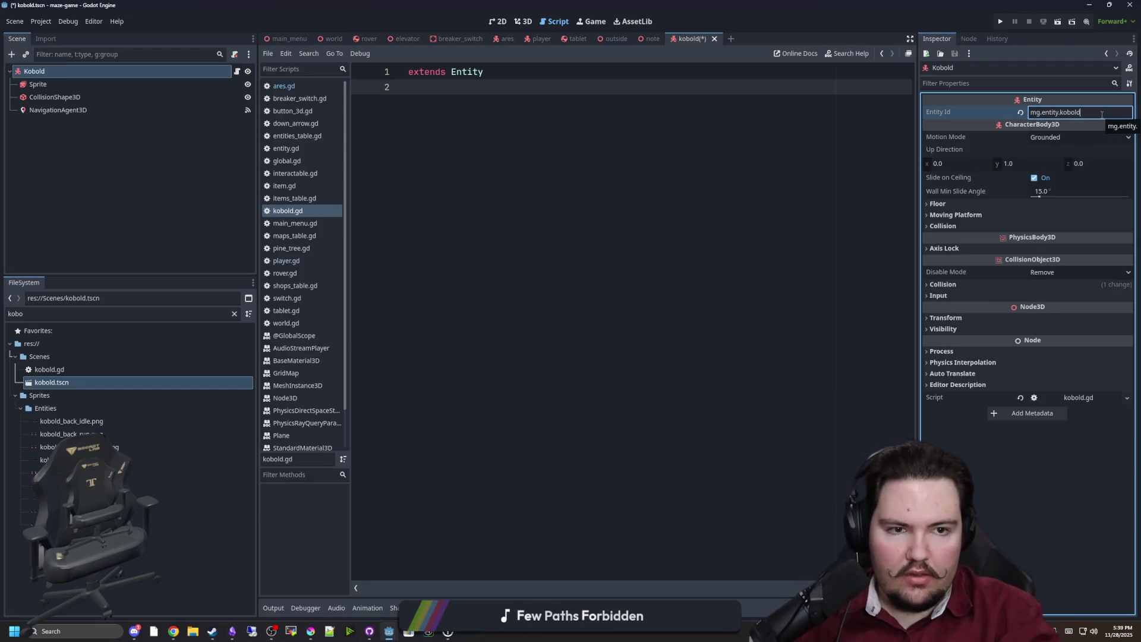
key(ctrl+s)
Step: Search the FileSystem for 'entity', then clear the search
click(234, 314)
text(entity)
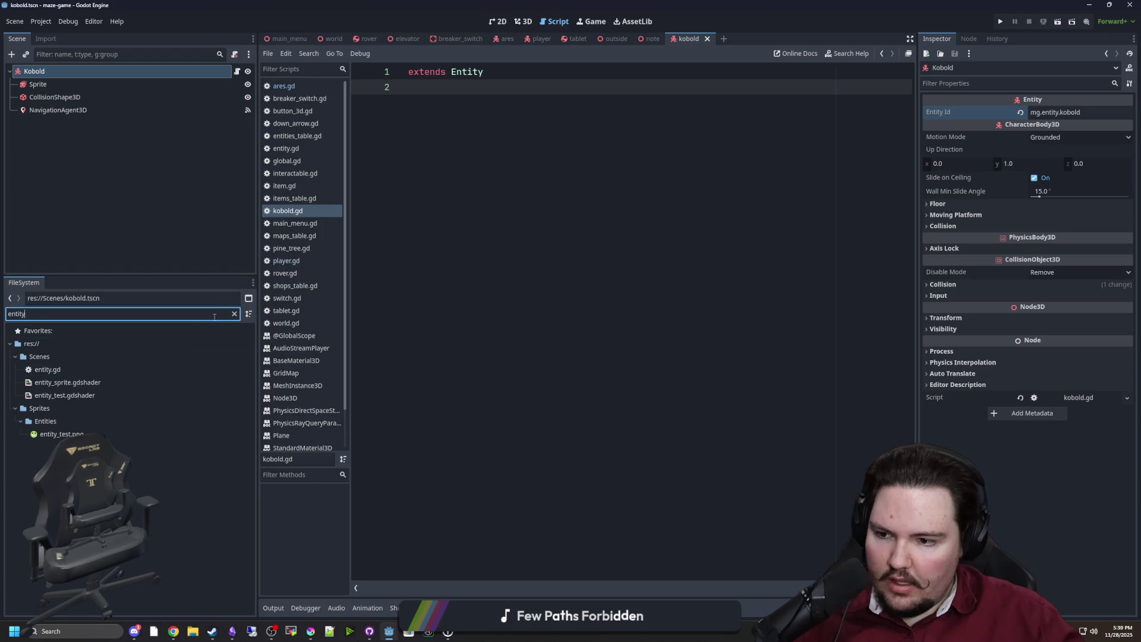
click(234, 313)
Step: Open entities_table.gd from the FileSystem and copy the mg.entity.ares entry
text(entiti)
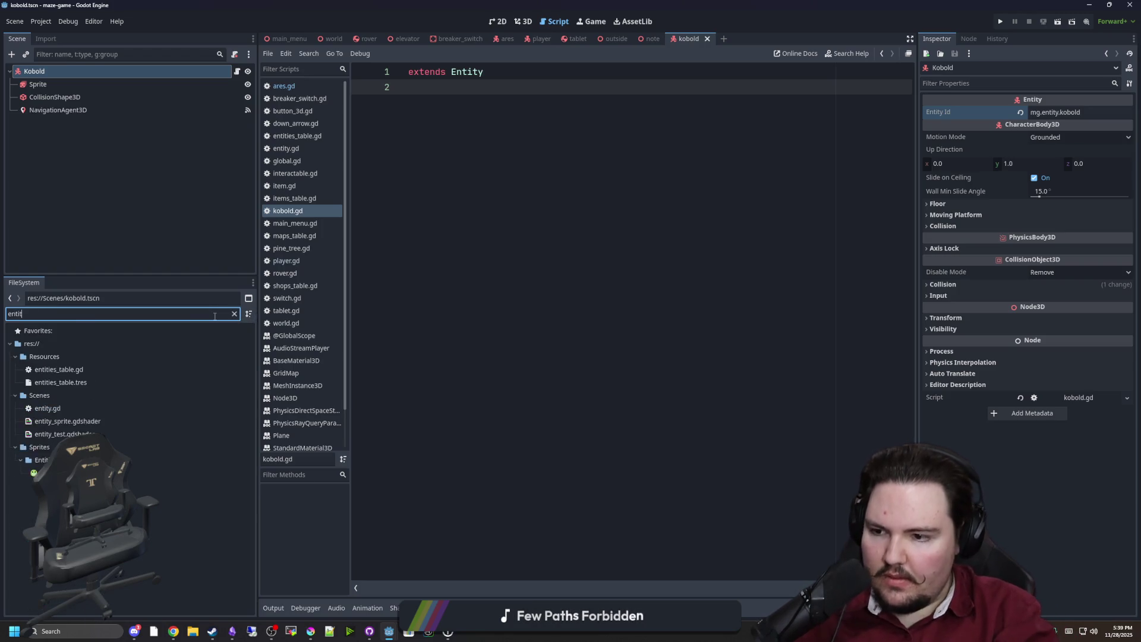
double_click(57, 369)
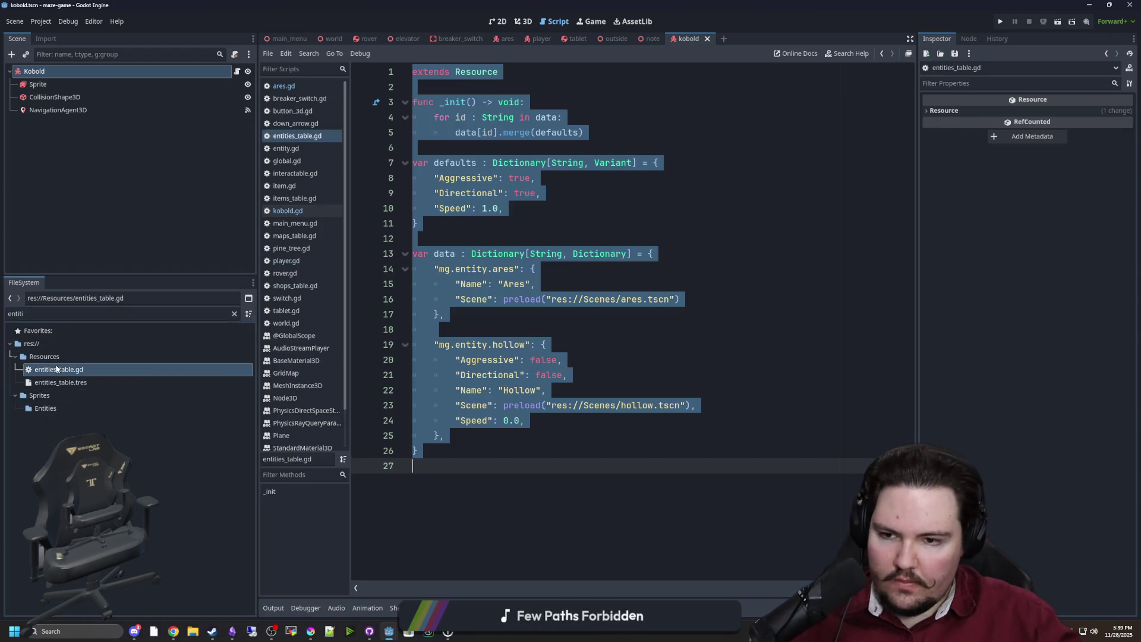
click(626, 289)
mouse_move(446, 435)
mouse_down()
mouse_move(427, 420)
mouse_move(416, 330)
mouse_move(377, 281)
mouse_up()
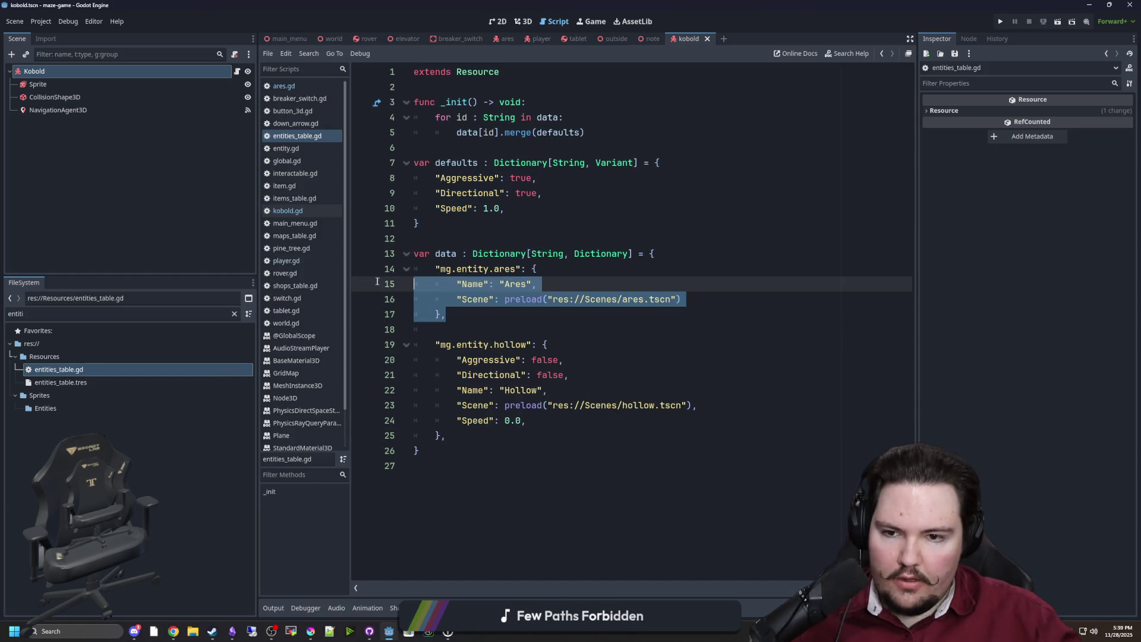
key(shift+Up)
key(ctrl+c)
Step: Paste the Ares entry after Hollow and rename its key to mg.entity.kobold
click(459, 436)
key(Return)
key(Return)
key(ctrl+v)
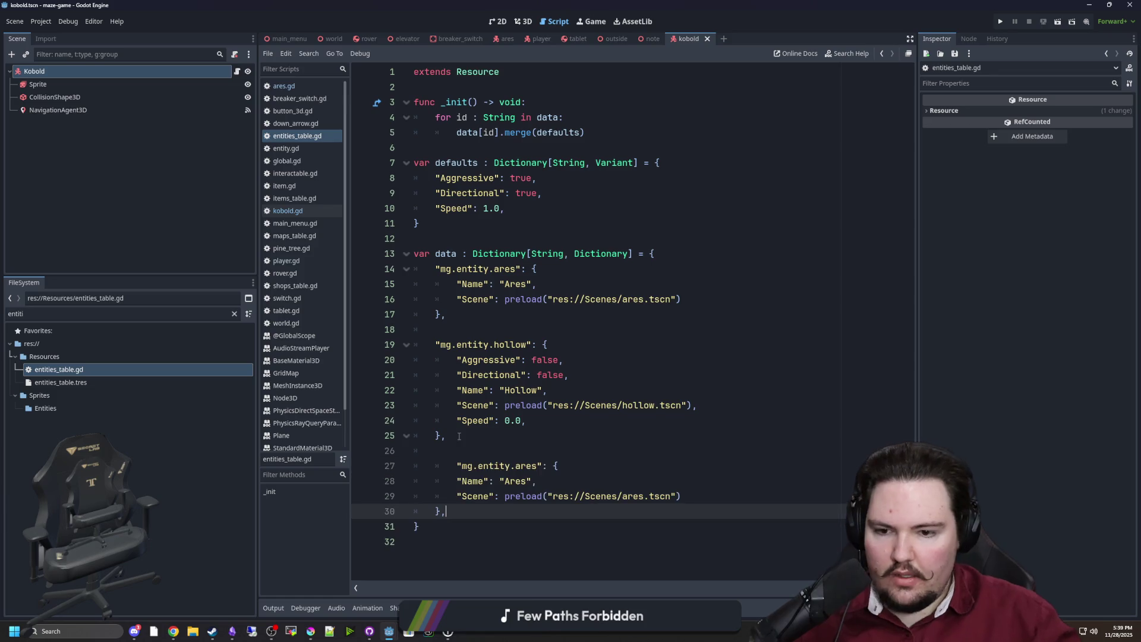
click(451, 463)
key(BackSpace)
double_click(512, 467)
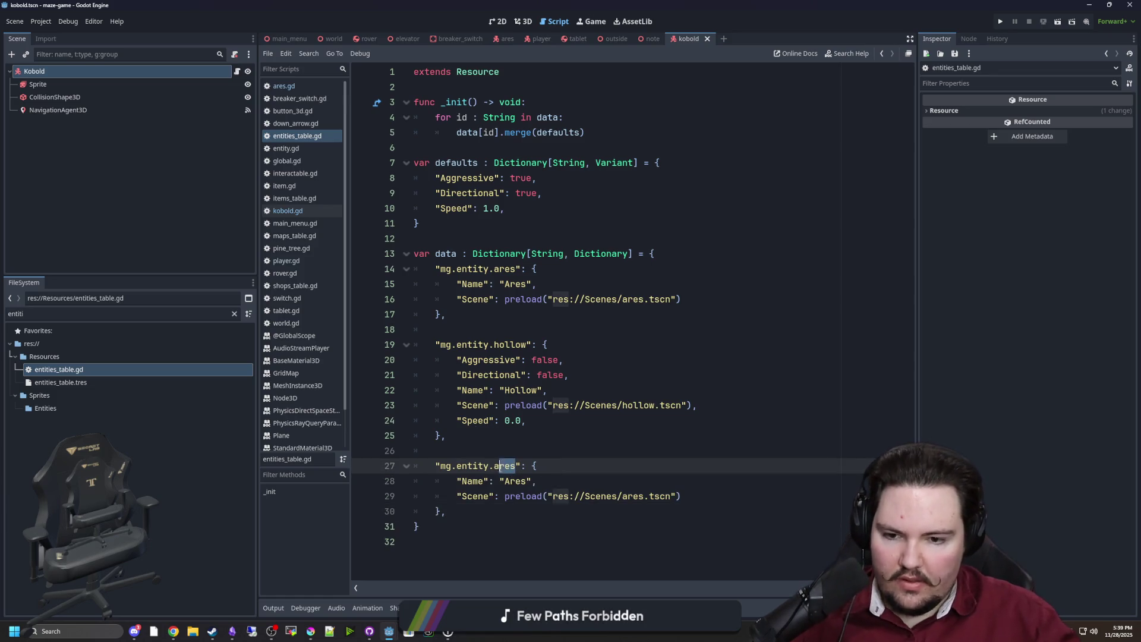
text(kobold)
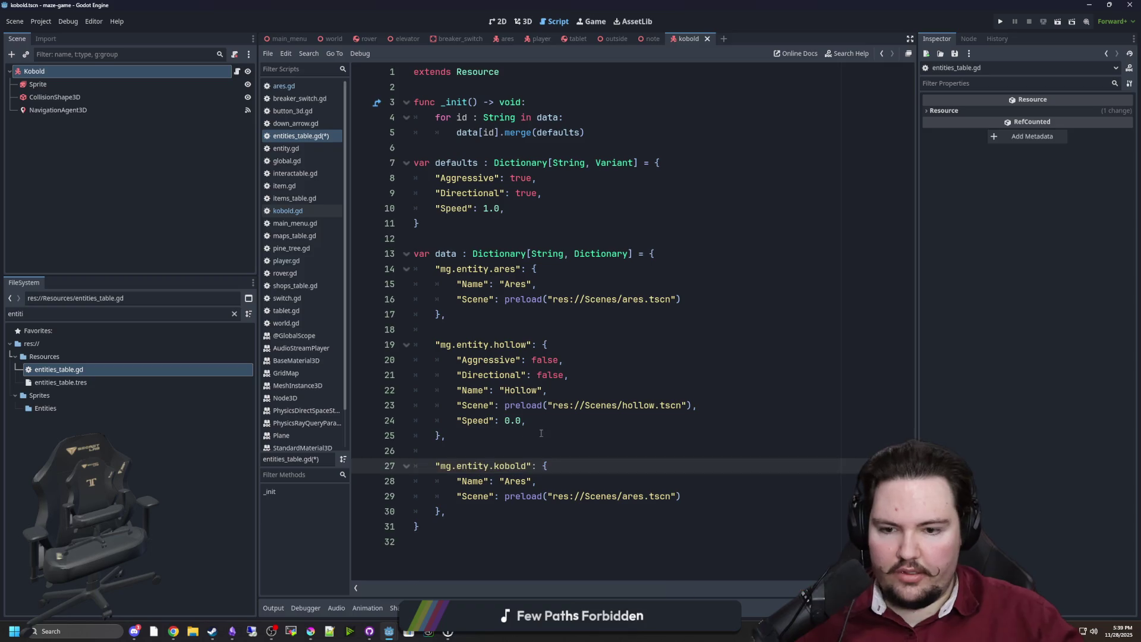
Step: Add a Speed line below the new kobold entry's Scene line, modelled on Hollow's
click(559, 432)
drag(553, 420, 473, 421)
click(727, 497)
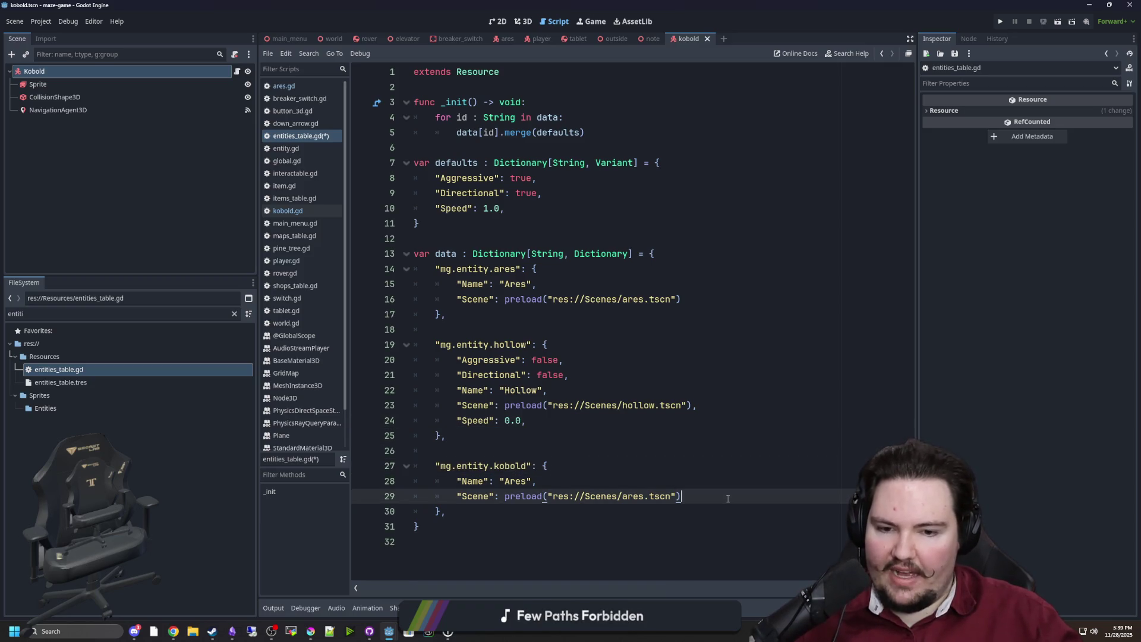
key(Return)
key(BackSpace)
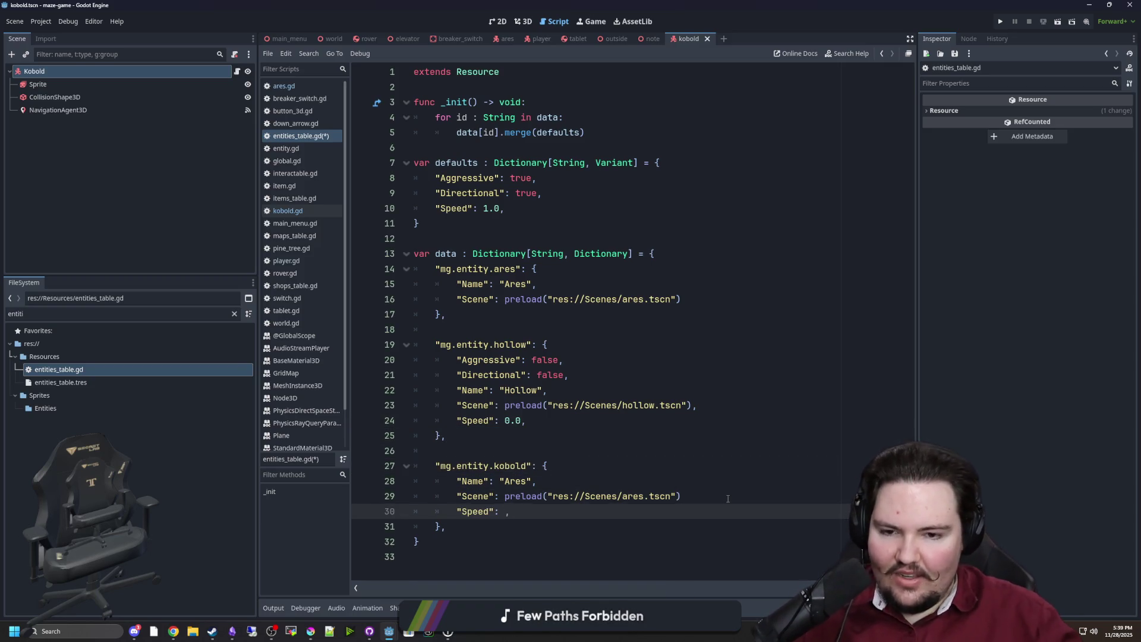
key(Up)
key(Up)
key(Up)
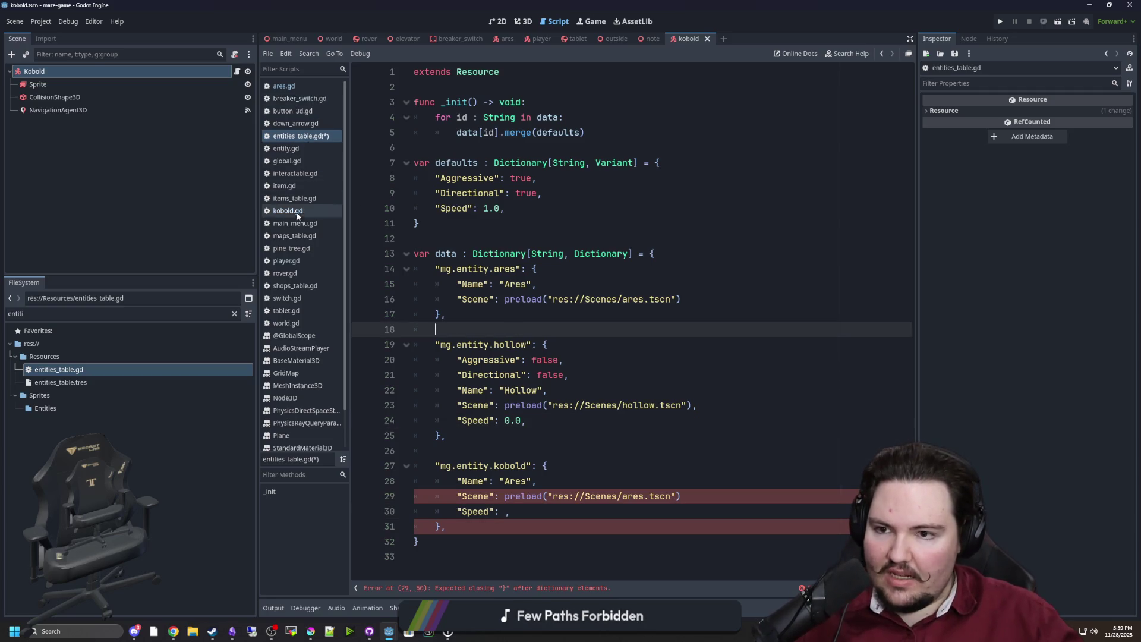
Step: Open entity.gd and select its default speed value 1.0
click(300, 84)
ctrl+click(462, 71)
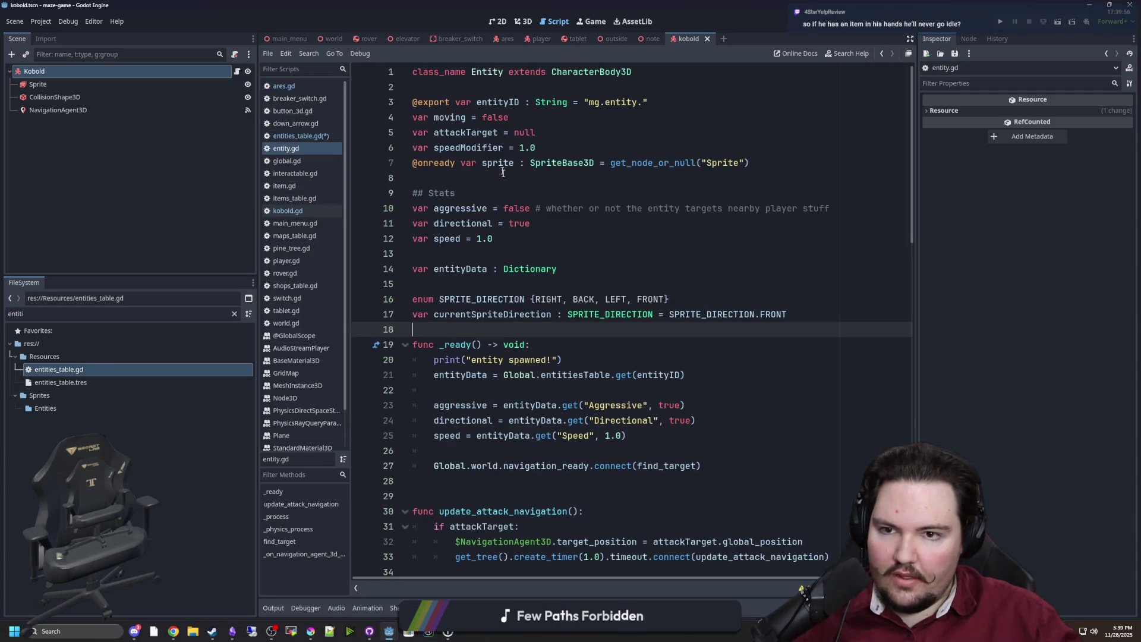
drag(495, 238, 477, 238)
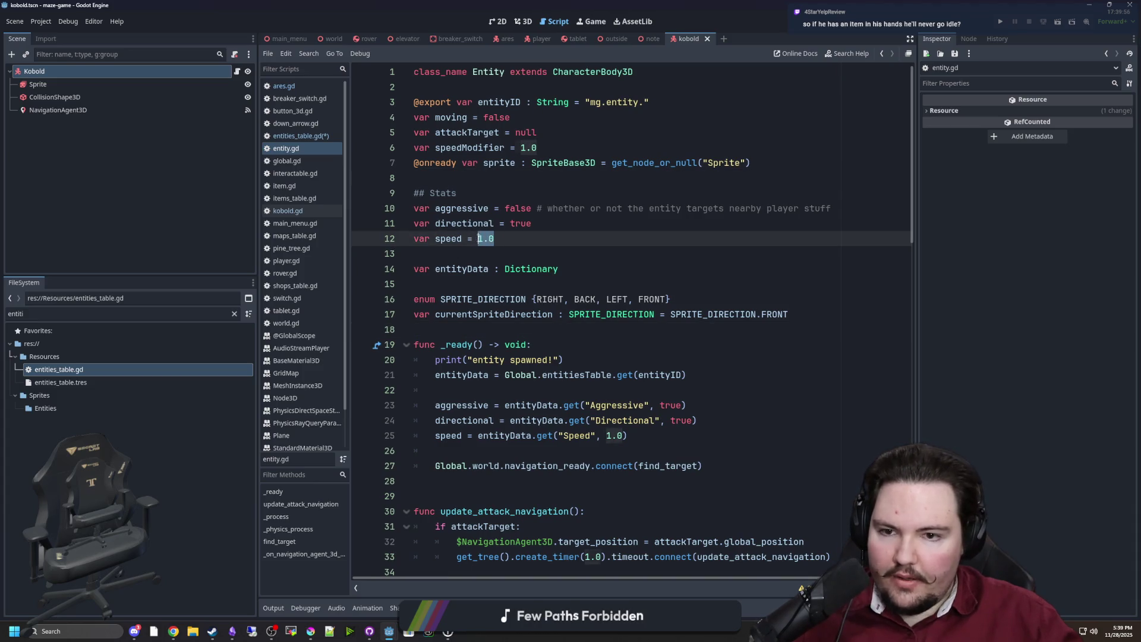